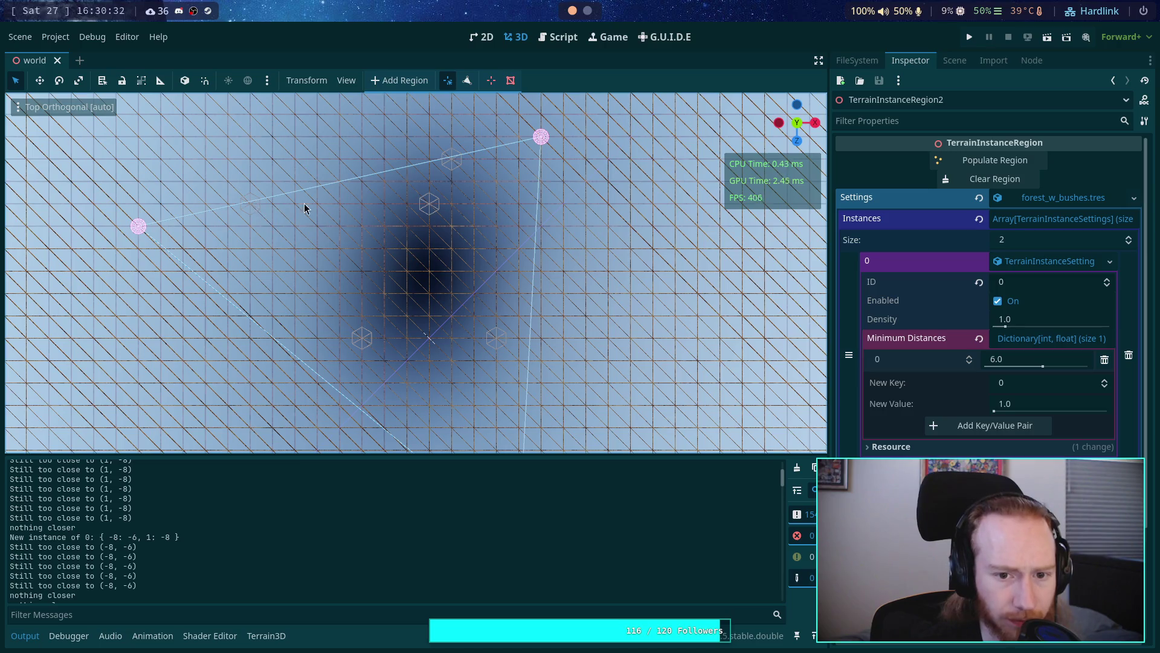
Step: Switch from the 3D view to the Script workspace to show the placement script
{"action": "scroll", "coordinate": [433, 208], "scroll_direction": "up", "scroll_amount": 4}
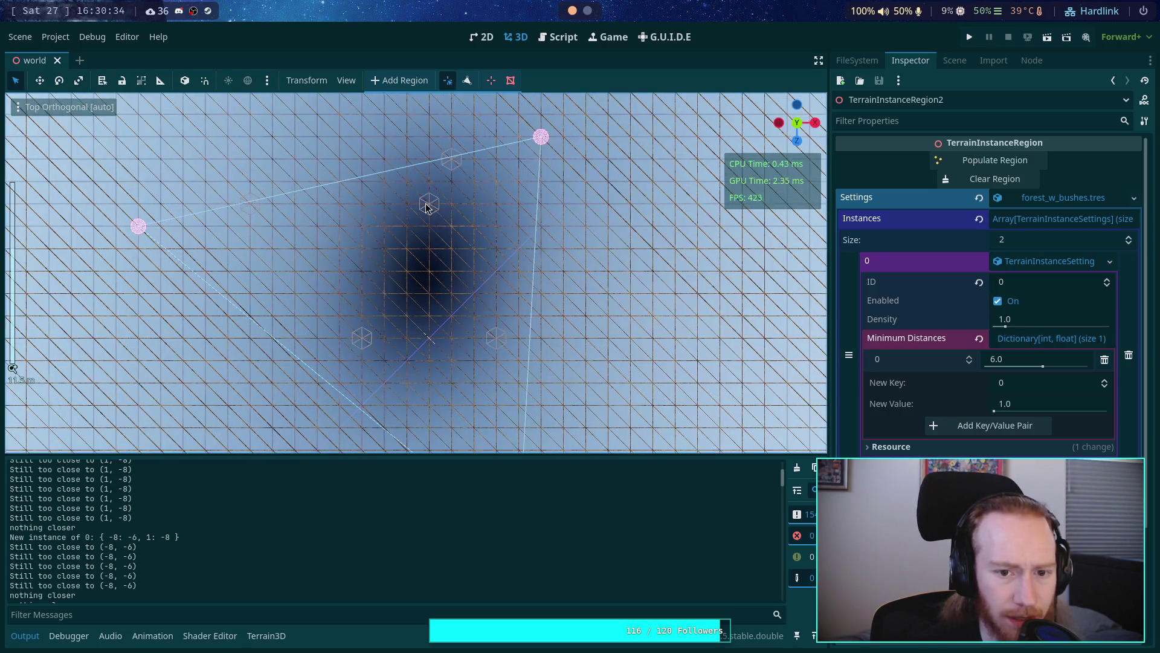
{"action": "scroll", "coordinate": [431, 198], "scroll_direction": "down", "scroll_amount": 2}
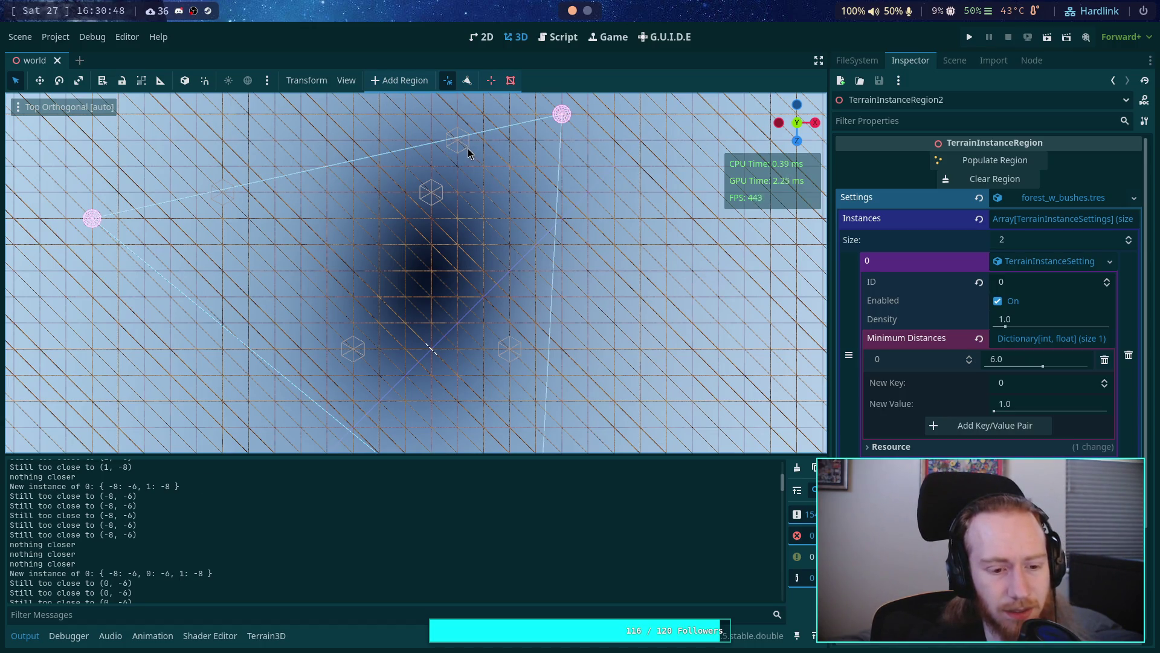
{"action": "scroll", "coordinate": [160, 527], "scroll_direction": "up", "scroll_amount": 2}
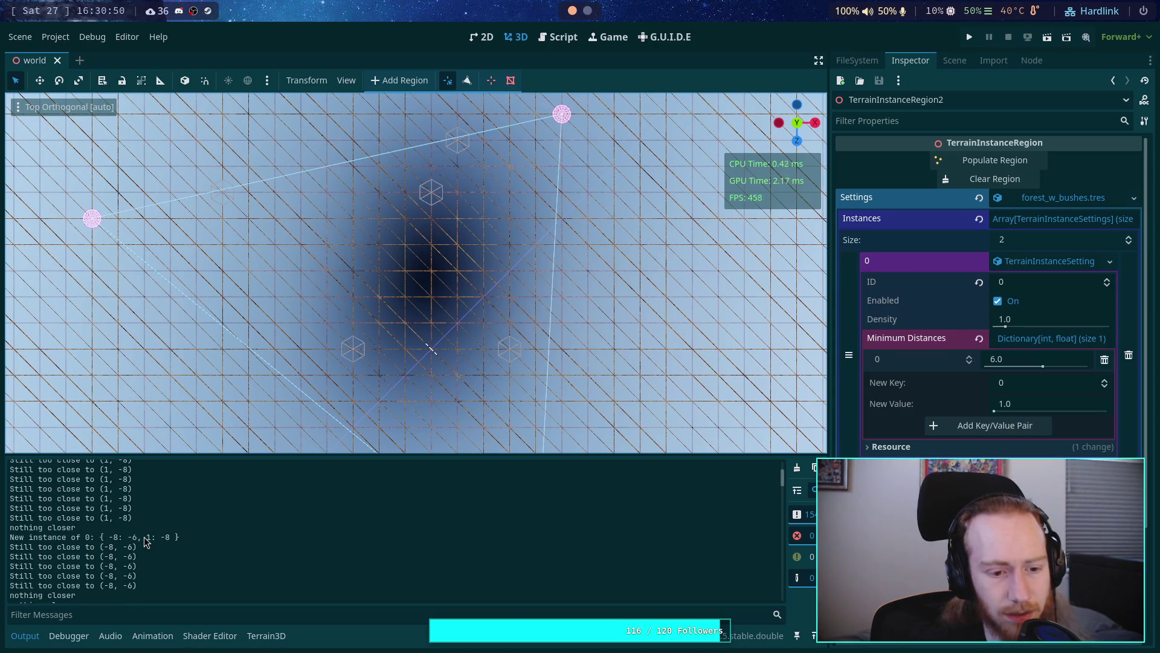
{"action": "scroll", "coordinate": [145, 537], "scroll_direction": "down", "scroll_amount": 2}
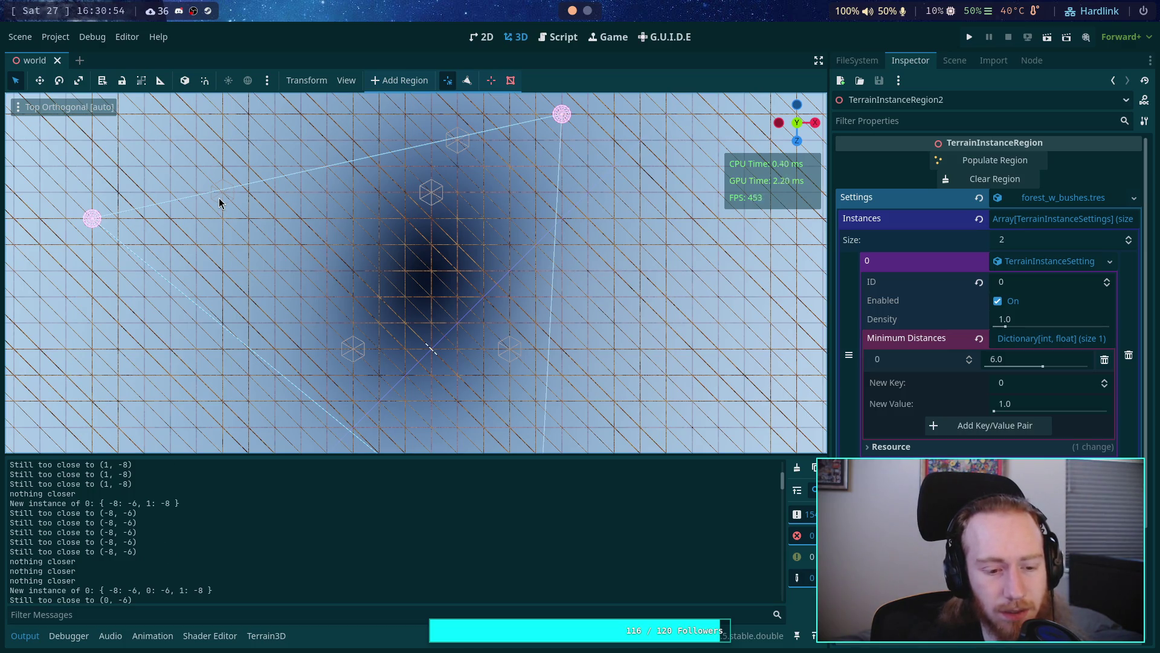
{"action": "left_click", "coordinate": [557, 36]}
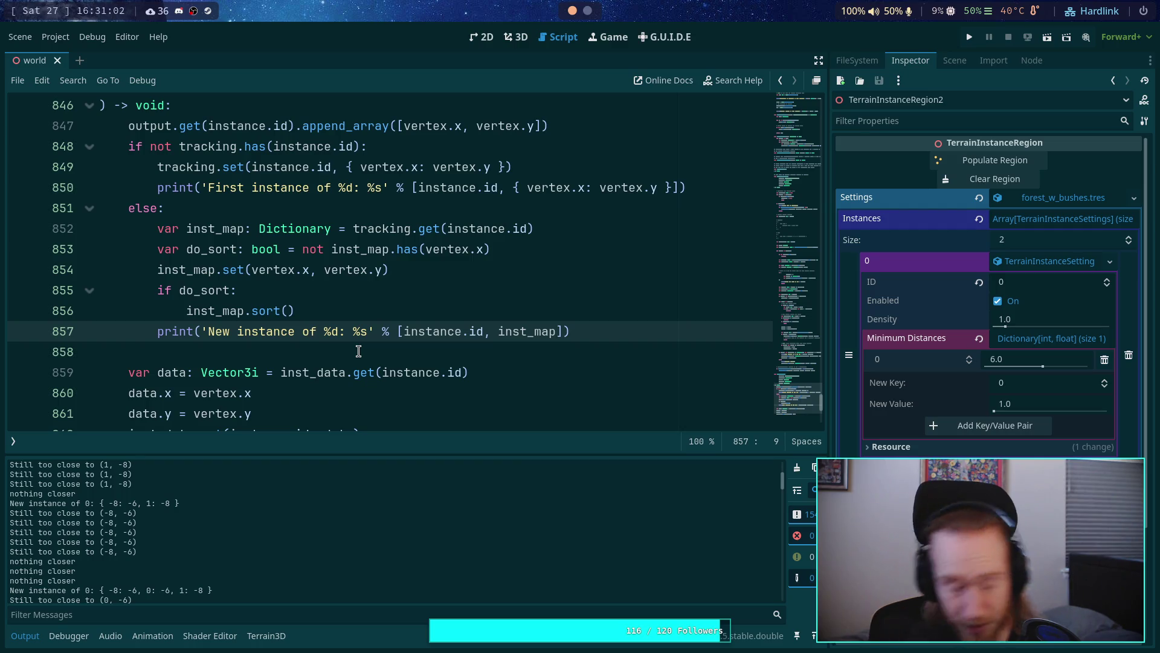
Step: Scroll to the max_radius column-skipping loop and highlight every use of max_radius
{"action": "scroll", "coordinate": [336, 326], "scroll_direction": "up", "scroll_amount": 1}
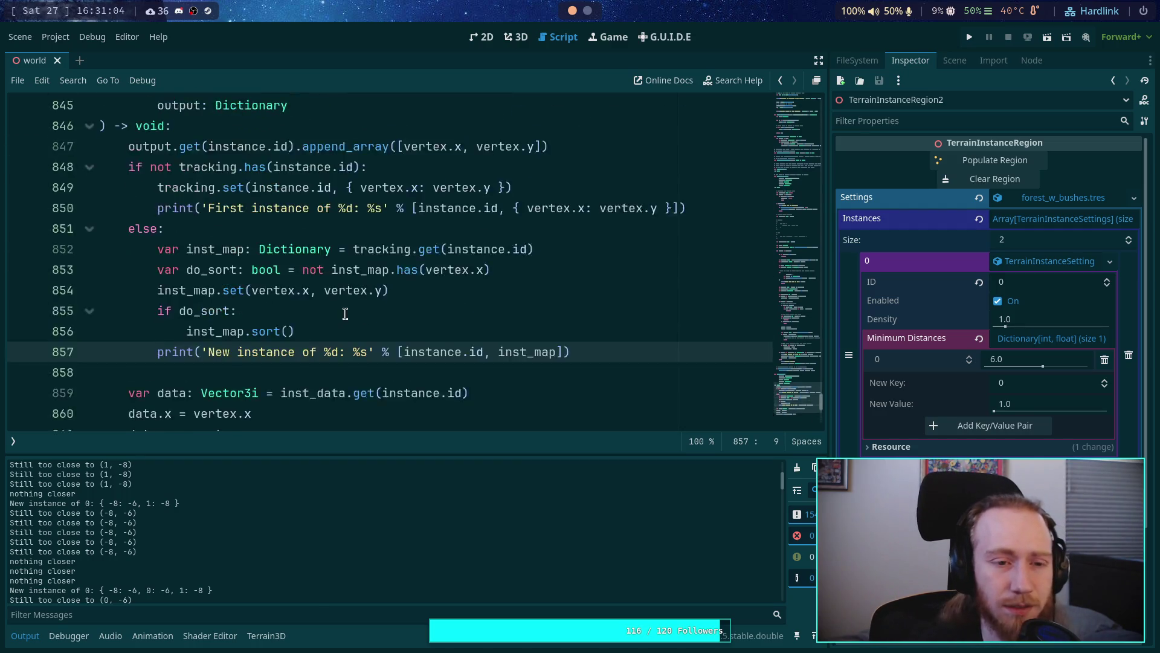
{"action": "scroll", "coordinate": [345, 313], "scroll_direction": "up", "scroll_amount": 20}
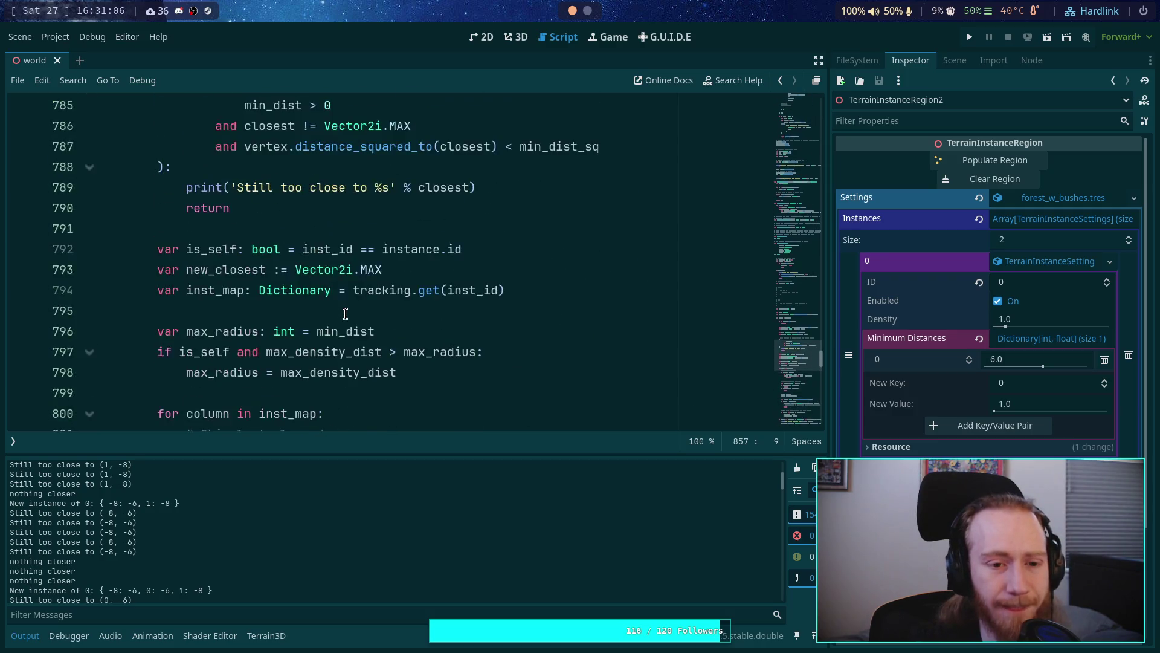
{"action": "scroll", "coordinate": [345, 313], "scroll_direction": "up", "scroll_amount": 10}
{"action": "scroll", "coordinate": [345, 313], "scroll_direction": "down", "scroll_amount": 6}
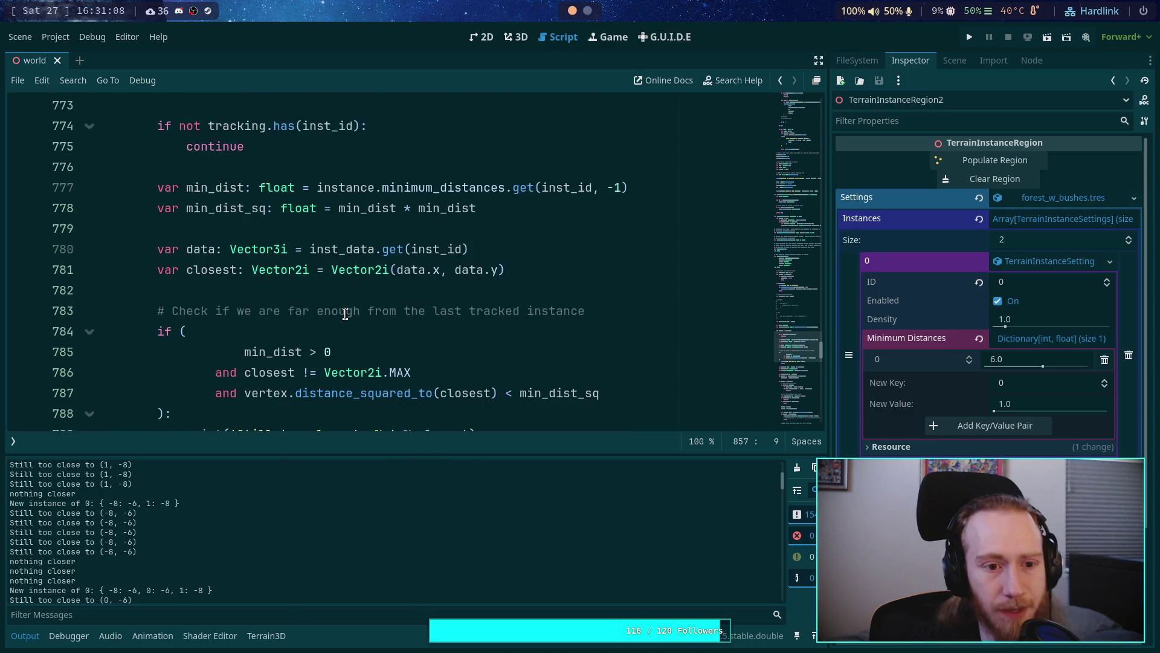
{"action": "scroll", "coordinate": [345, 313], "scroll_direction": "down", "scroll_amount": 5}
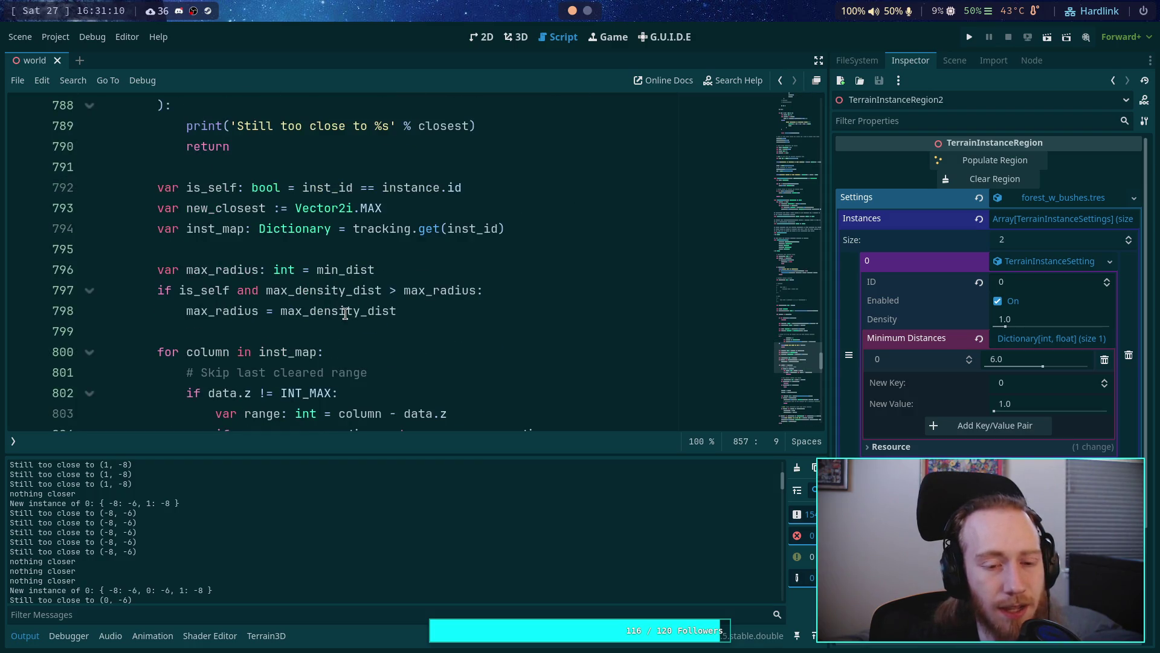
{"action": "scroll", "coordinate": [345, 313], "scroll_direction": "down", "scroll_amount": 2}
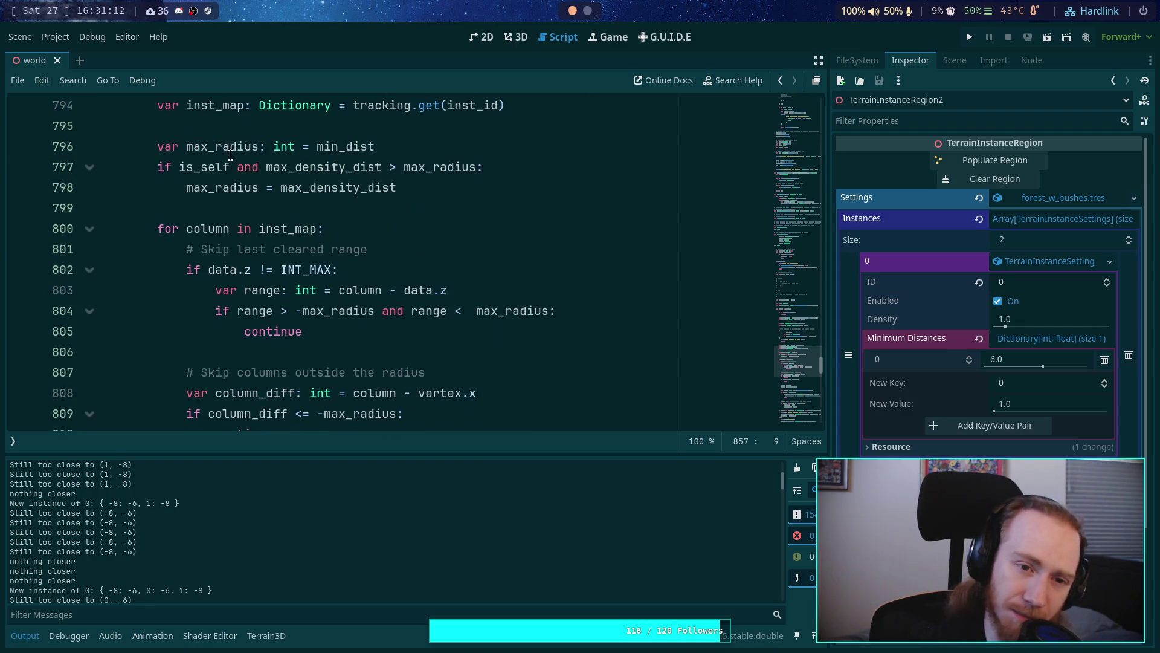
{"action": "double_click", "coordinate": [230, 148]}
{"action": "scroll", "coordinate": [385, 318], "scroll_direction": "down", "scroll_amount": 1}
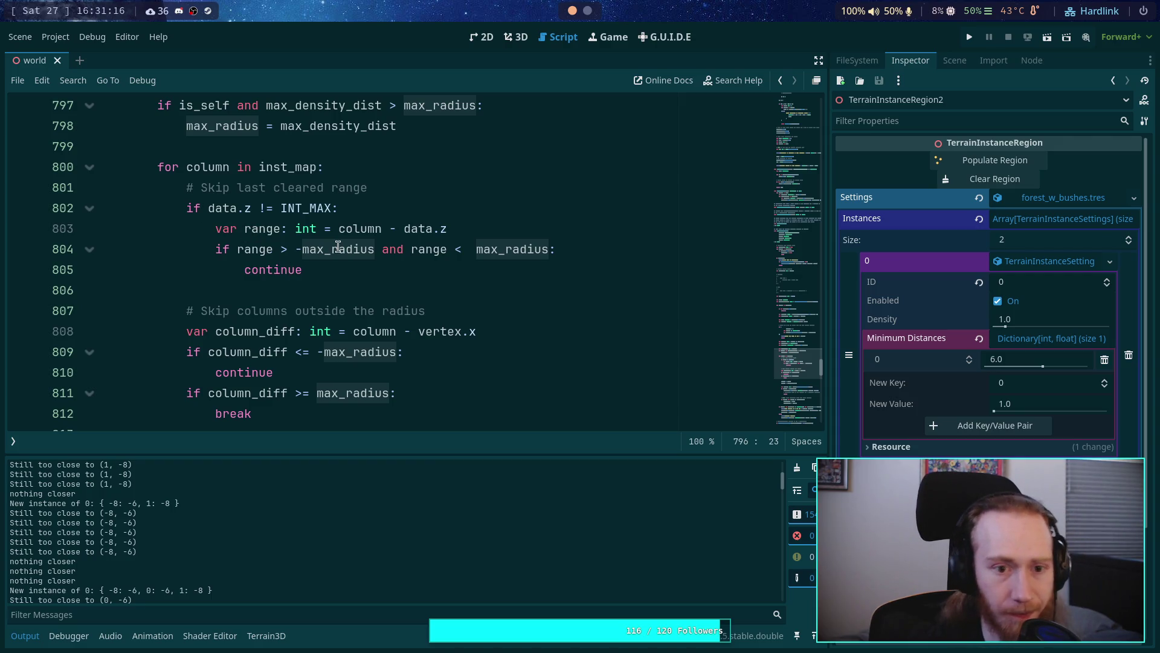
{"action": "mouse_move", "coordinate": [338, 246]}
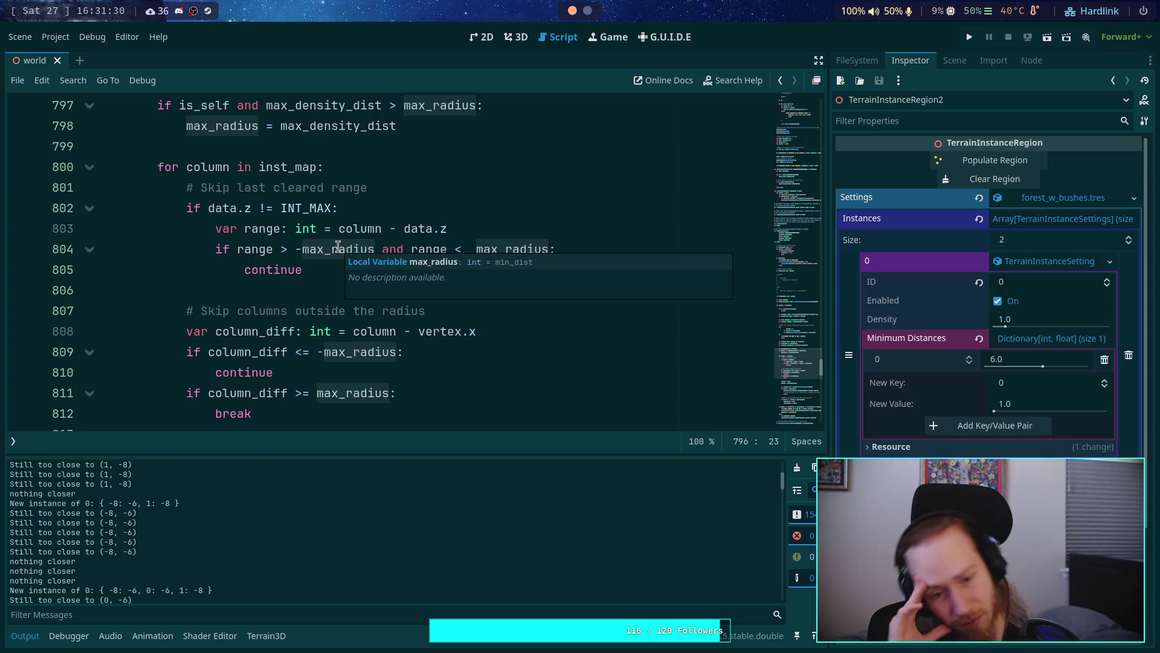
Step: Discard a temporary print added after line 804 and delete the extra space before max_radius
{"action": "left_click", "coordinate": [616, 248]}
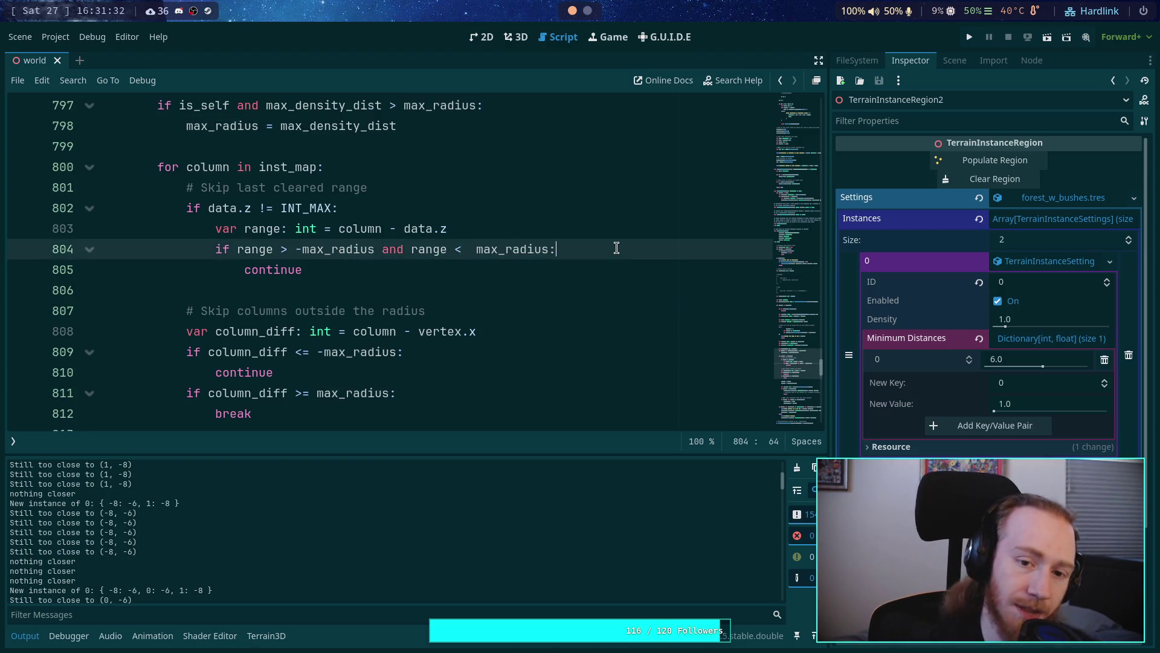
{"action": "key", "text": "Return"}
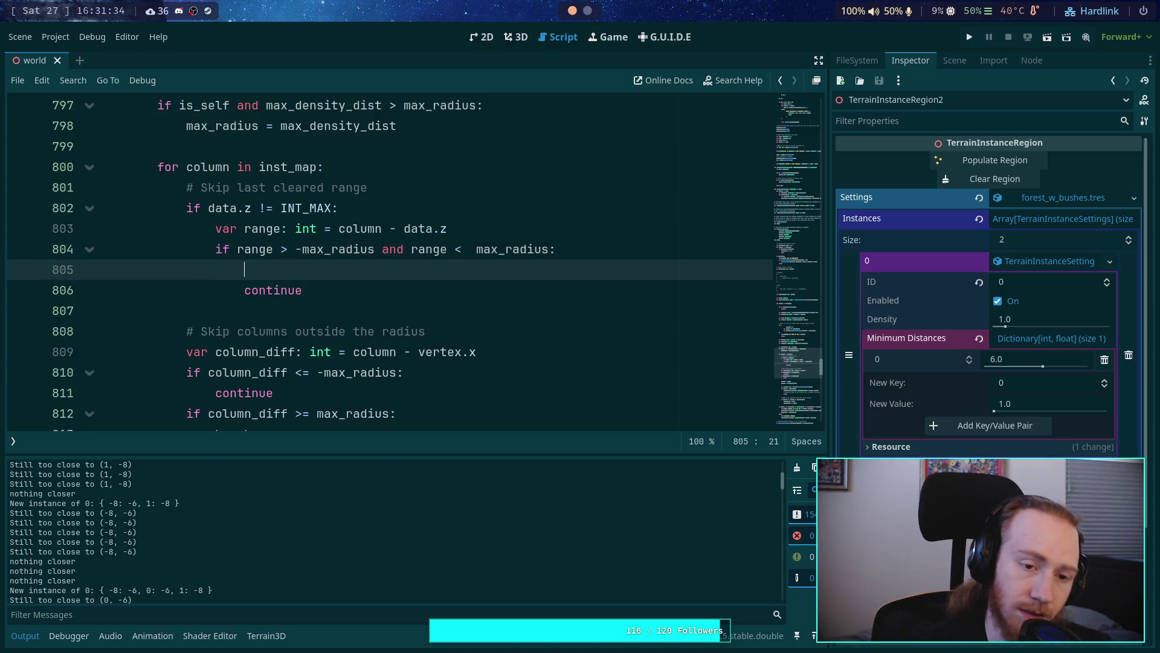
{"action": "type", "text": "print('"}
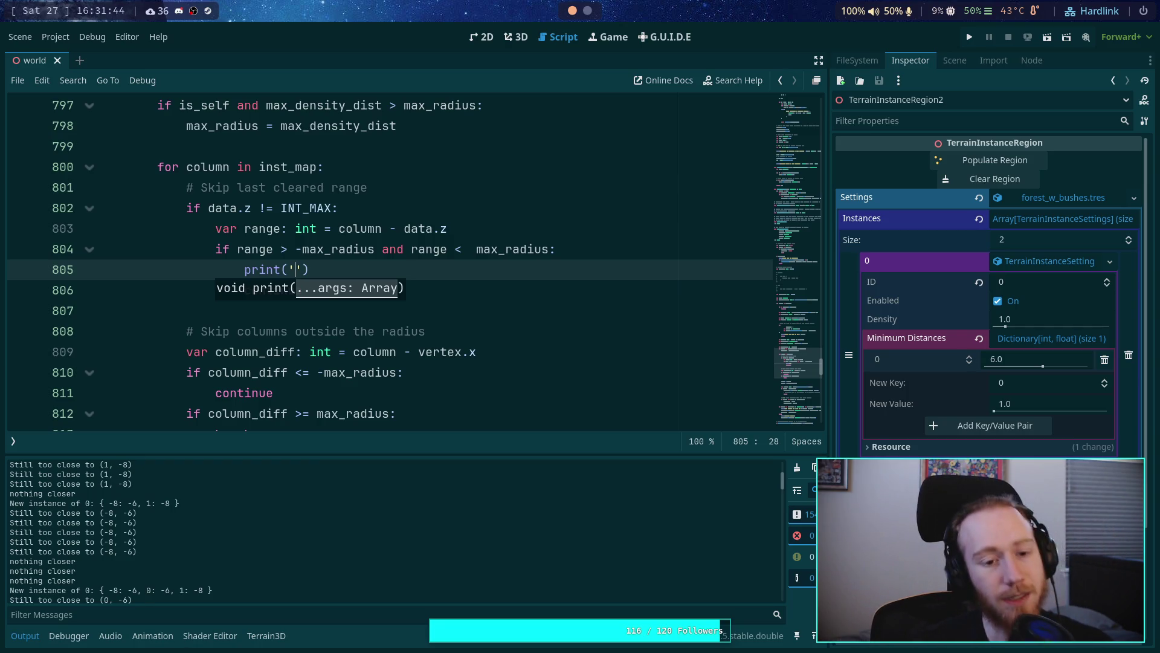
{"action": "left_click_drag", "start_coordinate": [618, 254], "coordinate": [620, 269]}
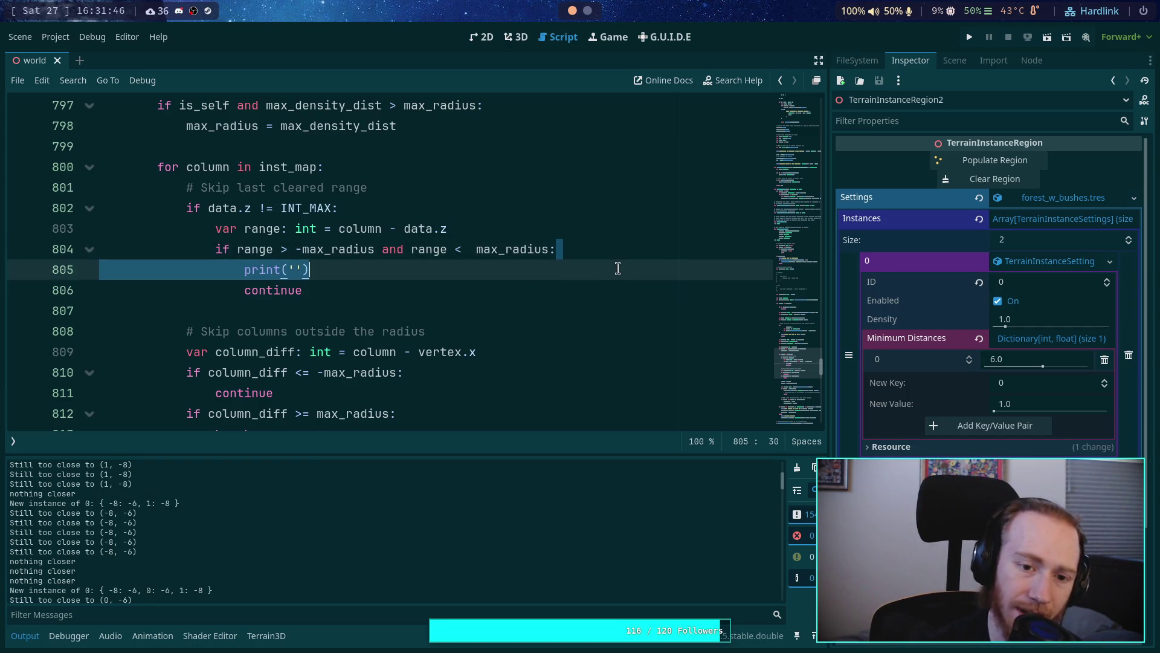
{"action": "key", "text": "BackSpace"}
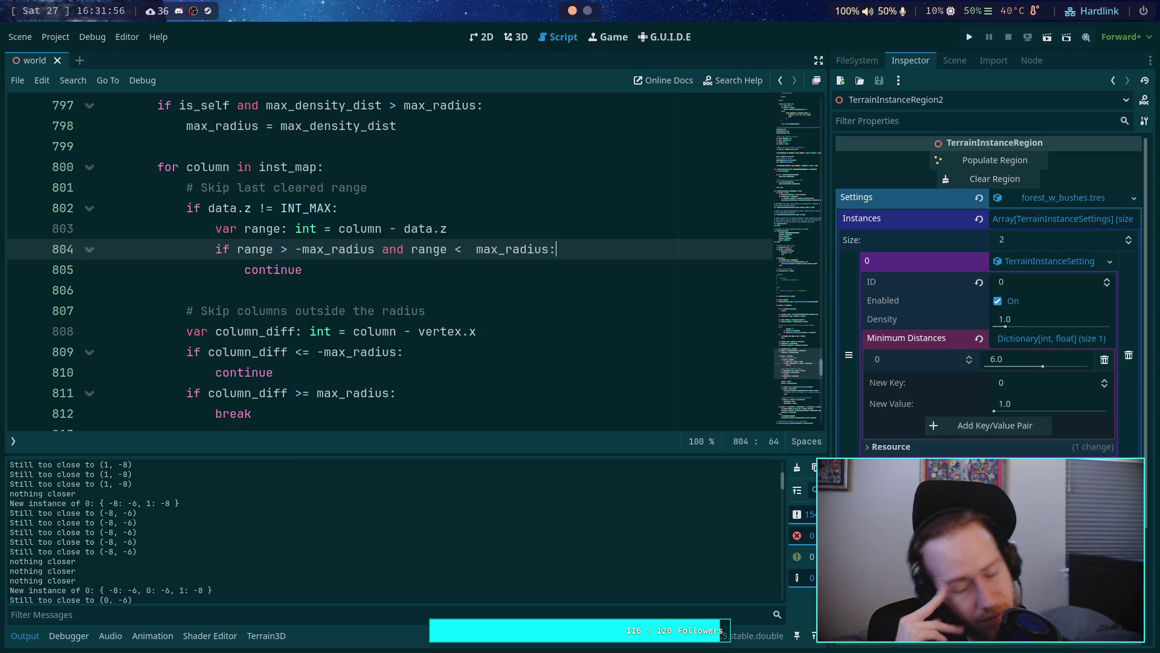
{"action": "left_click", "coordinate": [476, 249]}
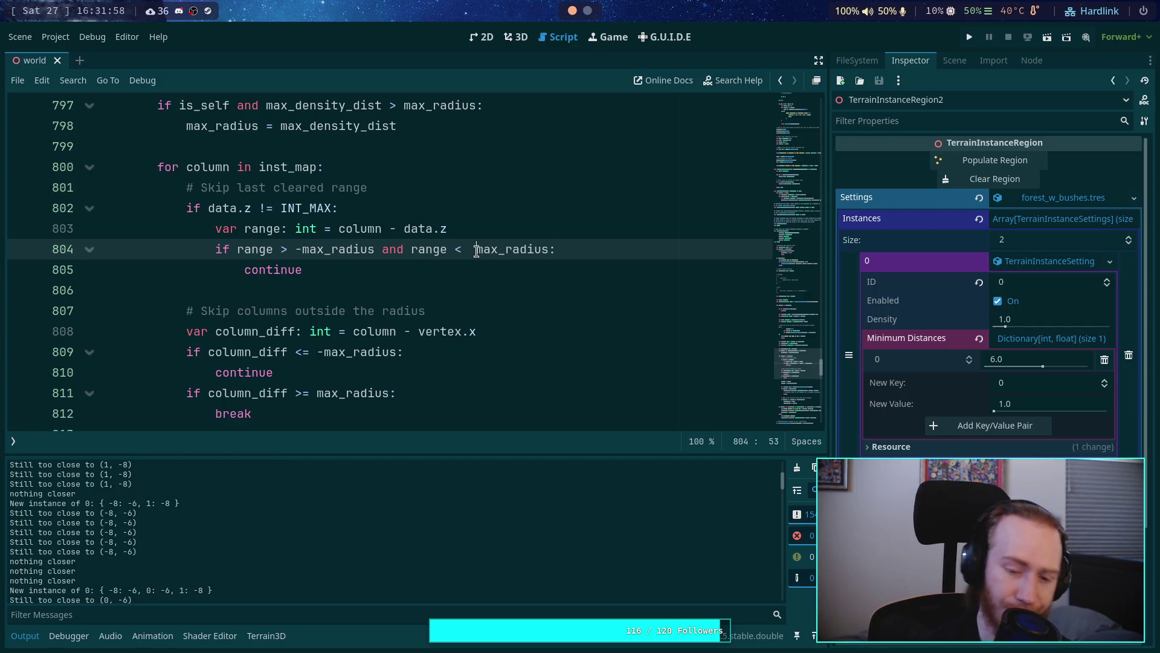
{"action": "key", "text": "BackSpace"}
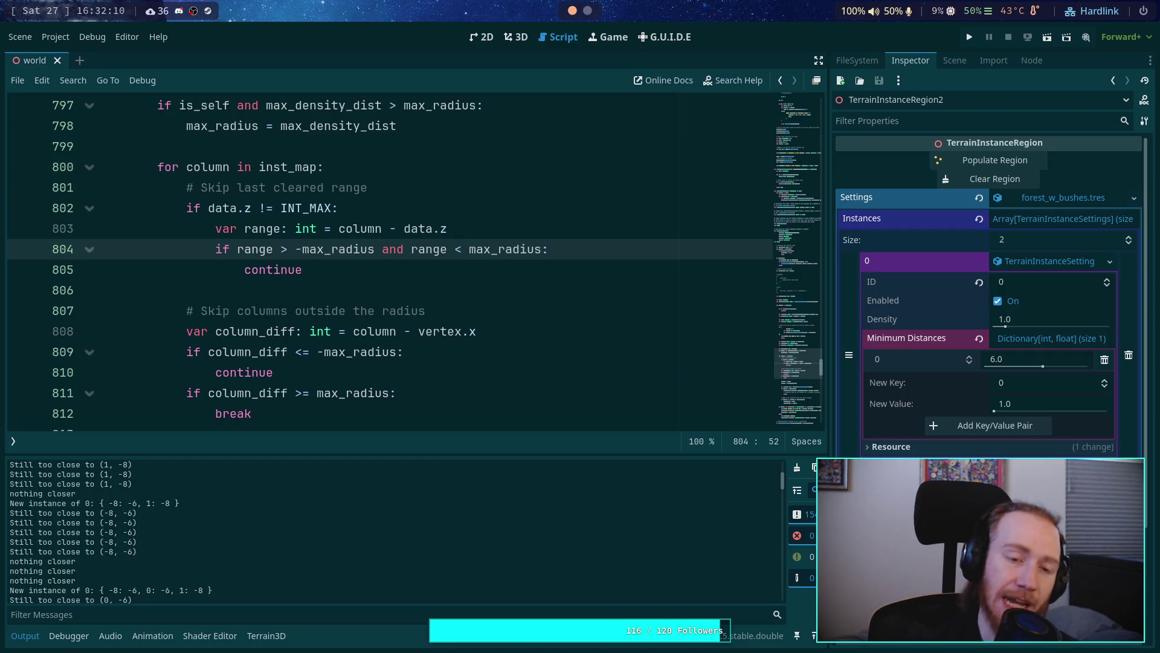
{"action": "scroll", "coordinate": [342, 228], "scroll_direction": "down", "scroll_amount": 4}
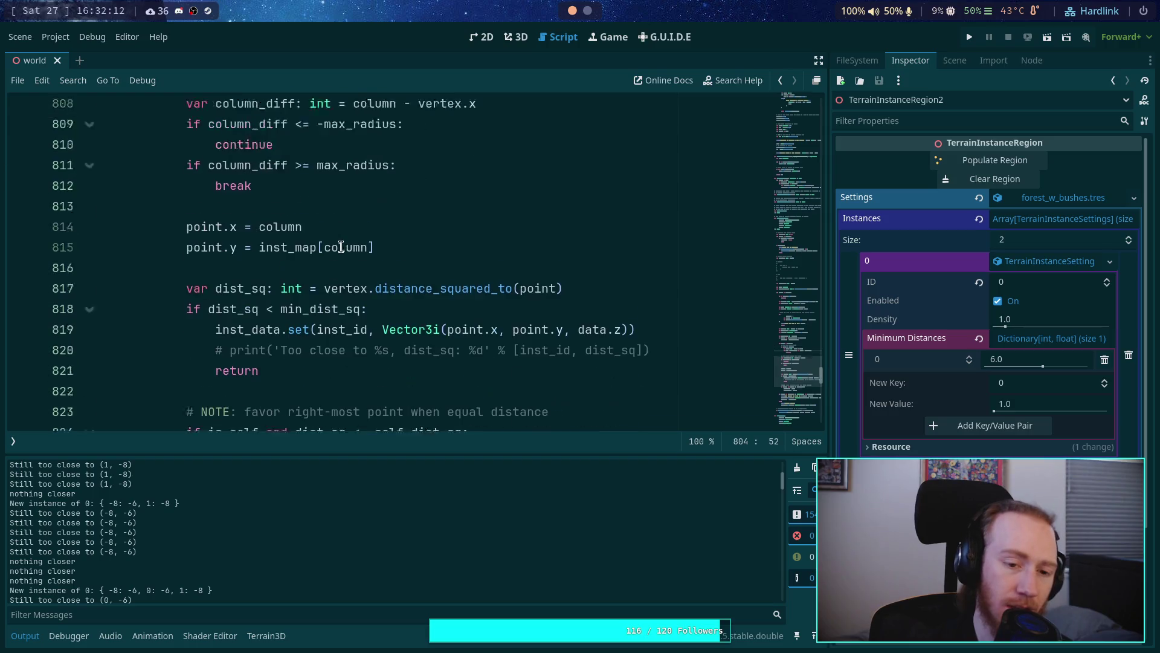
{"action": "scroll", "coordinate": [320, 304], "scroll_direction": "down", "scroll_amount": 4}
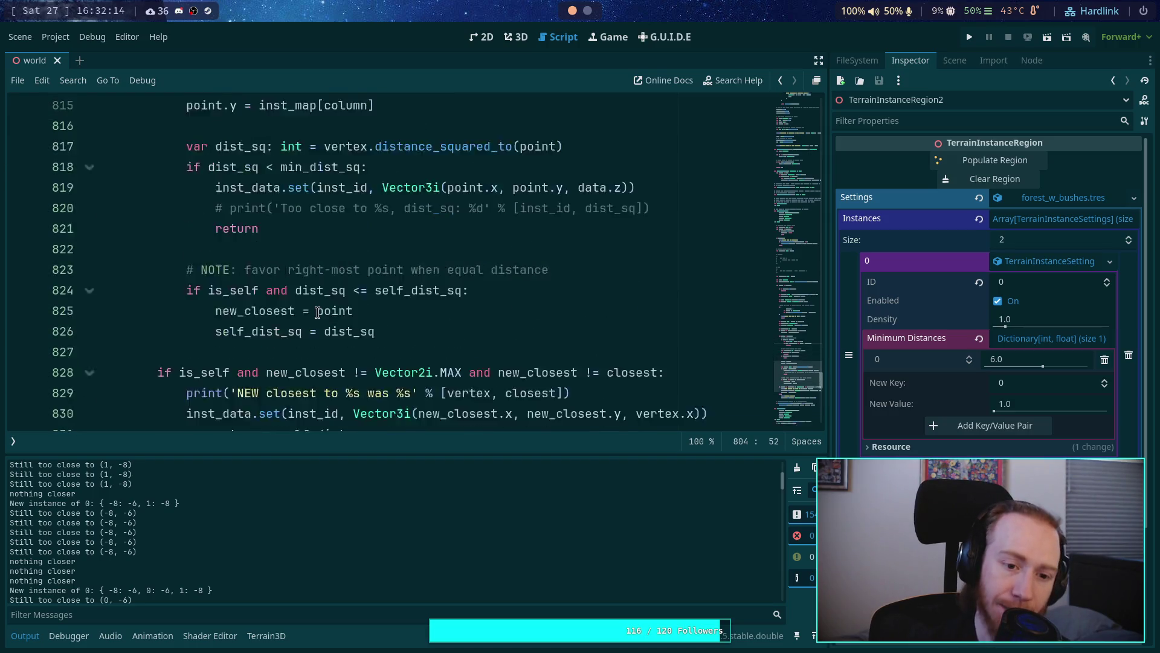
{"action": "scroll", "coordinate": [320, 304], "scroll_direction": "down", "scroll_amount": 2}
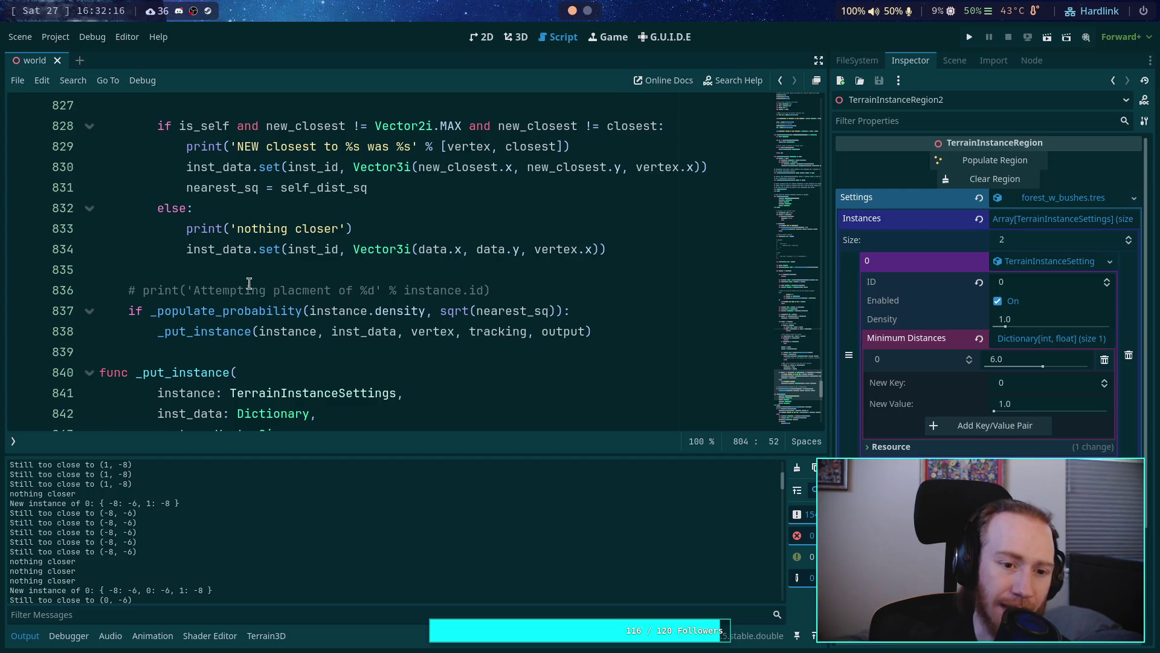
{"action": "scroll", "coordinate": [249, 283], "scroll_direction": "up", "scroll_amount": 2}
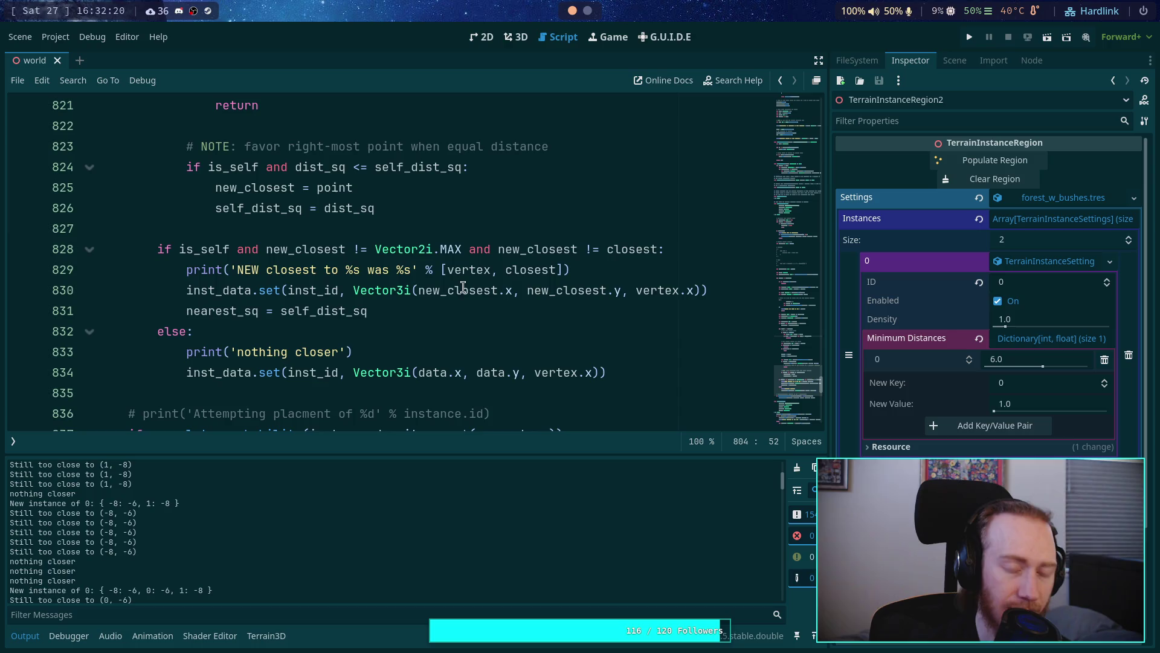
{"action": "double_click", "coordinate": [660, 290]}
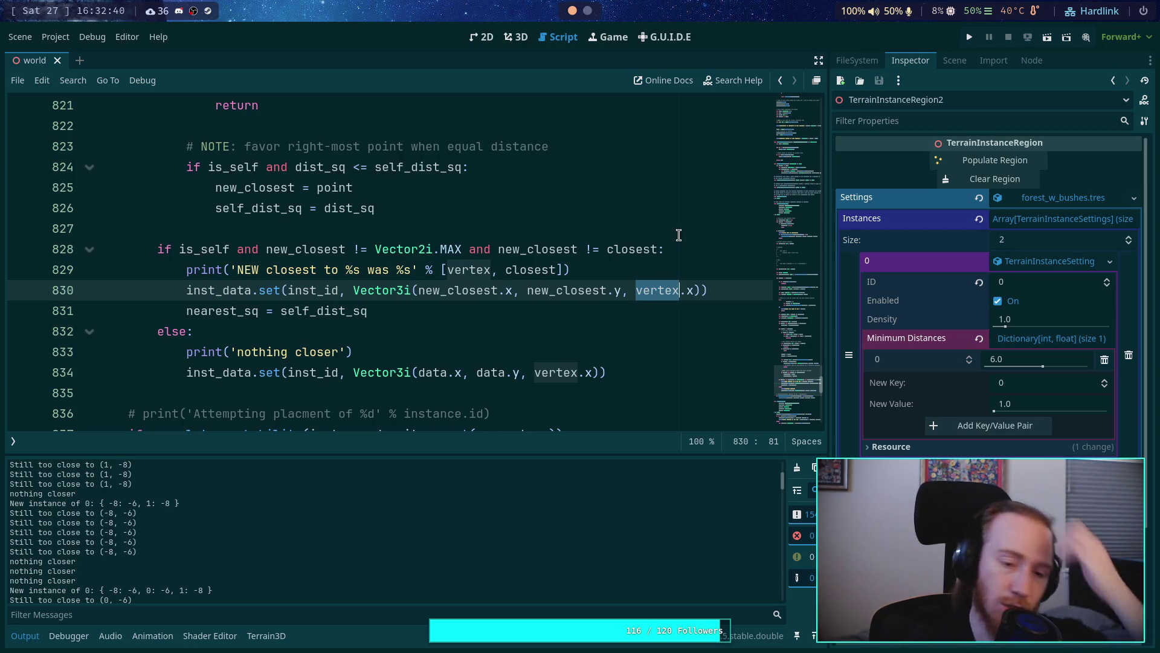
Step: Change line 833's print to 'nothing closer to %s than %s' % [vertex, closest]
{"action": "left_click", "coordinate": [340, 353]}
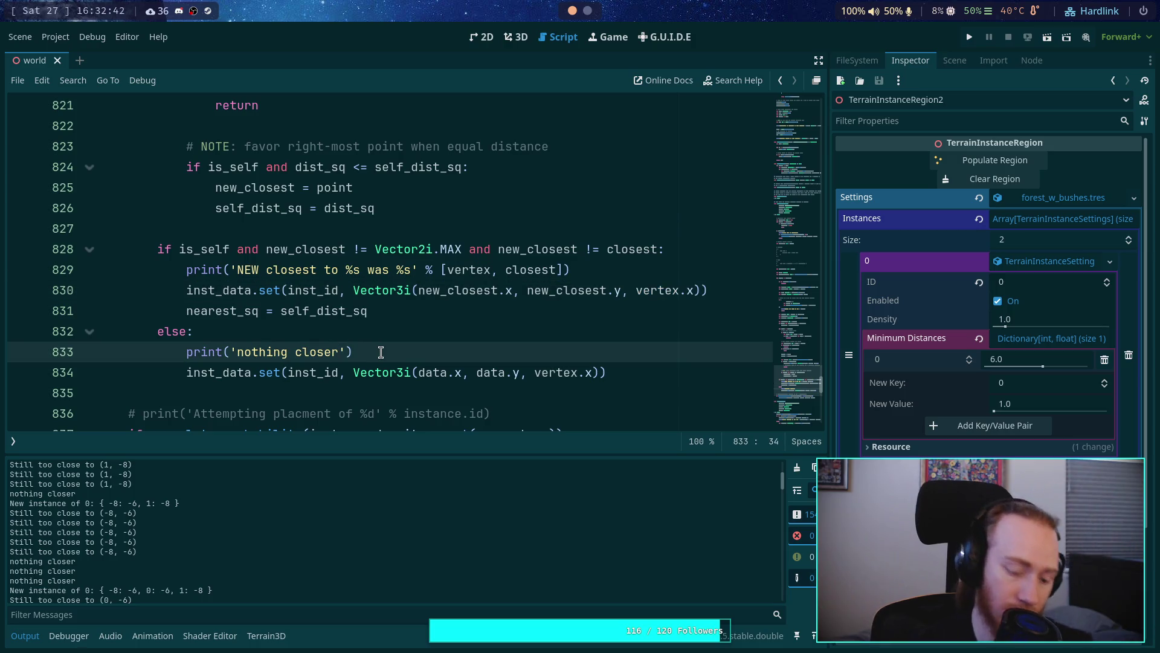
{"action": "type", "text": "to %s than "}
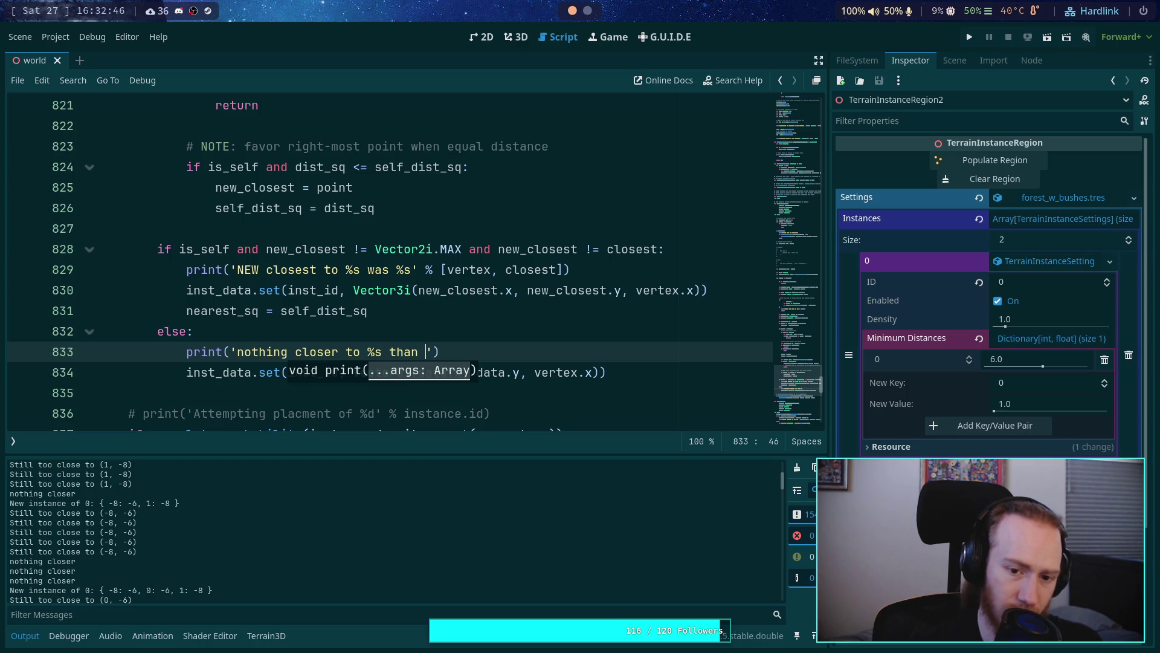
{"action": "type", "text": "%-"}
{"action": "key", "text": "BackSpace"}
{"action": "type", "text": "s'"}
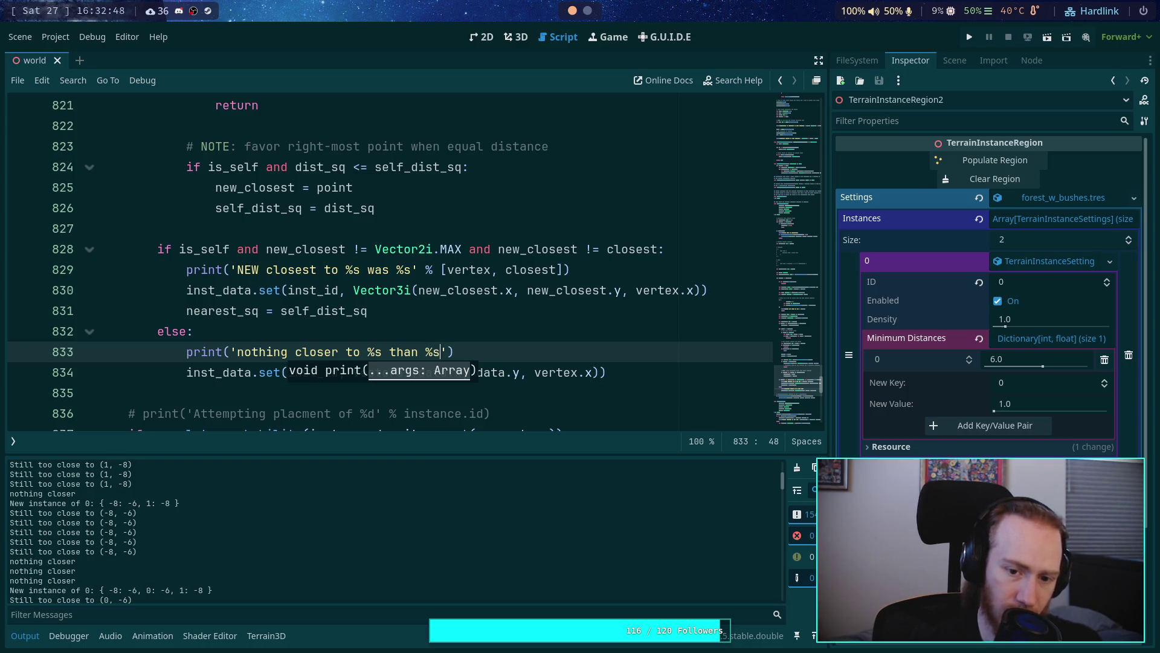
{"action": "type", "text": " % ["}
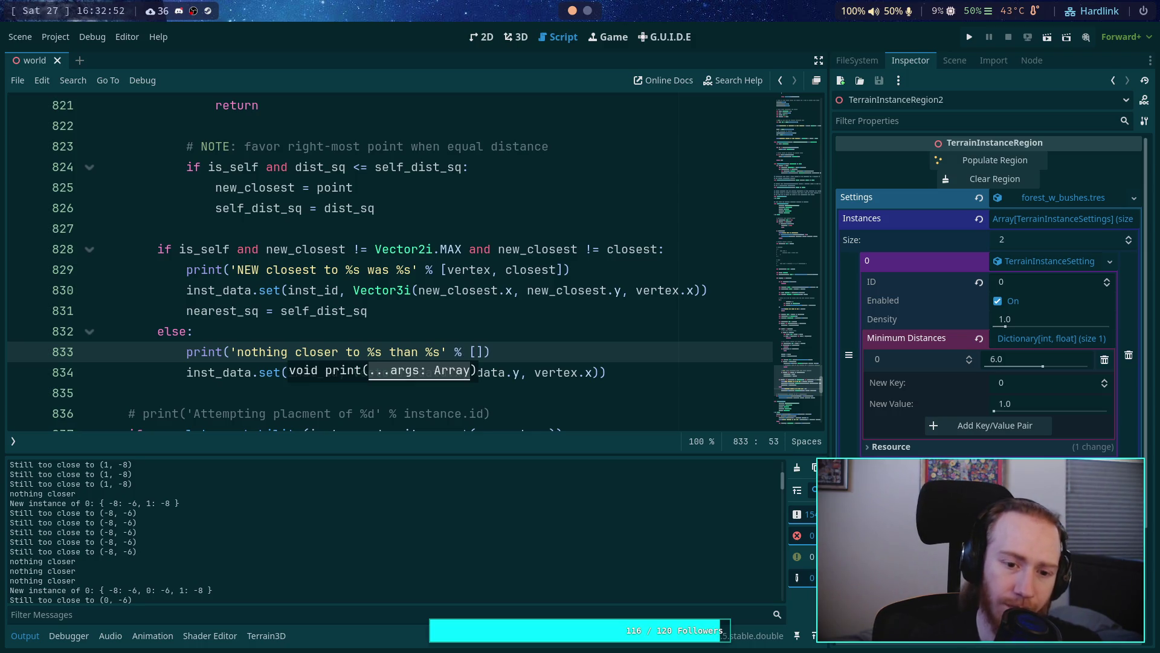
{"action": "type", "text": "vertex, "}
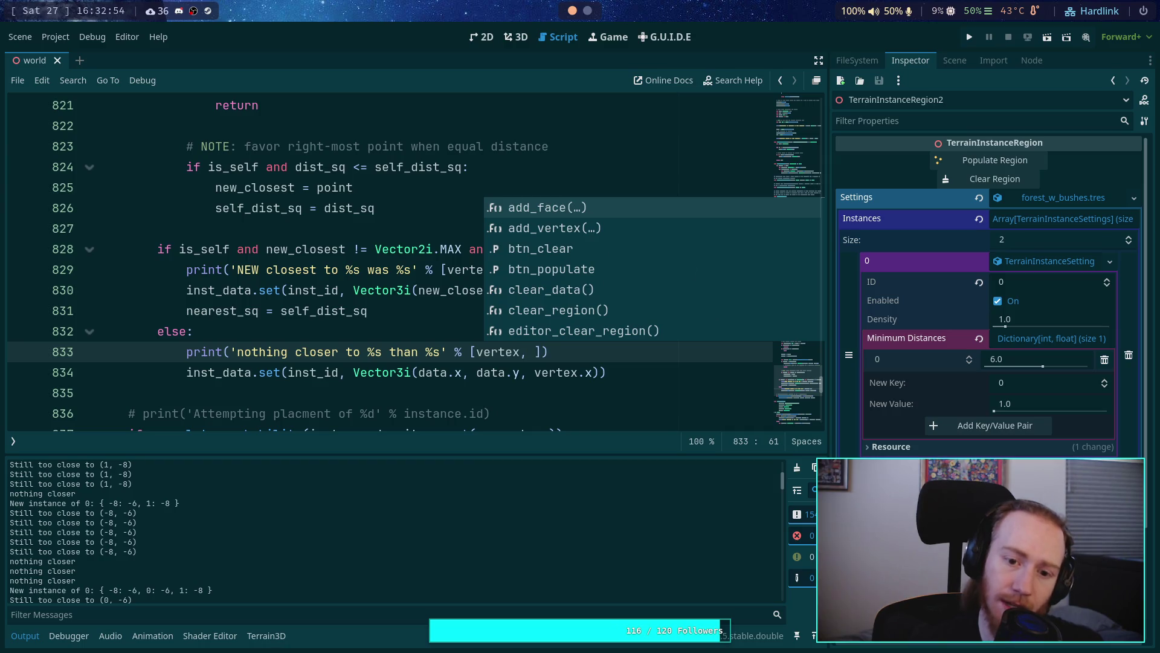
{"action": "type", "text": "closest"}
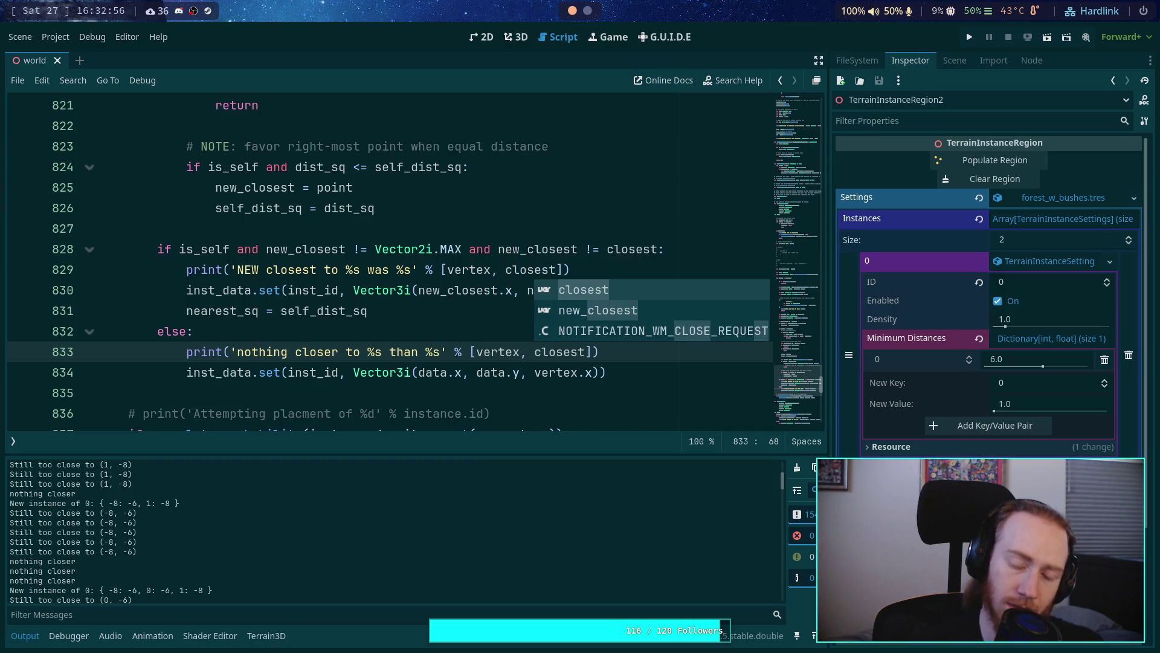
{"action": "type", "text": "])"}
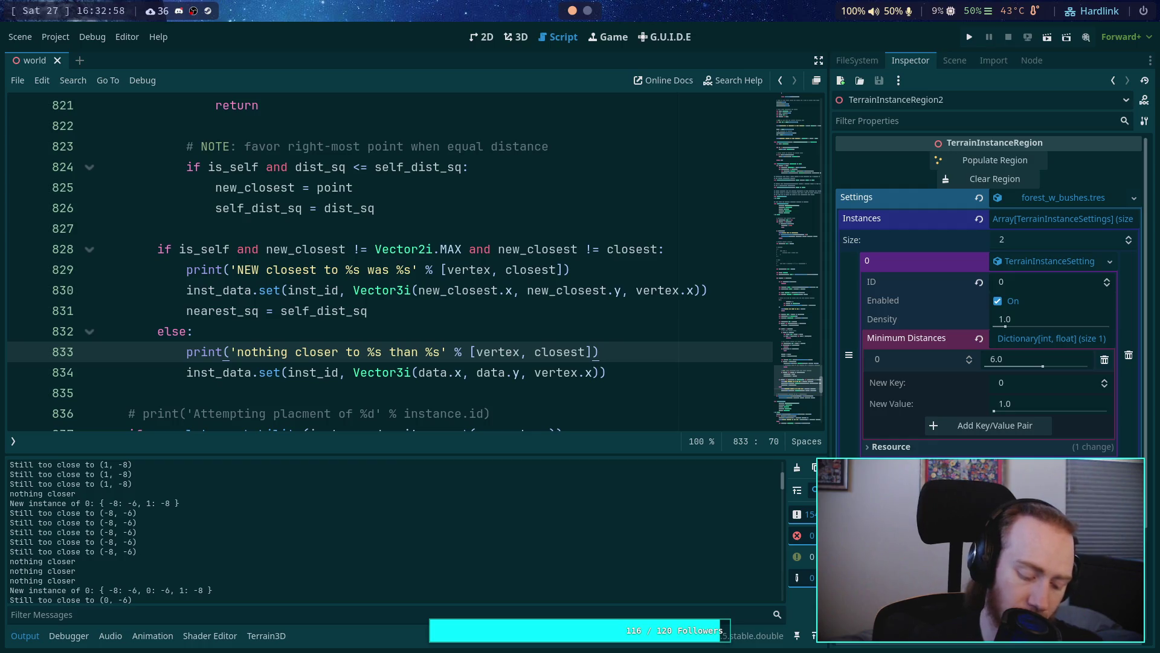
Step: Save the script and return to the 3D terrain view
{"action": "key", "text": "ctrl+s"}
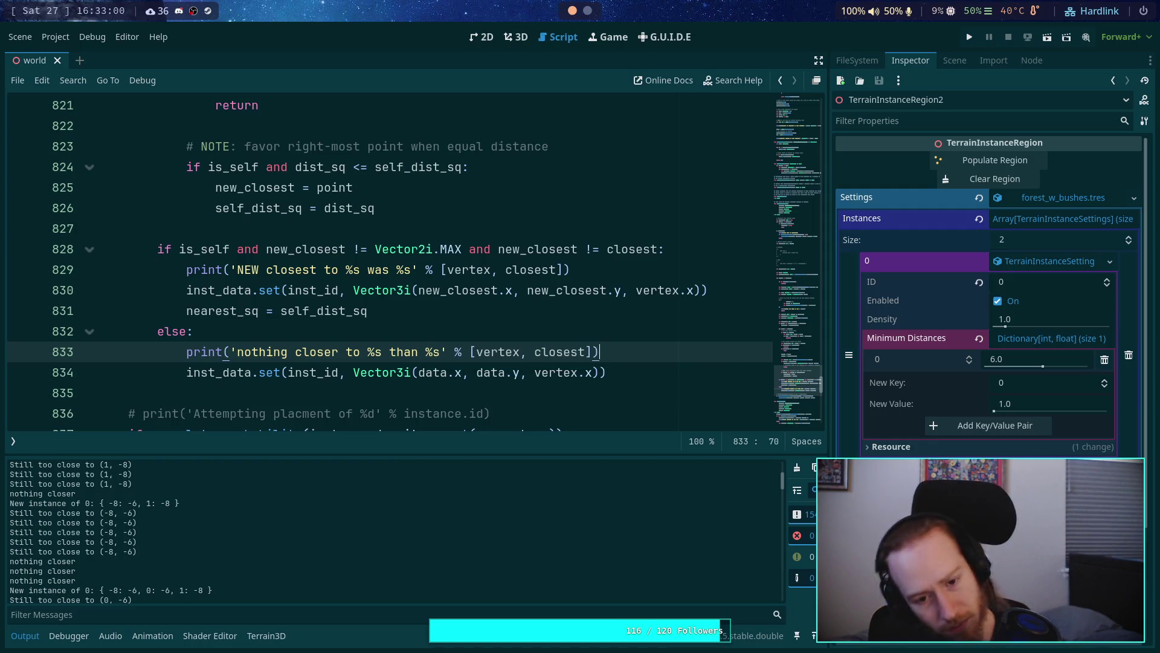
{"action": "left_click", "coordinate": [485, 338]}
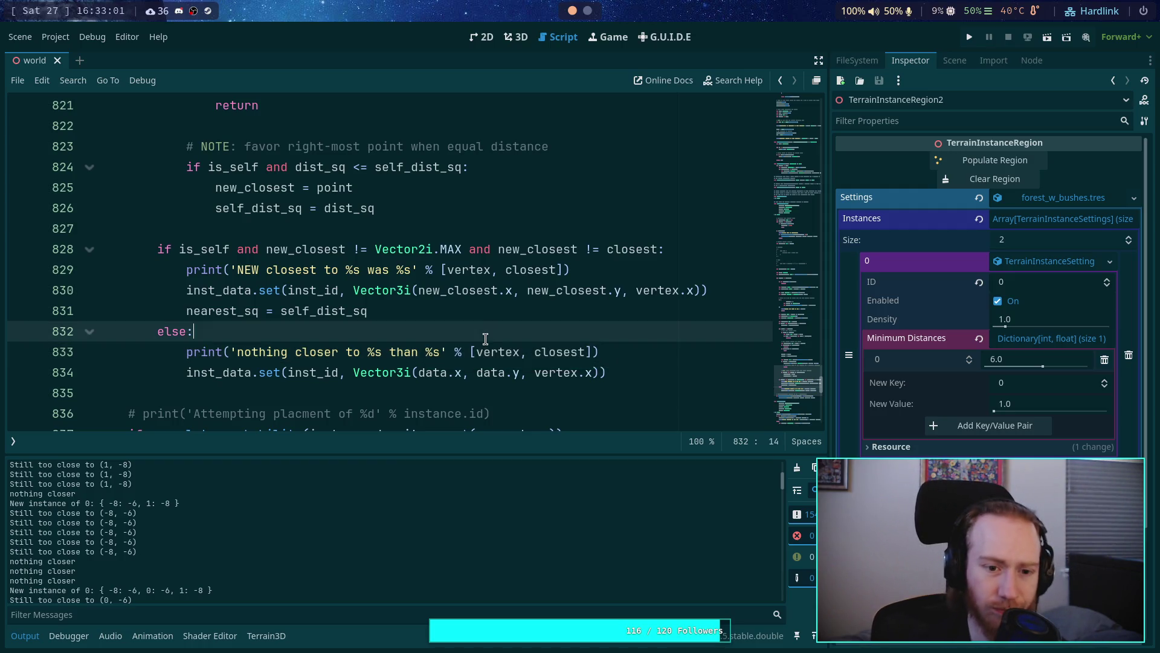
{"action": "left_click", "coordinate": [517, 37]}
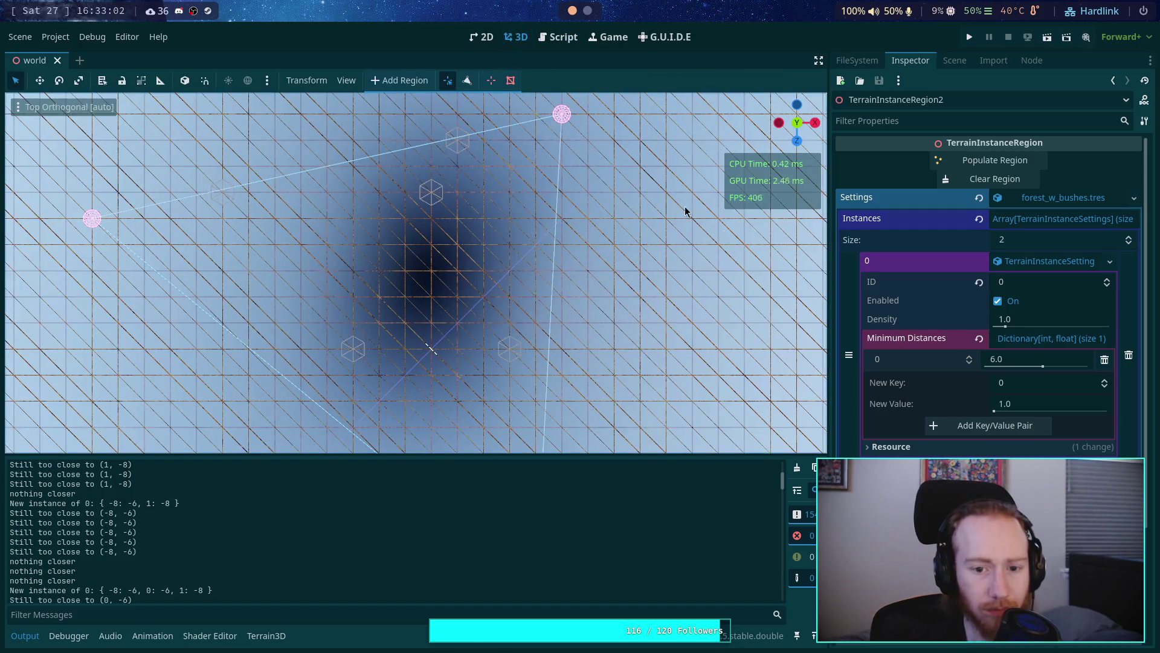
Step: Run Populate Region and scroll the Output log to read the new 'nothing closer' messages
{"action": "left_click", "coordinate": [978, 161]}
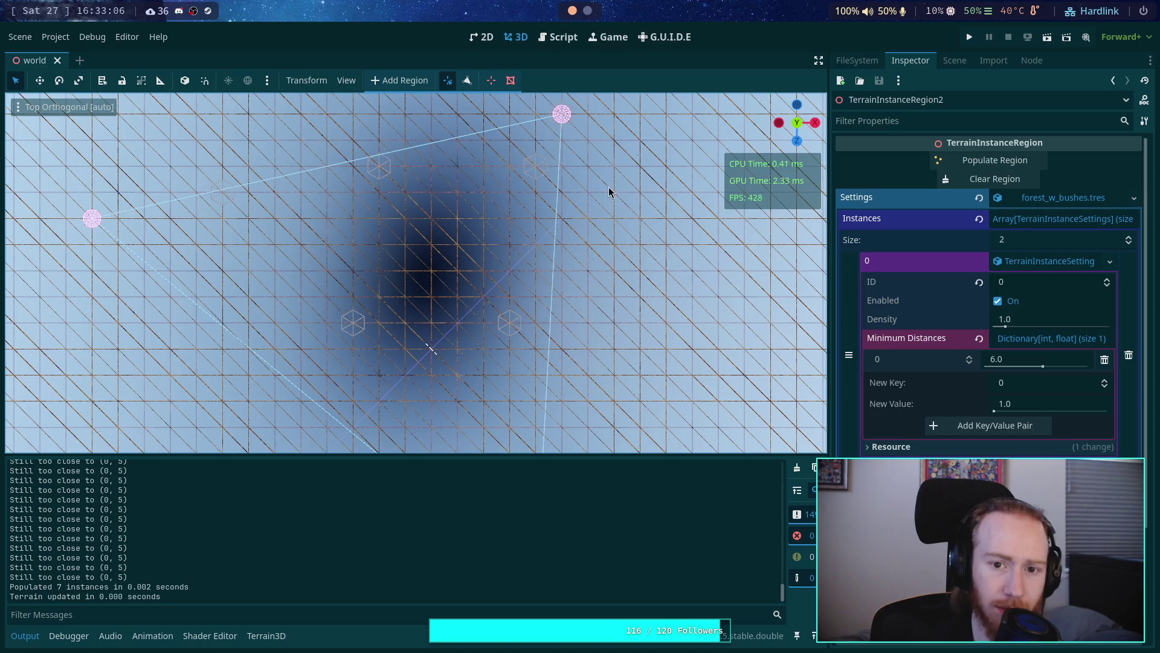
{"action": "left_click_drag", "start_coordinate": [781, 589], "coordinate": [779, 468]}
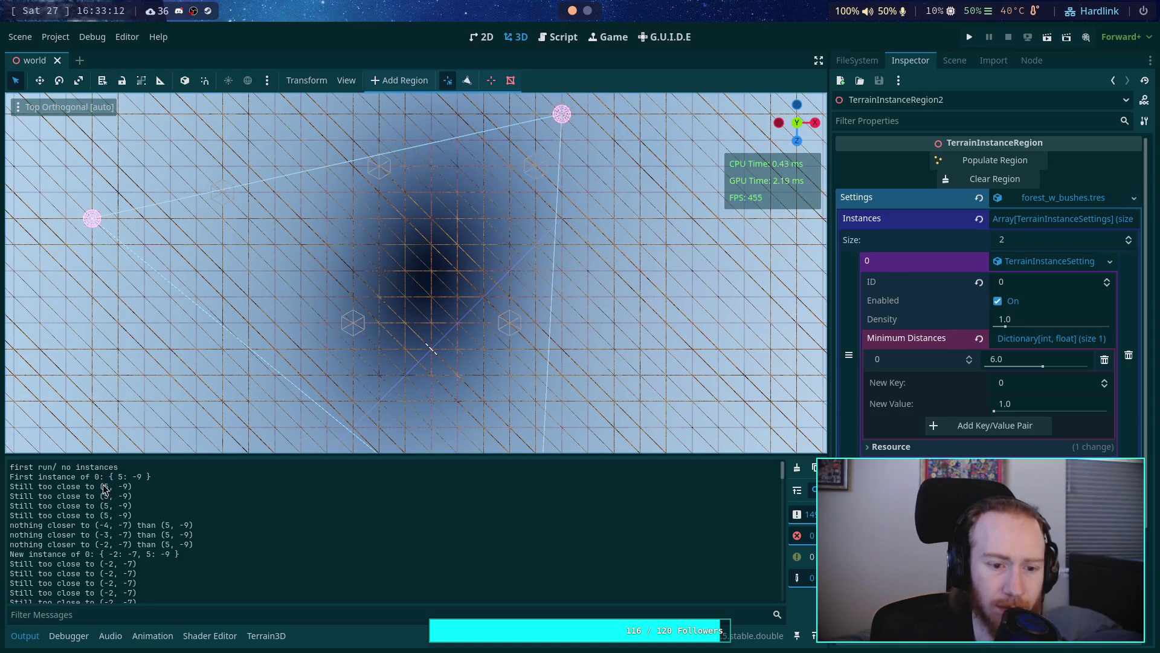
{"action": "scroll", "coordinate": [101, 552], "scroll_direction": "down", "scroll_amount": 2}
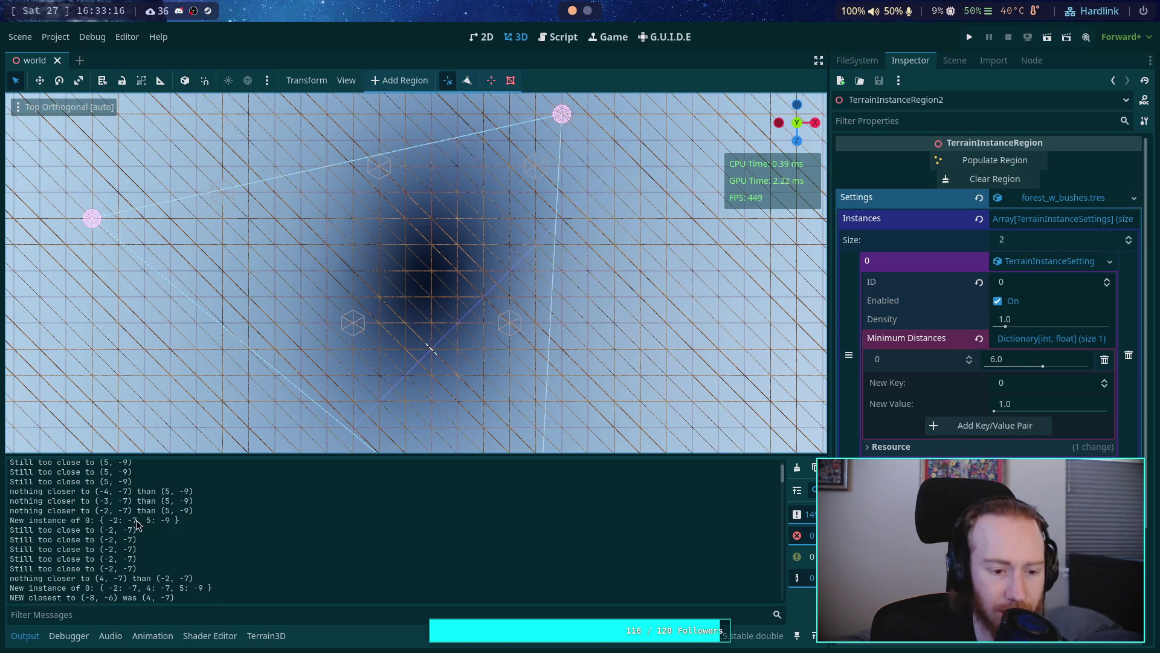
{"action": "scroll", "coordinate": [137, 525], "scroll_direction": "down", "scroll_amount": 2}
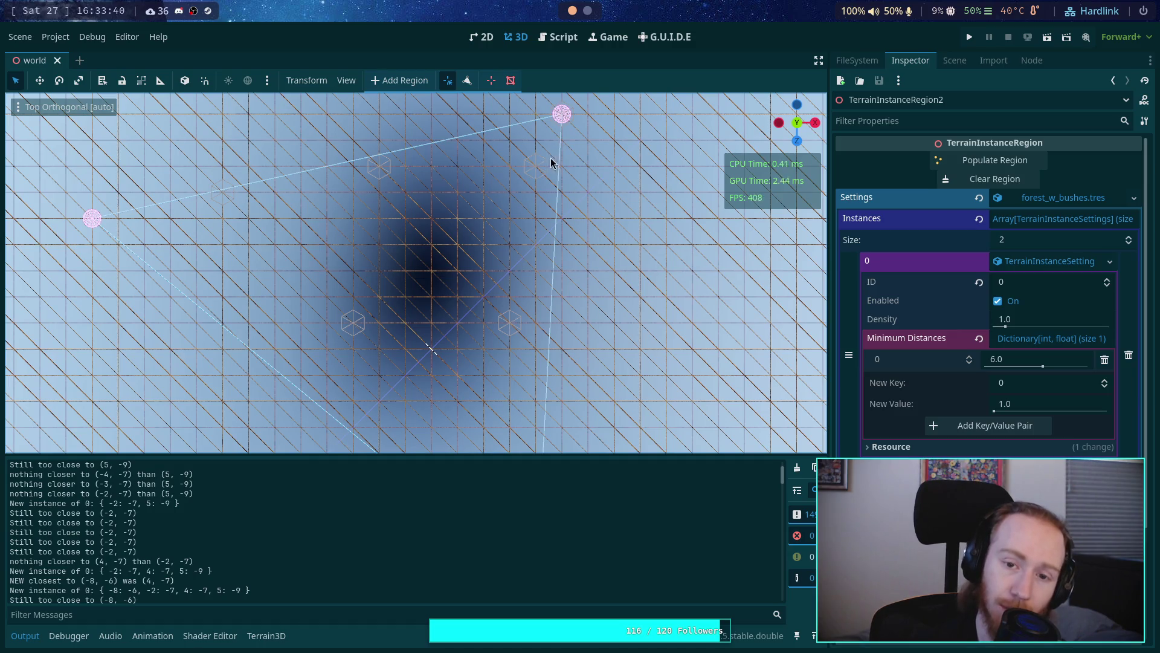
Step: In the script, uncomment the 'Too close to' print on line 820 of the minimum-distance check
{"action": "left_click", "coordinate": [550, 38]}
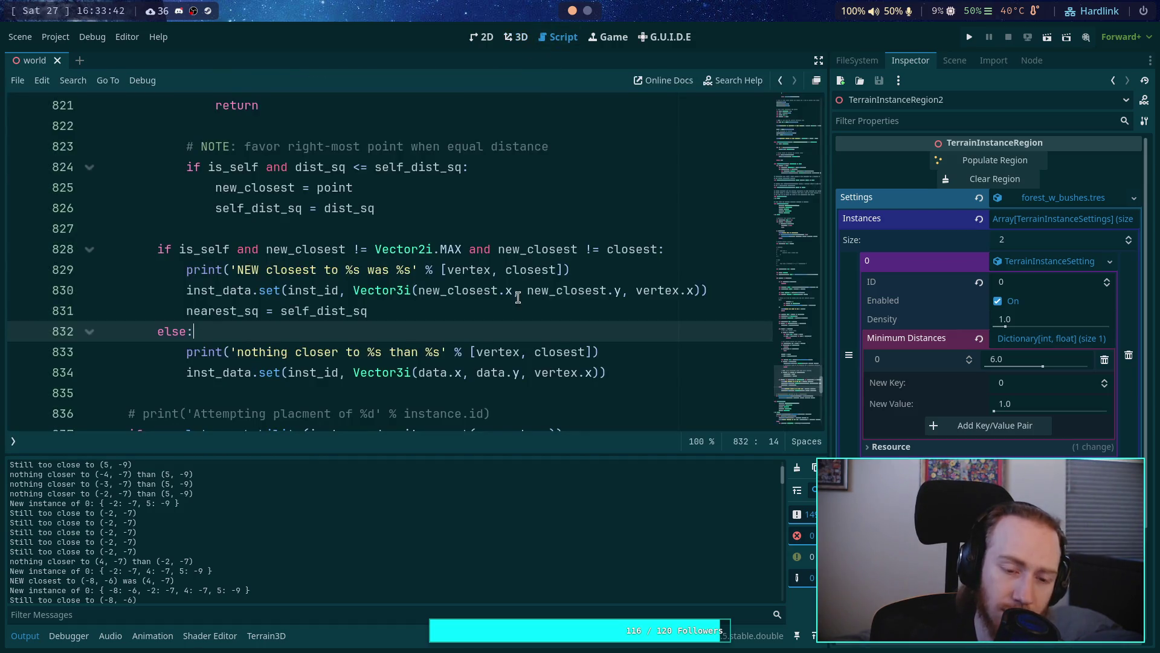
{"action": "scroll", "coordinate": [502, 313], "scroll_direction": "up", "scroll_amount": 3}
{"action": "scroll", "coordinate": [427, 339], "scroll_direction": "up", "scroll_amount": 1}
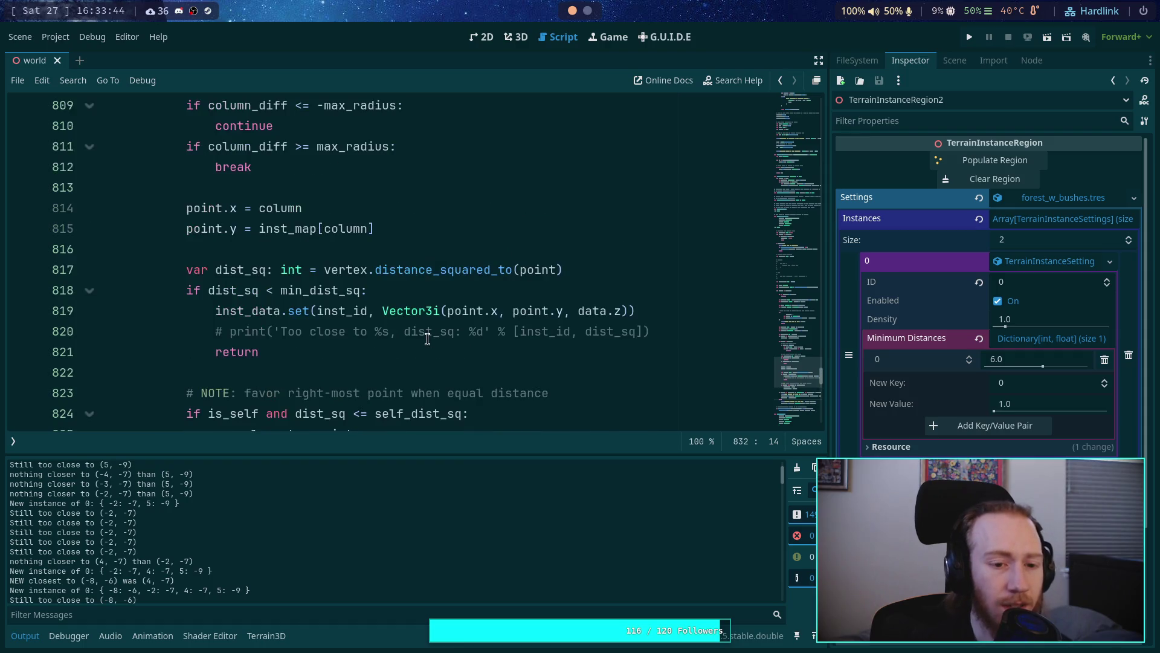
{"action": "left_click_drag", "start_coordinate": [245, 291], "coordinate": [250, 337]}
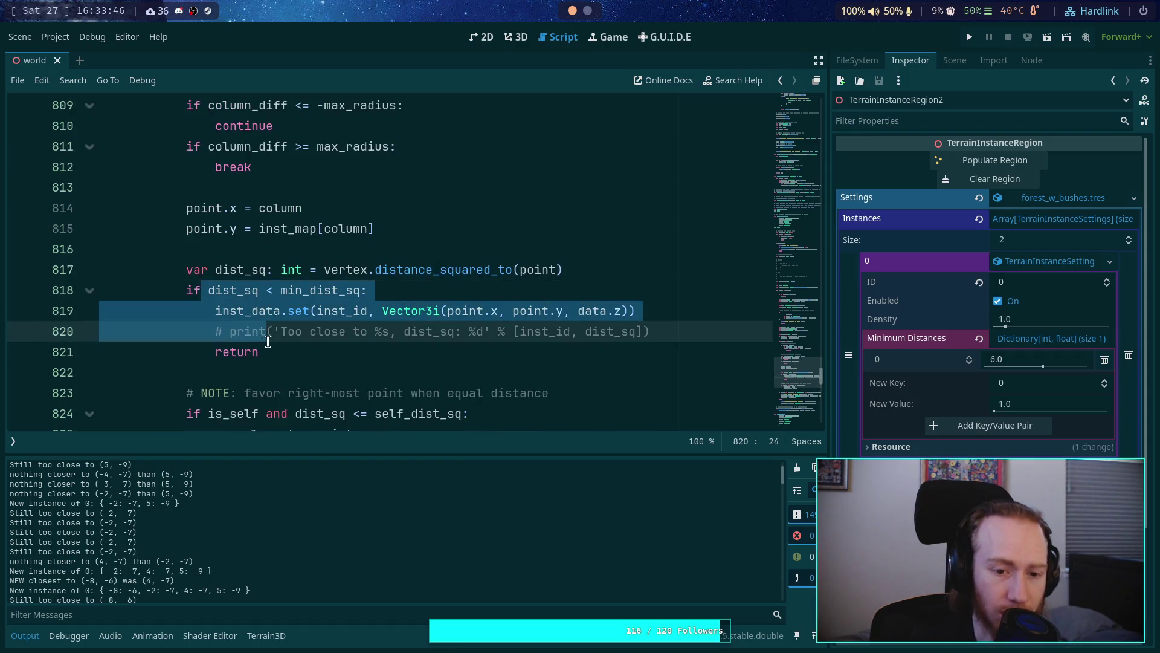
{"action": "left_click", "coordinate": [245, 333]}
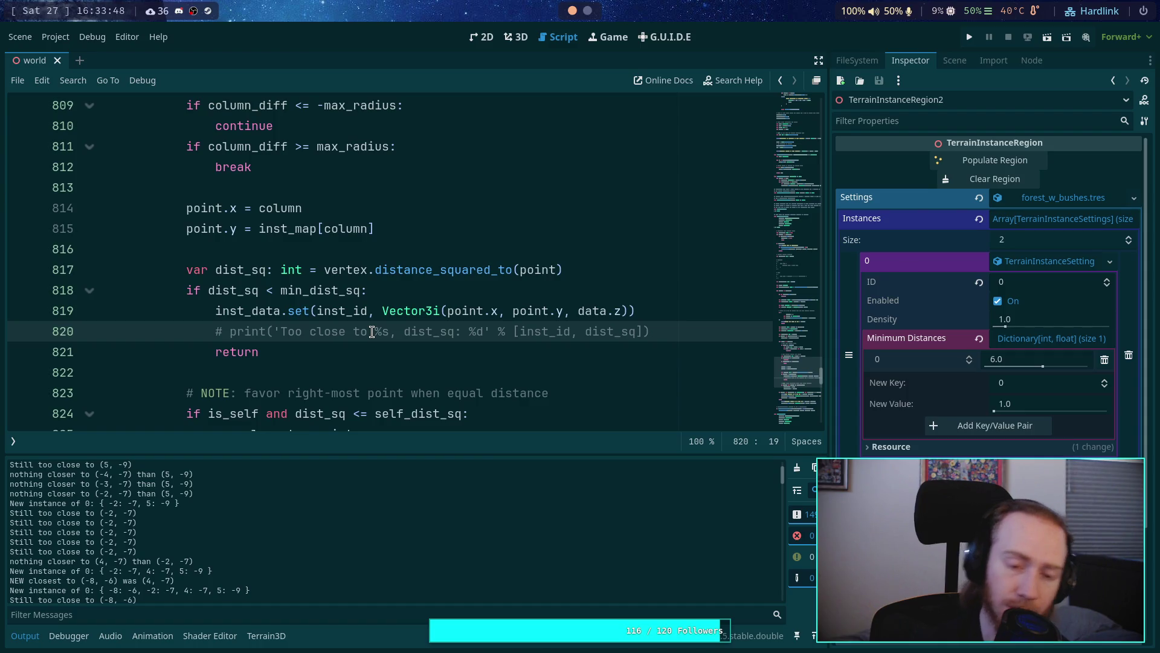
{"action": "key", "text": "BackSpace"}
{"action": "key", "text": "BackSpace"}
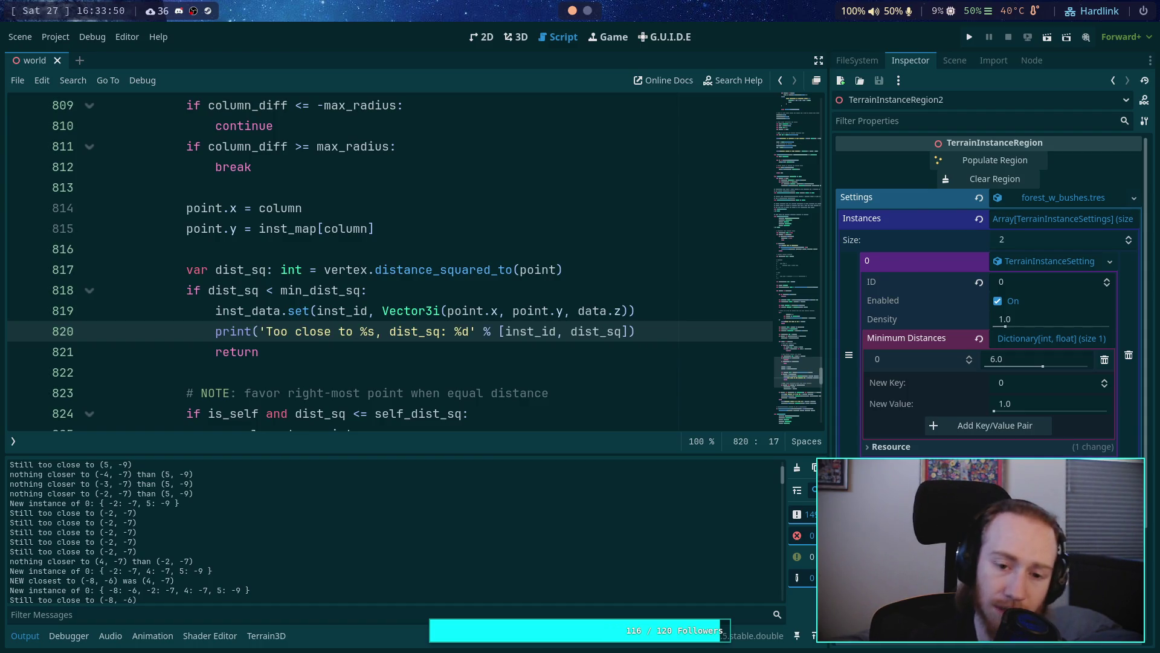
{"action": "scroll", "coordinate": [320, 332], "scroll_direction": "up", "scroll_amount": 3}
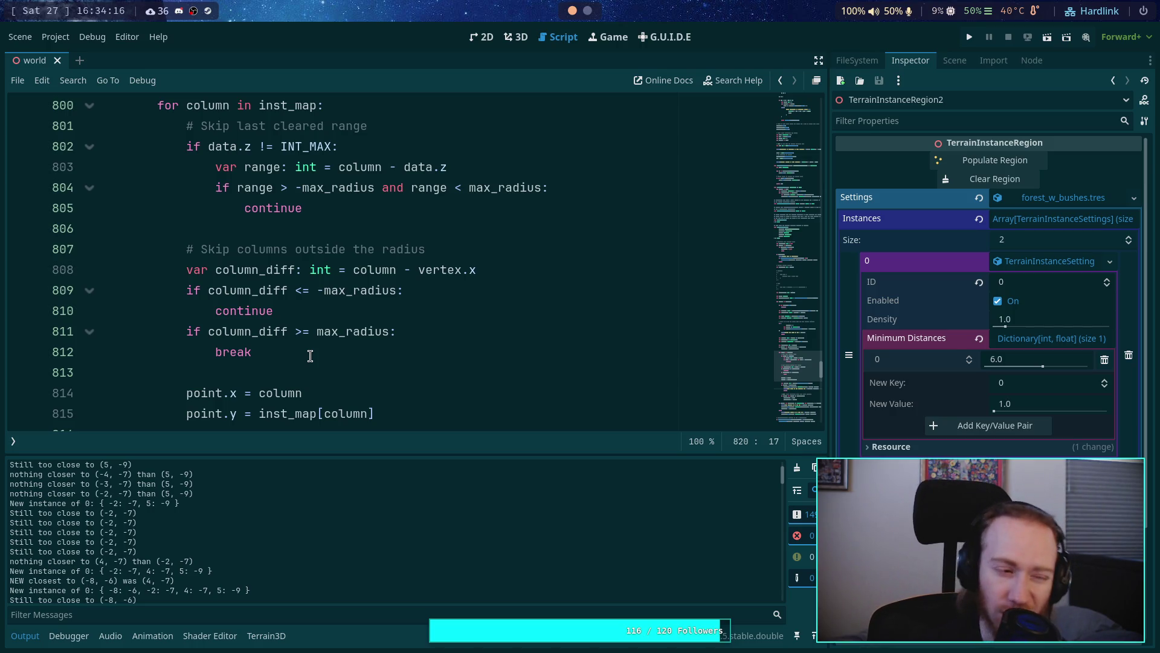
{"action": "left_click", "coordinate": [455, 285]}
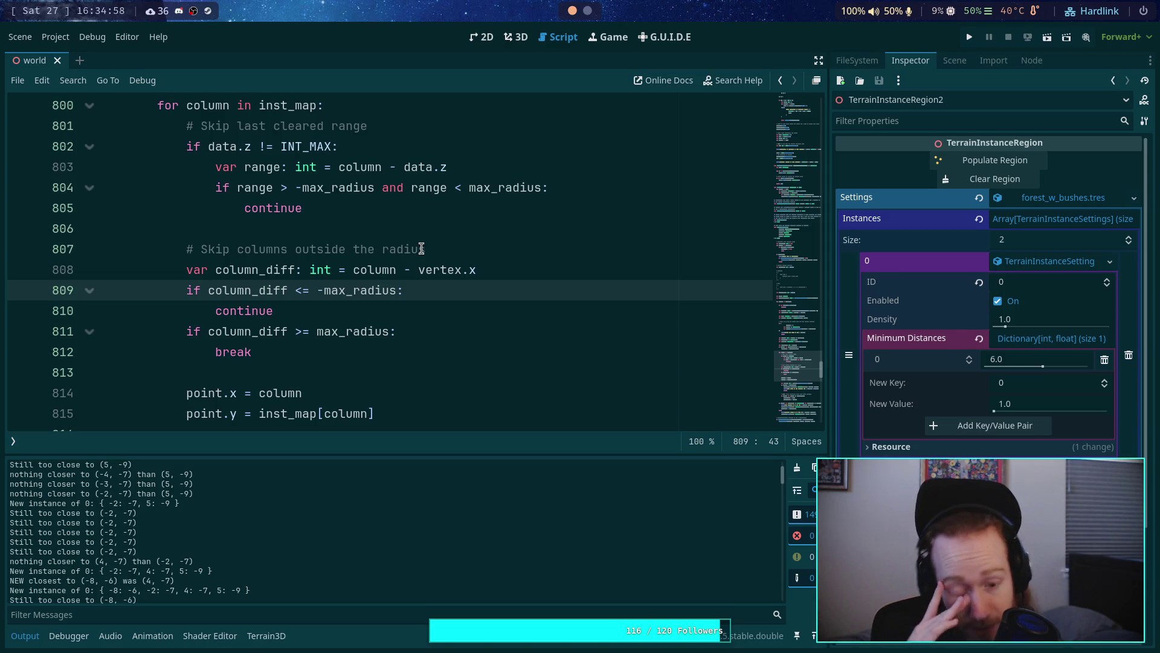
Step: Save the script, review the skip-last-cleared-range block on lines 802–805, then return to 3D
{"action": "key", "text": "ctrl+s"}
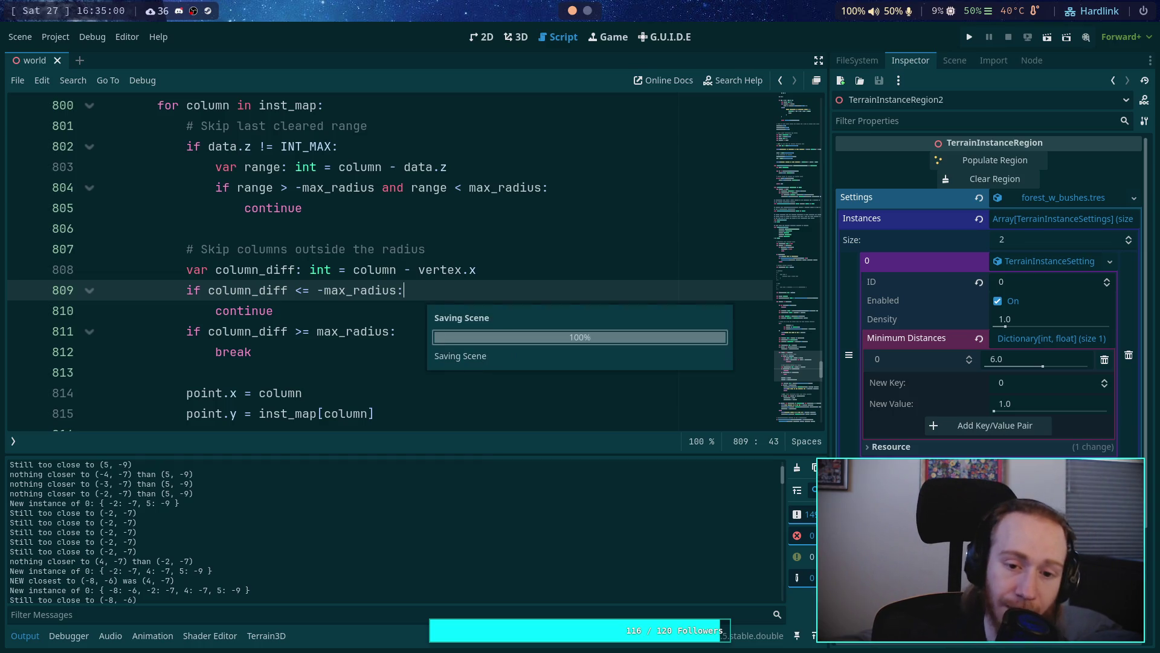
{"action": "left_click", "coordinate": [332, 369]}
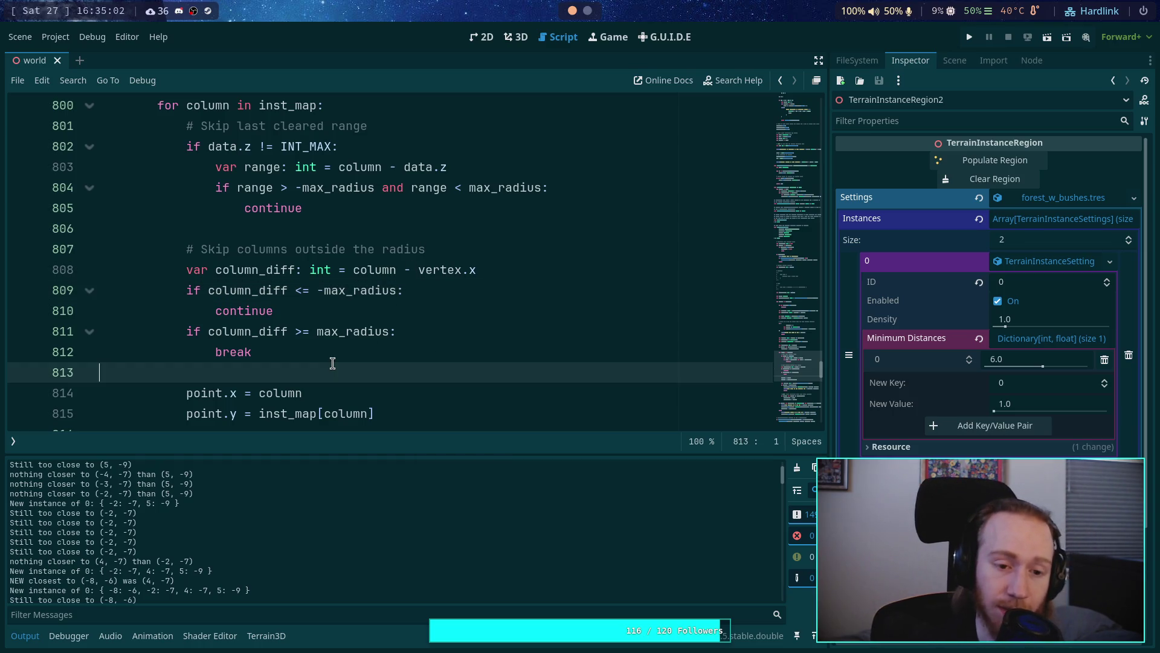
{"action": "scroll", "coordinate": [354, 357], "scroll_direction": "up", "scroll_amount": 1}
{"action": "scroll", "coordinate": [354, 358], "scroll_direction": "down", "scroll_amount": 1}
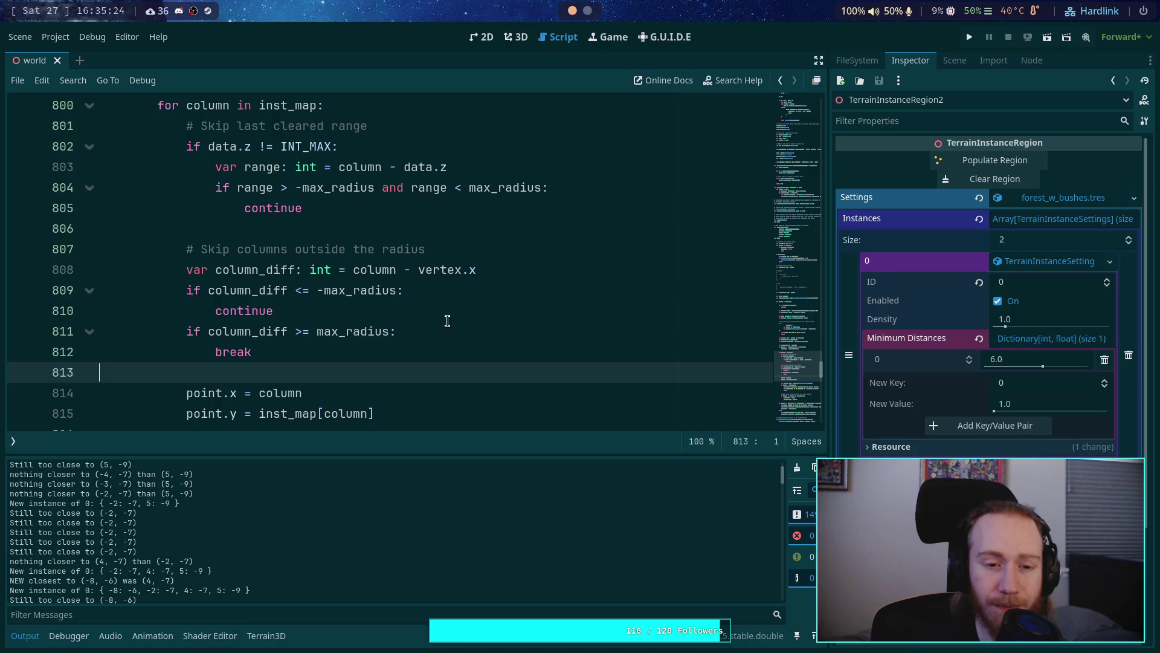
{"action": "left_click_drag", "start_coordinate": [179, 148], "coordinate": [335, 208]}
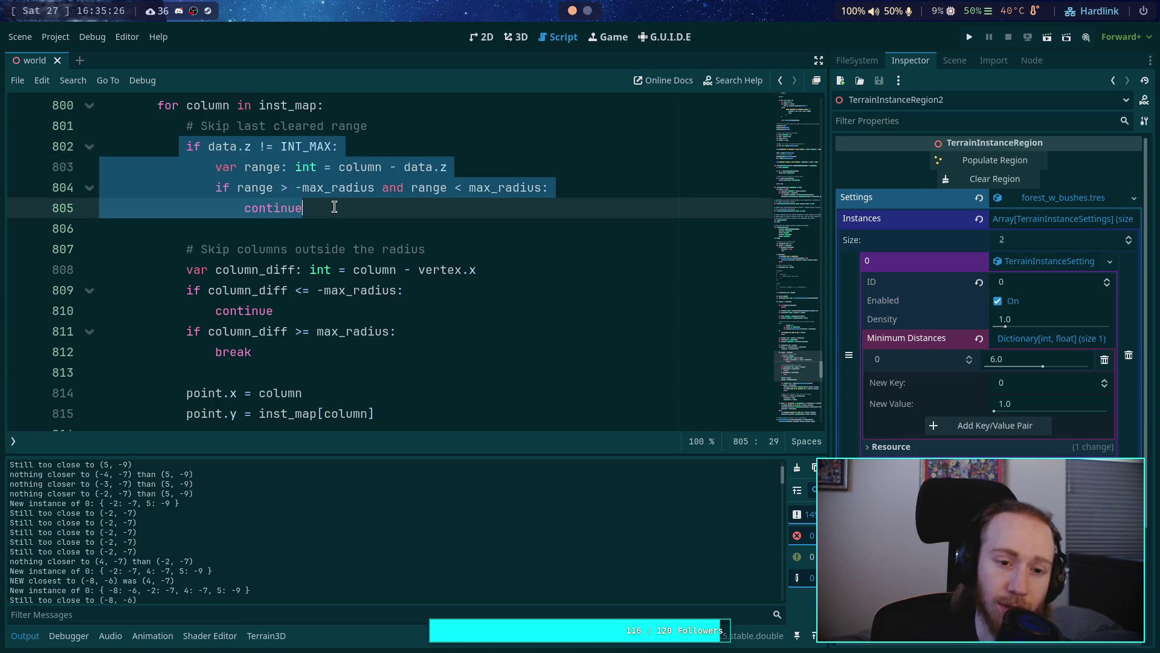
{"action": "left_click", "coordinate": [515, 37]}
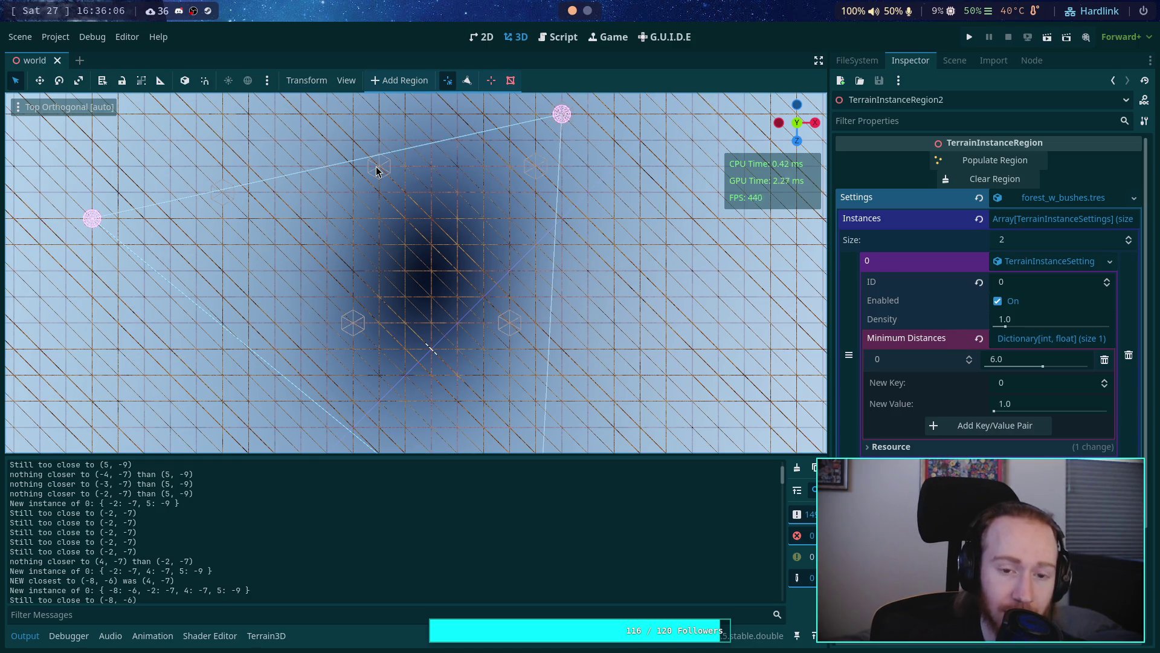
Step: Go back to the script and scroll through the closest-point placement logic
{"action": "left_click", "coordinate": [539, 38]}
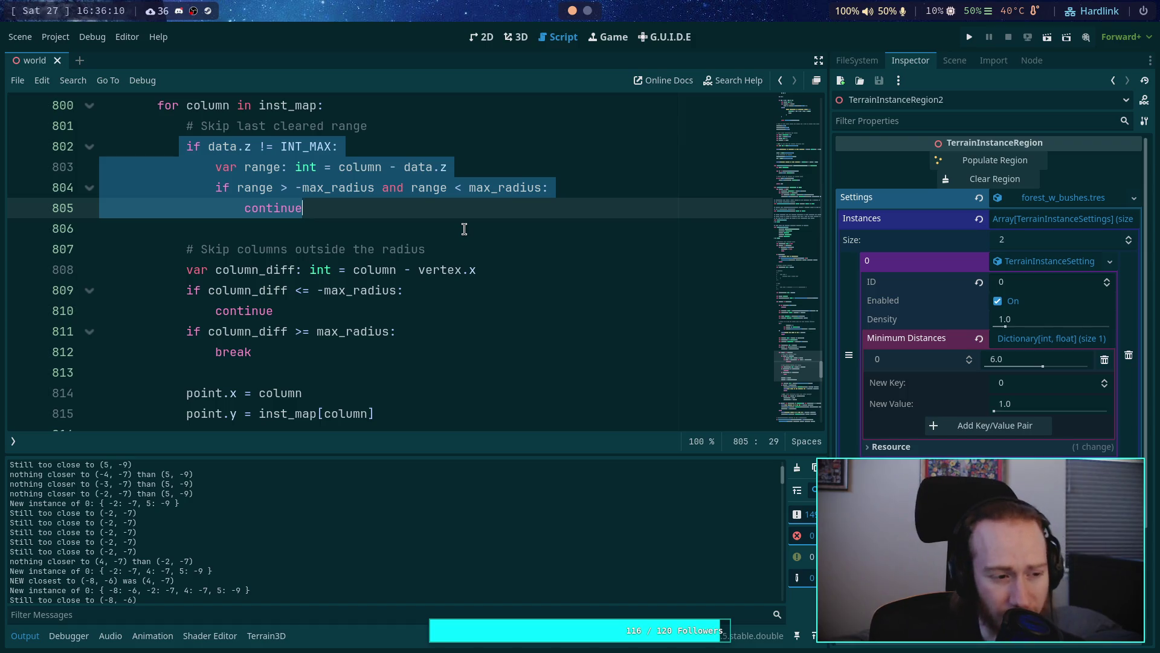
{"action": "scroll", "coordinate": [464, 228], "scroll_direction": "down", "scroll_amount": 10}
{"action": "scroll", "coordinate": [494, 266], "scroll_direction": "up", "scroll_amount": 5}
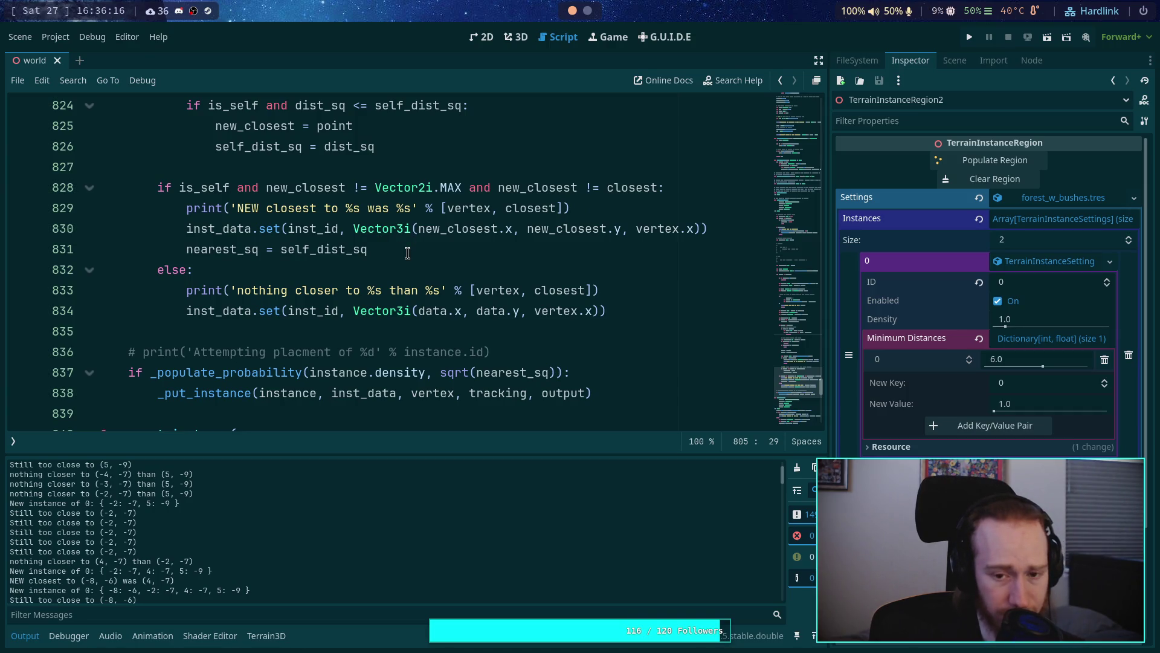
{"action": "scroll", "coordinate": [307, 497], "scroll_direction": "up", "scroll_amount": 2}
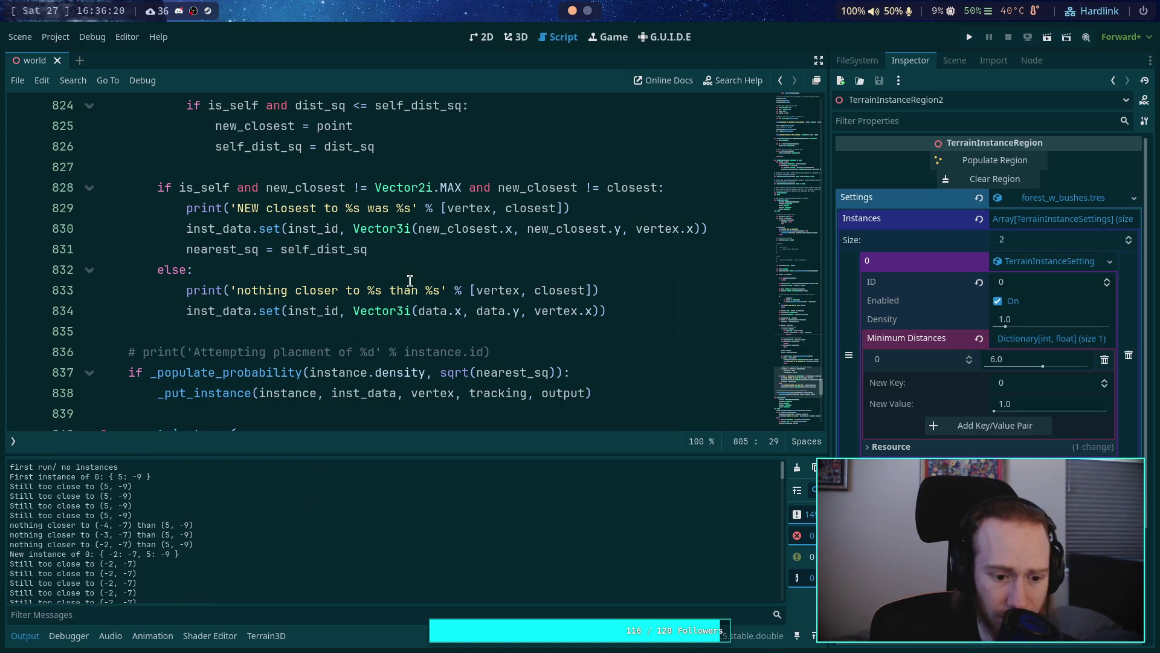
{"action": "scroll", "coordinate": [407, 288], "scroll_direction": "down", "scroll_amount": 10}
{"action": "scroll", "coordinate": [410, 275], "scroll_direction": "up", "scroll_amount": 2}
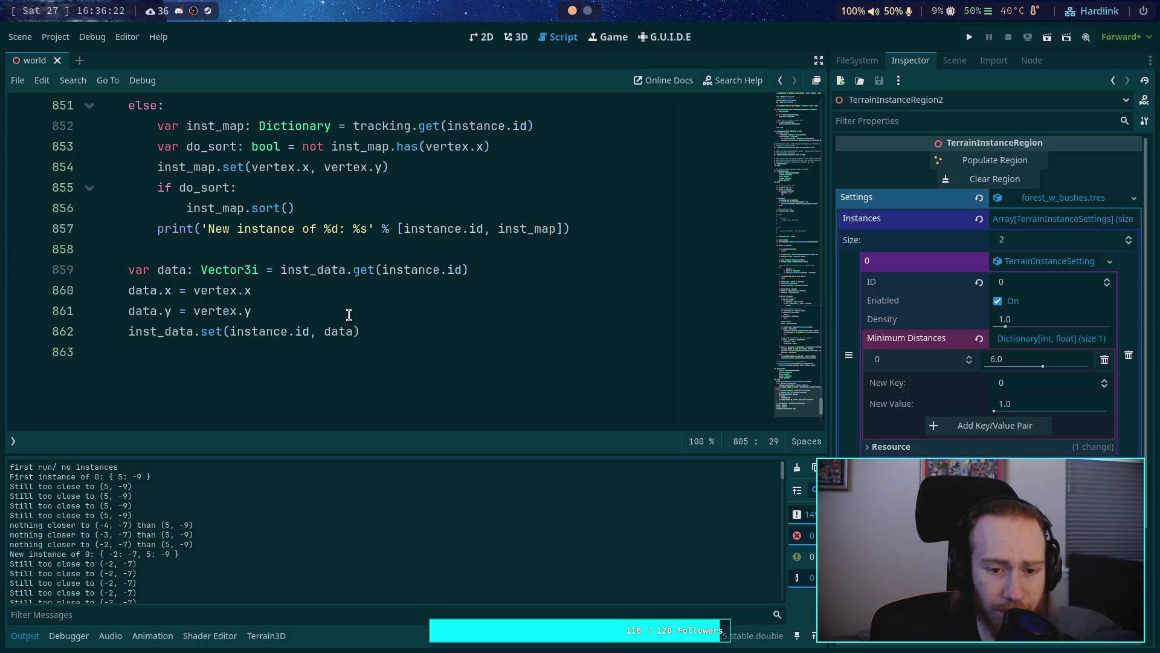
{"action": "scroll", "coordinate": [390, 316], "scroll_direction": "up", "scroll_amount": 2}
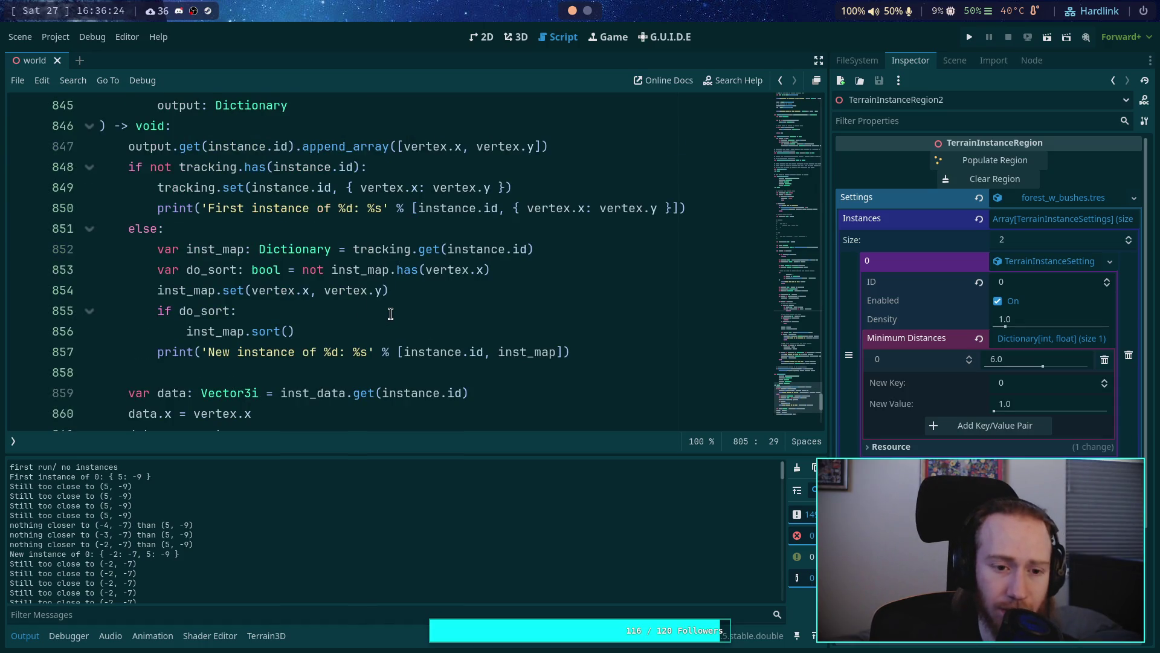
{"action": "scroll", "coordinate": [391, 315], "scroll_direction": "up", "scroll_amount": 1}
{"action": "scroll", "coordinate": [391, 313], "scroll_direction": "down", "scroll_amount": 1}
{"action": "scroll", "coordinate": [390, 313], "scroll_direction": "up", "scroll_amount": 7}
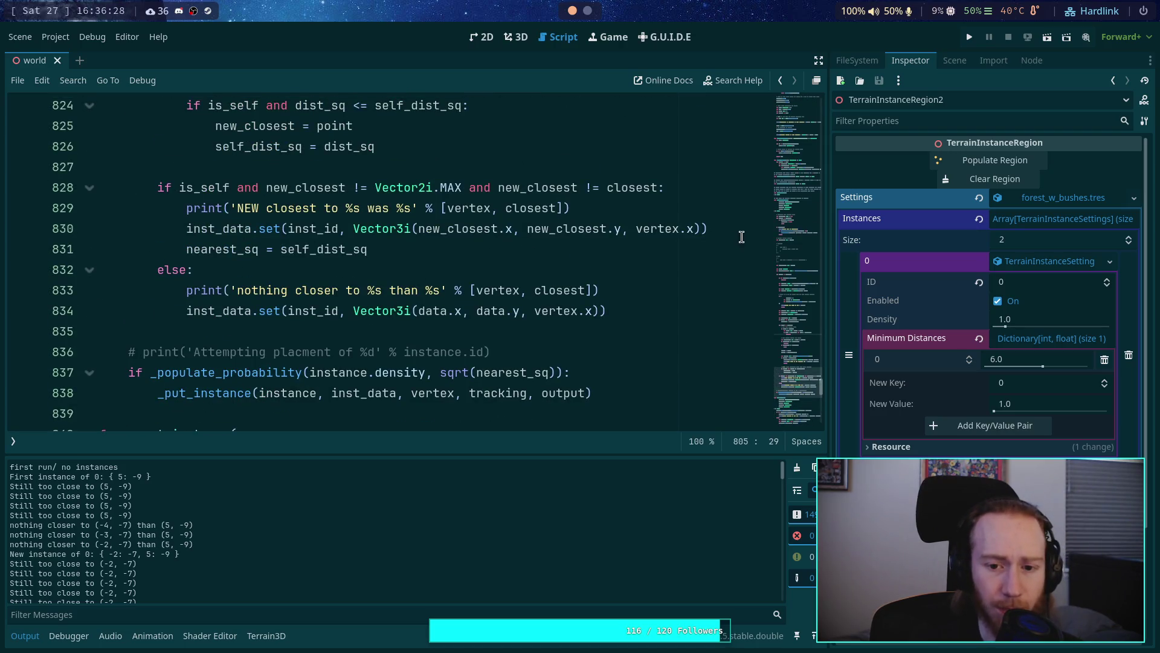
Step: Select the inst_data set calls on lines 830 and 834, then return to the 3D view
{"action": "left_click_drag", "start_coordinate": [741, 233], "coordinate": [260, 226]}
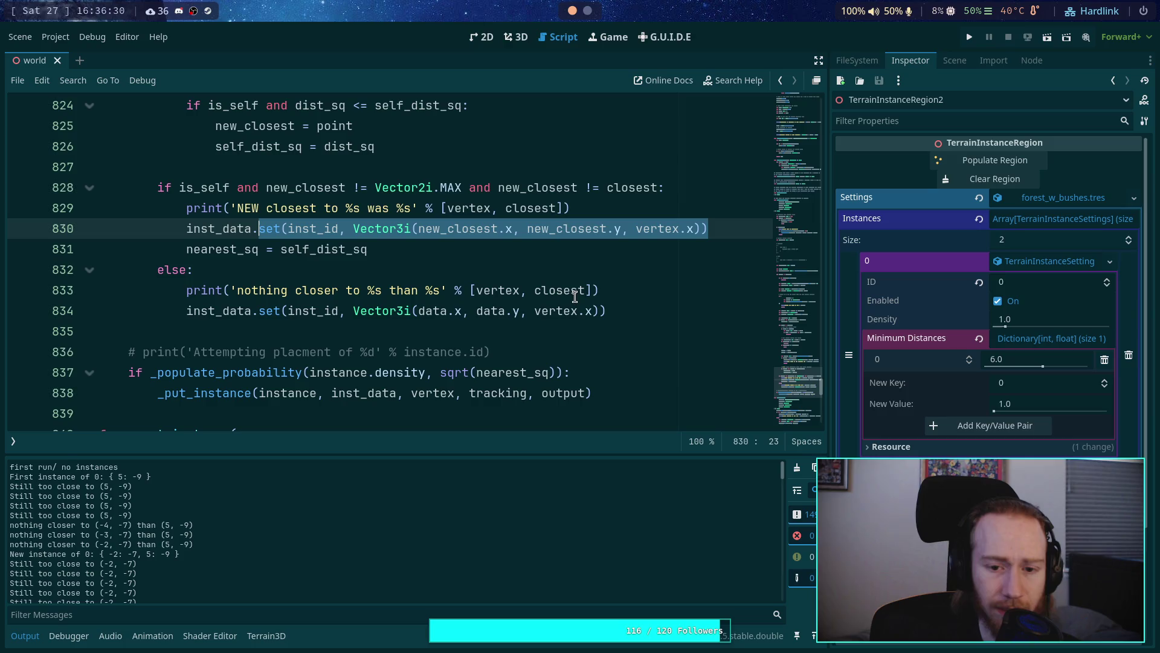
{"action": "left_click_drag", "start_coordinate": [649, 305], "coordinate": [194, 305]}
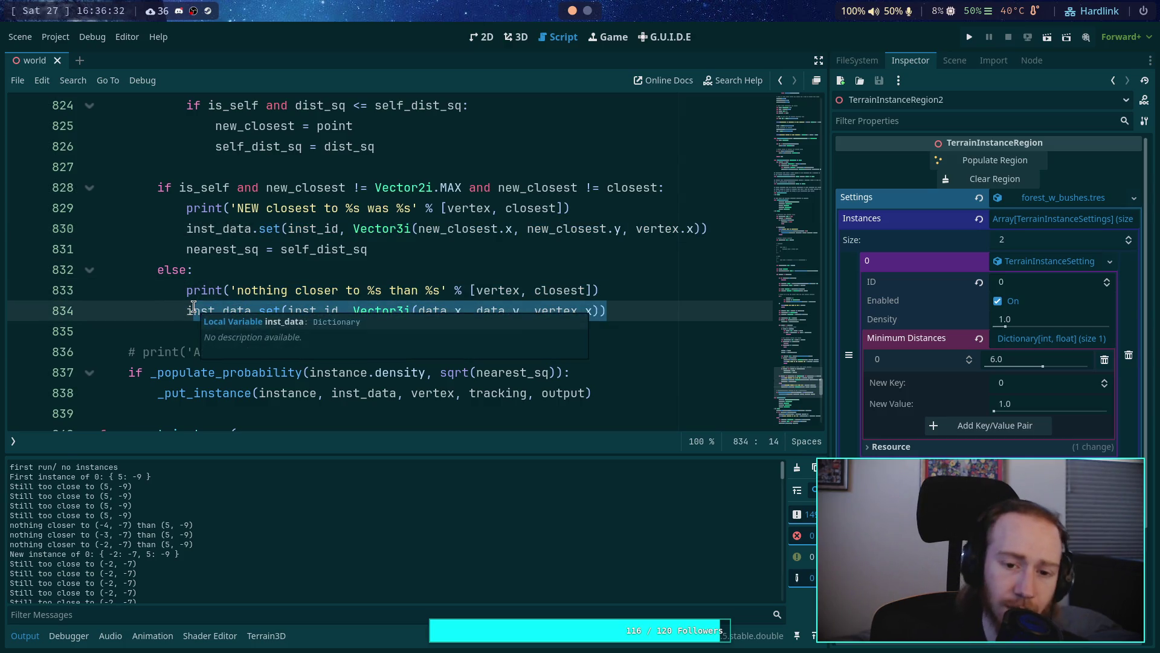
{"action": "scroll", "coordinate": [193, 306], "scroll_direction": "up", "scroll_amount": 2}
{"action": "scroll", "coordinate": [193, 307], "scroll_direction": "down", "scroll_amount": 1}
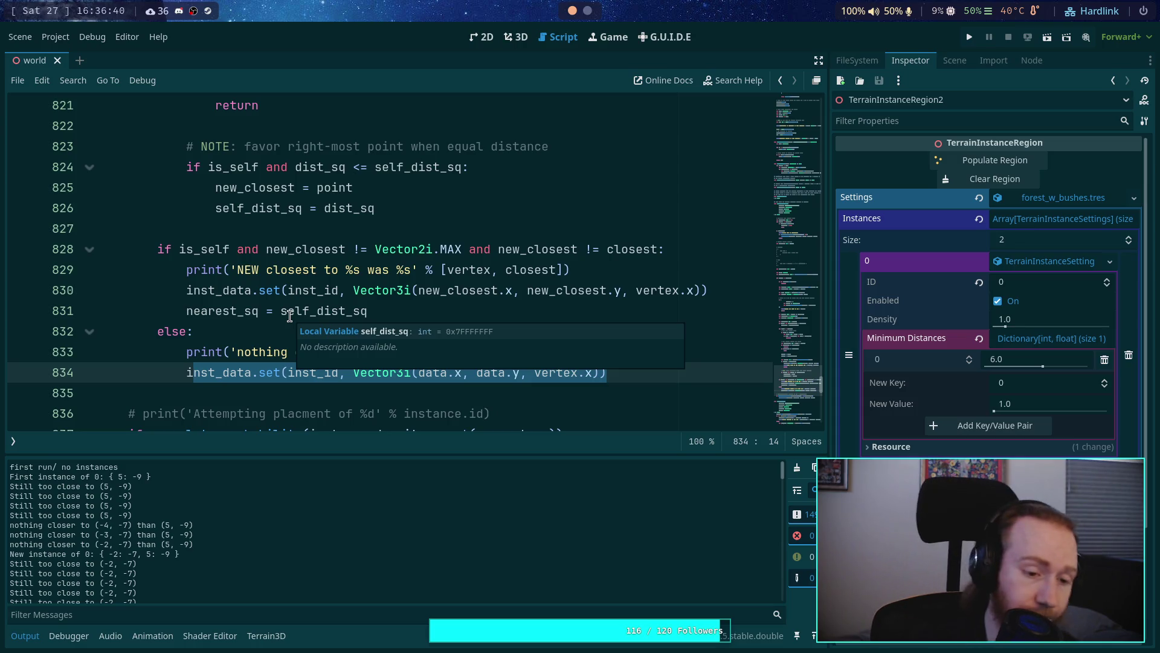
{"action": "scroll", "coordinate": [293, 289], "scroll_direction": "up", "scroll_amount": 2}
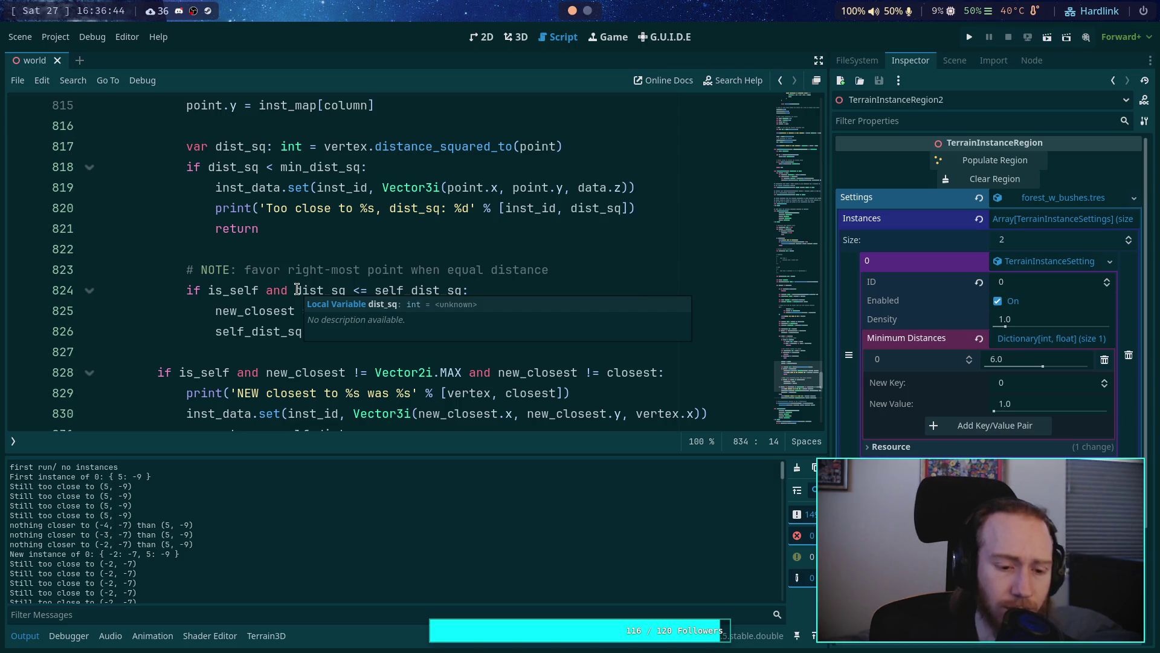
{"action": "left_click", "coordinate": [516, 36]}
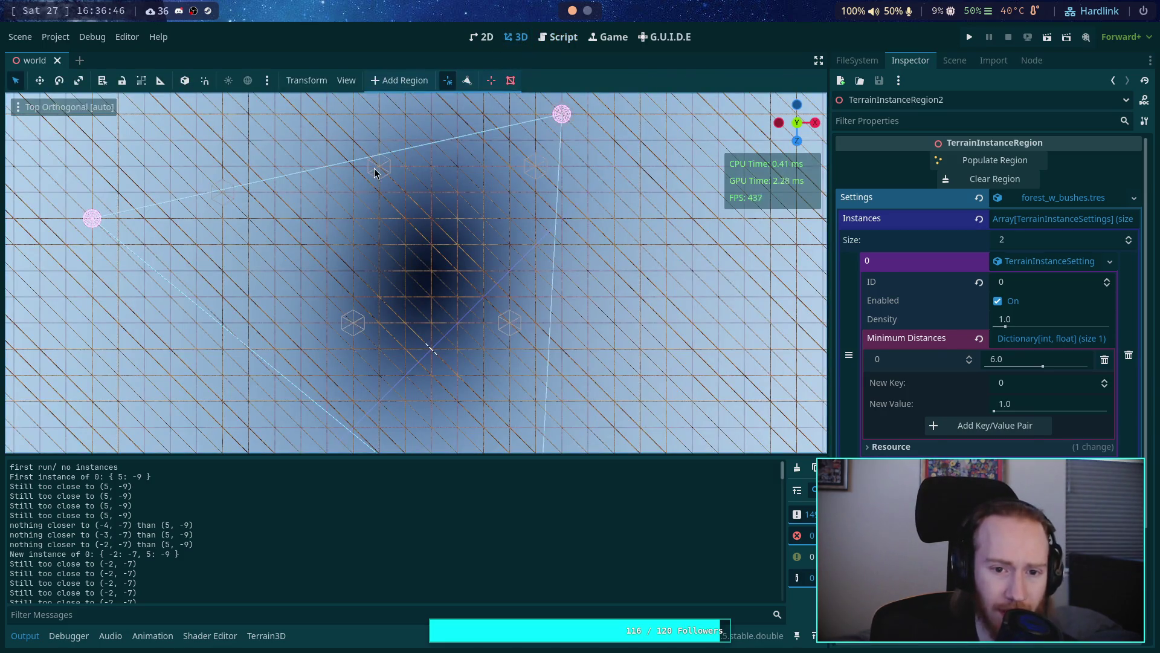
Step: Mark the log line comparing (4, -7) and (-2, -7) and pan toward the region's corner point
{"action": "scroll", "coordinate": [123, 545], "scroll_direction": "down", "scroll_amount": 2}
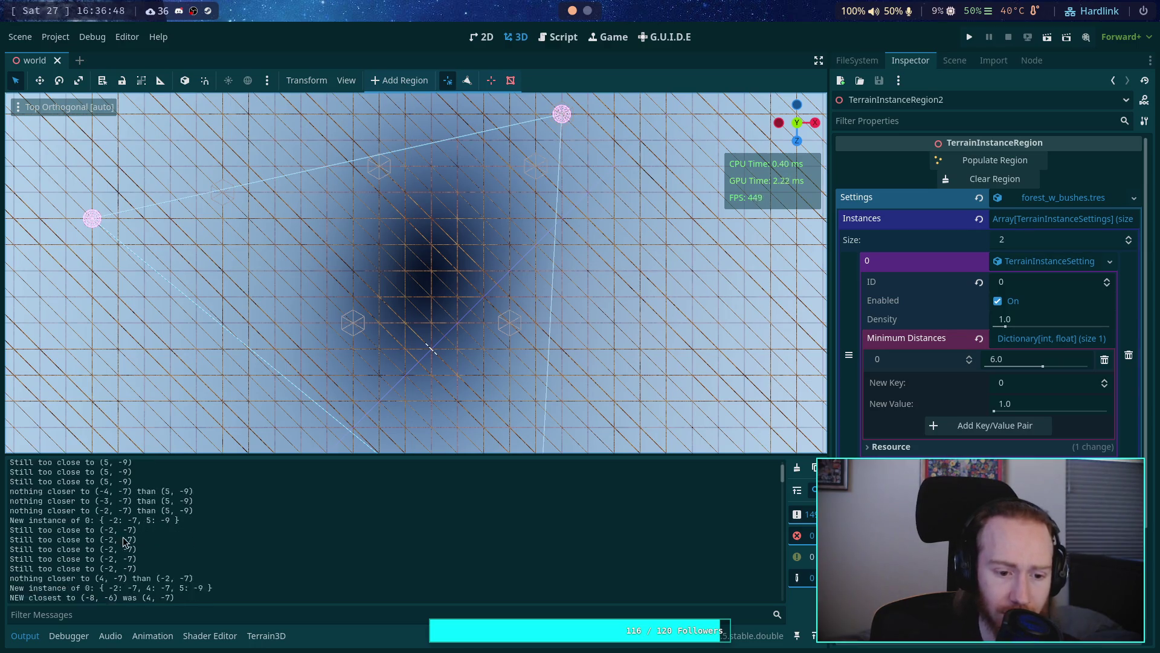
{"action": "left_click_drag", "start_coordinate": [29, 549], "coordinate": [193, 545]}
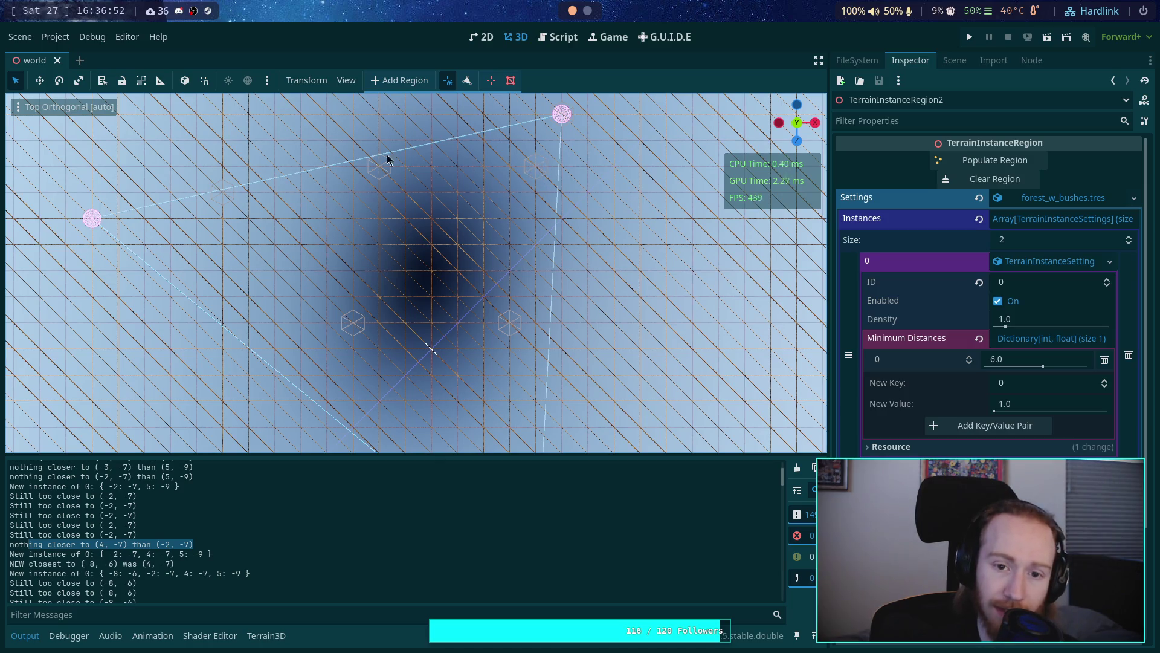
{"action": "mouse_move", "coordinate": [556, 107]}
{"action": "left_mouse_down"}
{"action": "mouse_move", "coordinate": [565, 174]}
{"action": "mouse_move", "coordinate": [472, 298]}
{"action": "left_mouse_up"}
{"action": "scroll", "coordinate": [470, 314], "scroll_direction": "up", "scroll_amount": 2}
{"action": "scroll", "coordinate": [476, 321], "scroll_direction": "up", "scroll_amount": 3}
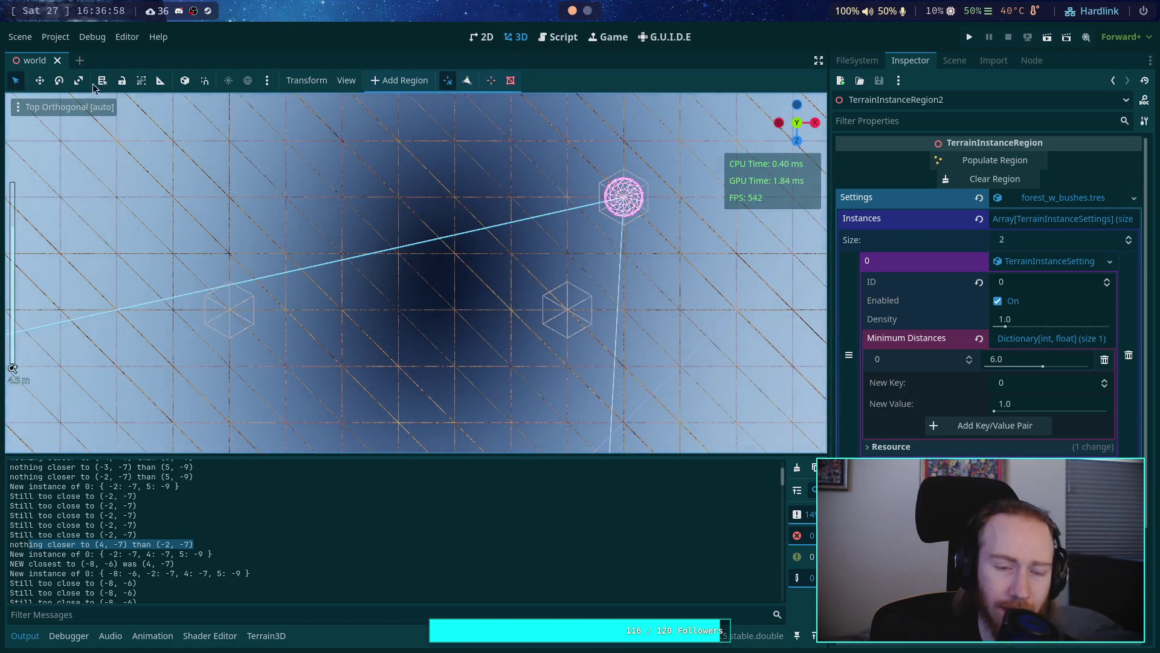
Step: Try the Overdraw and Unshaded display modes, returning the viewport to Wireframe each time
{"action": "left_click", "coordinate": [20, 37]}
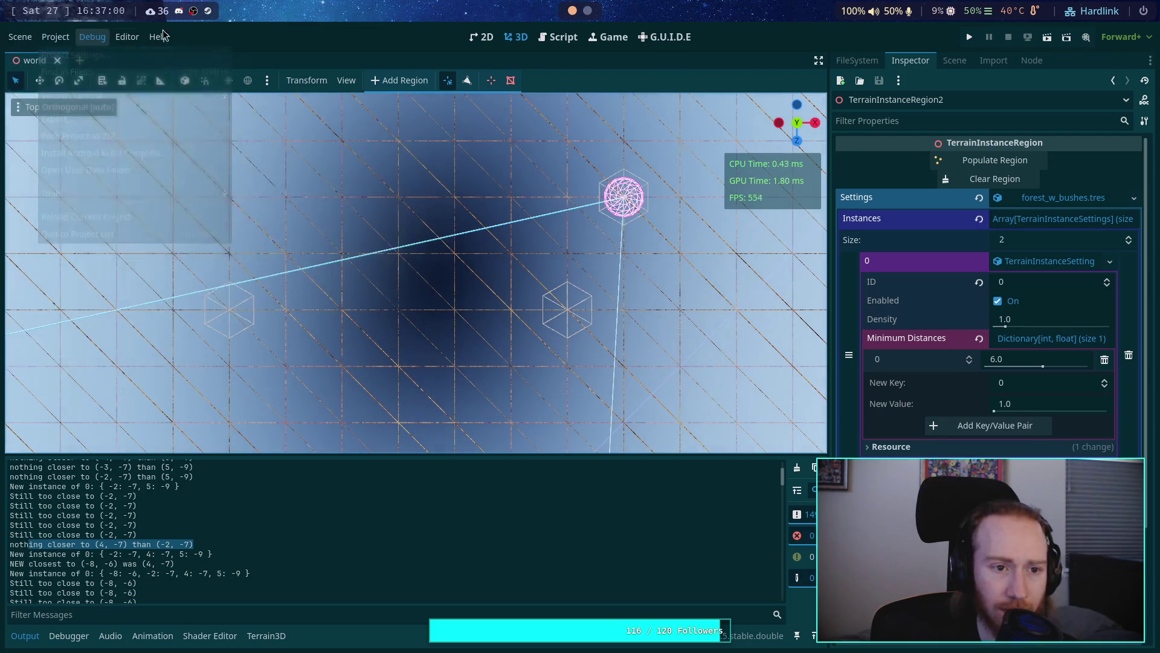
{"action": "left_click", "coordinate": [30, 101]}
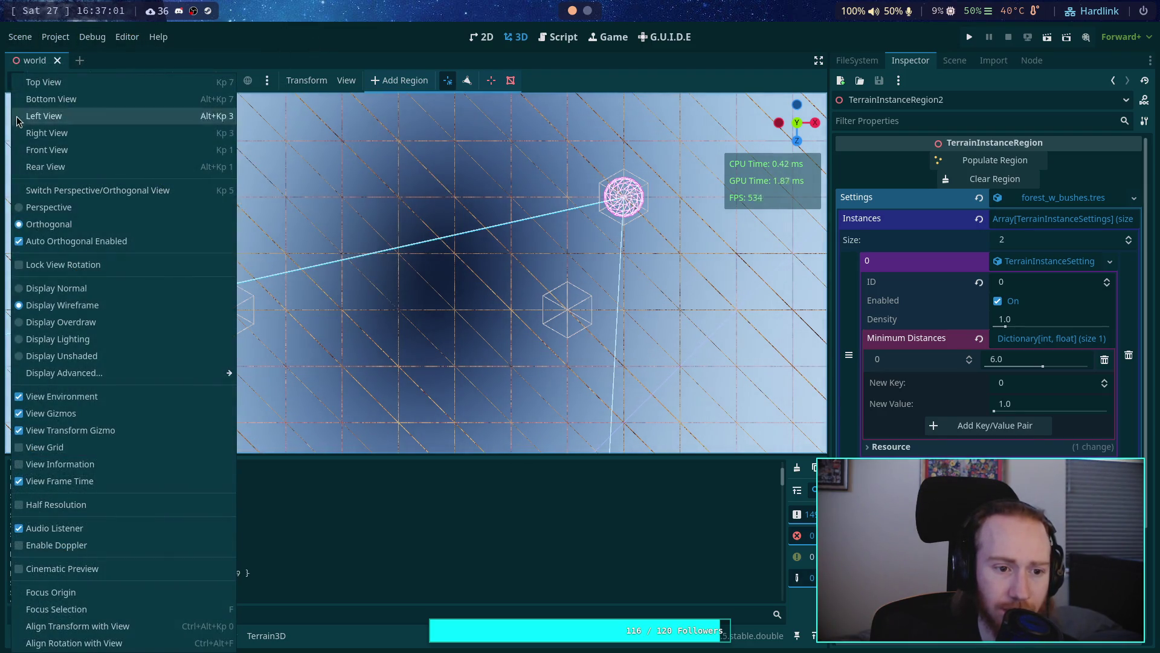
{"action": "left_click", "coordinate": [42, 322]}
{"action": "left_click", "coordinate": [51, 308]}
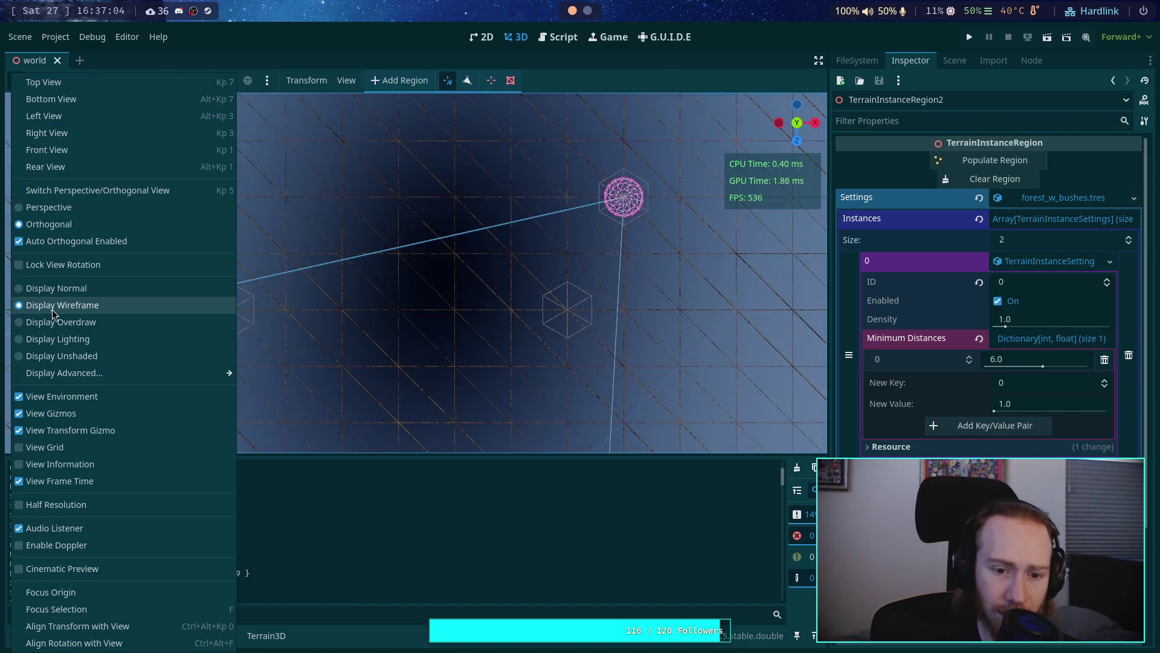
{"action": "left_click", "coordinate": [610, 79]}
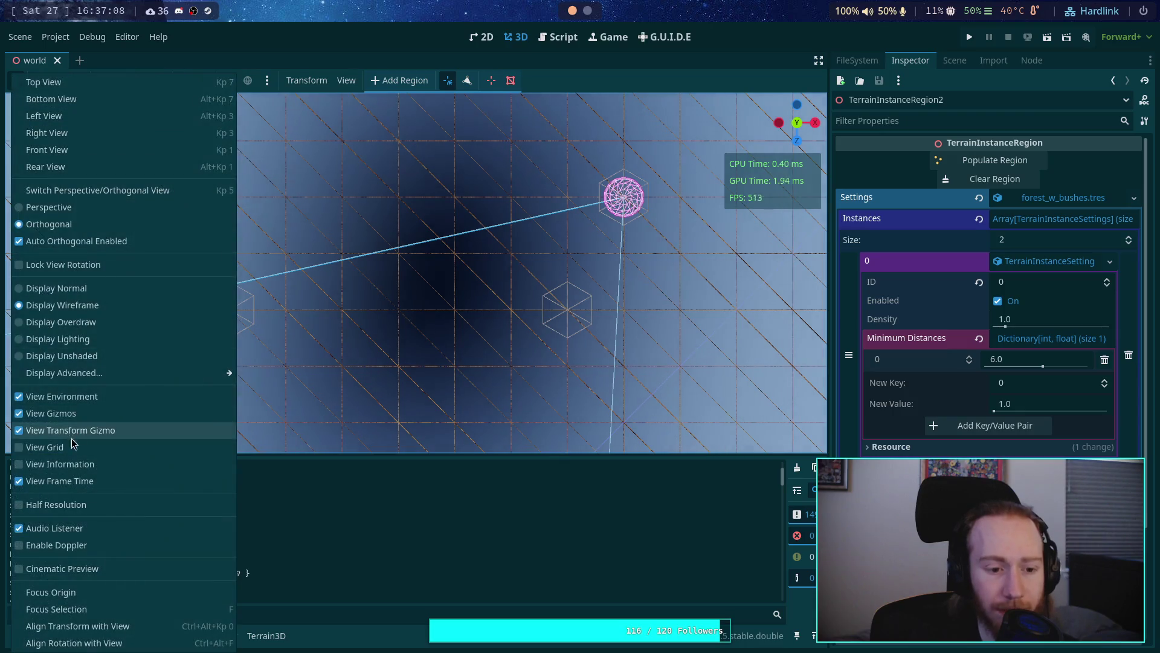
{"action": "left_click", "coordinate": [69, 355]}
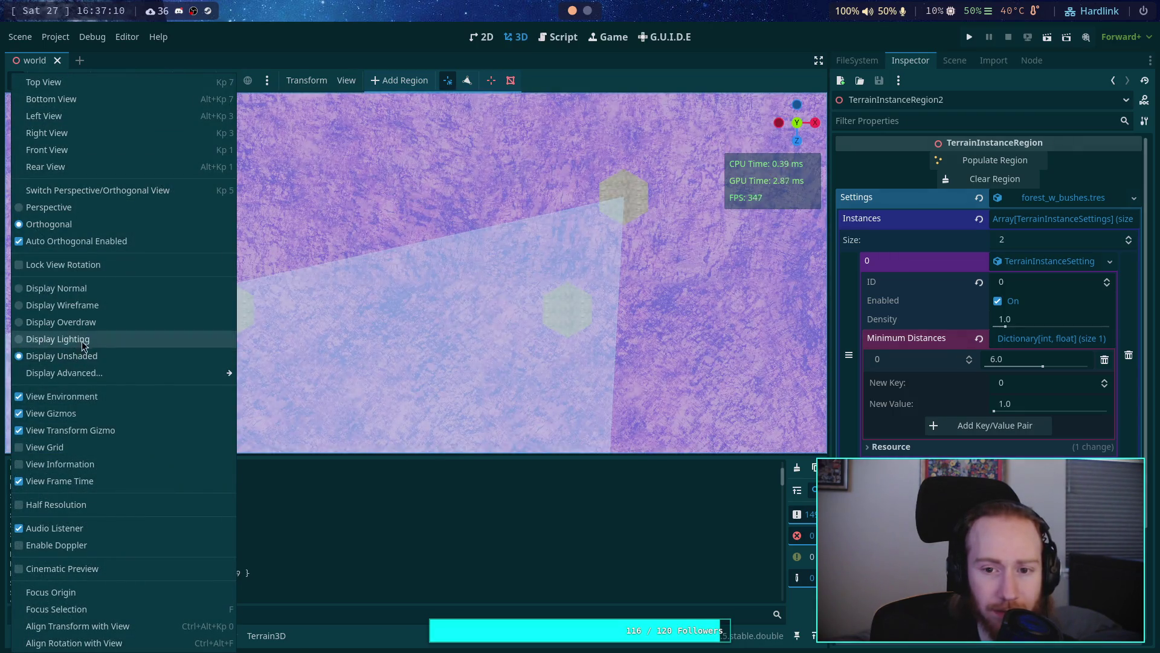
{"action": "left_click", "coordinate": [97, 306]}
{"action": "left_click", "coordinate": [622, 102]}
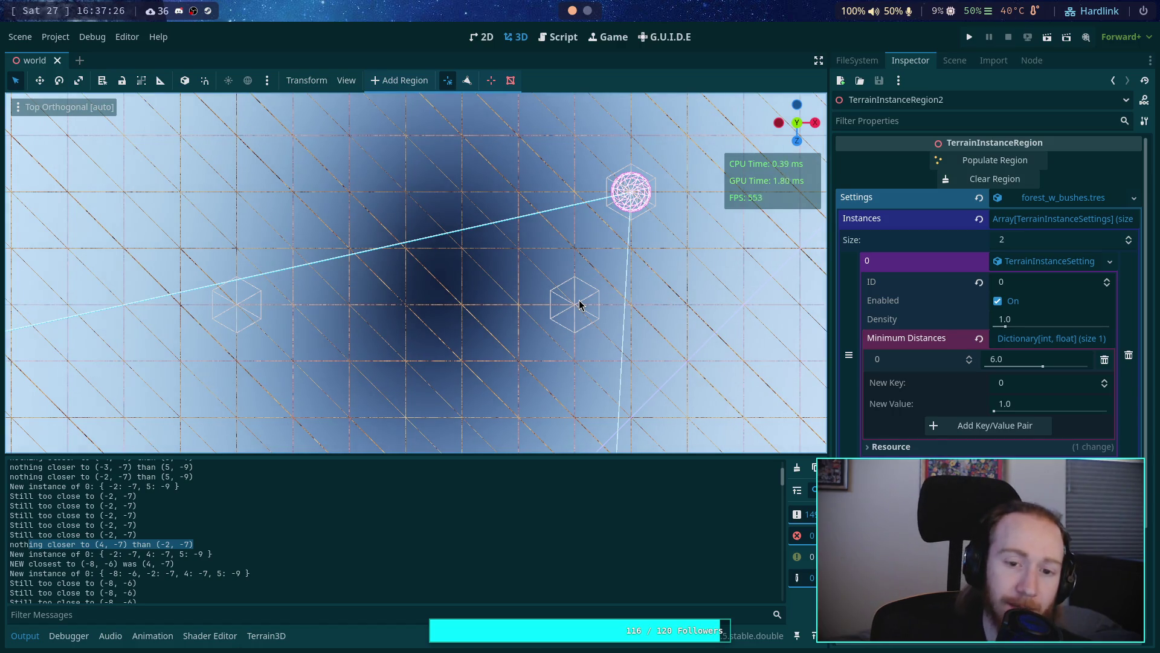
Step: Zoom the viewport, close the view options unchanged, and return to the placement script
{"action": "scroll", "coordinate": [392, 272], "scroll_direction": "down", "scroll_amount": 4}
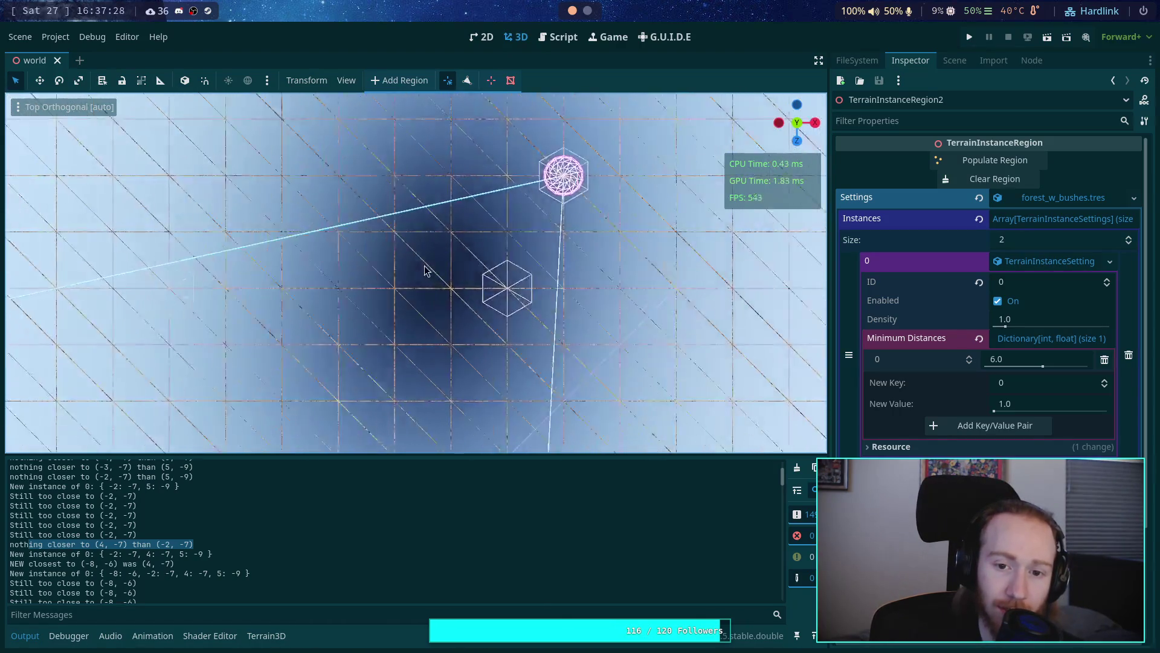
{"action": "scroll", "coordinate": [421, 272], "scroll_direction": "up", "scroll_amount": 4}
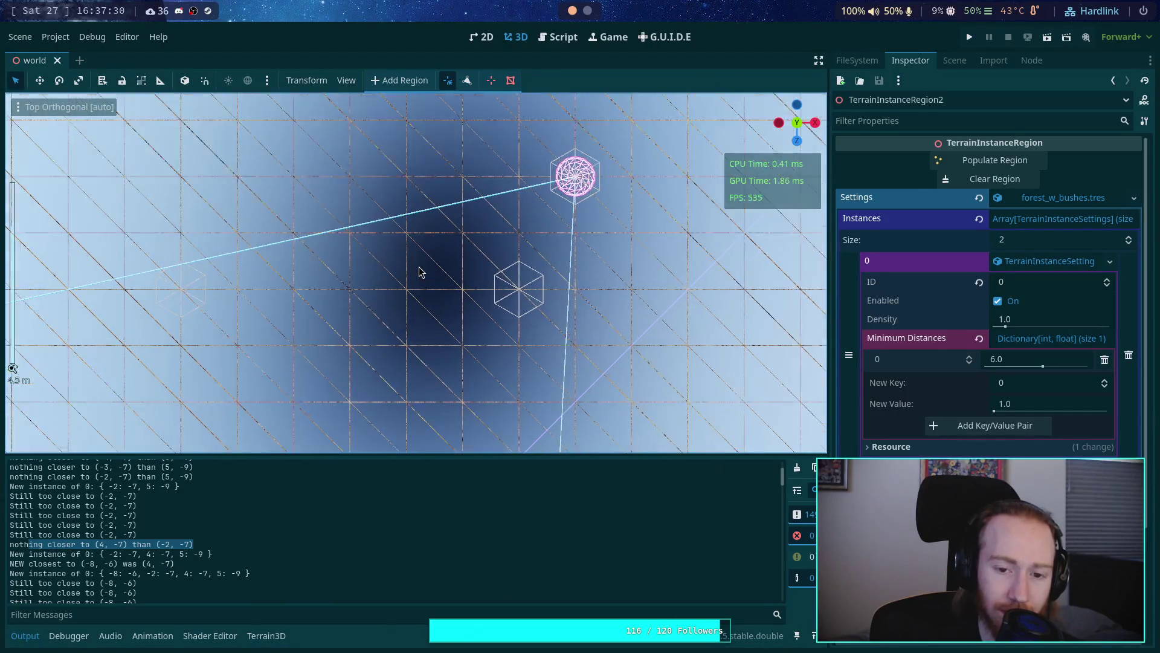
{"action": "left_click", "coordinate": [49, 106]}
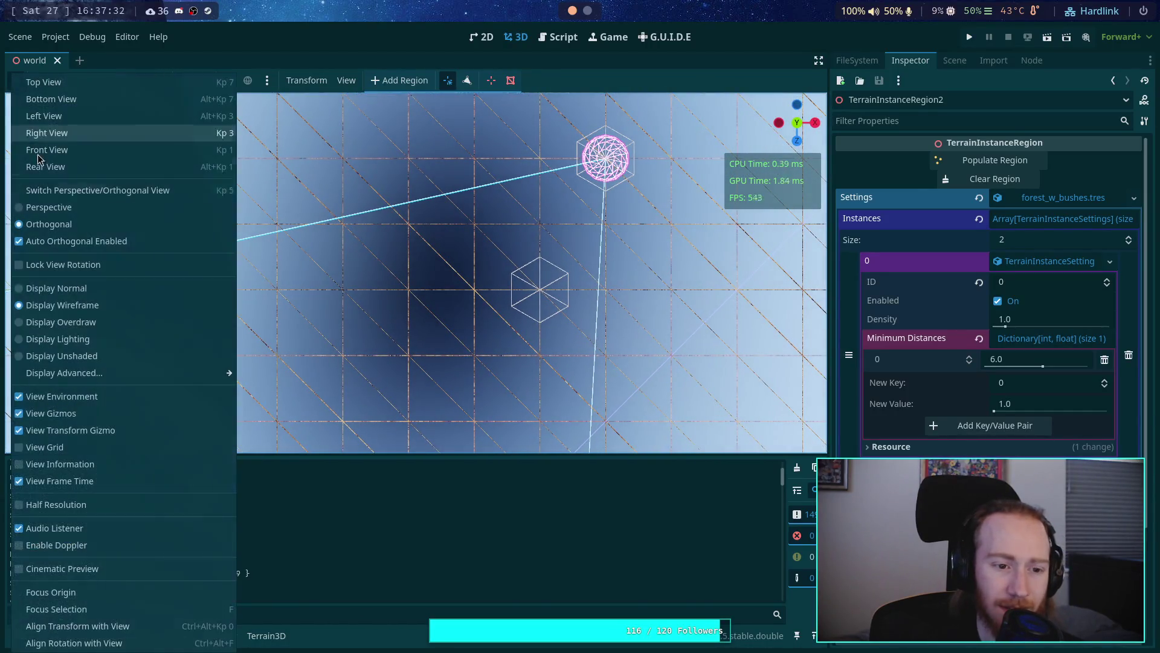
{"action": "left_click", "coordinate": [323, 241]}
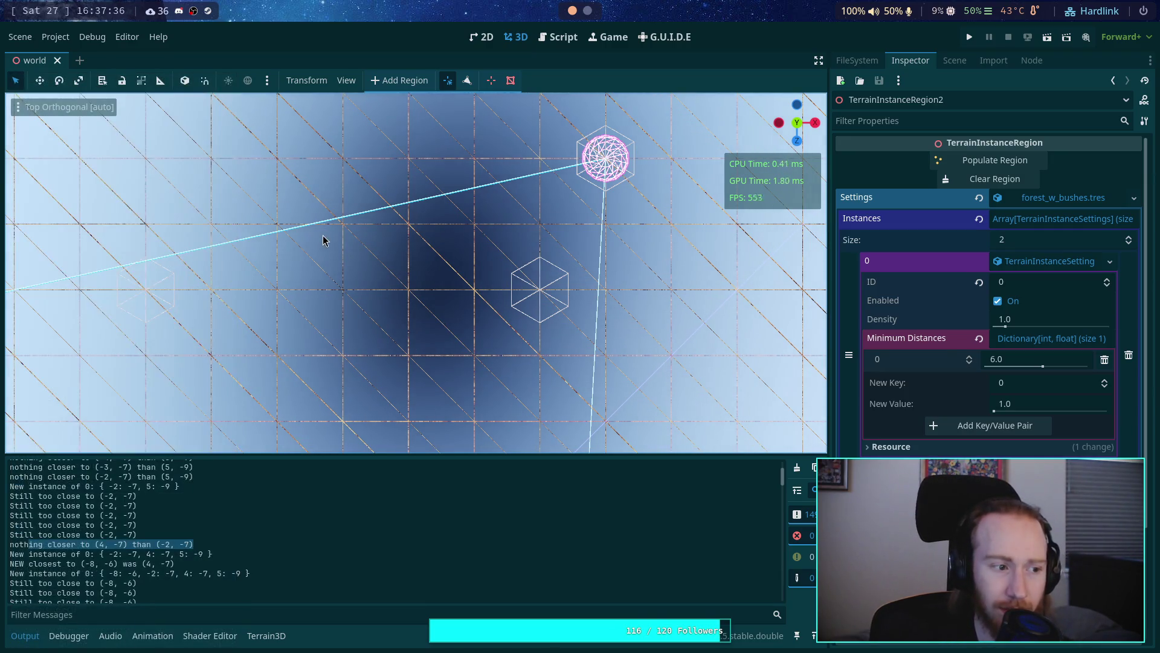
{"action": "scroll", "coordinate": [392, 233], "scroll_direction": "down", "scroll_amount": 5}
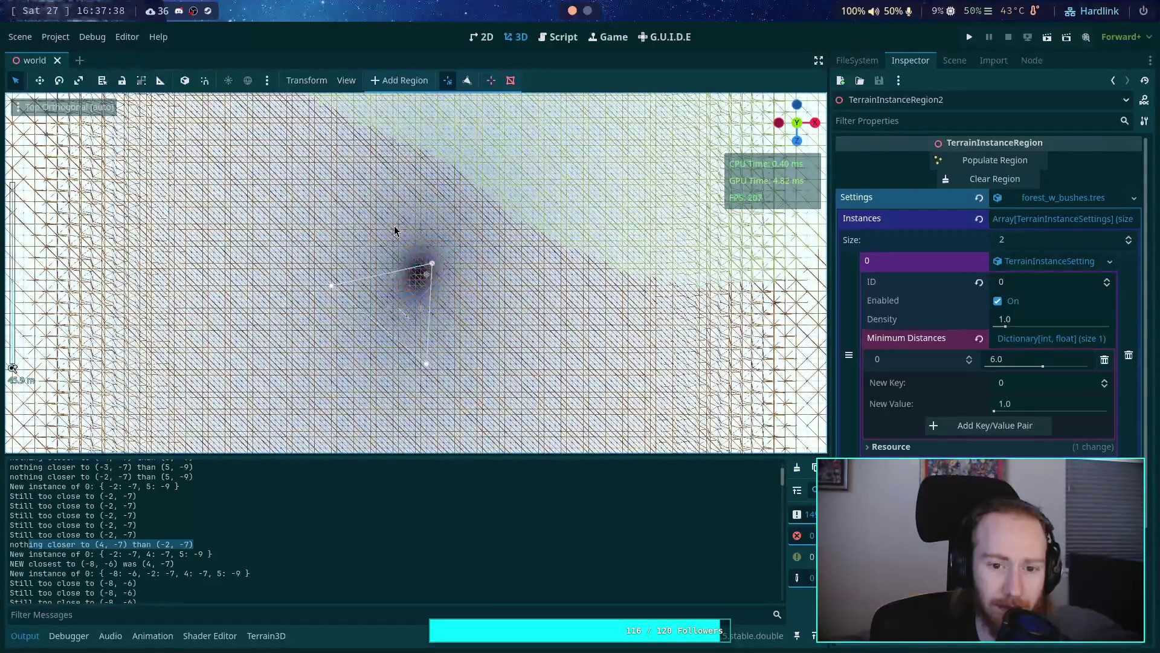
{"action": "scroll", "coordinate": [393, 231], "scroll_direction": "down", "scroll_amount": 5}
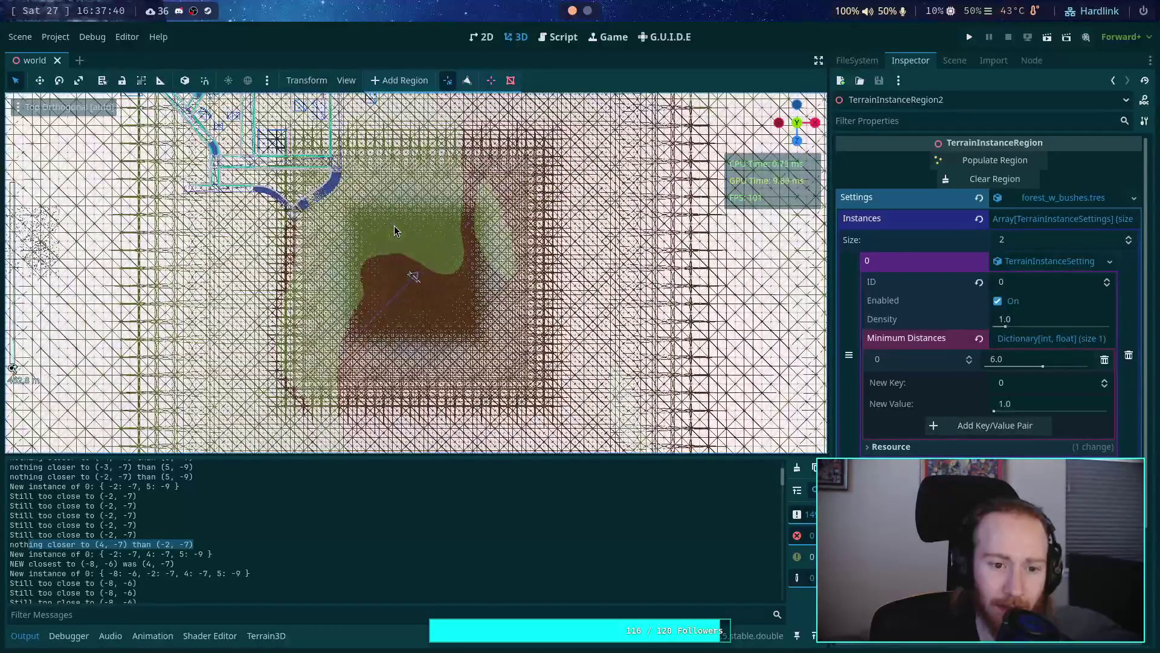
{"action": "scroll", "coordinate": [394, 231], "scroll_direction": "up", "scroll_amount": 10}
{"action": "scroll", "coordinate": [394, 231], "scroll_direction": "down", "scroll_amount": 2}
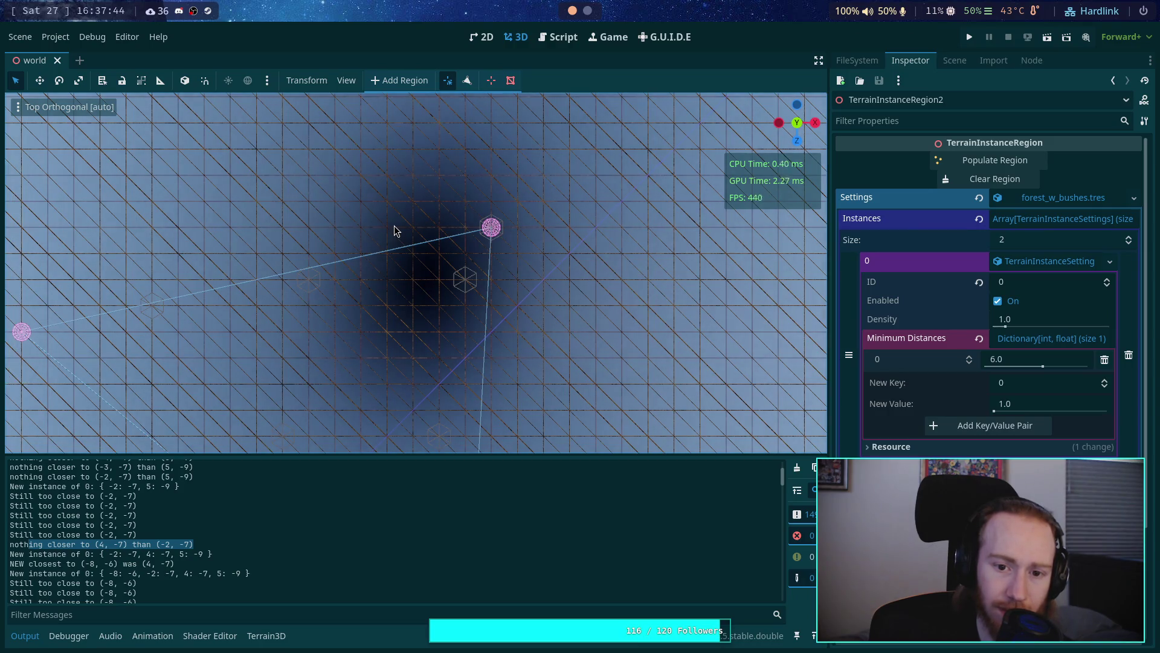
{"action": "left_click", "coordinate": [560, 38]}
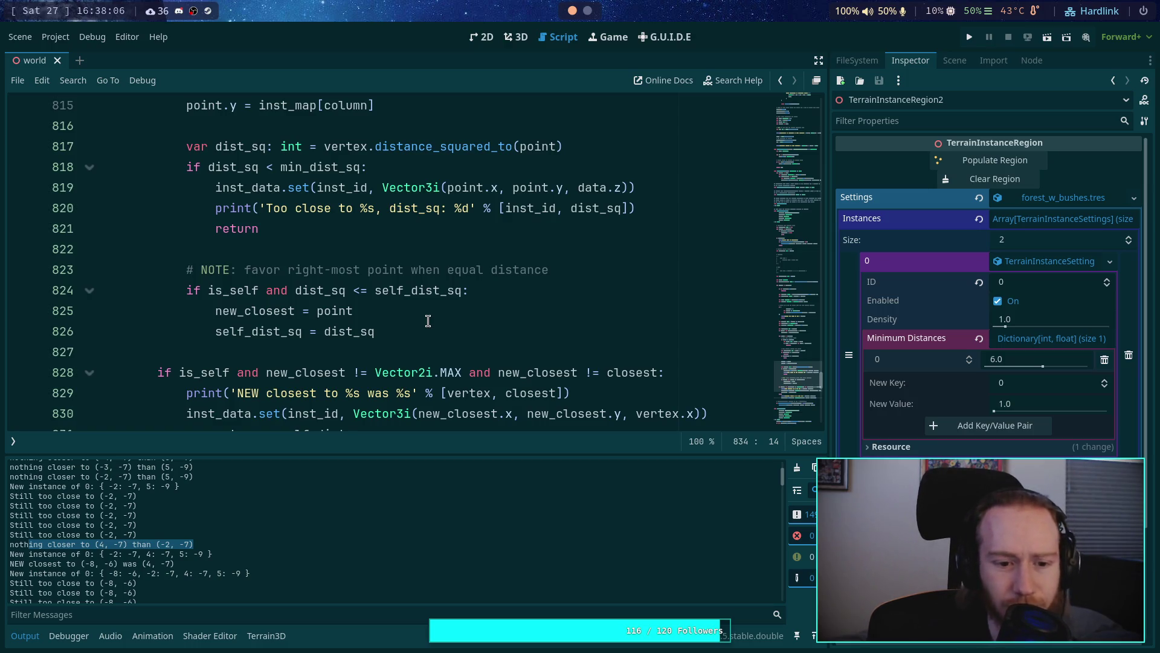
{"action": "scroll", "coordinate": [428, 321], "scroll_direction": "down", "scroll_amount": 1}
{"action": "scroll", "coordinate": [429, 326], "scroll_direction": "up", "scroll_amount": 1}
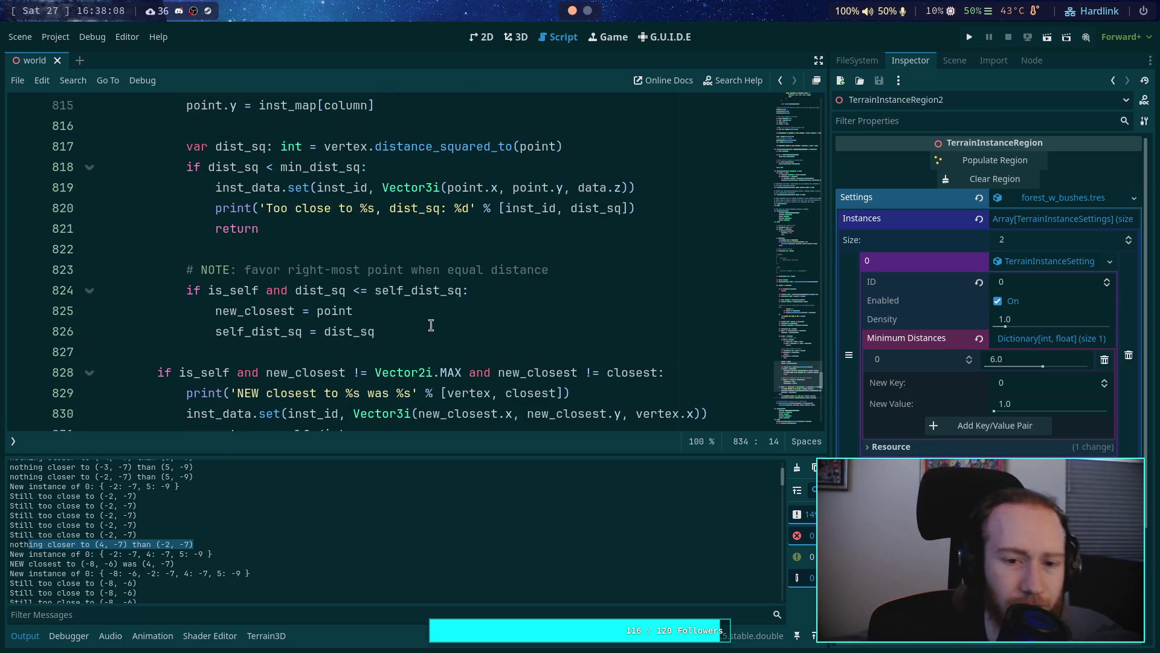
{"action": "scroll", "coordinate": [431, 326], "scroll_direction": "up", "scroll_amount": 2}
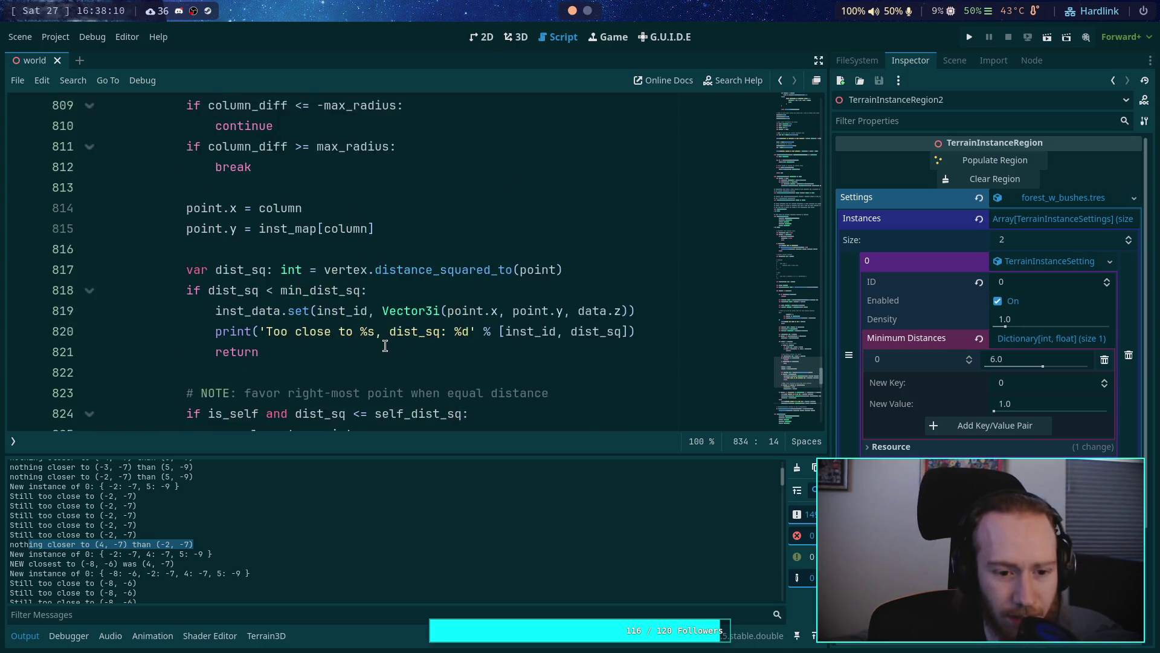
{"action": "scroll", "coordinate": [386, 417], "scroll_direction": "down", "scroll_amount": 1}
{"action": "left_click_drag", "start_coordinate": [275, 454], "coordinate": [303, 490]}
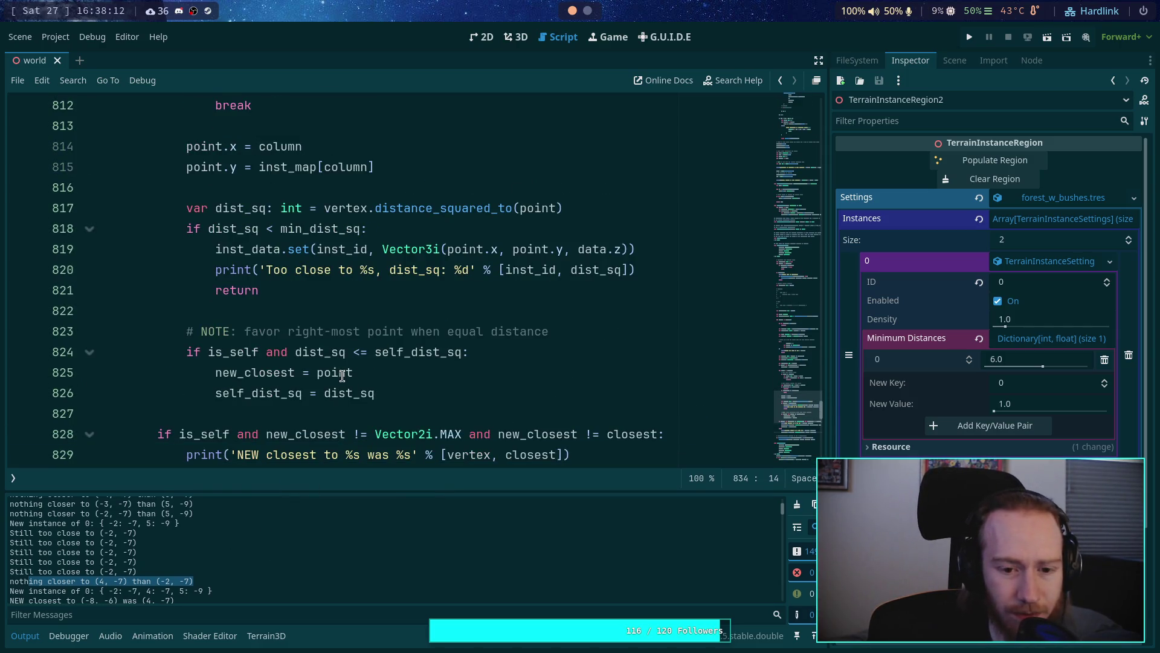
{"action": "double_click", "coordinate": [320, 352]}
{"action": "scroll", "coordinate": [314, 353], "scroll_direction": "up", "scroll_amount": 1}
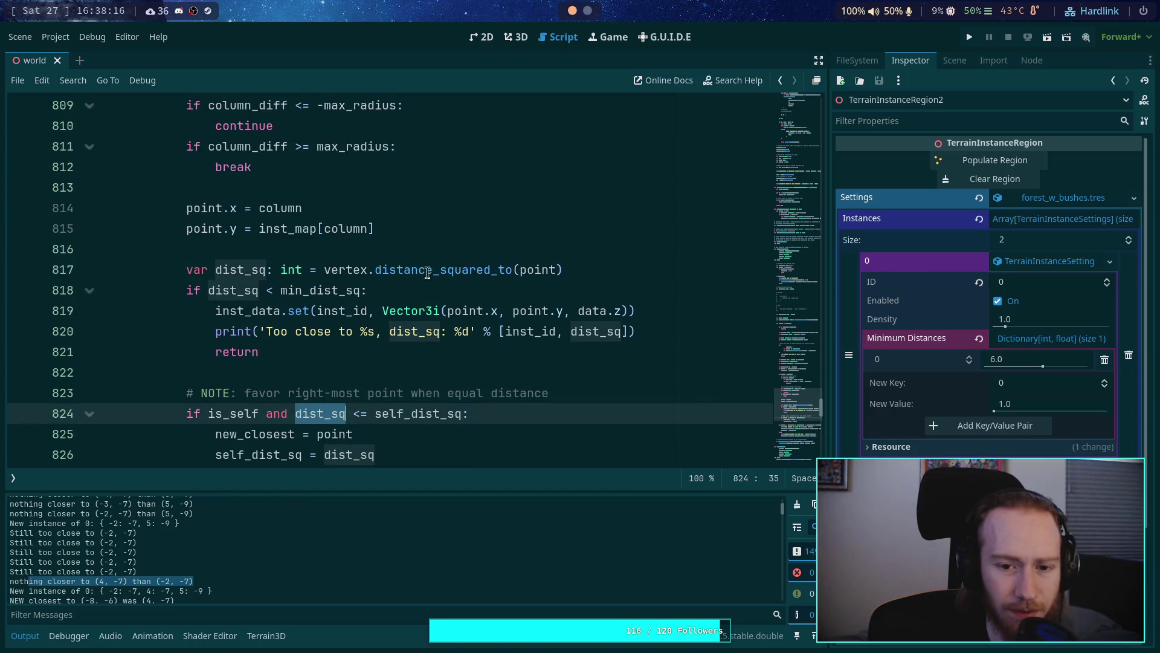
{"action": "scroll", "coordinate": [301, 295], "scroll_direction": "up", "scroll_amount": 2}
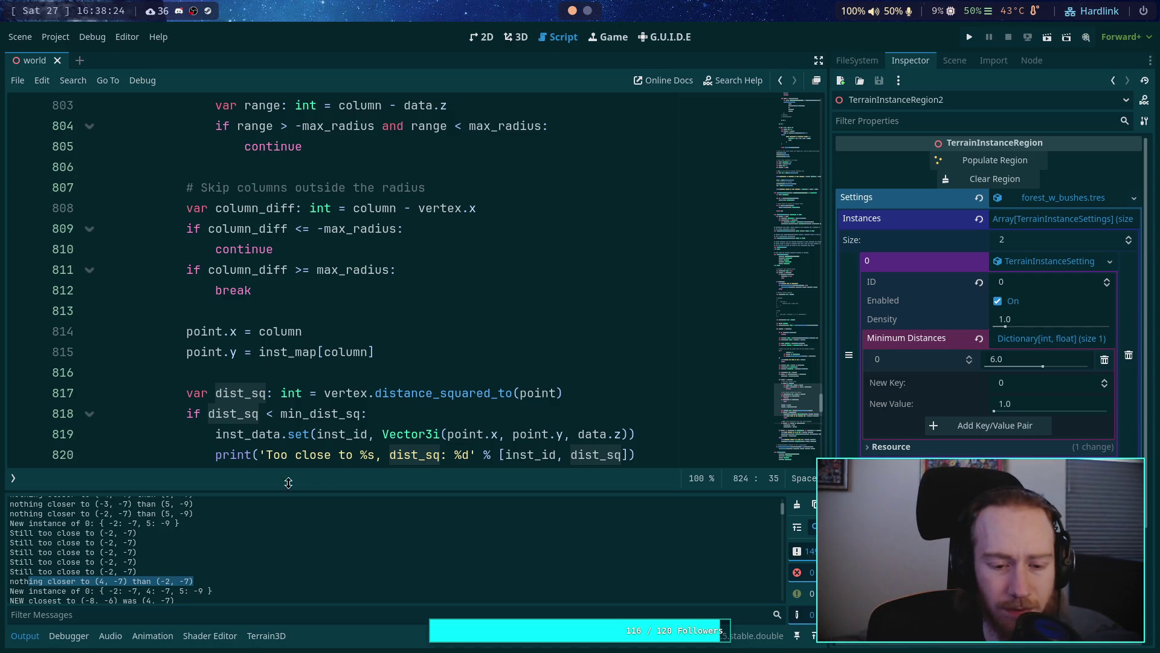
{"action": "scroll", "coordinate": [305, 403], "scroll_direction": "down", "scroll_amount": 2}
{"action": "scroll", "coordinate": [305, 404], "scroll_direction": "up", "scroll_amount": 1}
{"action": "scroll", "coordinate": [209, 582], "scroll_direction": "up", "scroll_amount": 3}
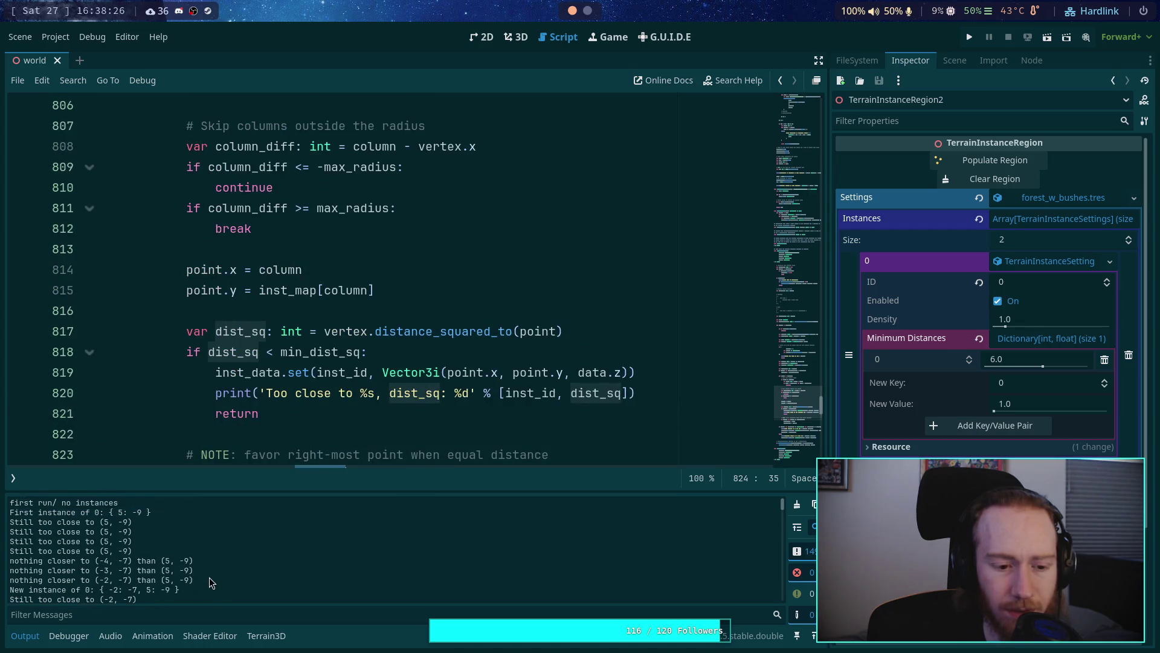
{"action": "scroll", "coordinate": [248, 538], "scroll_direction": "down", "scroll_amount": 2}
{"action": "left_click_drag", "start_coordinate": [193, 582], "coordinate": [29, 581]}
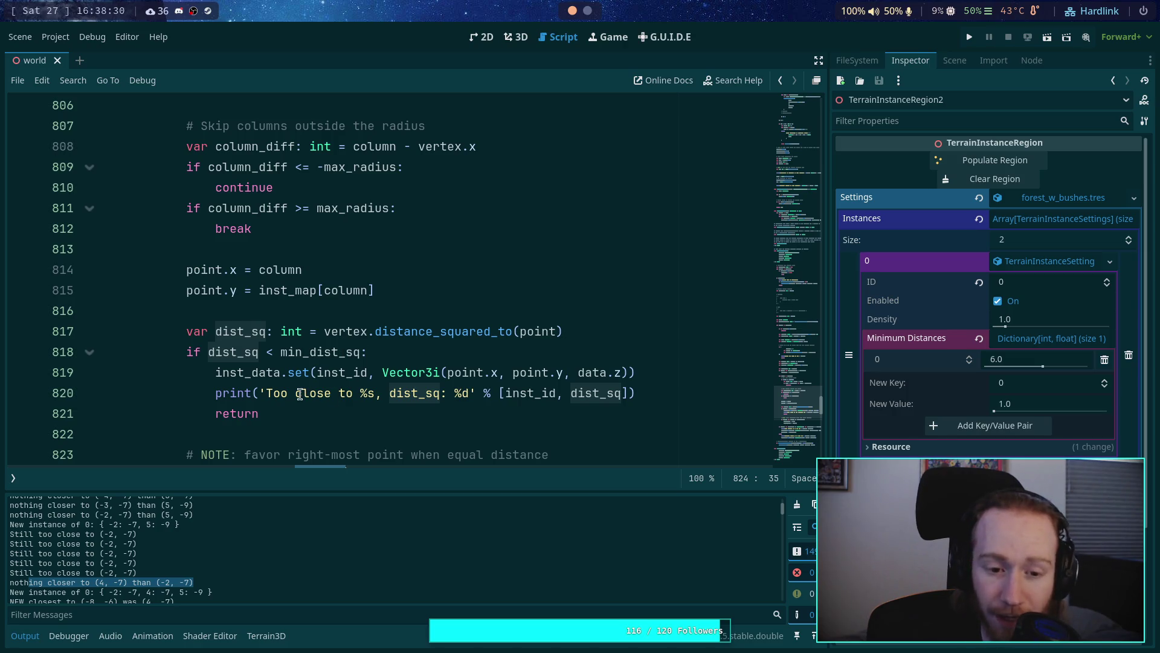
{"action": "scroll", "coordinate": [290, 387], "scroll_direction": "up", "scroll_amount": 1}
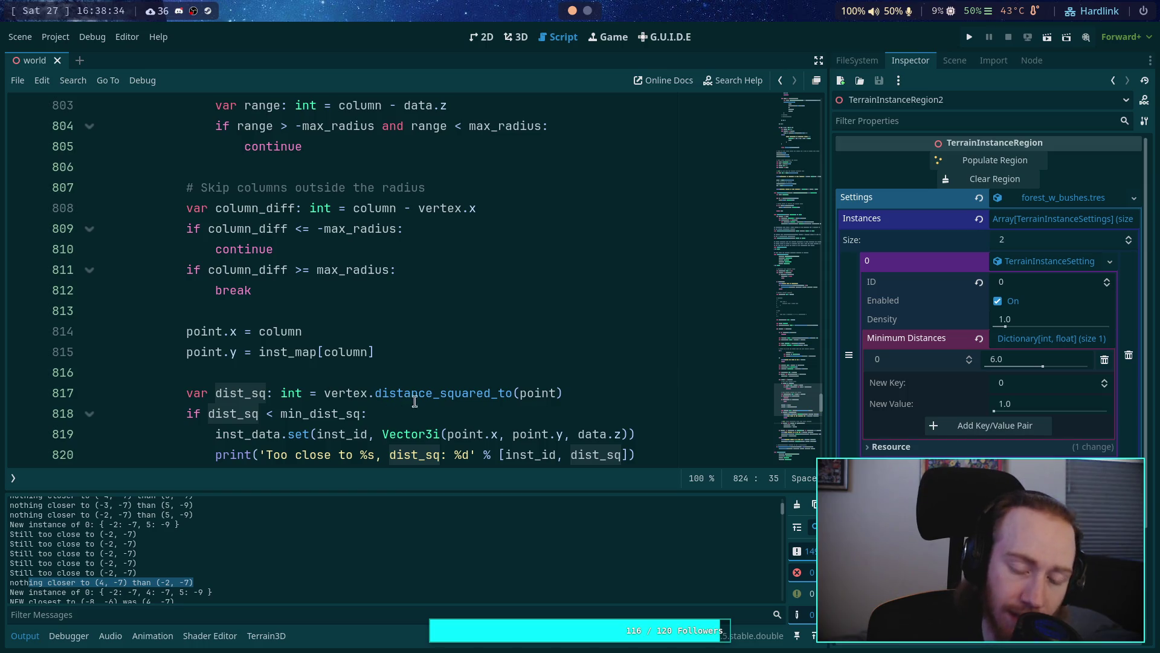
{"action": "double_click", "coordinate": [523, 393]}
{"action": "double_click", "coordinate": [353, 398]}
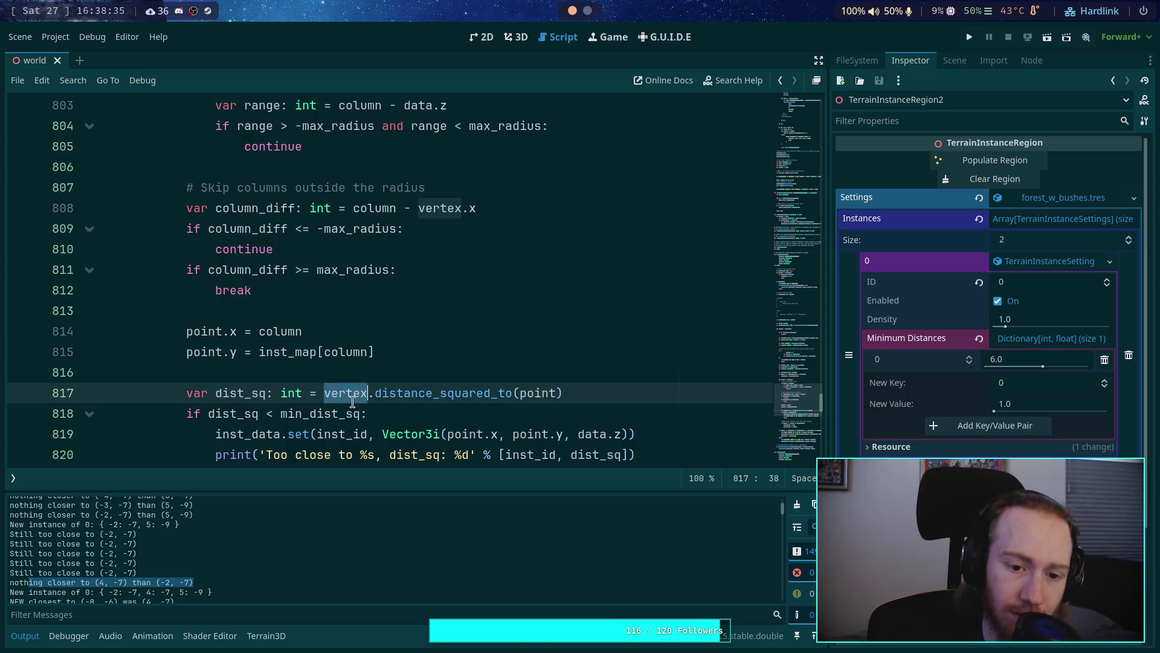
{"action": "double_click", "coordinate": [525, 392]}
{"action": "scroll", "coordinate": [385, 370], "scroll_direction": "up", "scroll_amount": 2}
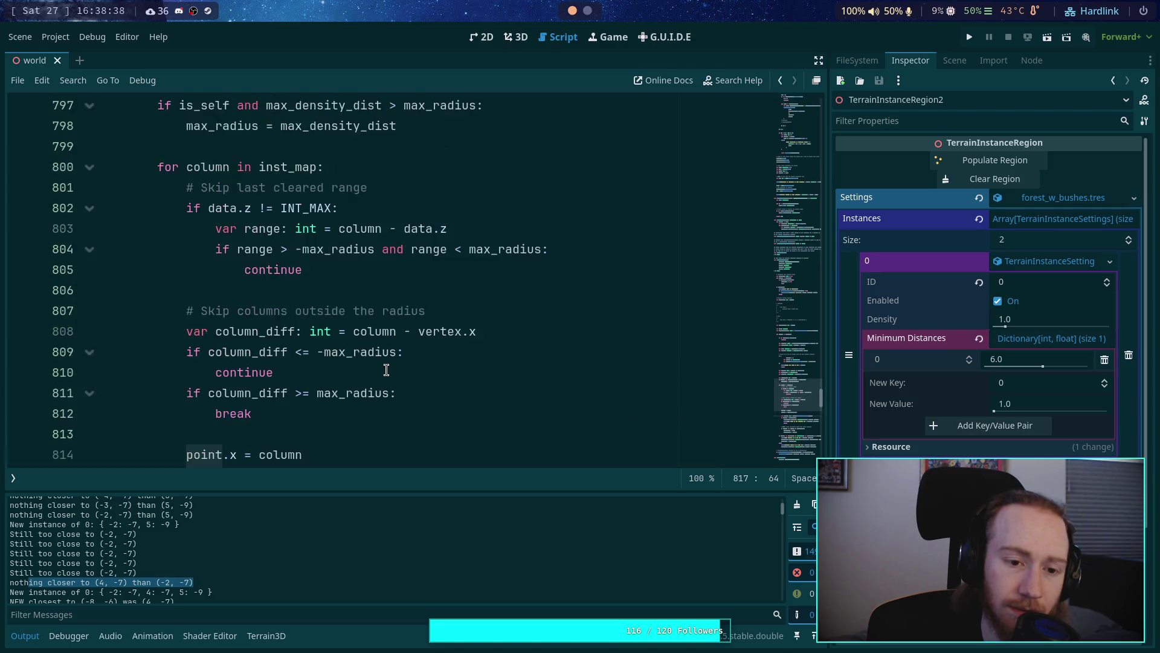
{"action": "scroll", "coordinate": [377, 375], "scroll_direction": "down", "scroll_amount": 12}
{"action": "scroll", "coordinate": [122, 535], "scroll_direction": "up", "scroll_amount": 3}
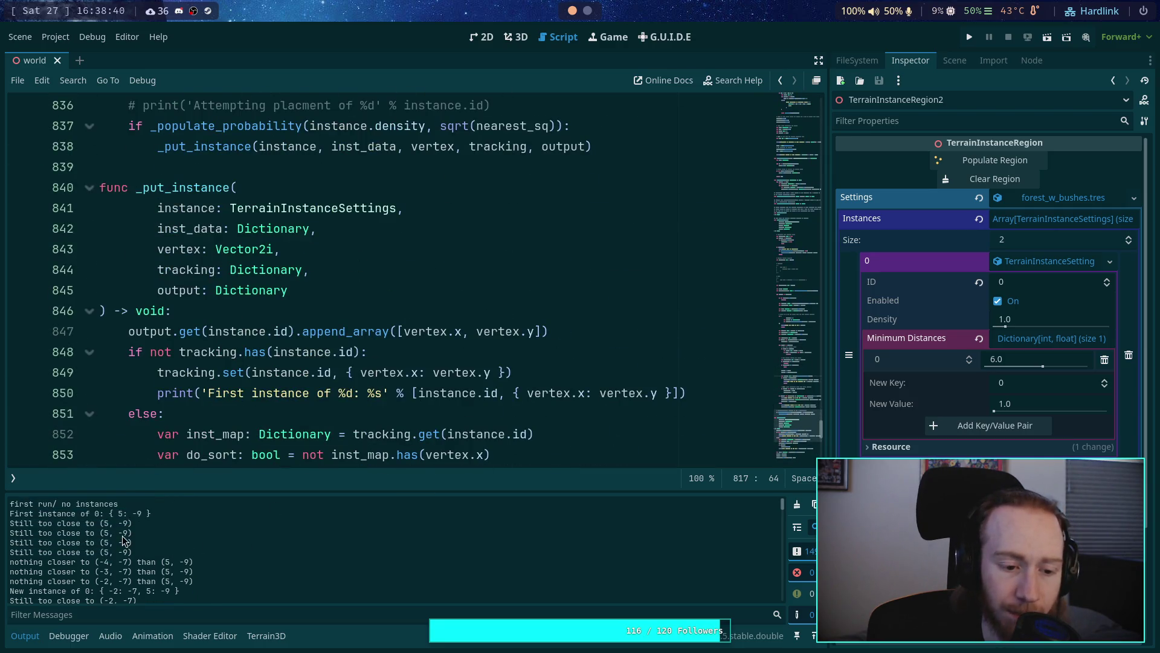
{"action": "scroll", "coordinate": [119, 515], "scroll_direction": "down", "scroll_amount": 1}
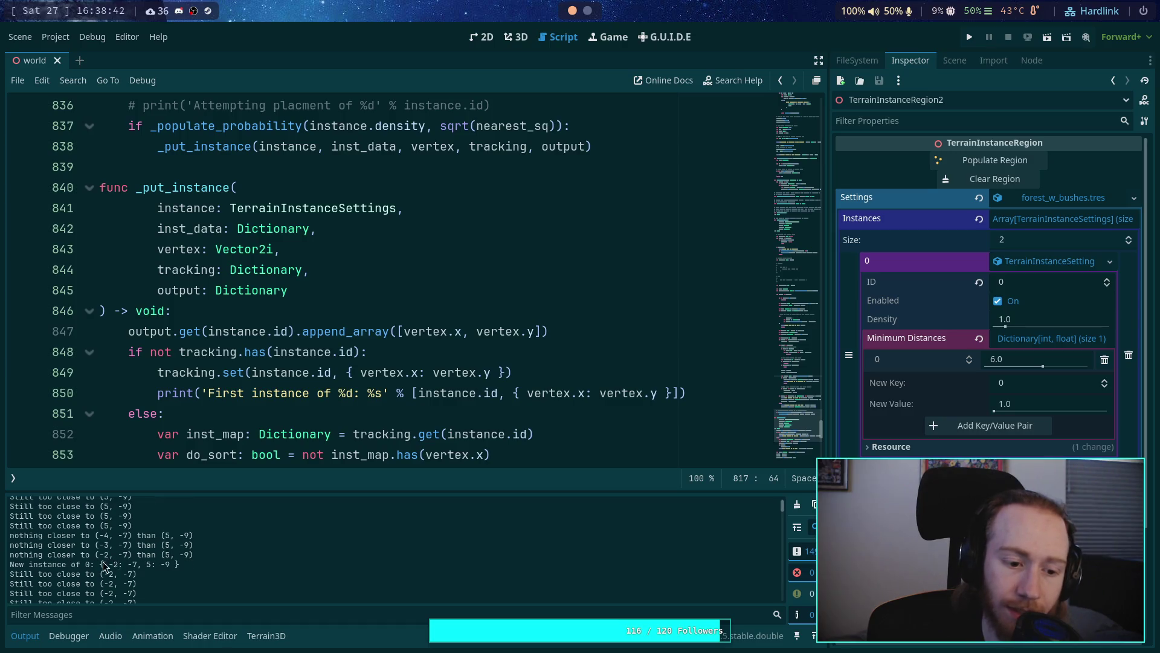
{"action": "scroll", "coordinate": [257, 389], "scroll_direction": "down", "scroll_amount": 8}
{"action": "scroll", "coordinate": [257, 389], "scroll_direction": "up", "scroll_amount": 5}
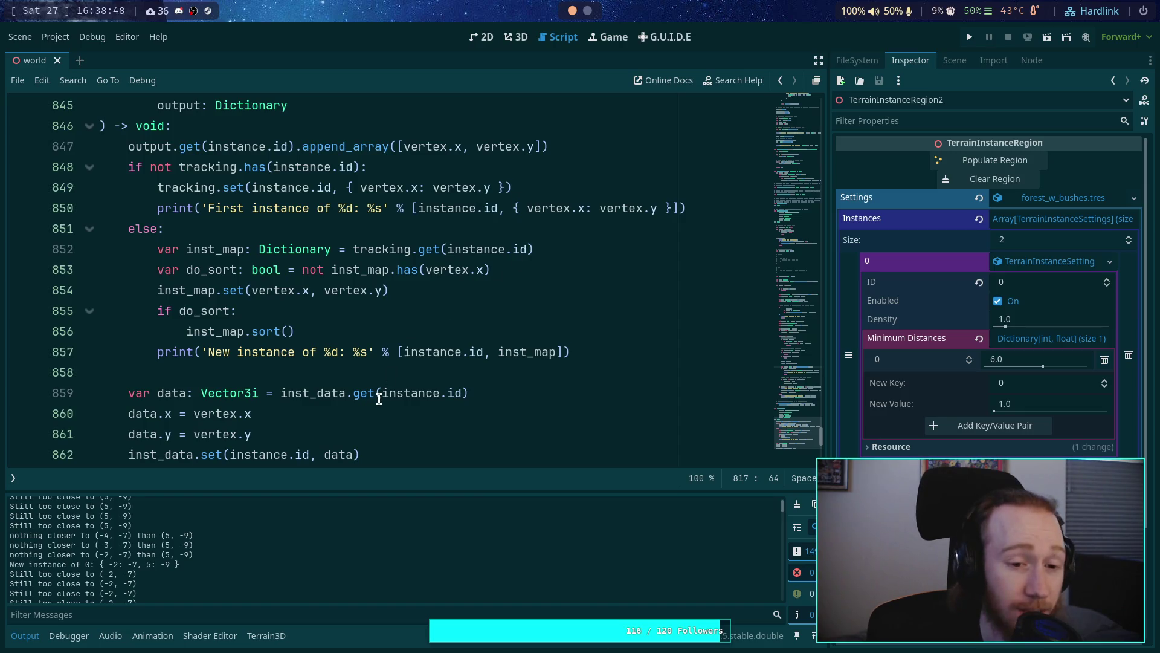
{"action": "mouse_move", "coordinate": [379, 399]}
{"action": "double_click", "coordinate": [181, 291]}
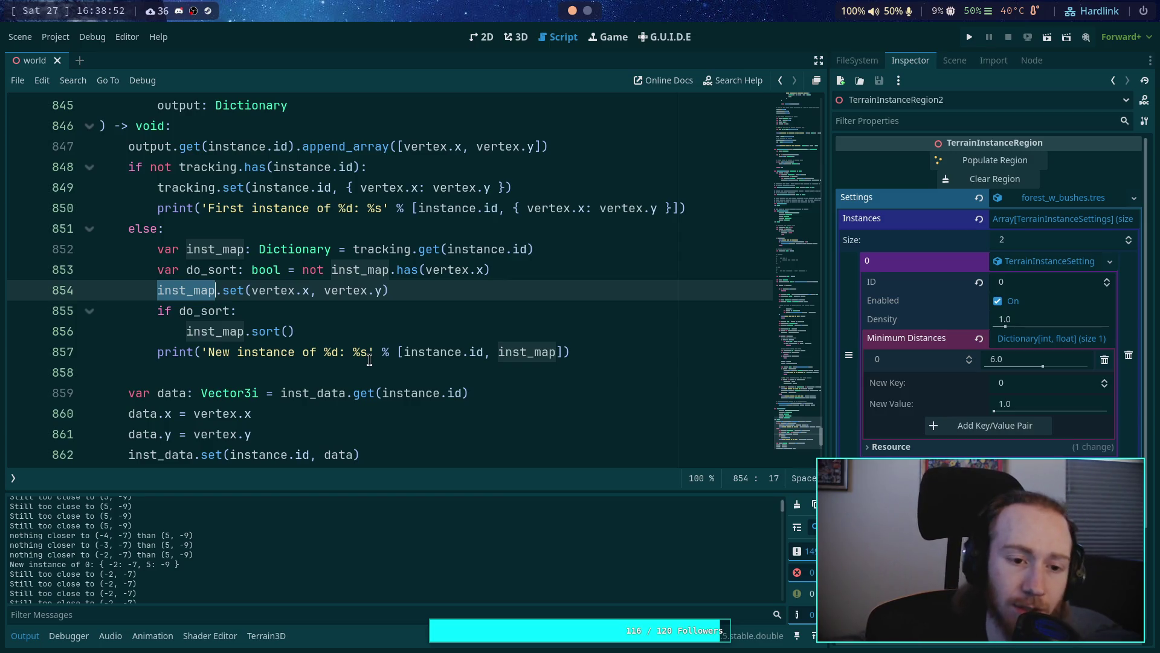
{"action": "scroll", "coordinate": [369, 359], "scroll_direction": "up", "scroll_amount": 2}
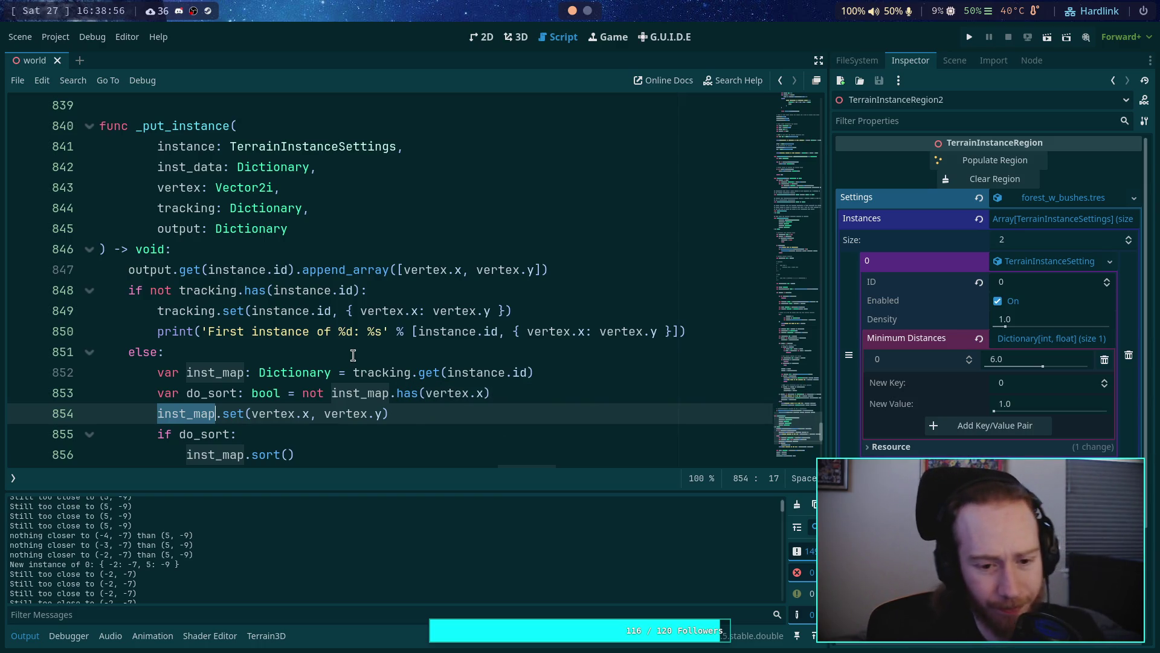
{"action": "scroll", "coordinate": [353, 355], "scroll_direction": "down", "scroll_amount": 2}
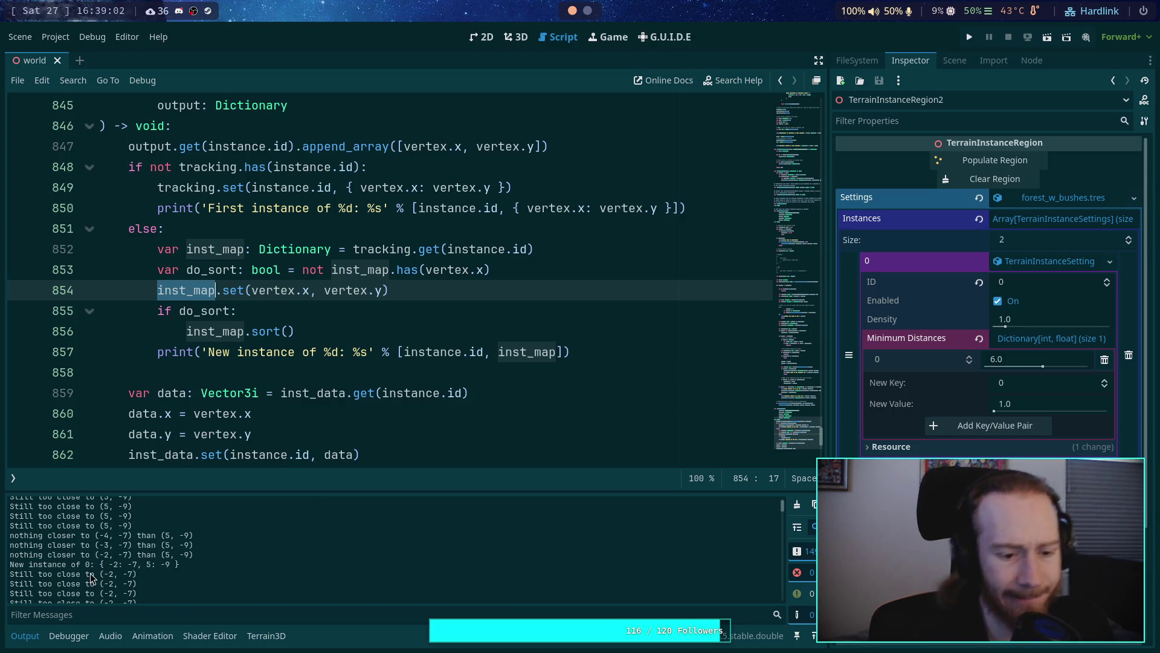
{"action": "left_click_drag", "start_coordinate": [104, 563], "coordinate": [180, 564]}
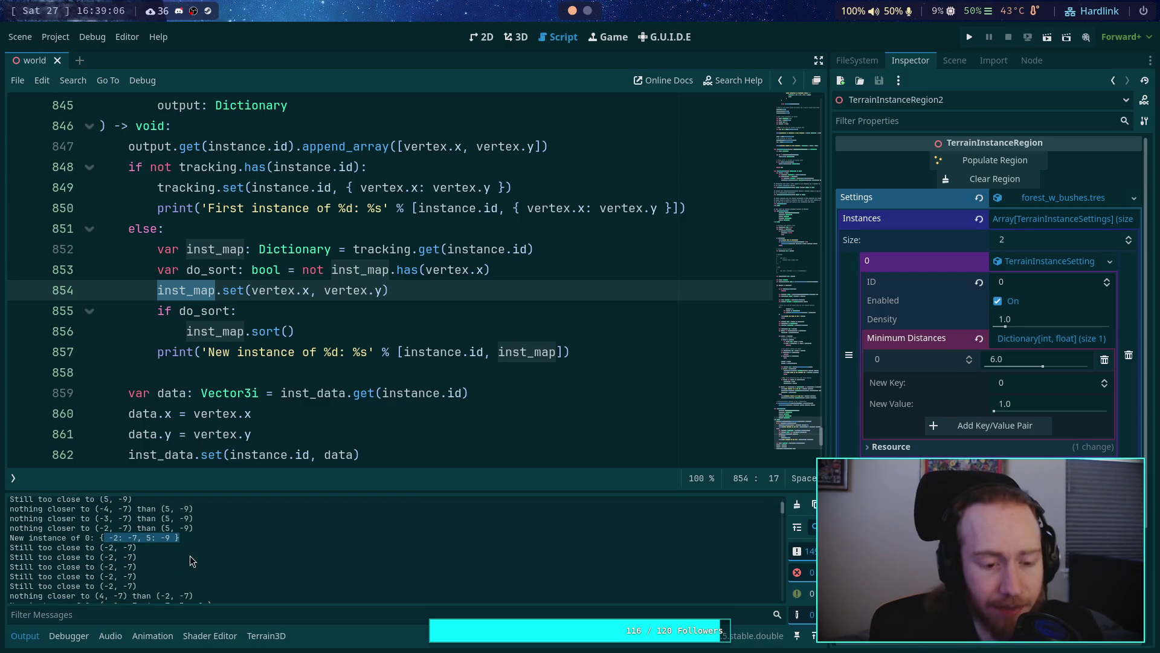
{"action": "left_click", "coordinate": [516, 37]}
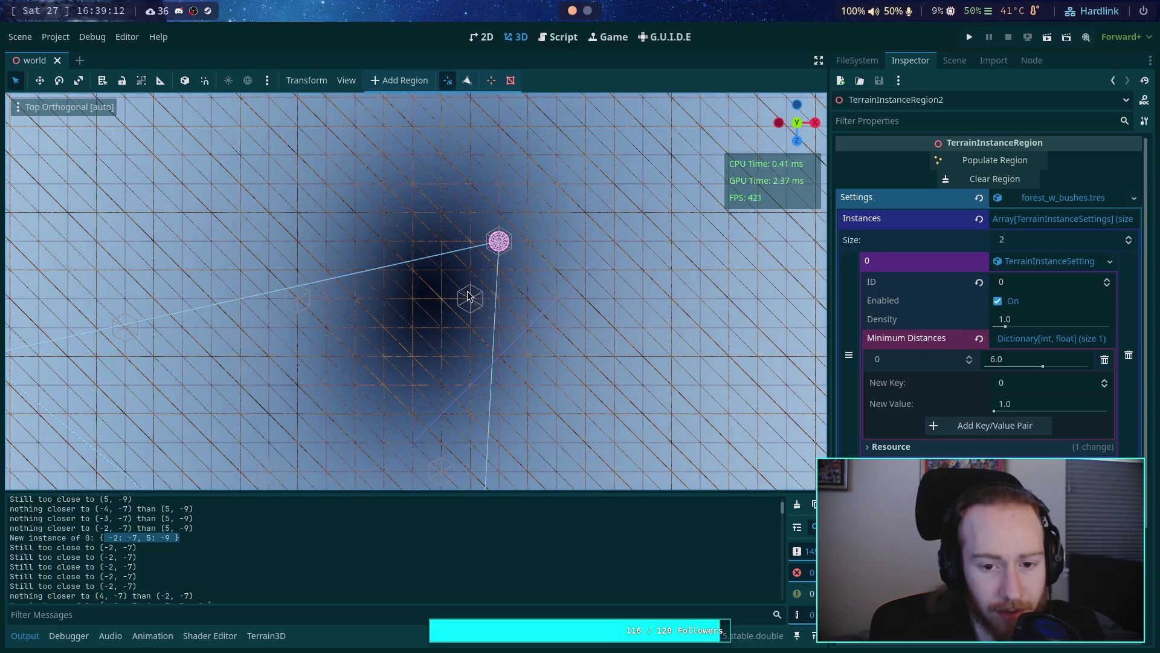
{"action": "left_click", "coordinate": [556, 37]}
{"action": "scroll", "coordinate": [423, 272], "scroll_direction": "up", "scroll_amount": 4}
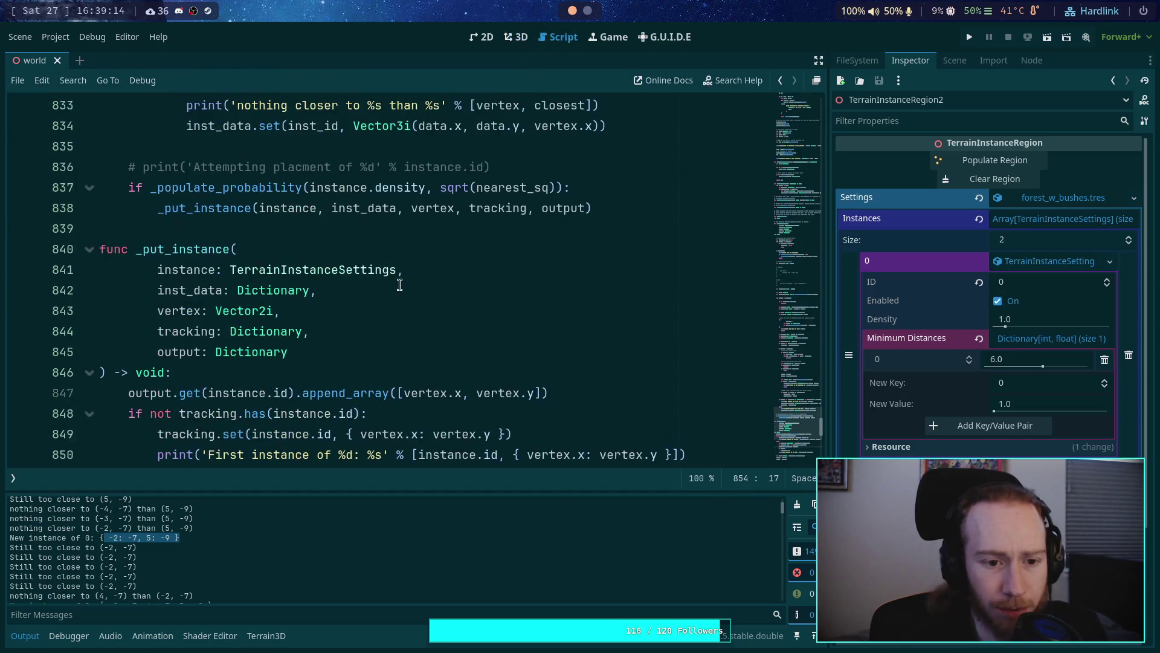
{"action": "scroll", "coordinate": [399, 284], "scroll_direction": "down", "scroll_amount": 6}
{"action": "scroll", "coordinate": [399, 284], "scroll_direction": "up", "scroll_amount": 7}
{"action": "scroll", "coordinate": [399, 285], "scroll_direction": "up", "scroll_amount": 11}
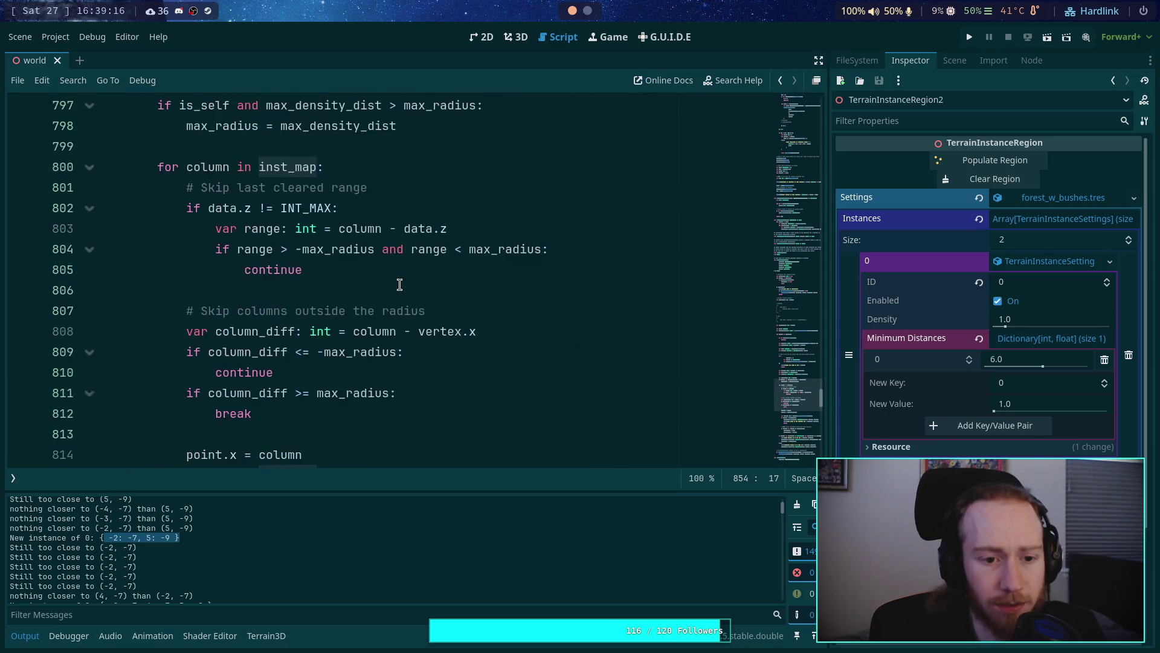
{"action": "scroll", "coordinate": [399, 285], "scroll_direction": "down", "scroll_amount": 1}
{"action": "scroll", "coordinate": [399, 284], "scroll_direction": "up", "scroll_amount": 1}
{"action": "scroll", "coordinate": [400, 285], "scroll_direction": "up", "scroll_amount": 2}
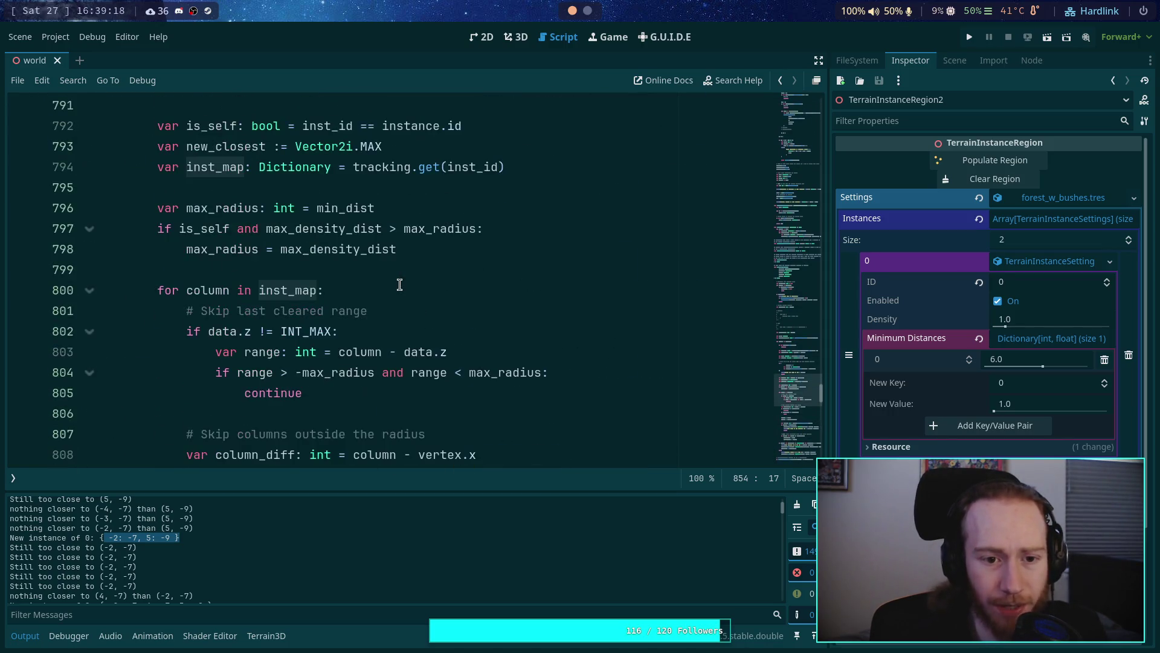
{"action": "scroll", "coordinate": [399, 284], "scroll_direction": "down", "scroll_amount": 2}
{"action": "mouse_move", "coordinate": [187, 210]}
{"action": "left_mouse_down"}
{"action": "mouse_move", "coordinate": [352, 269]}
{"action": "mouse_move", "coordinate": [187, 148]}
{"action": "left_mouse_up"}
{"action": "scroll", "coordinate": [351, 269], "scroll_direction": "down", "scroll_amount": 3}
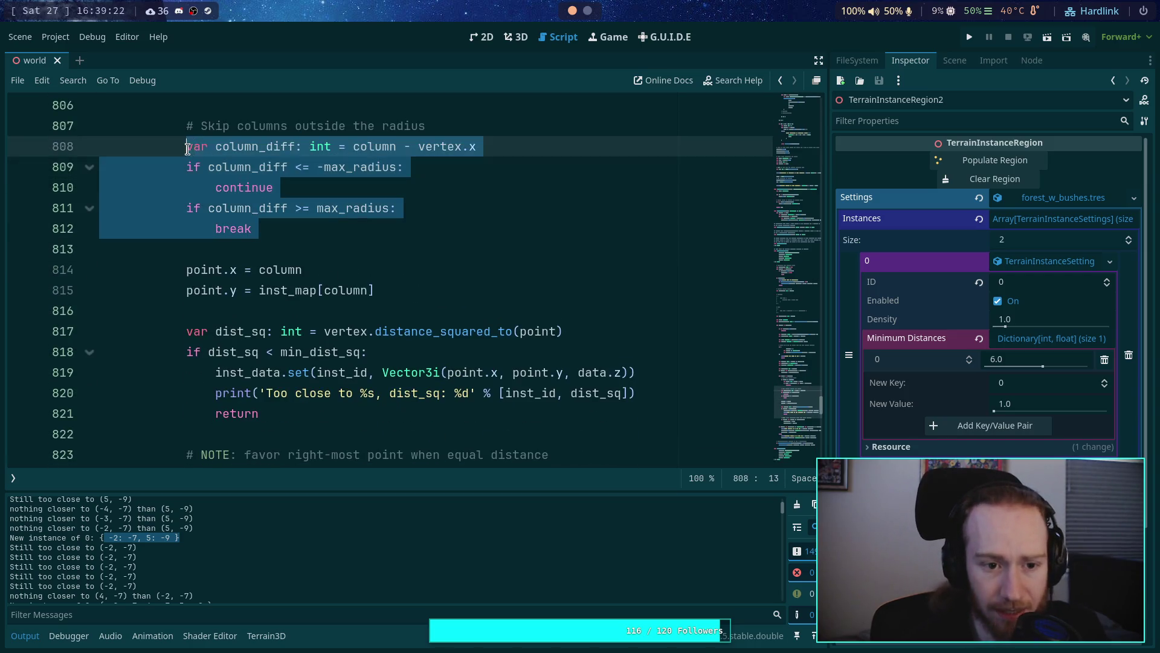
{"action": "scroll", "coordinate": [356, 315], "scroll_direction": "up", "scroll_amount": 2}
{"action": "left_click", "coordinate": [361, 360]}
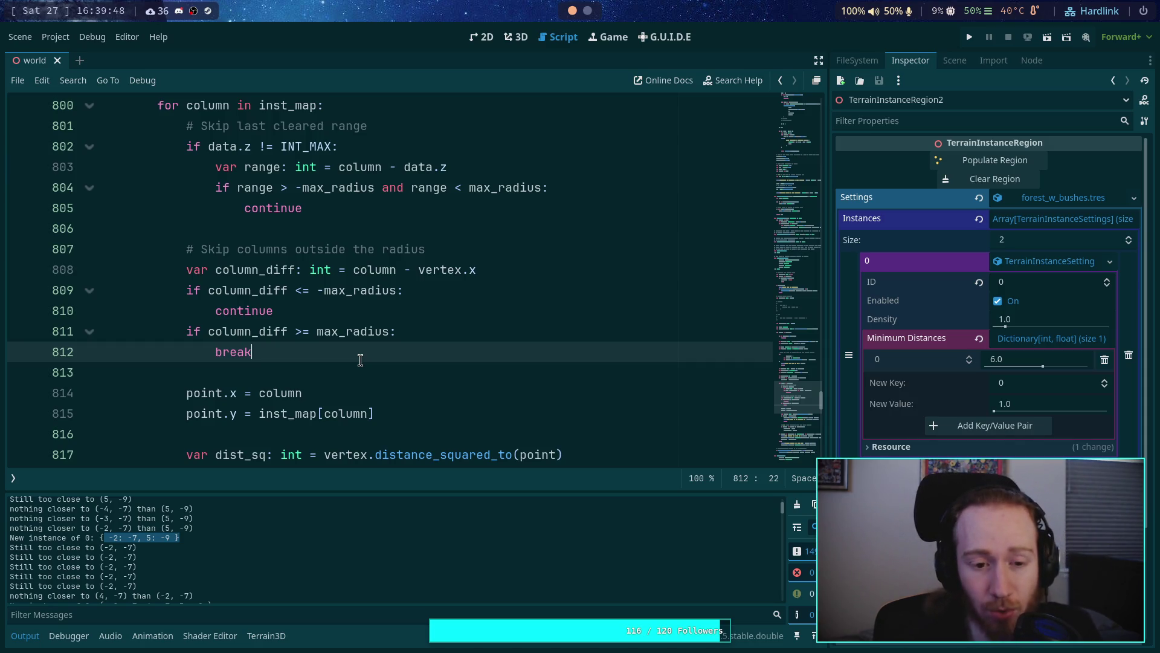
{"action": "double_click", "coordinate": [360, 340]}
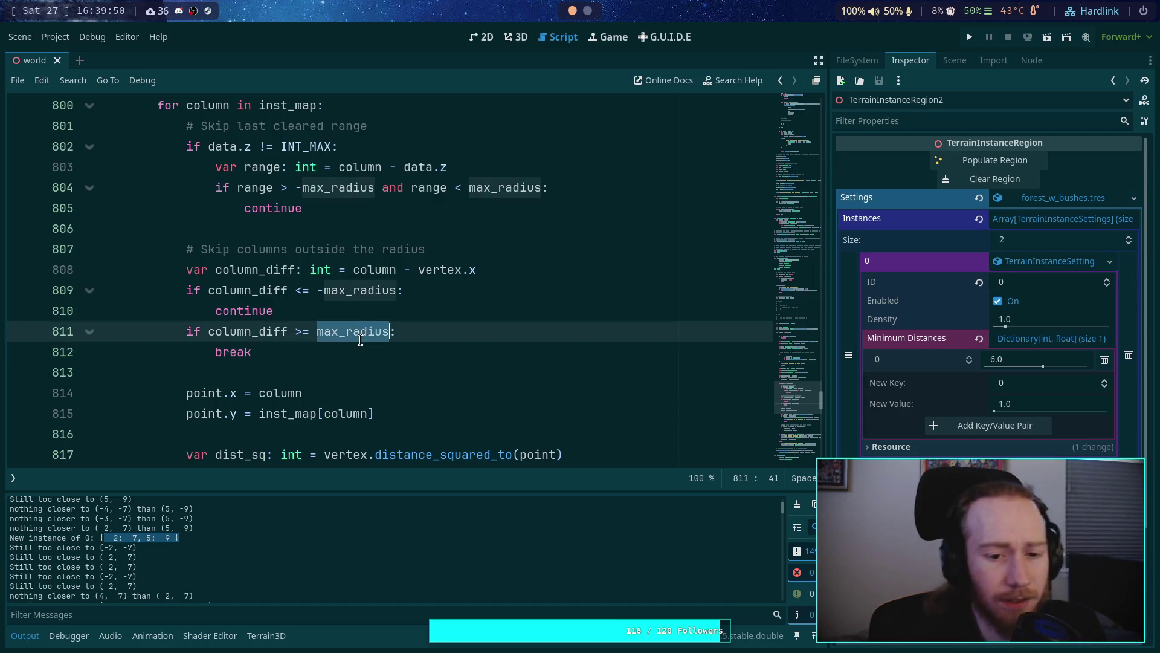
{"action": "scroll", "coordinate": [371, 336], "scroll_direction": "down", "scroll_amount": 2}
{"action": "scroll", "coordinate": [389, 327], "scroll_direction": "up", "scroll_amount": 3}
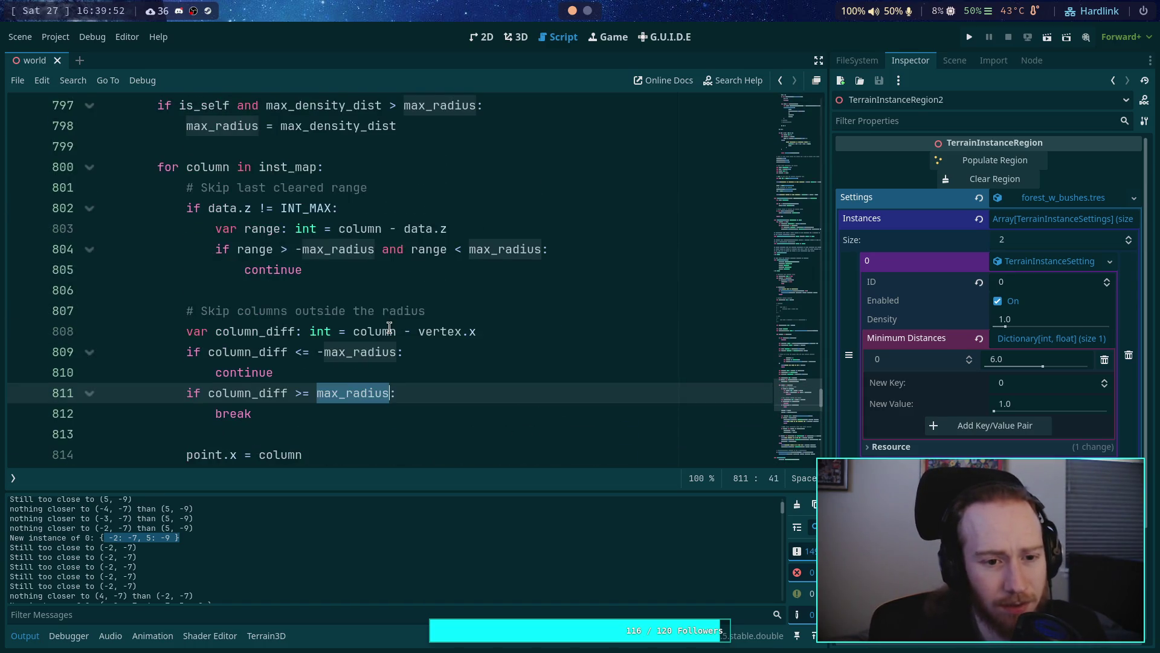
{"action": "scroll", "coordinate": [389, 327], "scroll_direction": "up", "scroll_amount": 2}
{"action": "scroll", "coordinate": [389, 327], "scroll_direction": "down", "scroll_amount": 3}
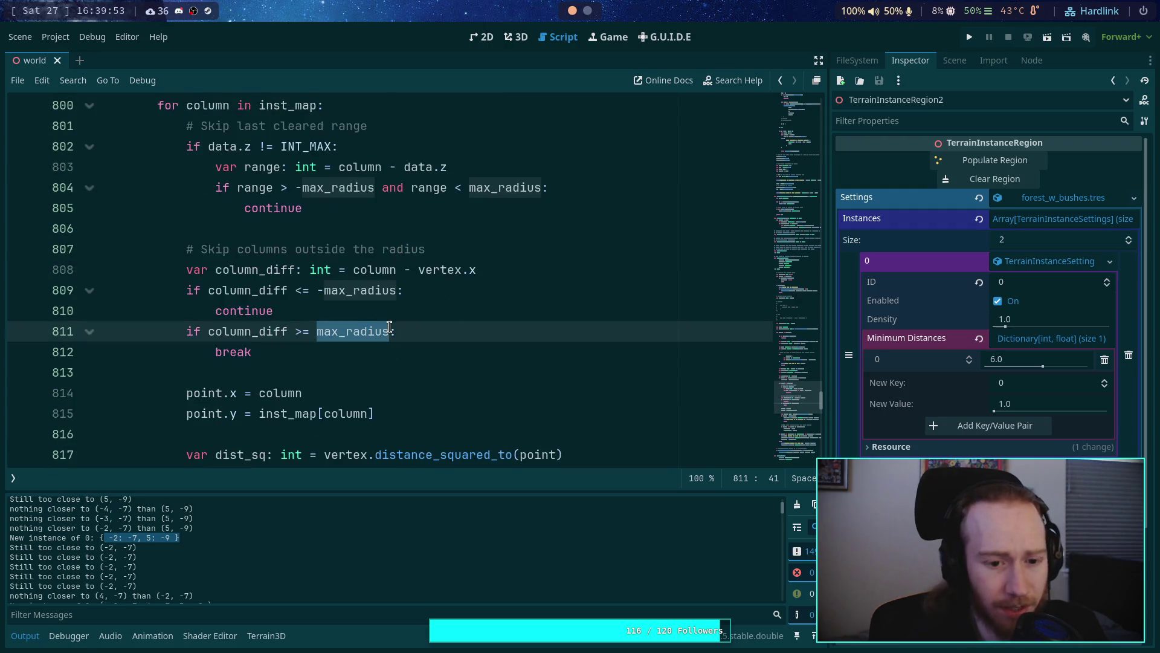
Step: Add a print 'skipping column %d, before concerns' on a new line after line 809
{"action": "left_click", "coordinate": [444, 291]}
{"action": "key", "text": "Return"}
{"action": "type", "text": "pr"}
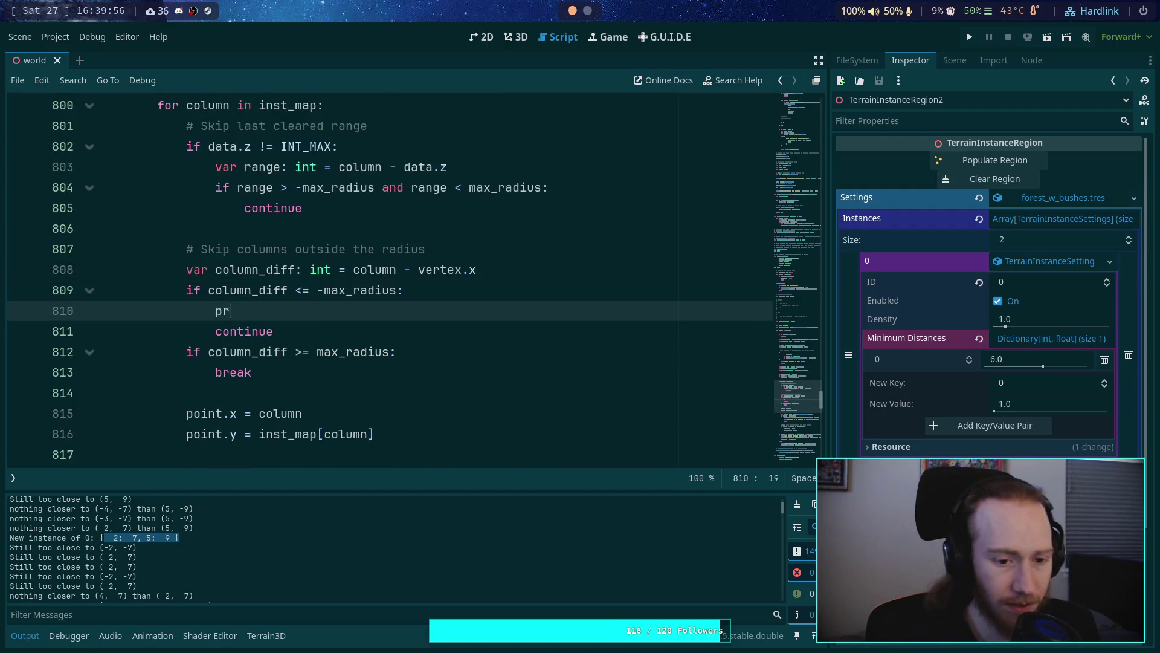
{"action": "type", "text": "int('sk"}
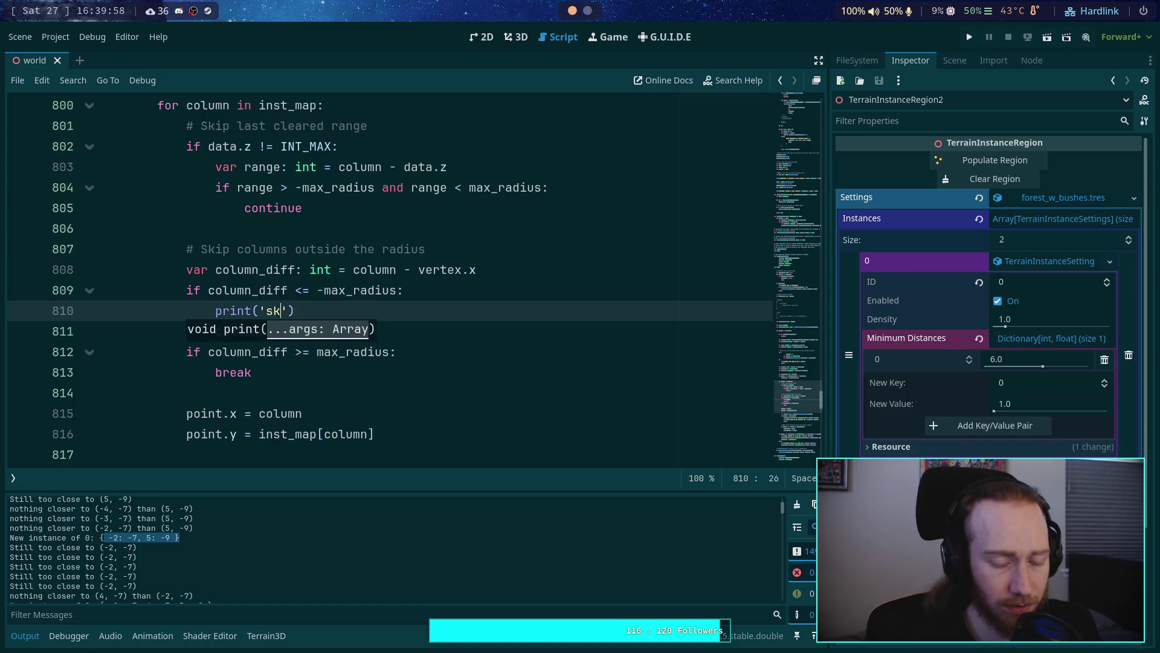
{"action": "type", "text": "ipping col"}
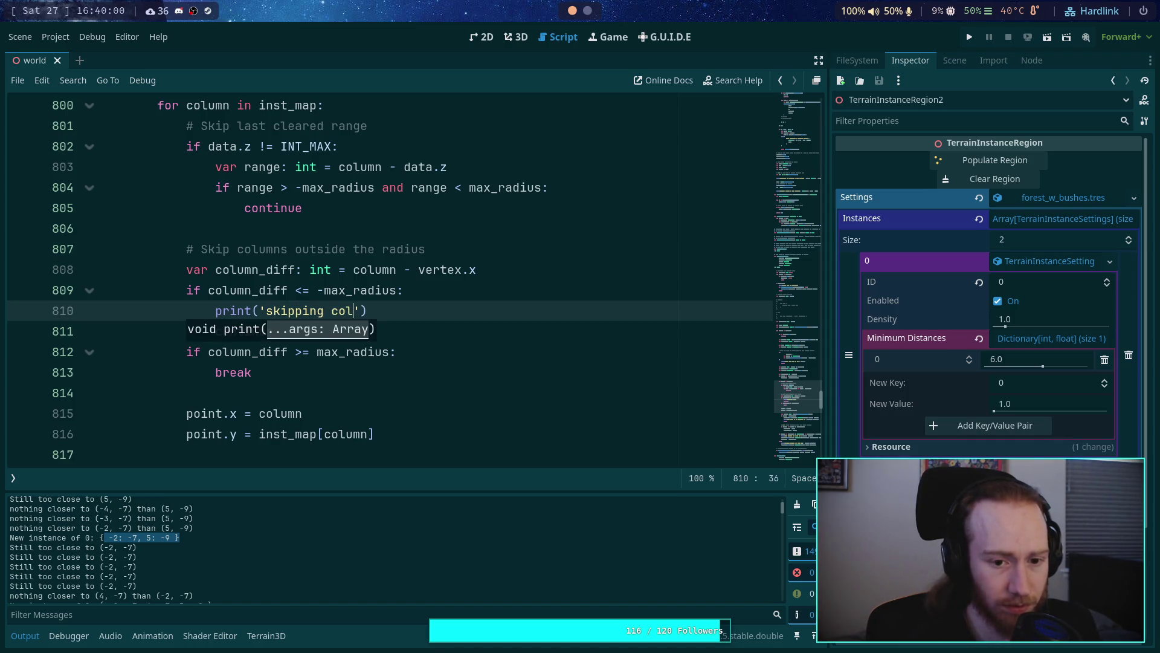
{"action": "type", "text": "uml"}
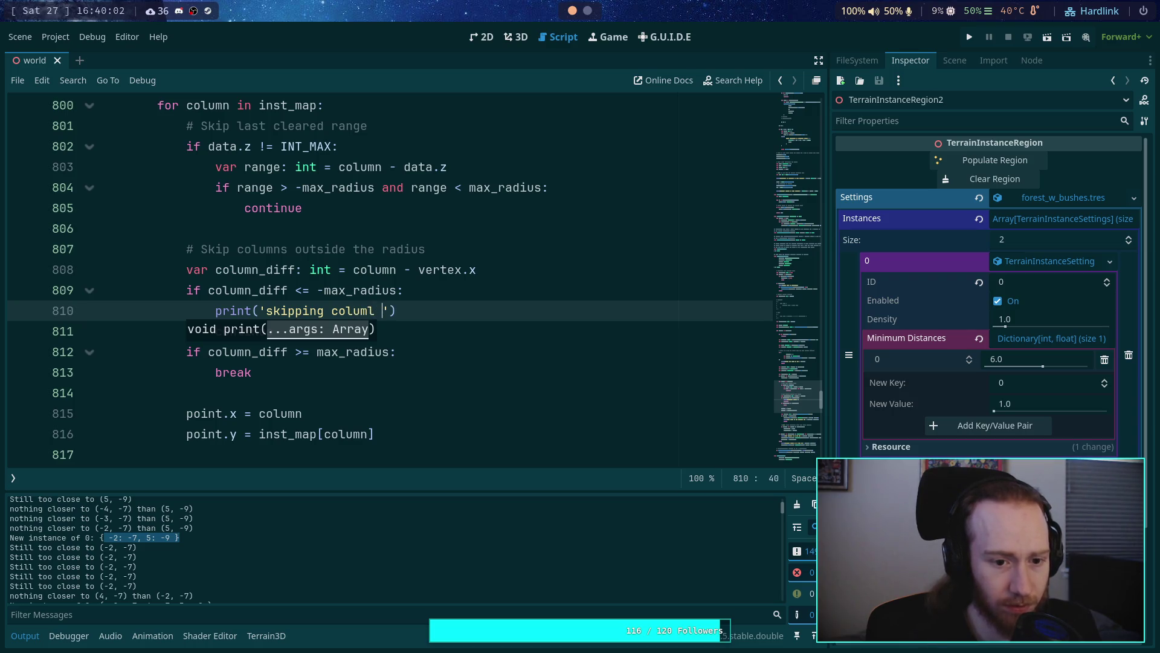
{"action": "key", "text": "BackSpace"}
{"action": "key", "text": "BackSpace"}
{"action": "type", "text": "n %"}
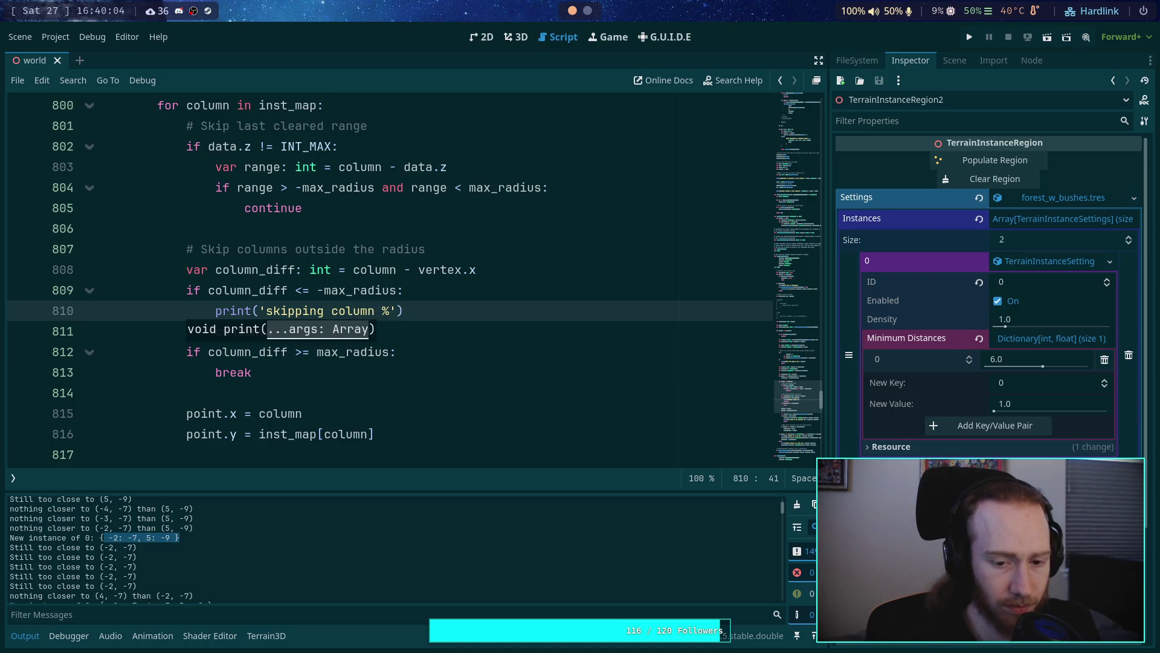
{"action": "type", "text": "d"}
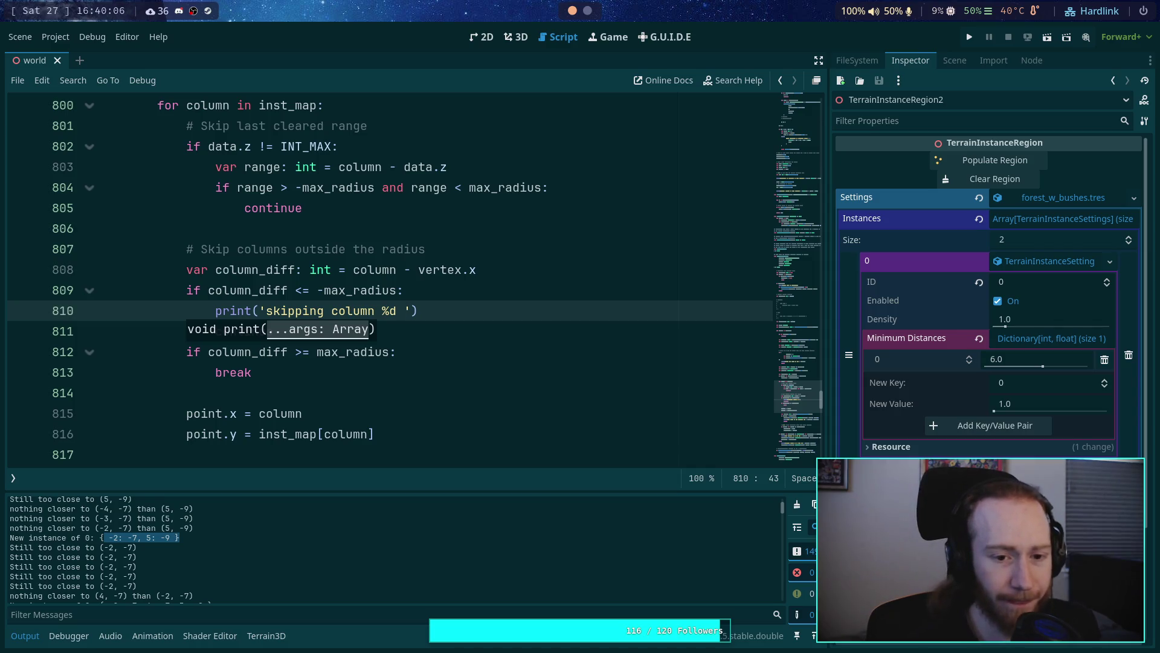
{"action": "key", "text": "BackSpace"}
{"action": "type", "text": ", "}
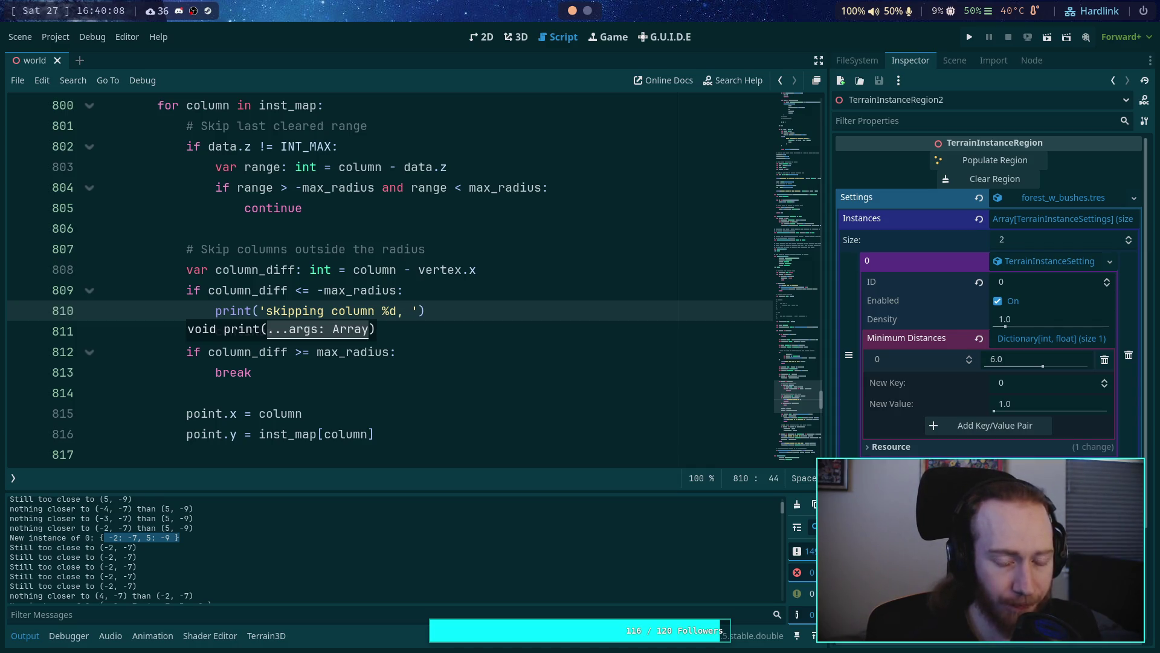
{"action": "type", "text": "before "}
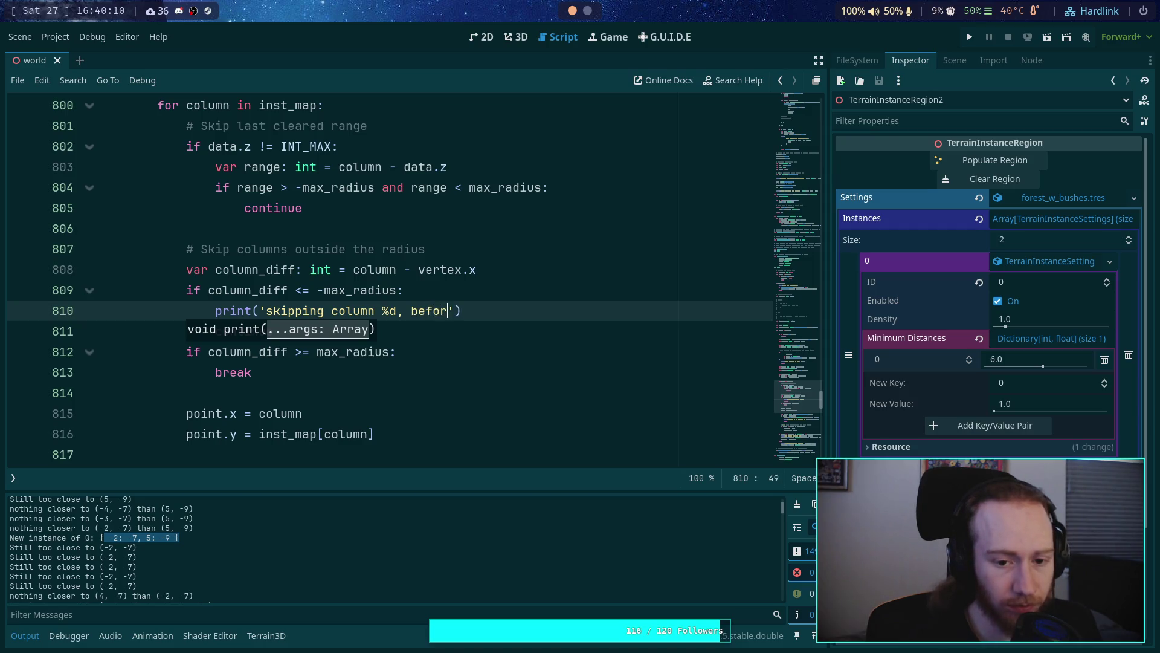
{"action": "type", "text": "conce"}
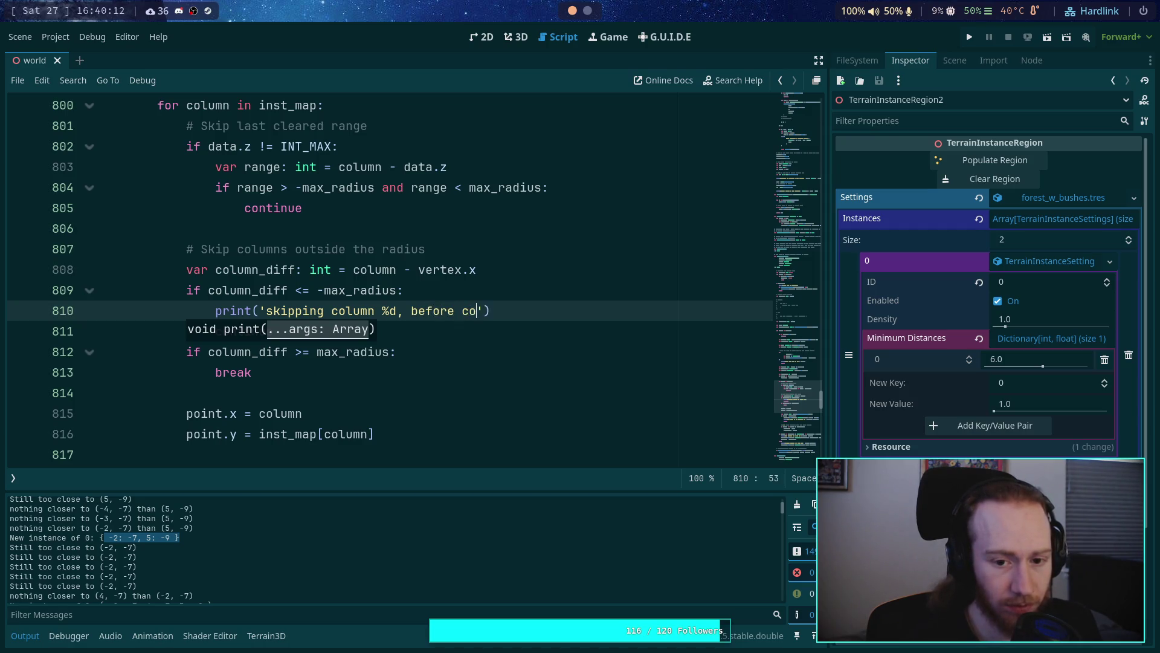
{"action": "type", "text": "rns"}
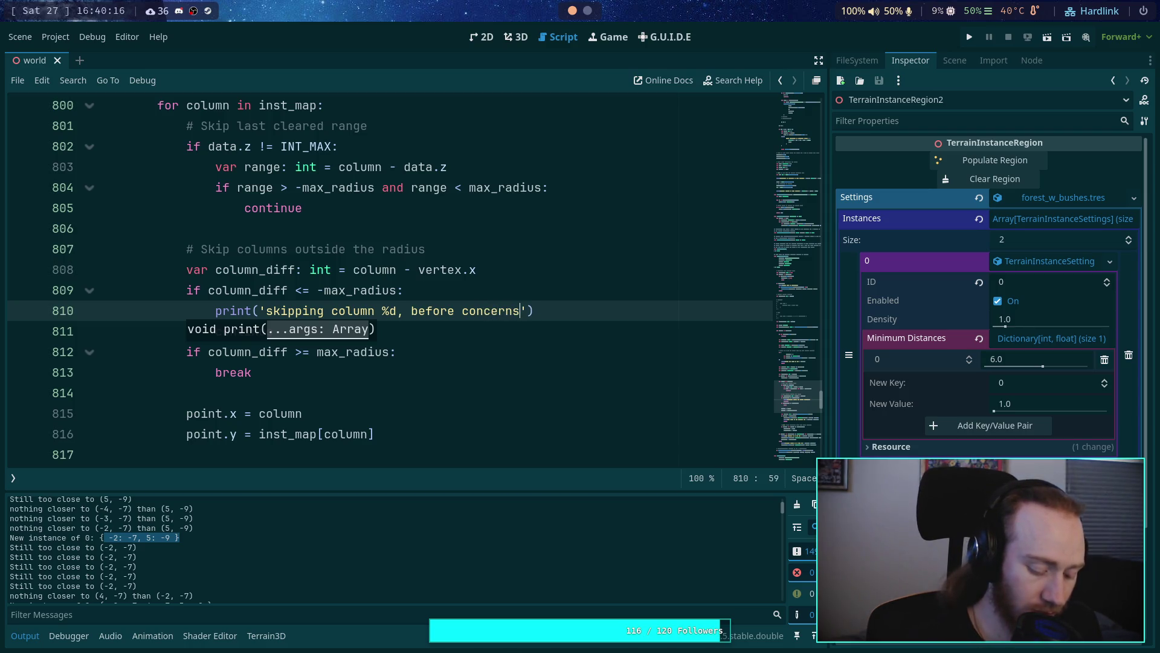
Step: Paste a copy above the break, reword it to 'stop on column %d, after concerns', and save
{"action": "key", "text": "Down"}
{"action": "key", "text": "Down"}
{"action": "key", "text": "Down"}
{"action": "type", "text": "print('skipping column %d, before concerns')"}
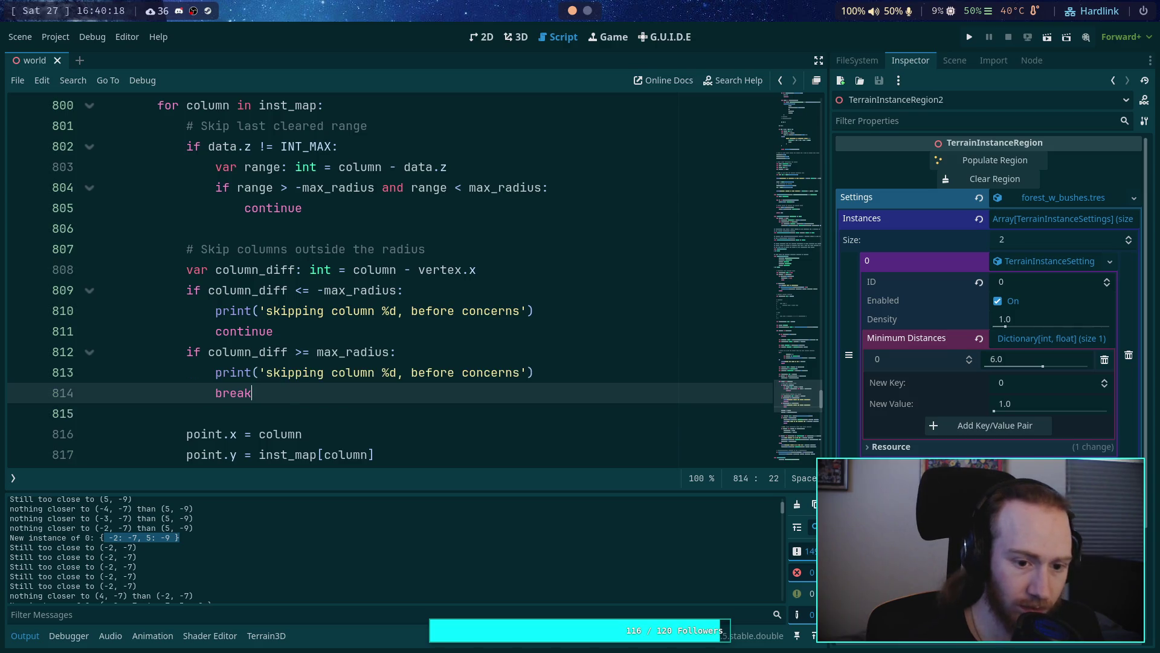
{"action": "left_click", "coordinate": [411, 372]}
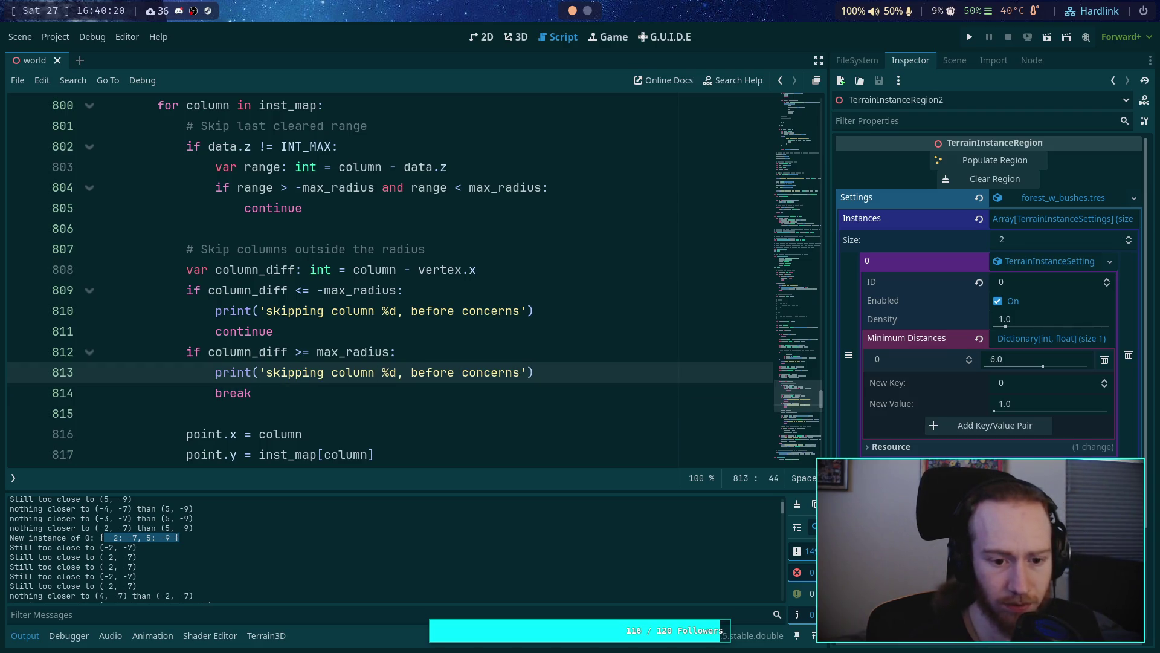
{"action": "key", "text": "Delete"}
{"action": "key", "text": "Delete"}
{"action": "key", "text": "Delete"}
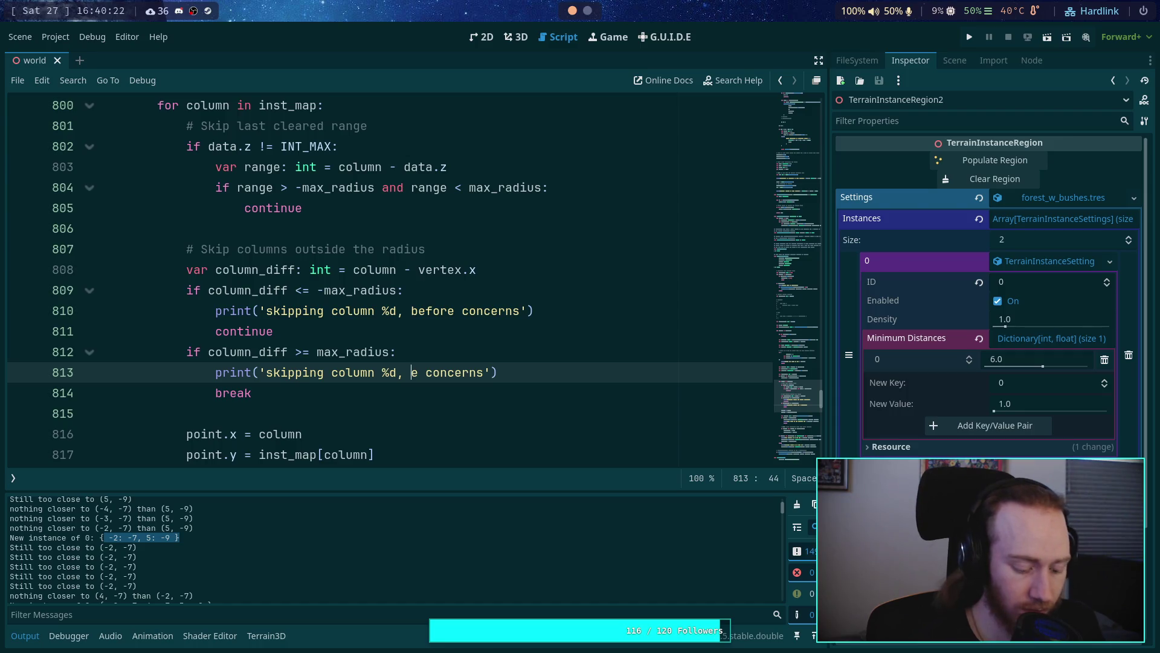
{"action": "type", "text": "afte"}
{"action": "type", "text": "g"}
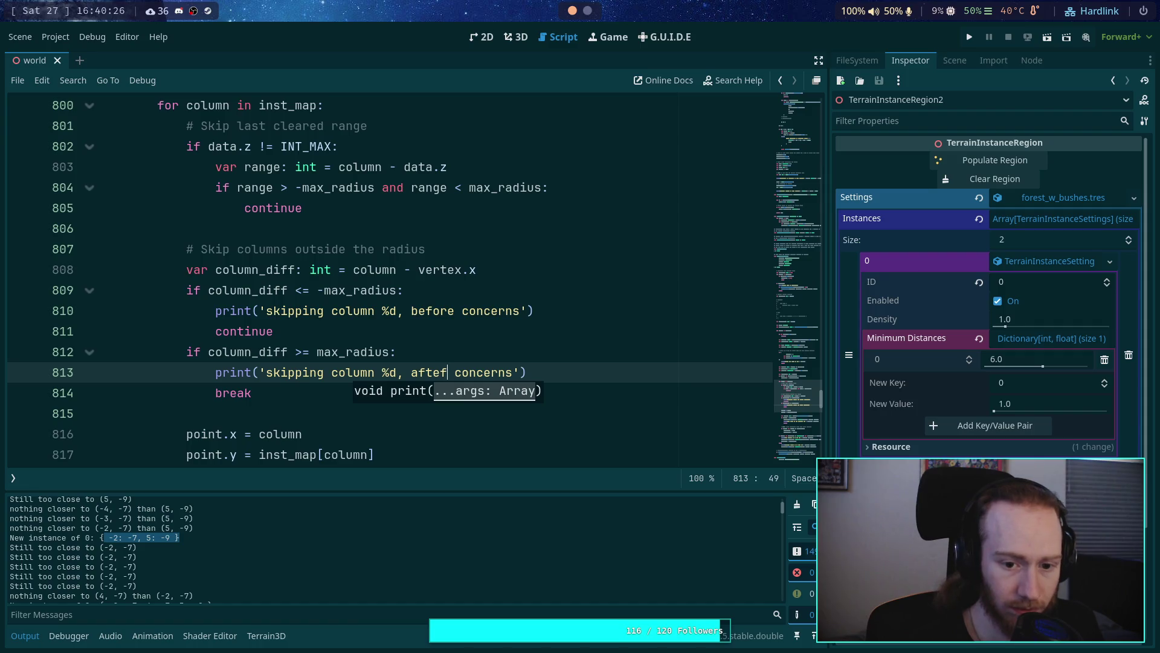
{"action": "key", "text": "BackSpace"}
{"action": "key", "text": "BackSpace"}
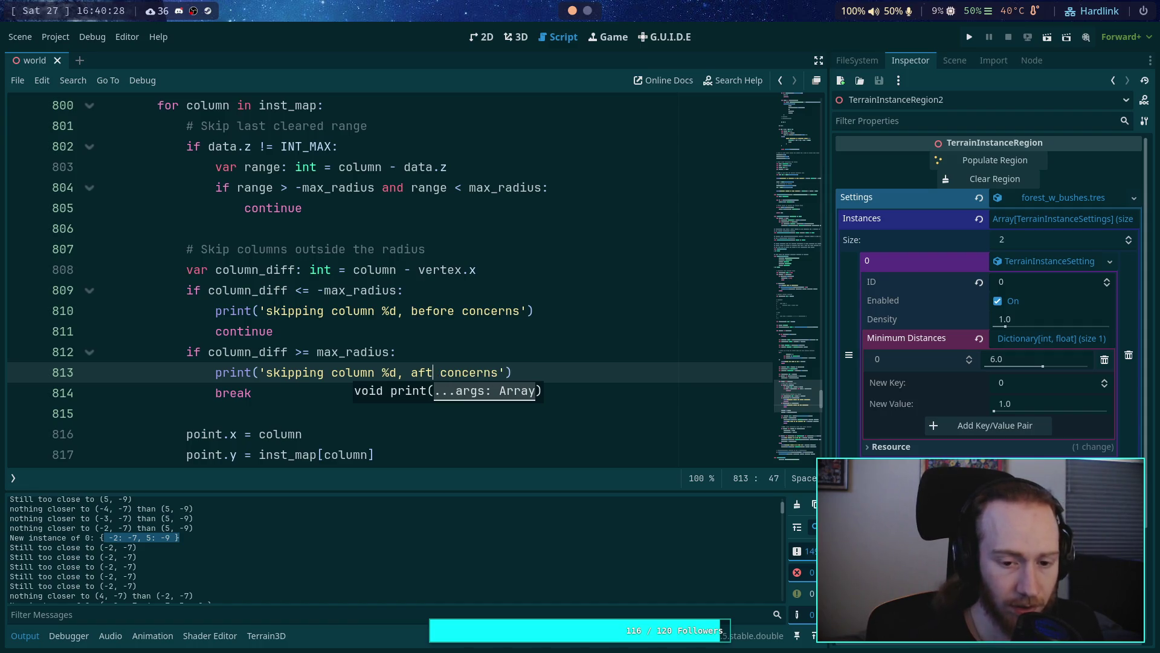
{"action": "type", "text": "er"}
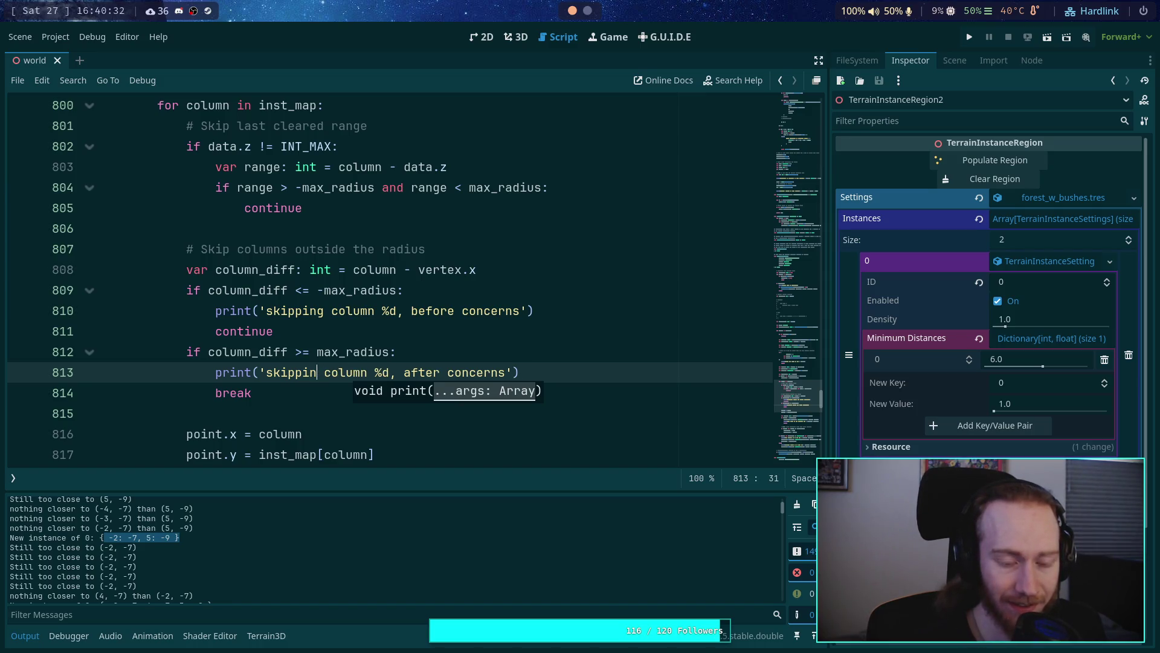
{"action": "key", "text": "ctrl+BackSpace"}
{"action": "type", "text": "stap"}
{"action": "key", "text": "BackSpace"}
{"action": "key", "text": "BackSpace"}
{"action": "type", "text": "op on"}
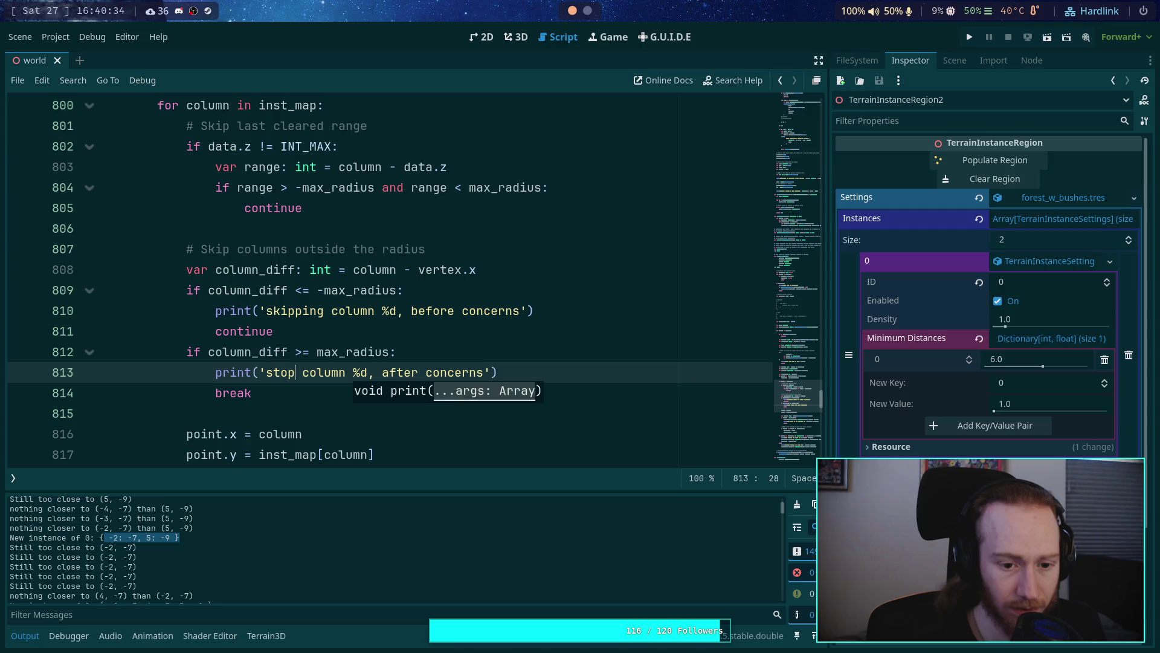
{"action": "key", "text": "Escape"}
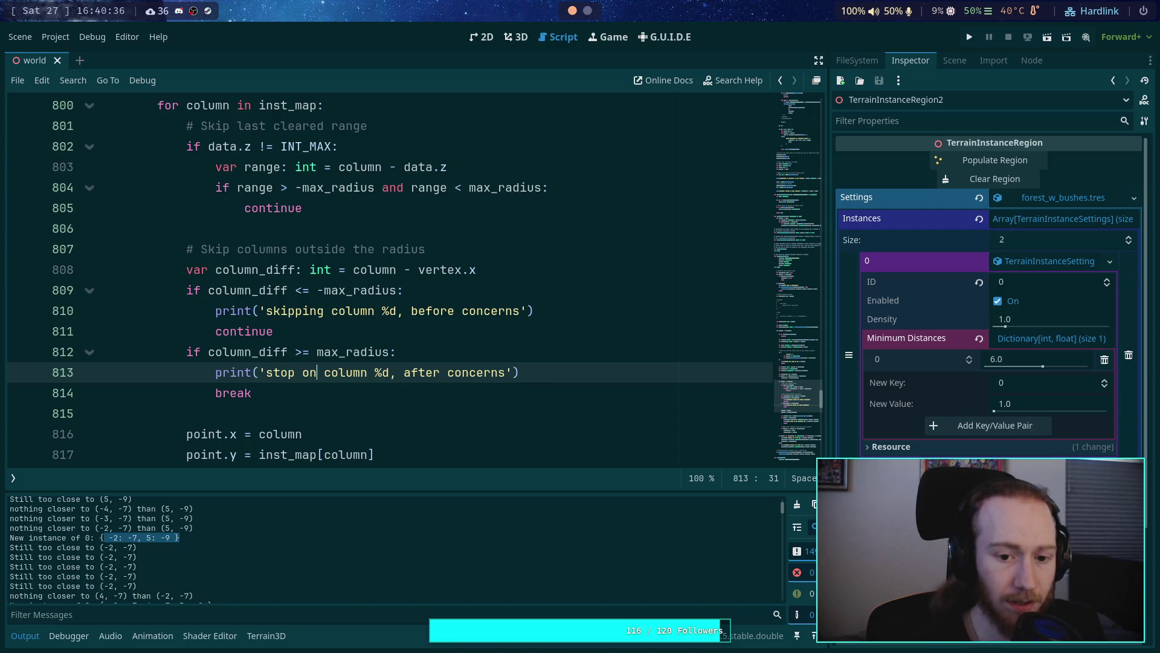
{"action": "key", "text": "ctrl+s"}
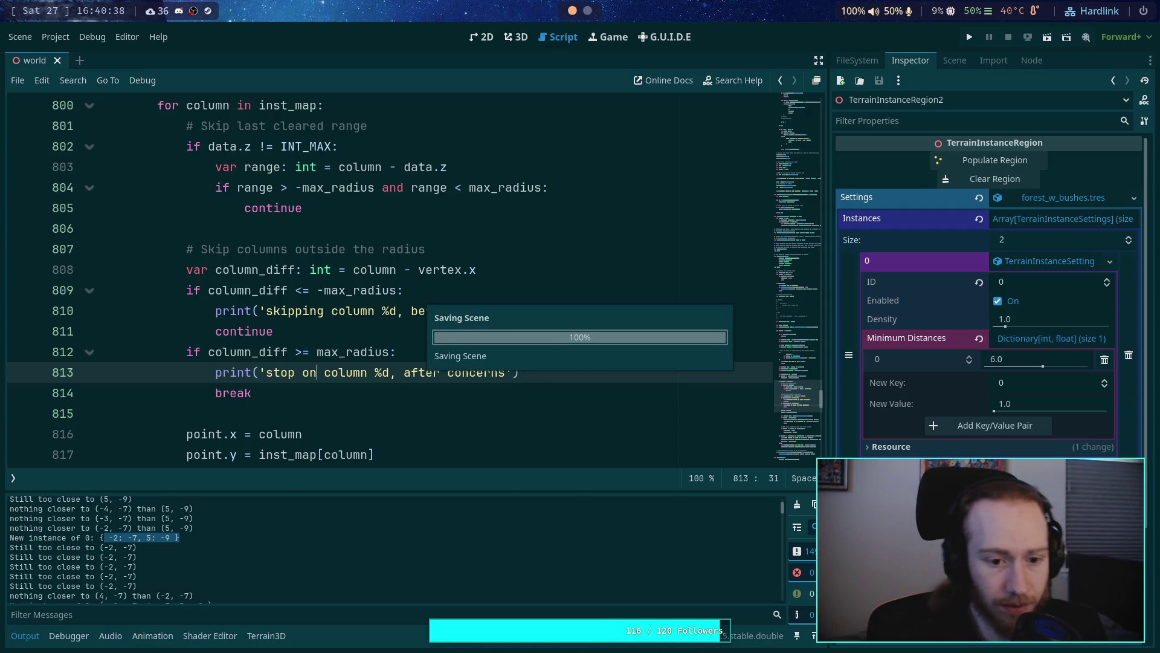
Step: Run Populate Region from the 3D view and scroll the Output log to review the 9 new instances
{"action": "left_click", "coordinate": [516, 37]}
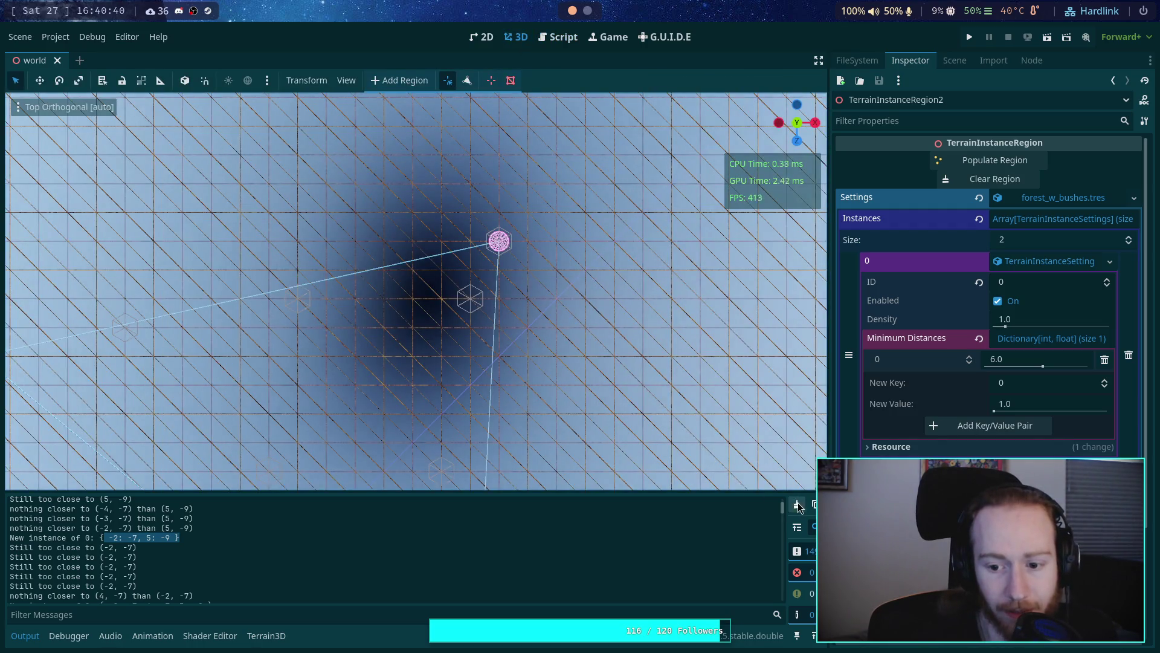
{"action": "left_click", "coordinate": [990, 178]}
{"action": "left_click", "coordinate": [991, 160]}
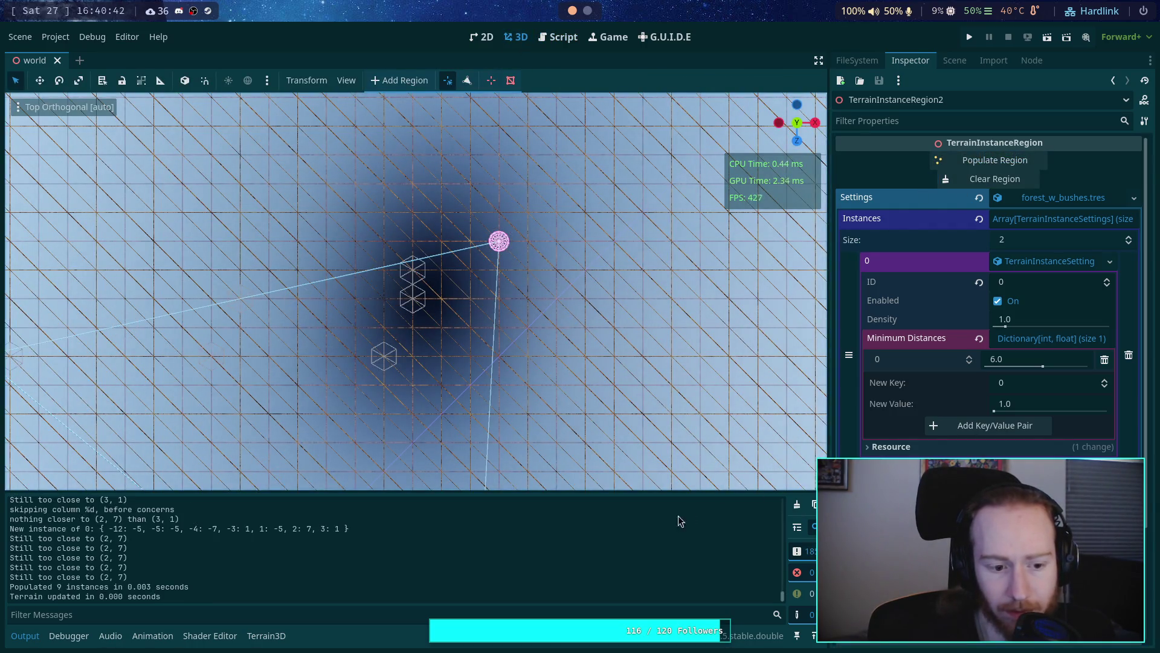
{"action": "scroll", "coordinate": [637, 527], "scroll_direction": "up", "scroll_amount": 15}
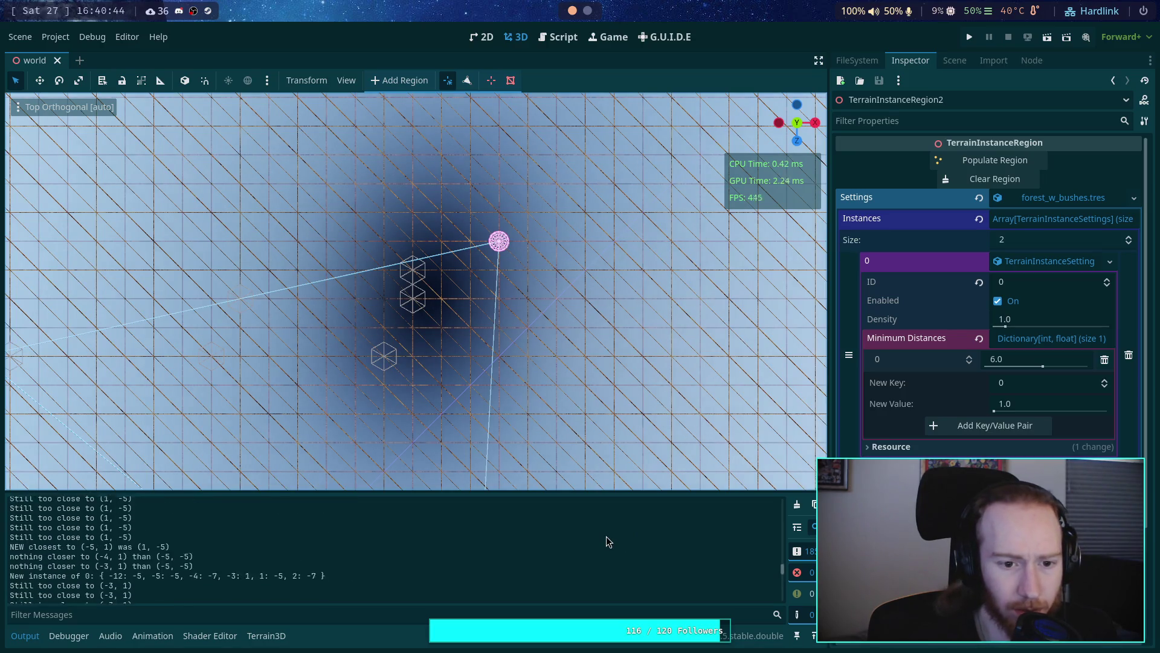
{"action": "scroll", "coordinate": [606, 538], "scroll_direction": "up", "scroll_amount": 3}
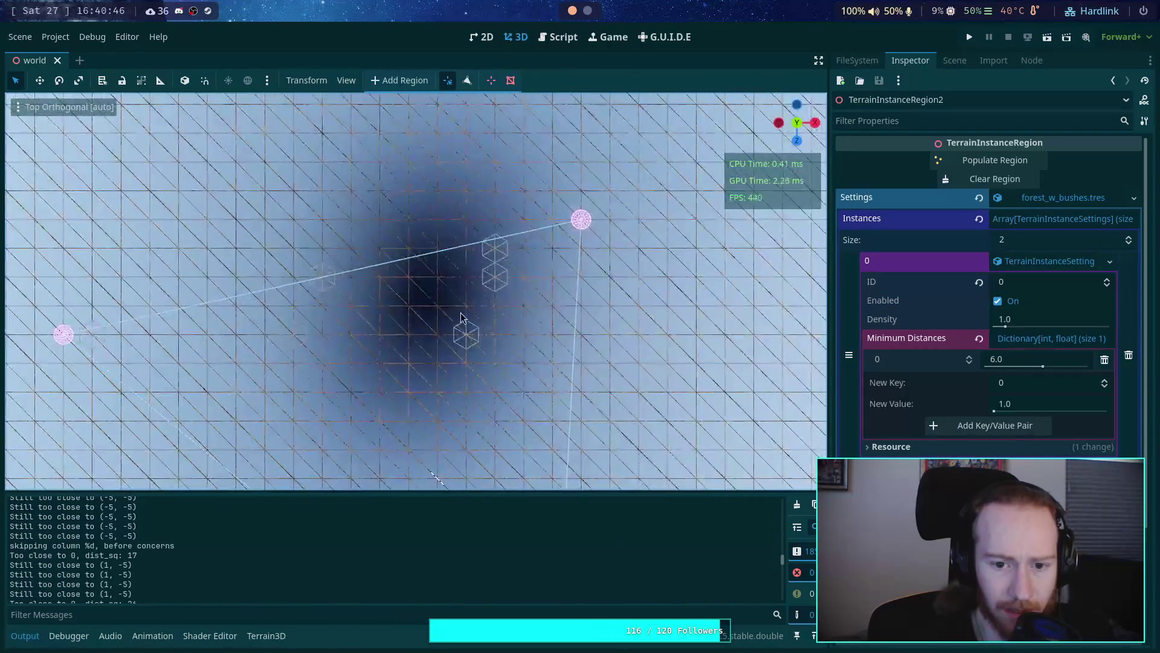
{"action": "scroll", "coordinate": [461, 316], "scroll_direction": "up", "scroll_amount": 6}
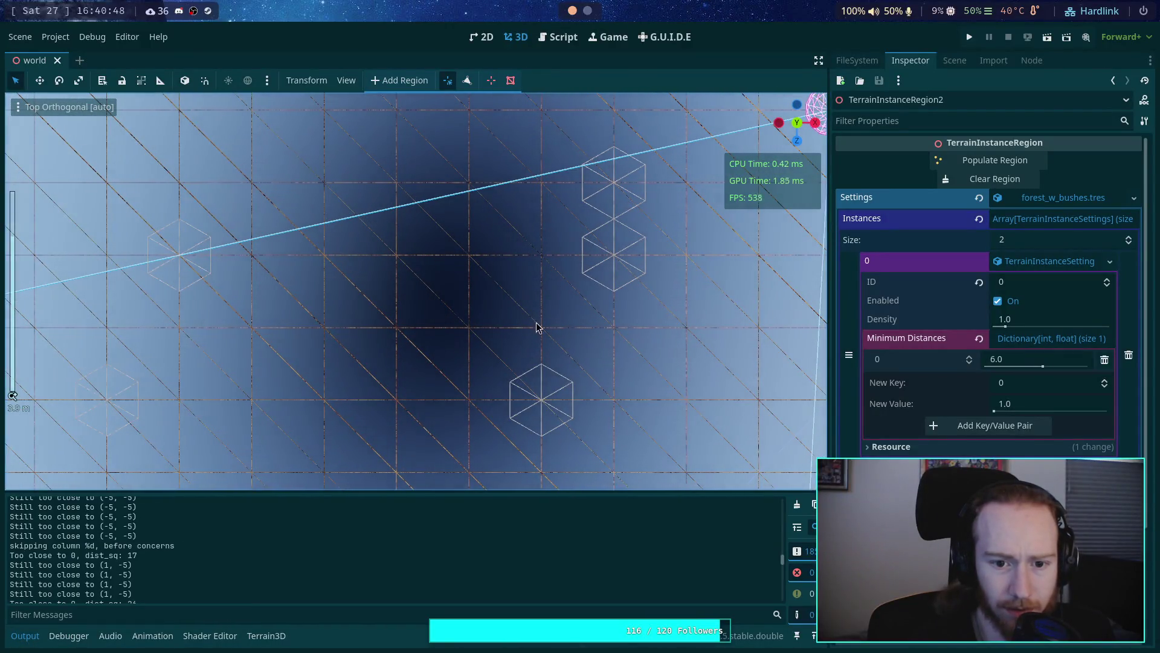
{"action": "scroll", "coordinate": [532, 333], "scroll_direction": "down", "scroll_amount": 5}
{"action": "scroll", "coordinate": [259, 556], "scroll_direction": "up", "scroll_amount": 10}
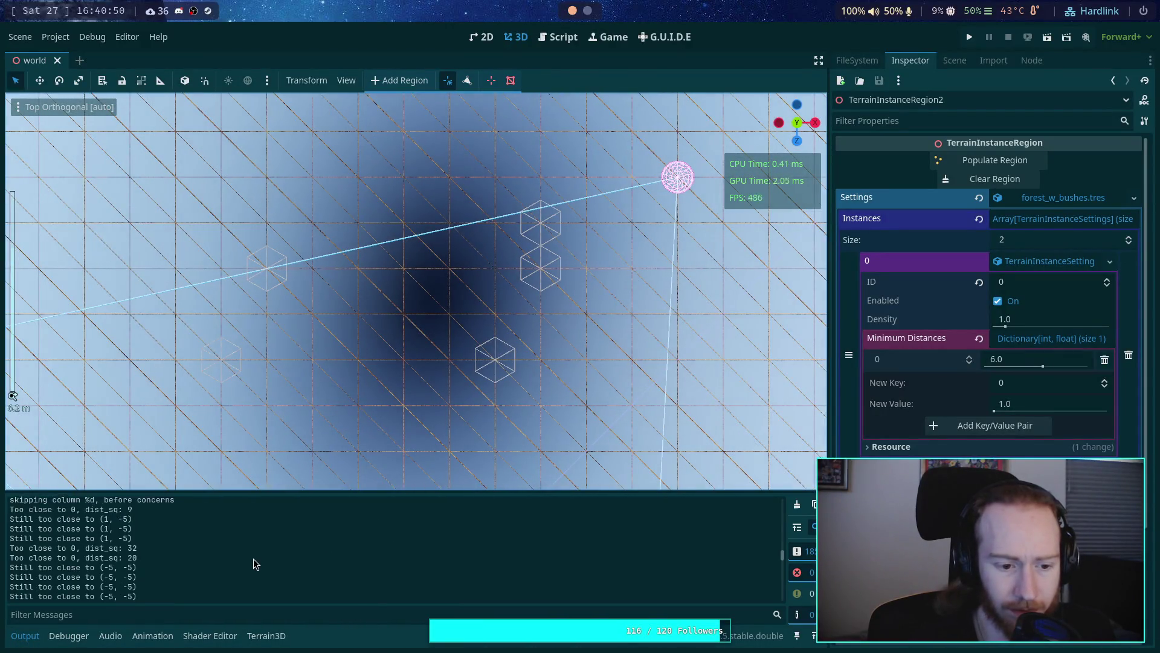
{"action": "scroll", "coordinate": [259, 556], "scroll_direction": "up", "scroll_amount": 10}
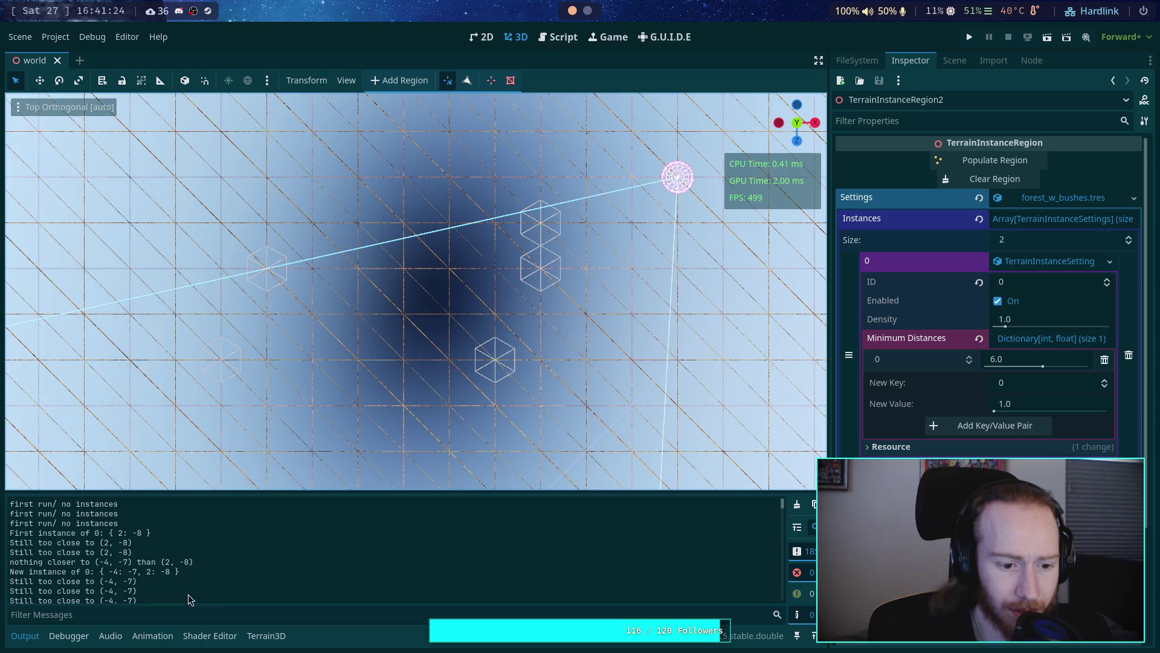
{"action": "scroll", "coordinate": [379, 557], "scroll_direction": "down", "scroll_amount": 5}
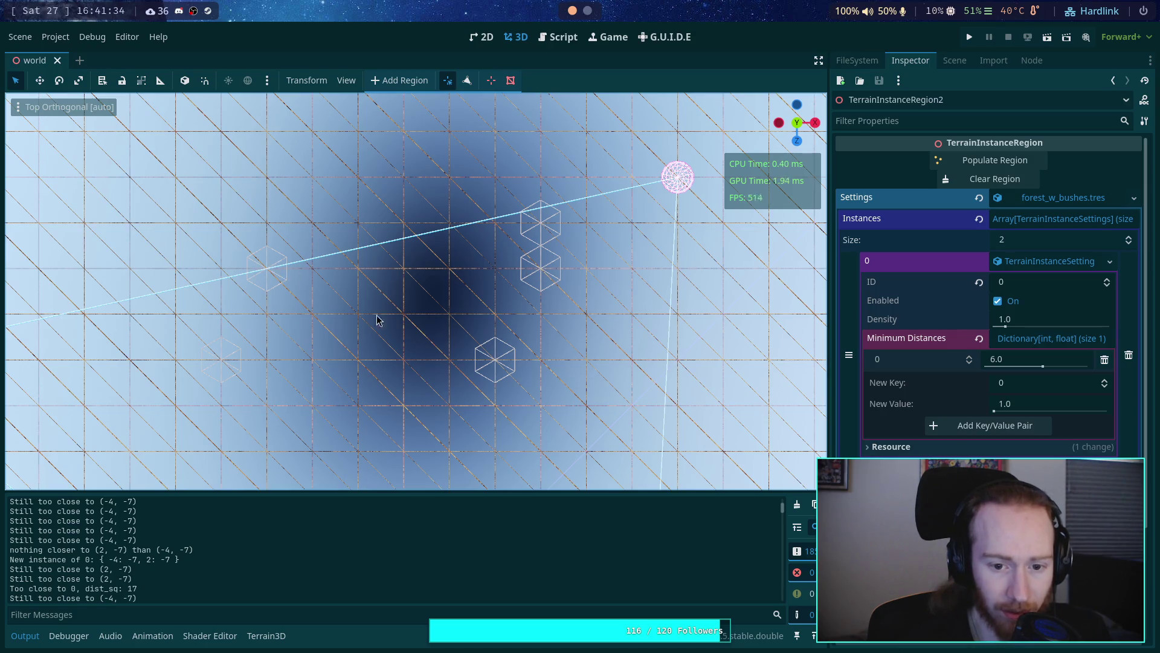
{"action": "scroll", "coordinate": [432, 329], "scroll_direction": "down", "scroll_amount": 5}
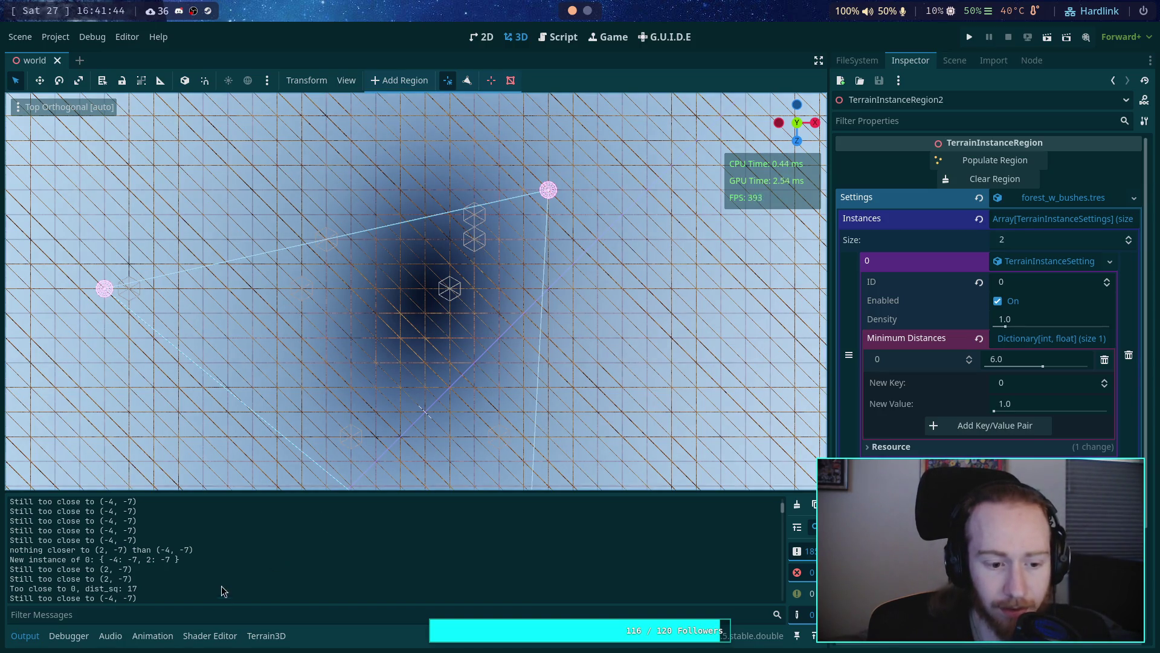
Step: Rewrite the line 805 print to 'skipping column %d, within previously cleared area' % column
{"action": "left_click", "coordinate": [558, 40]}
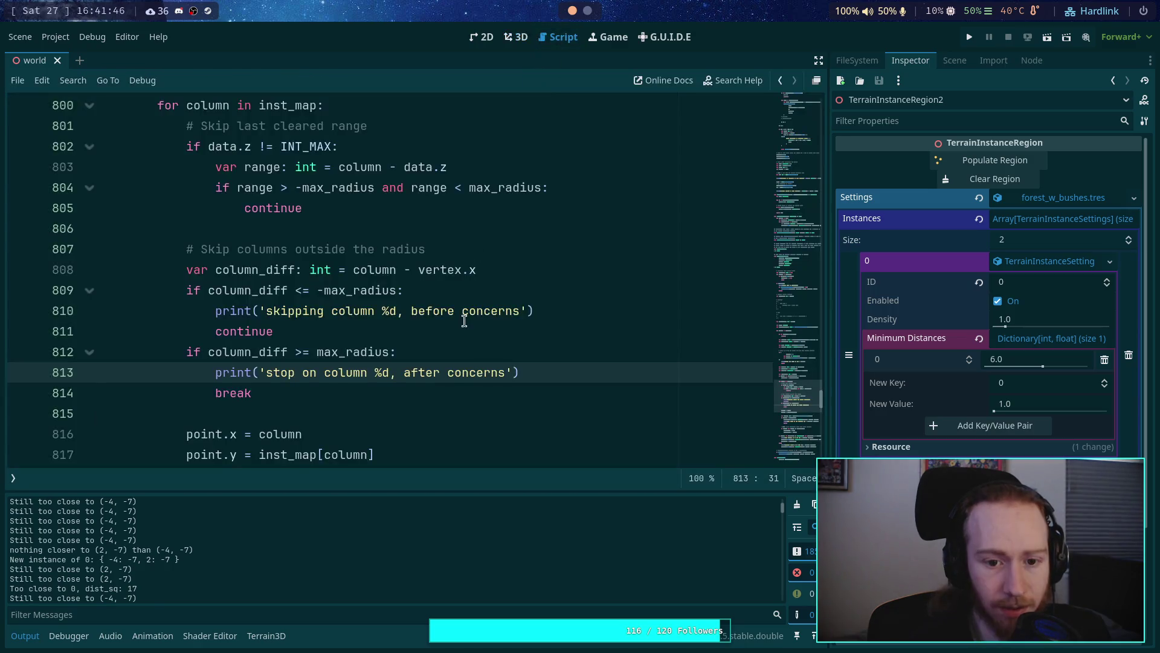
{"action": "scroll", "coordinate": [426, 340], "scroll_direction": "up", "scroll_amount": 3}
{"action": "scroll", "coordinate": [426, 330], "scroll_direction": "down", "scroll_amount": 2}
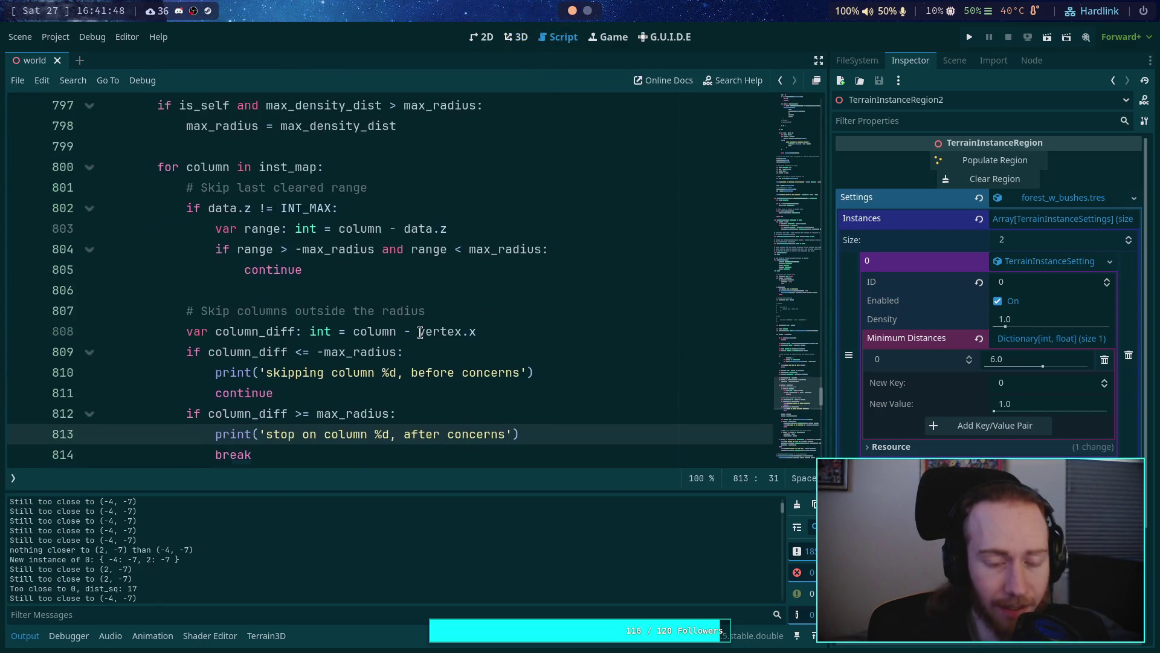
{"action": "left_click", "coordinate": [596, 254]}
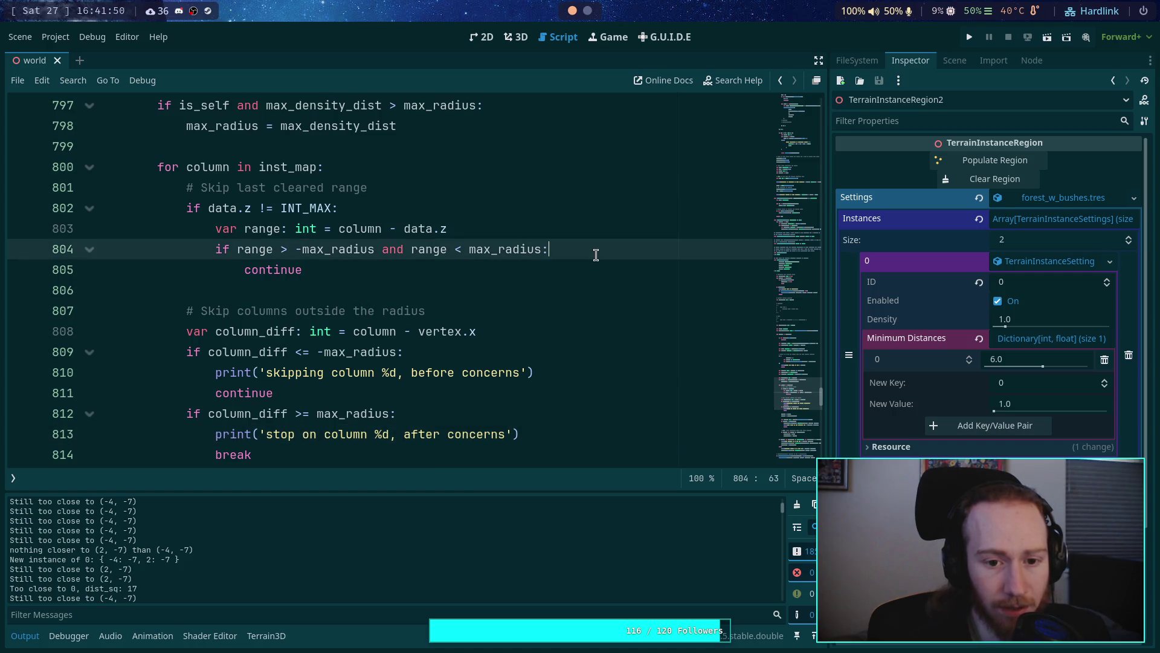
{"action": "key", "text": "Return"}
{"action": "type", "text": "print9'"}
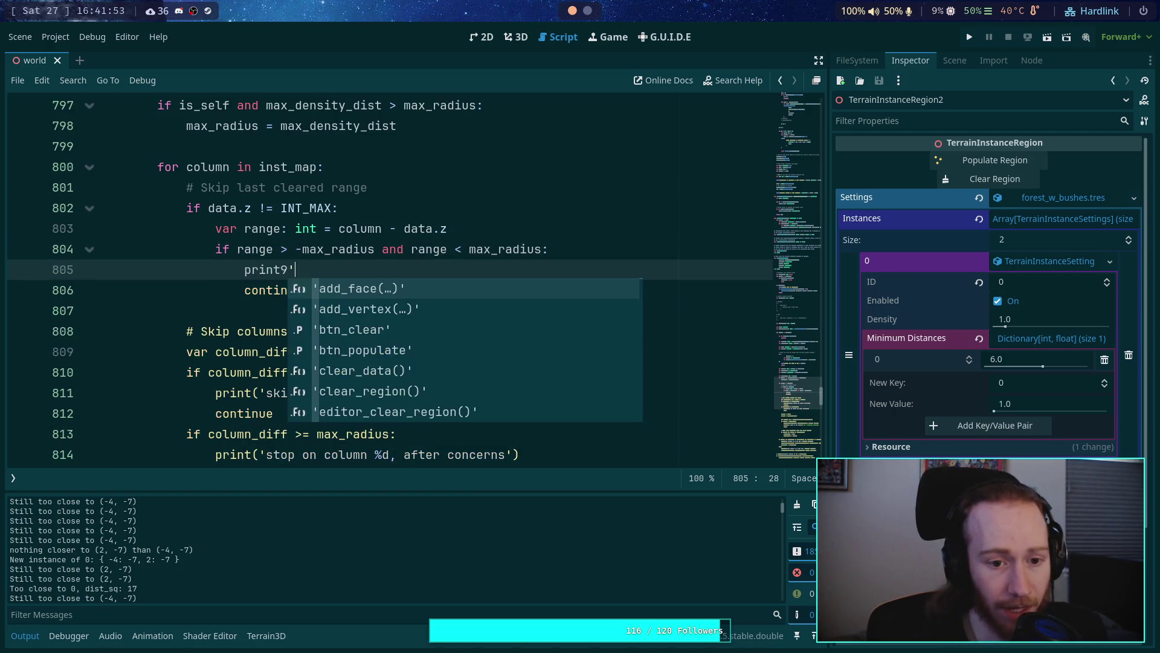
{"action": "key", "text": "BackSpace"}
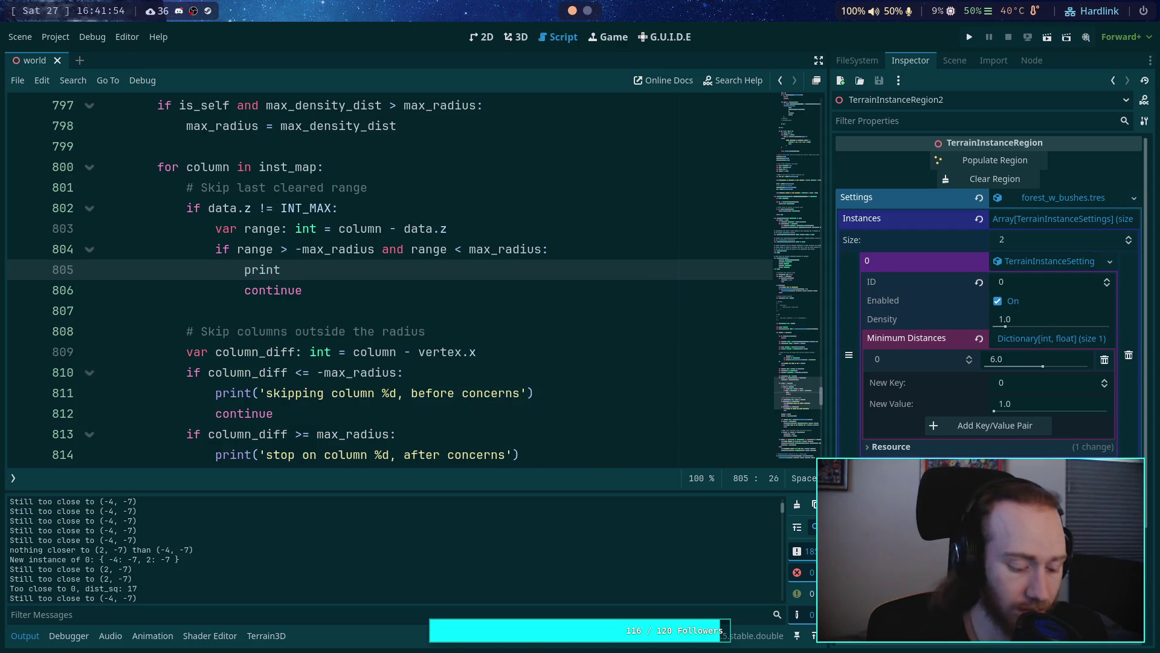
{"action": "type", "text": "('"}
{"action": "type", "text": "skp"}
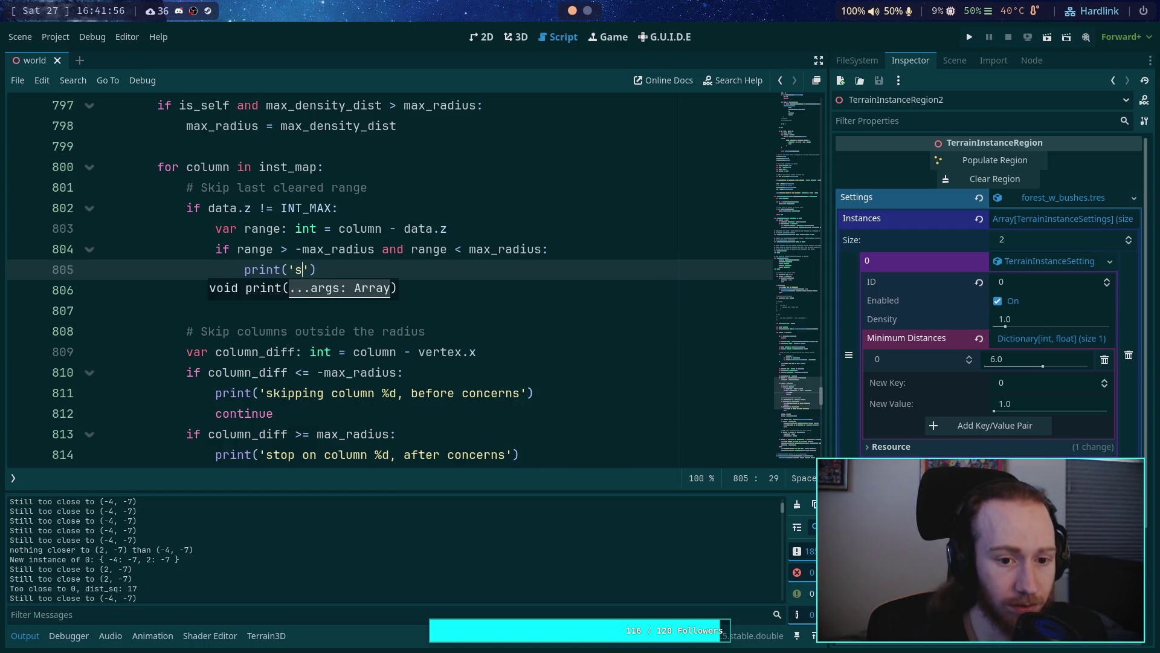
{"action": "key", "text": "BackSpace"}
{"action": "type", "text": "i"}
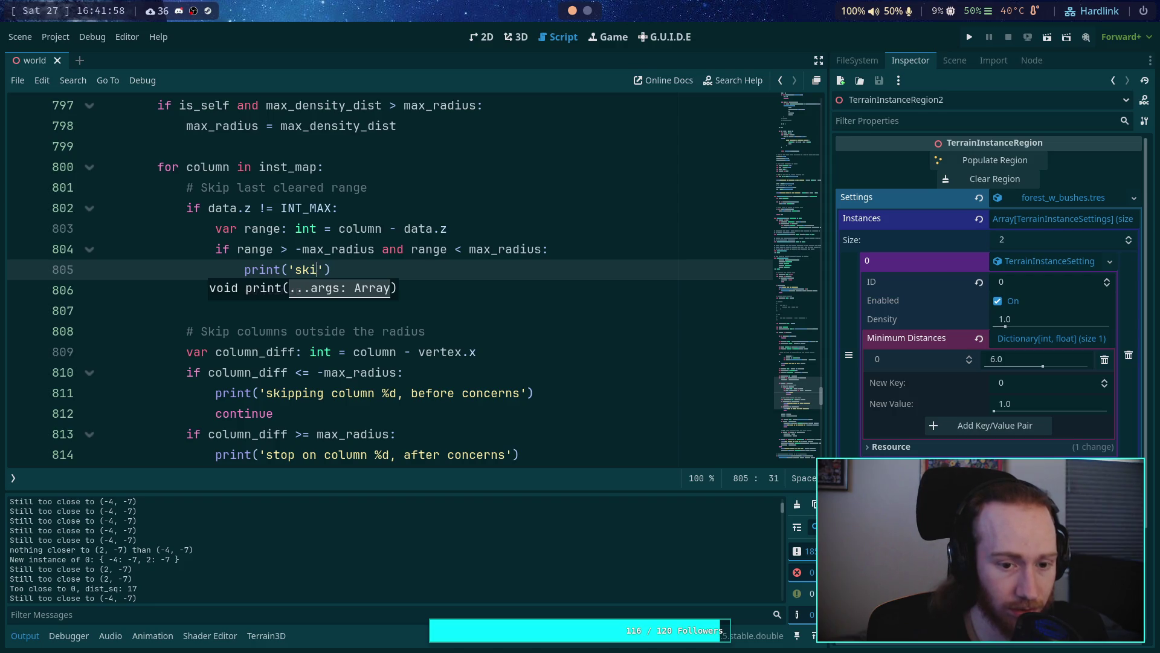
{"action": "type", "text": "ed"}
{"action": "key", "text": "BackSpace"}
{"action": "key", "text": "BackSpace"}
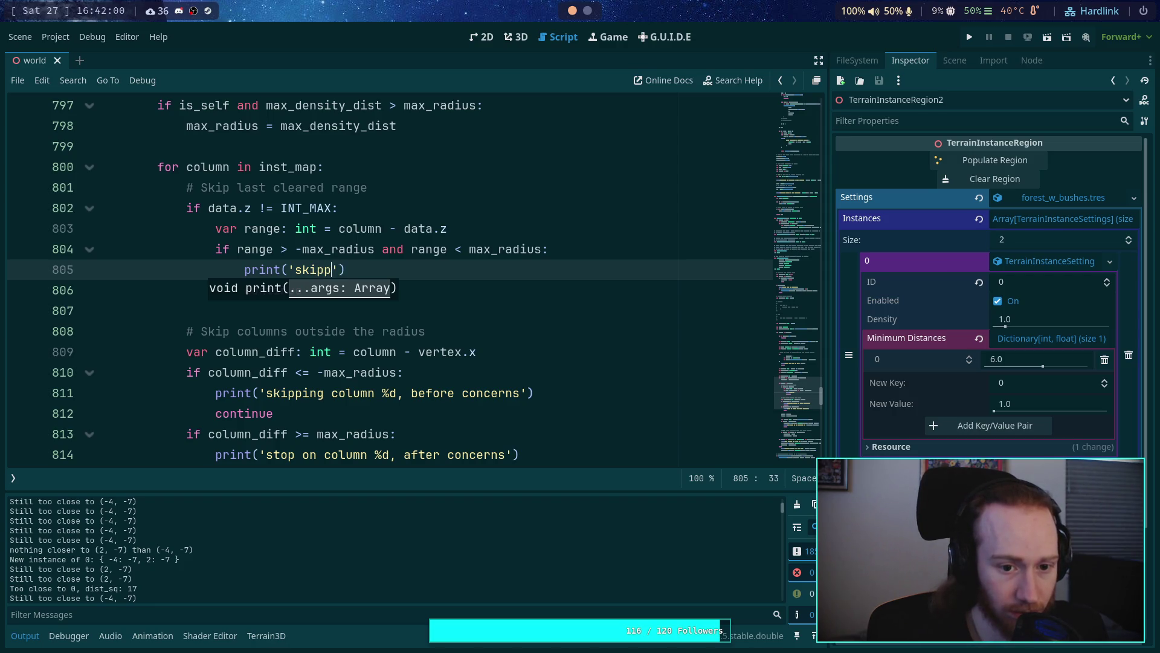
{"action": "type", "text": "d"}
{"action": "key", "text": "BackSpace"}
{"action": "type", "text": "u"}
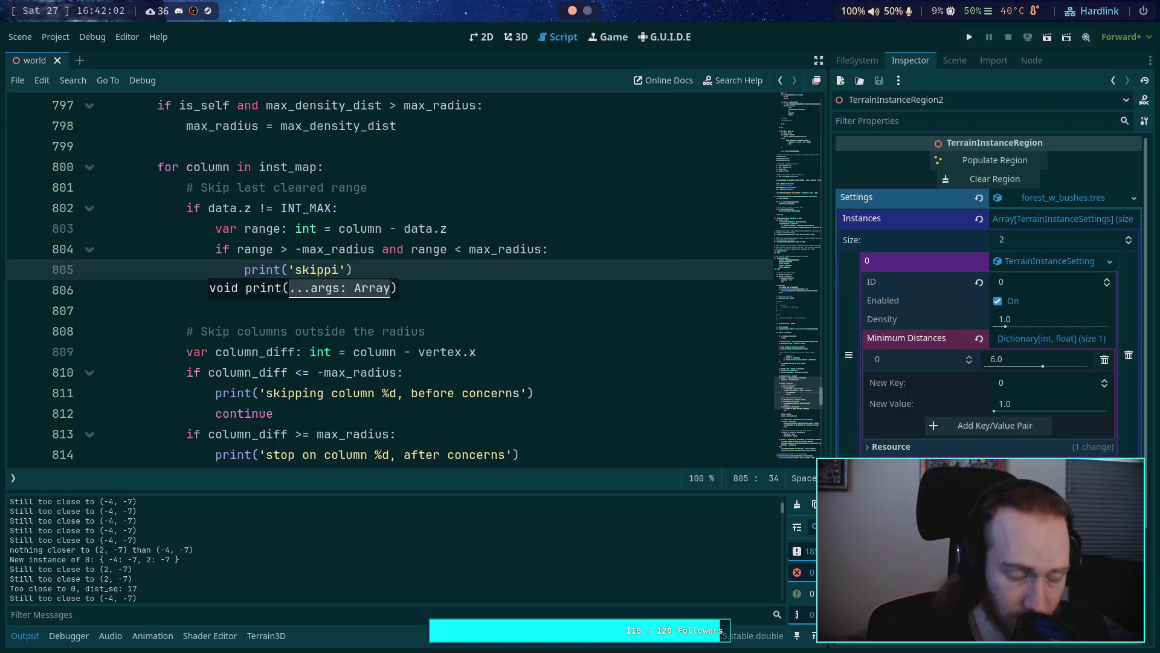
{"action": "type", "text": "ng co"}
{"action": "key", "text": "BackSpace"}
{"action": "key", "text": "BackSpace"}
{"action": "type", "text": "col"}
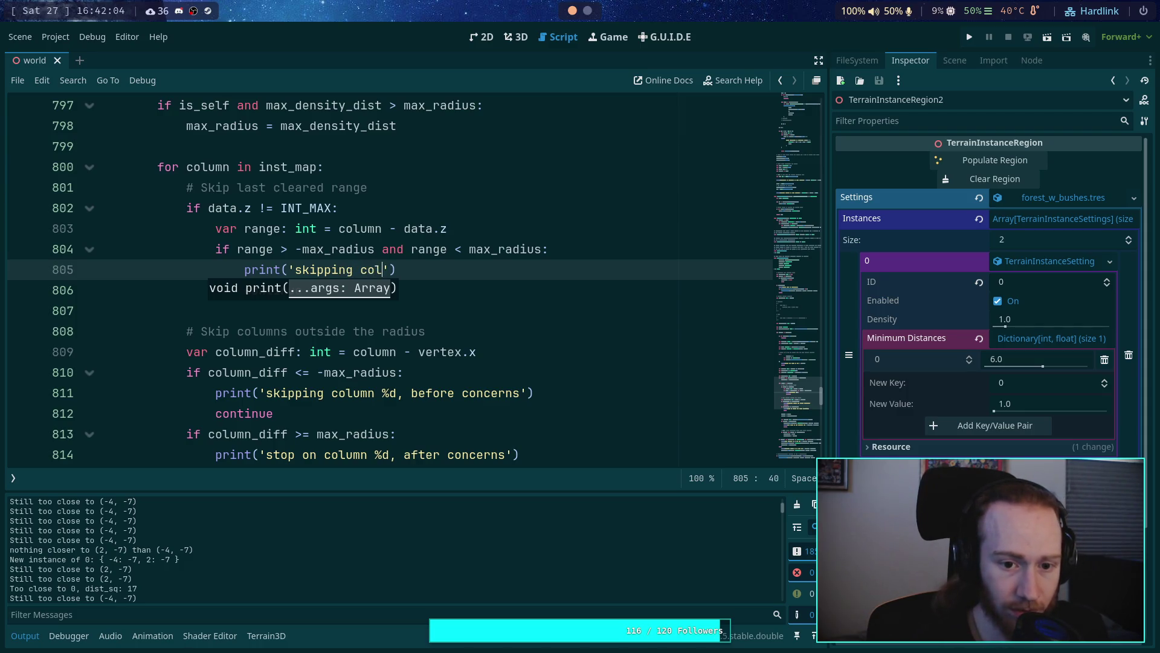
{"action": "type", "text": "umn%d"}
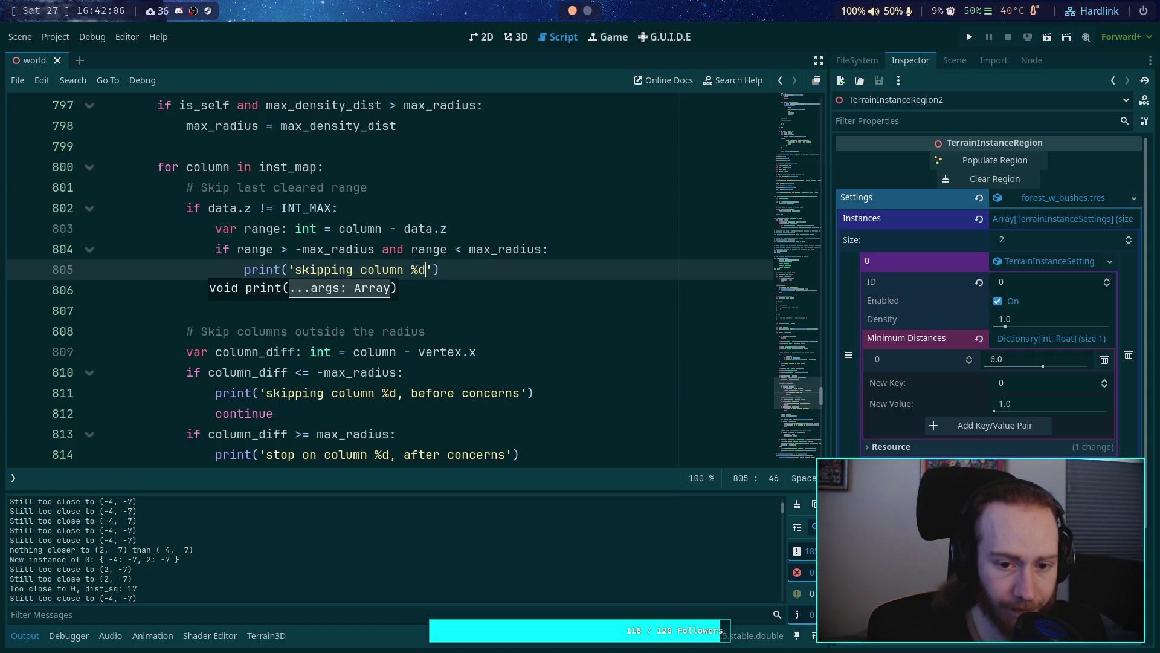
{"action": "type", "text": "withe"}
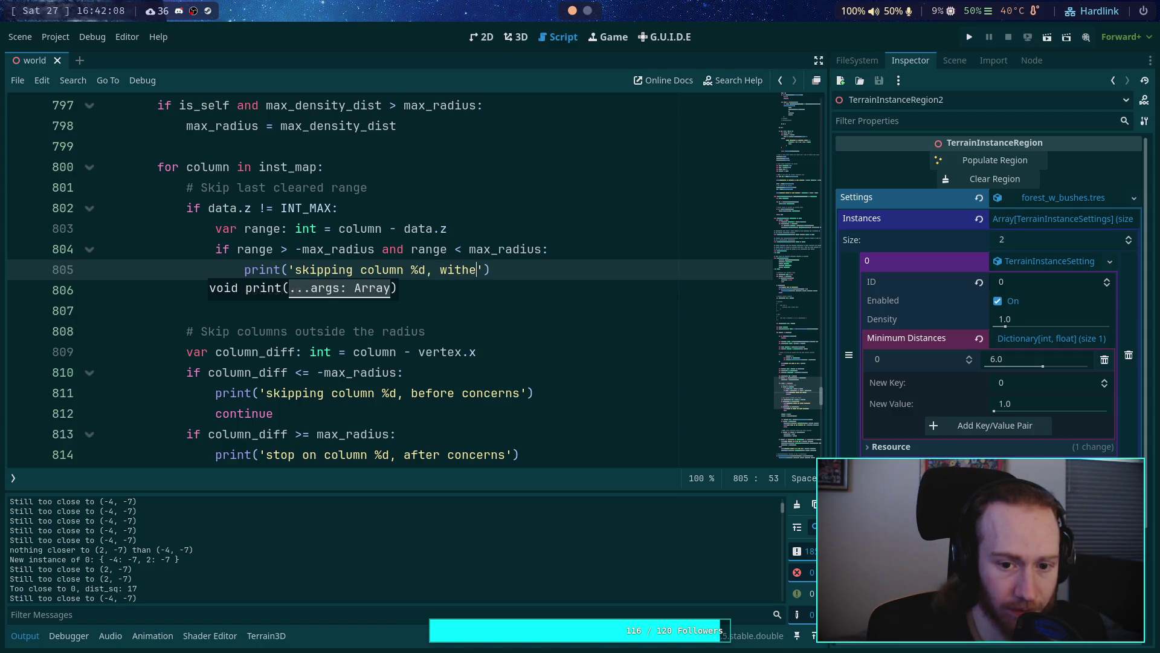
{"action": "type", "text": "n "}
{"action": "type", "text": "previous"}
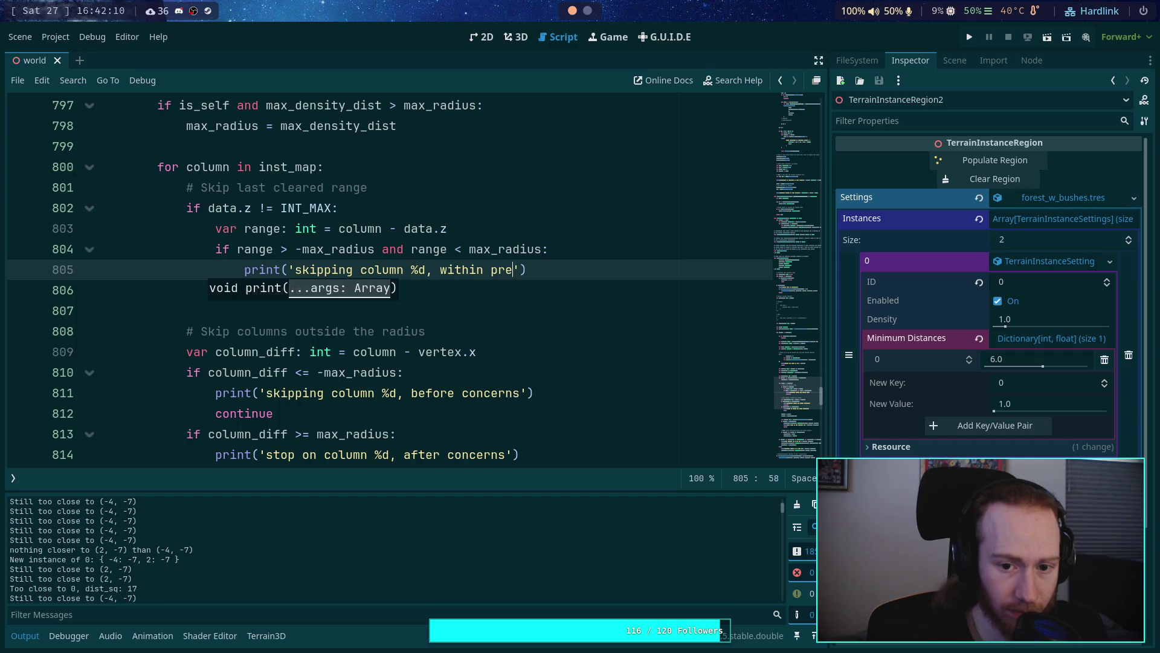
{"action": "type", "text": "ly cloa"}
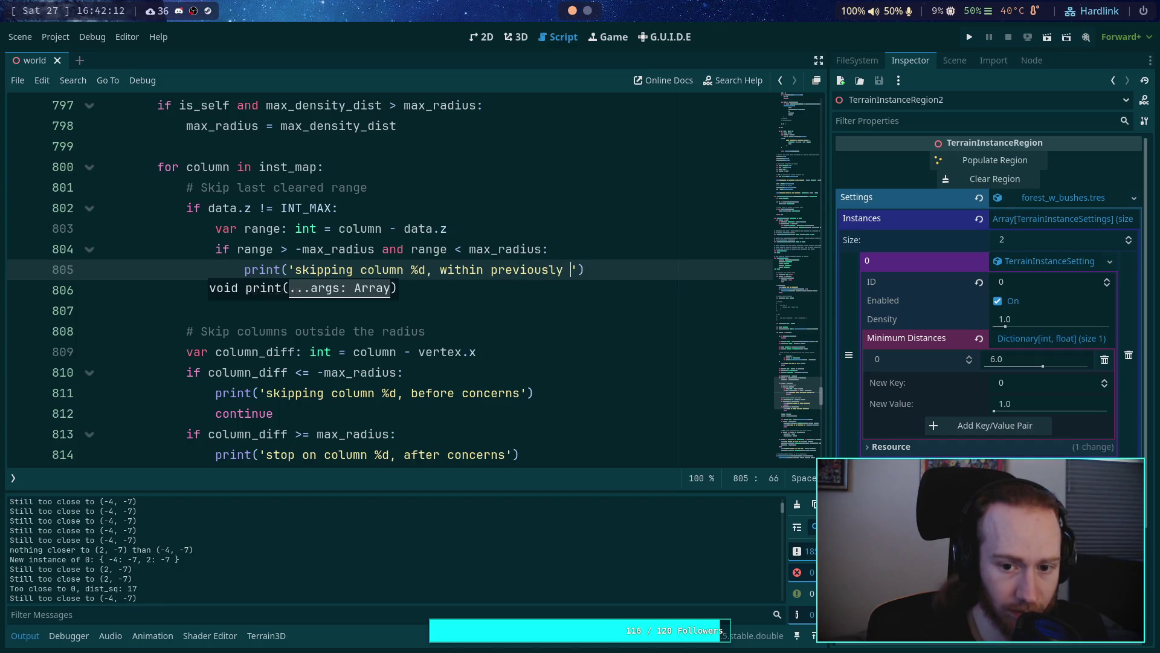
{"action": "key", "text": "BackSpace"}
{"action": "key", "text": "BackSpace"}
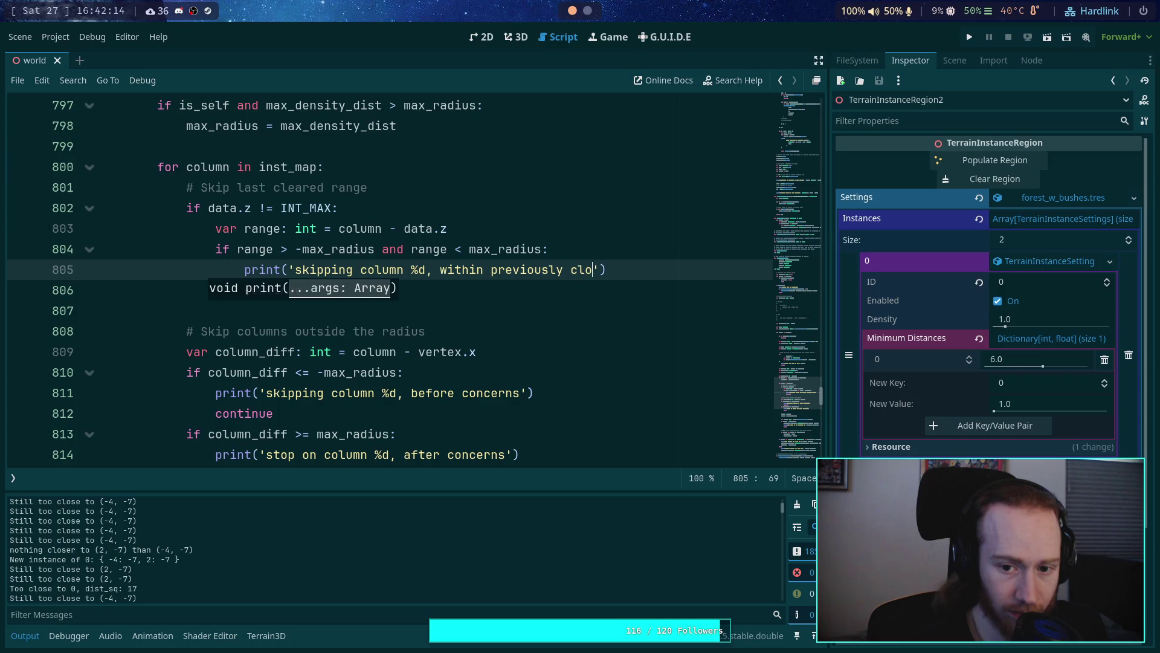
{"action": "type", "text": "eard "}
{"action": "type", "text": "d area'"}
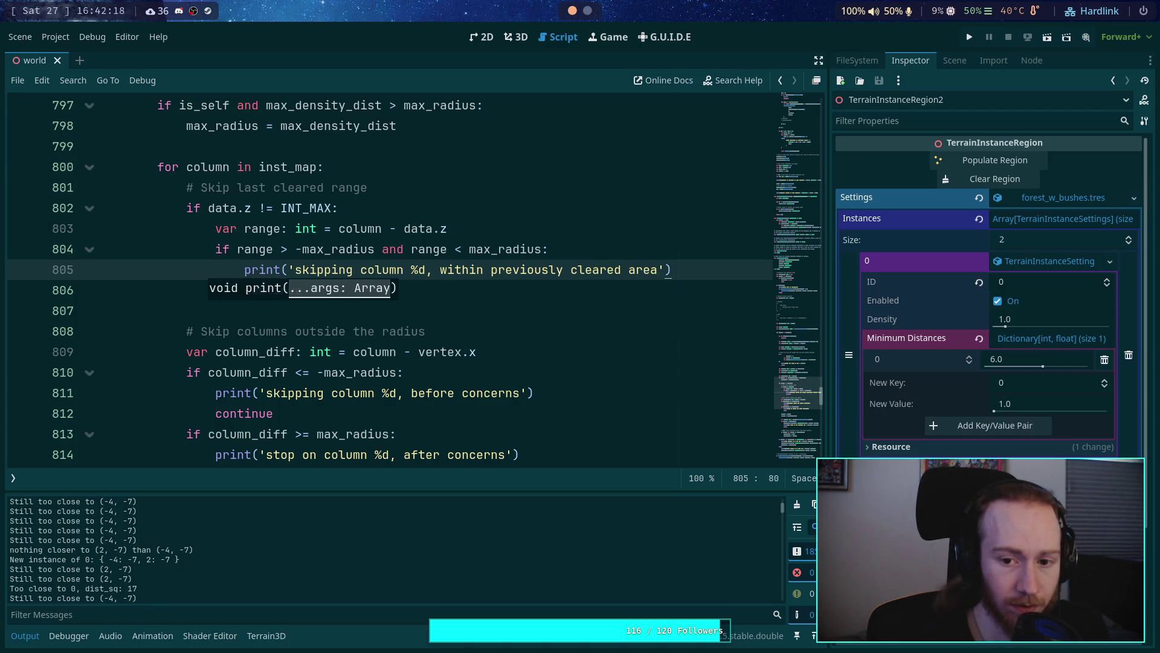
{"action": "type", "text": " % "}
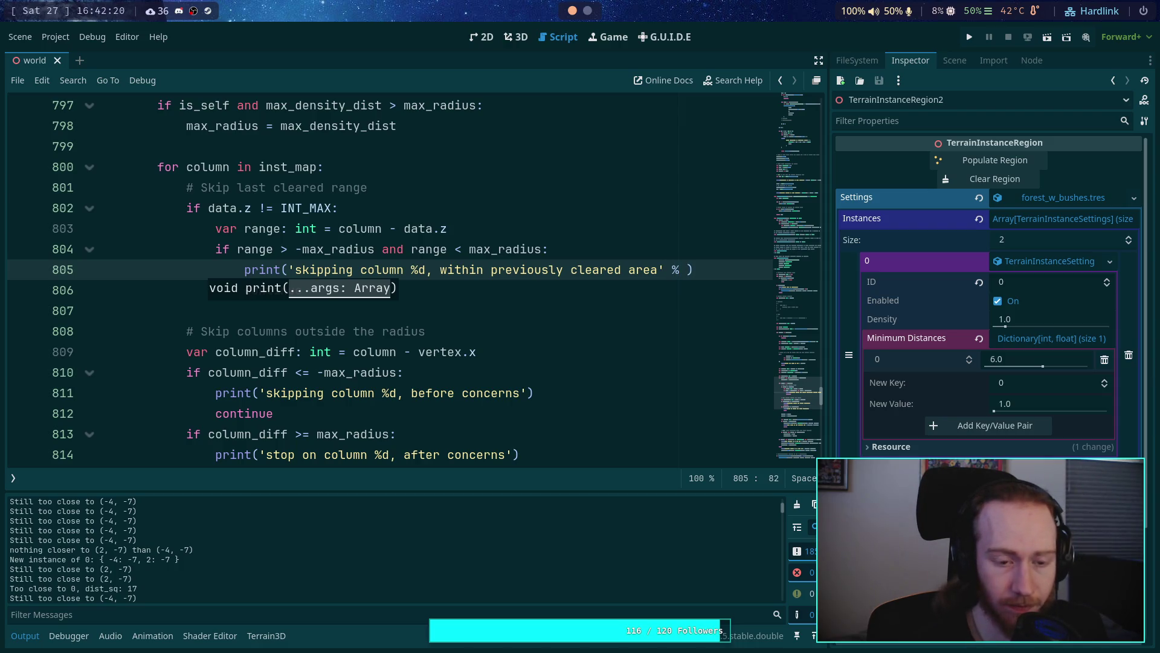
{"action": "type", "text": "column"}
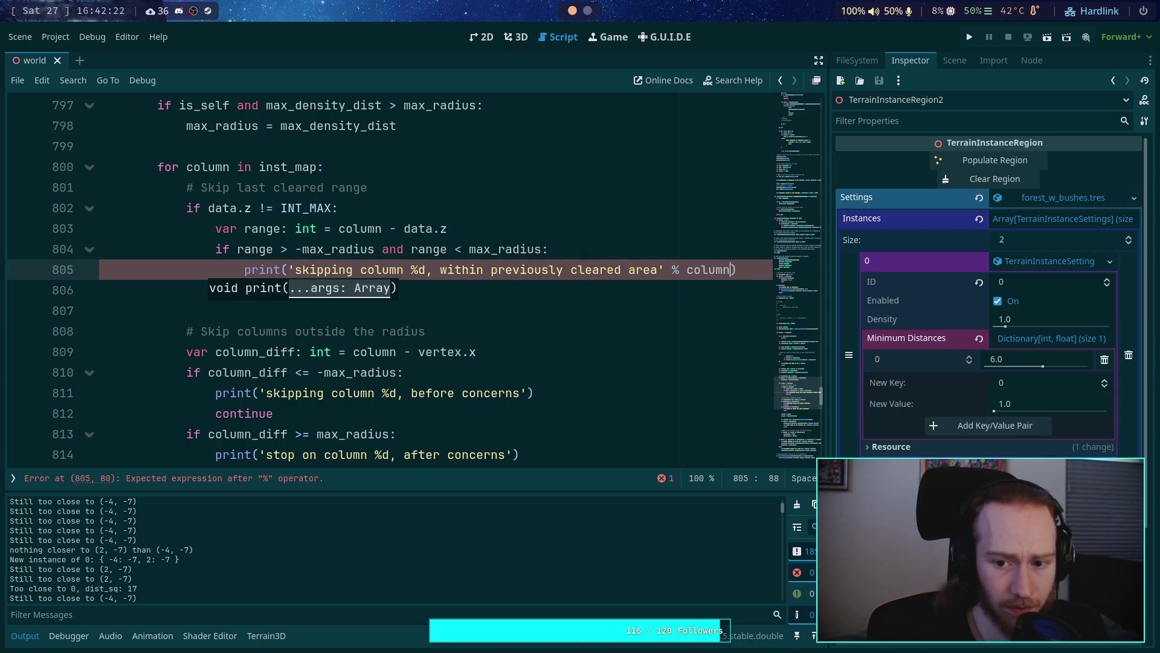
Step: Save the script and return to the 3D scene
{"action": "key", "text": "ctrl+s"}
{"action": "left_click", "coordinate": [656, 182]}
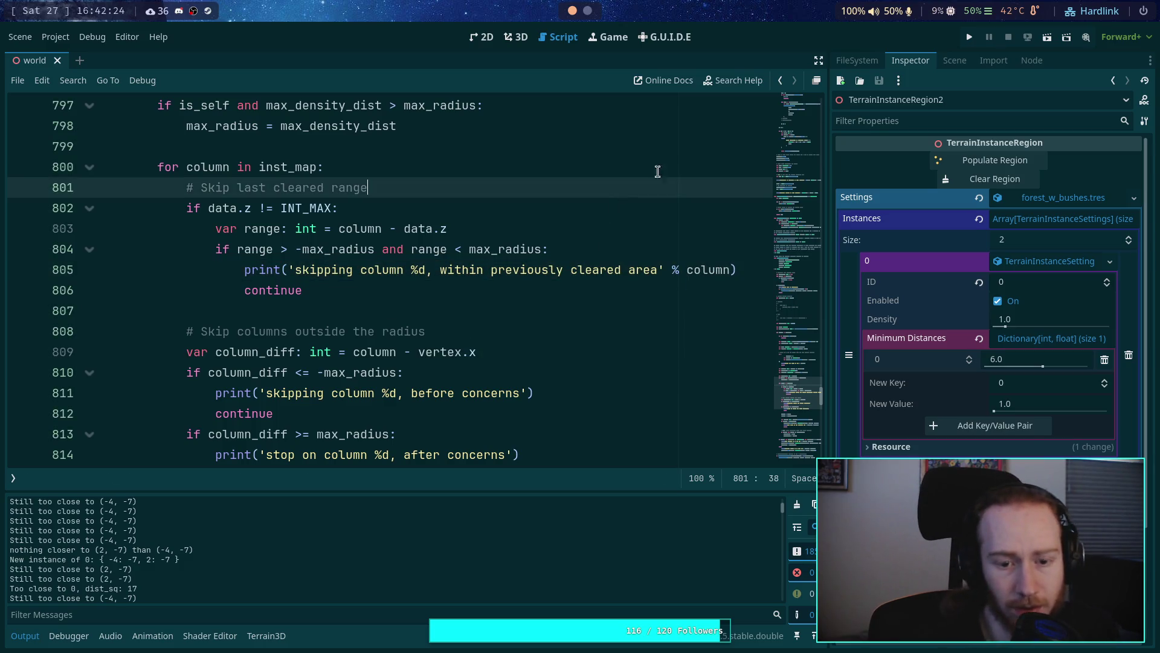
{"action": "key", "text": "ctrl+F2"}
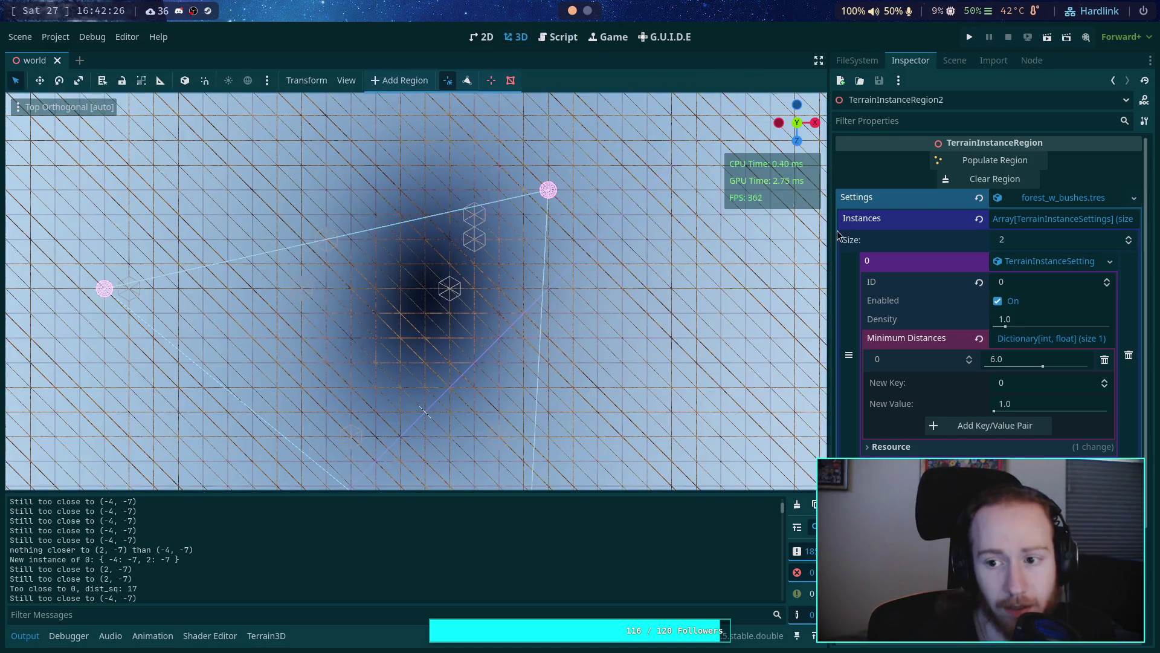
Step: Clear and repopulate the instance region, which now places 7 instances, then return to the script
{"action": "left_click", "coordinate": [967, 183]}
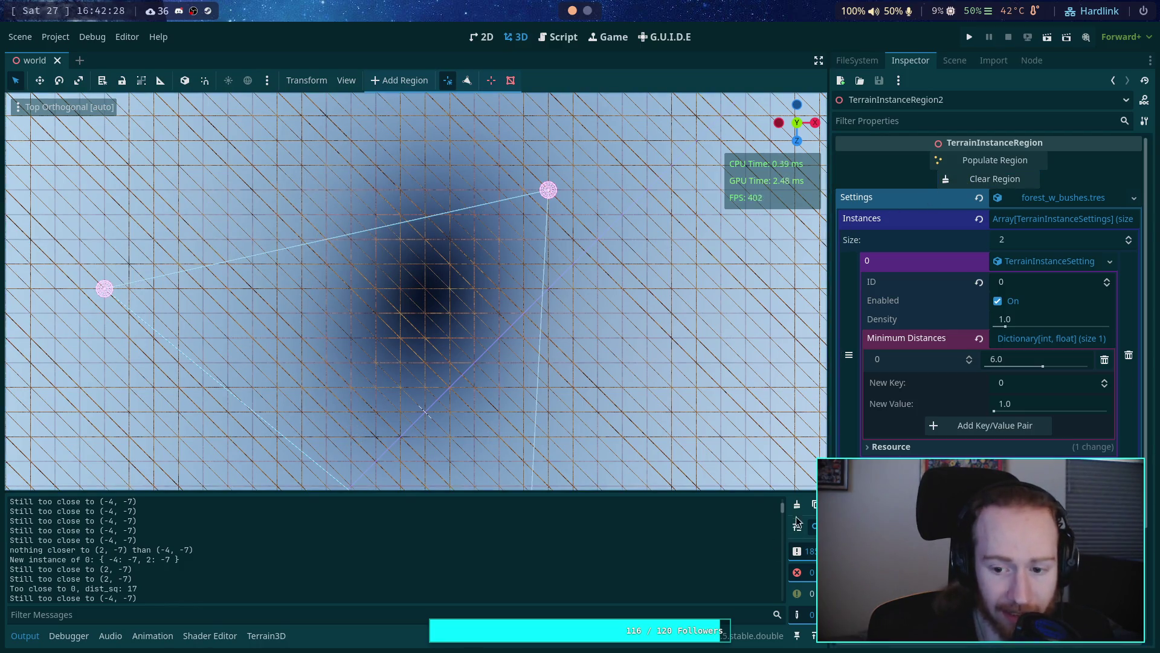
{"action": "left_click", "coordinate": [962, 163]}
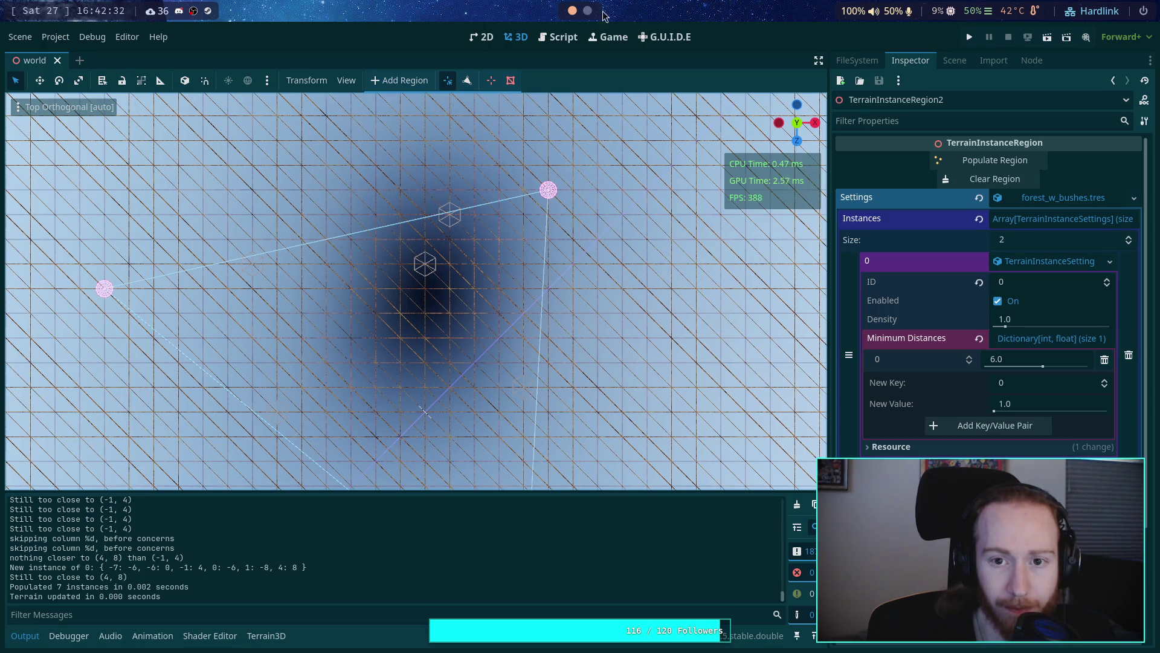
{"action": "left_click", "coordinate": [555, 39]}
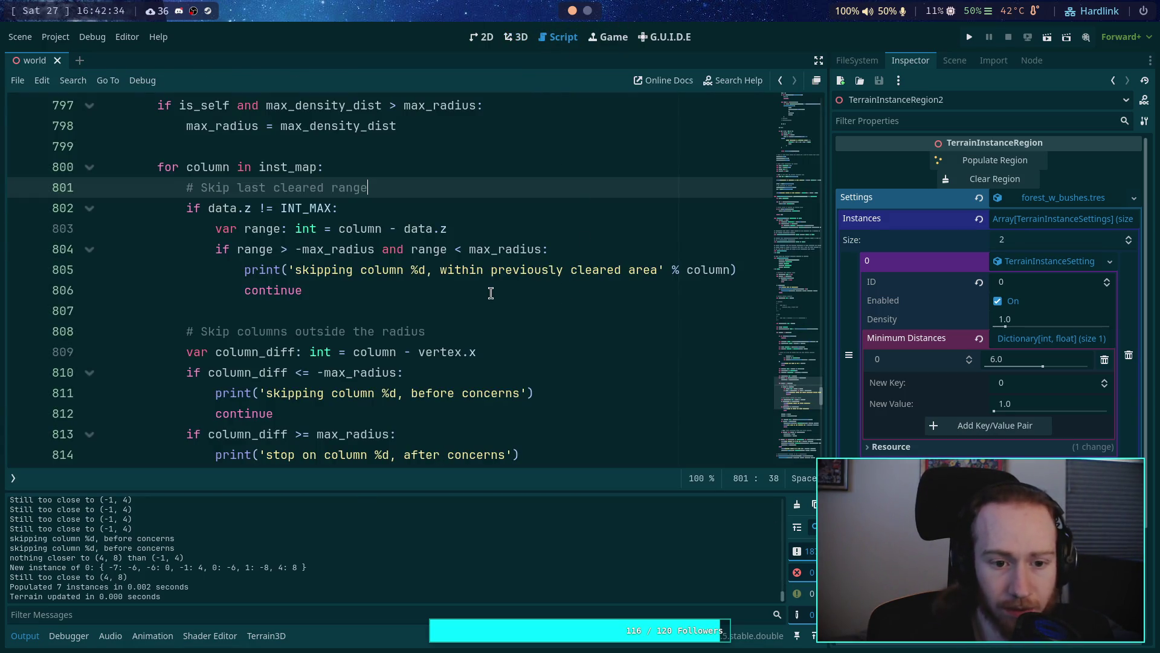
Step: Append % column to the 'before concerns' and 'after concerns' prints on lines 811 and 814, and save
{"action": "scroll", "coordinate": [491, 293], "scroll_direction": "down", "scroll_amount": 1}
{"action": "left_click", "coordinate": [525, 330]}
{"action": "type", "text": "&"}
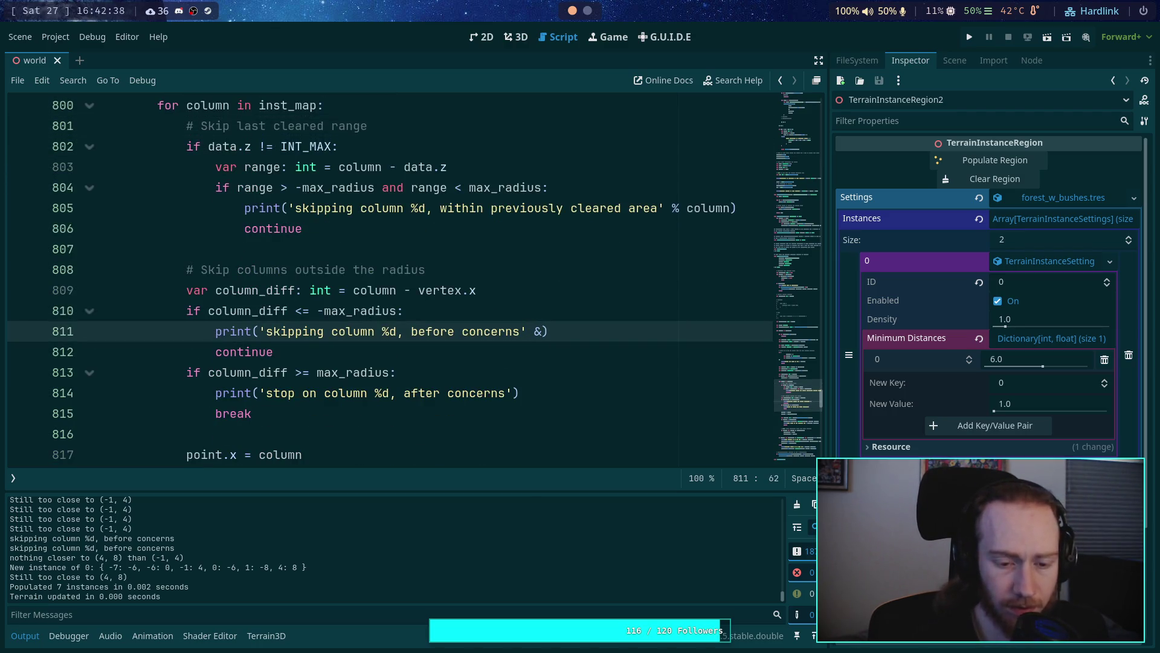
{"action": "type", "text": "%column"}
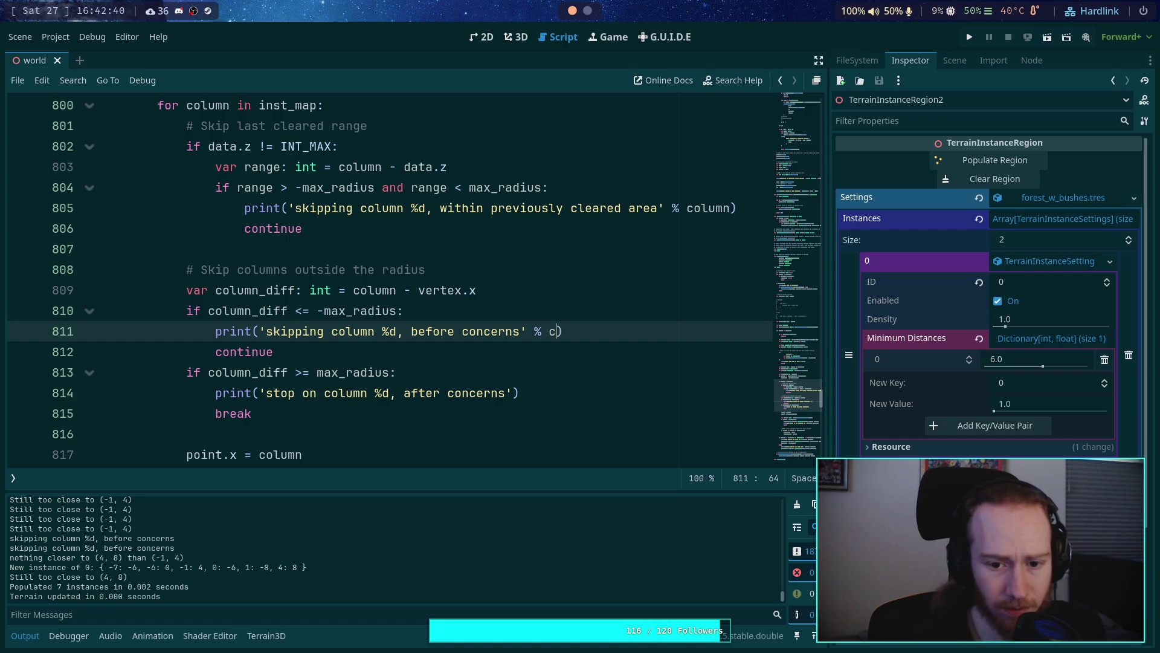
{"action": "left_click", "coordinate": [508, 403]}
{"action": "type", "text": "% co"}
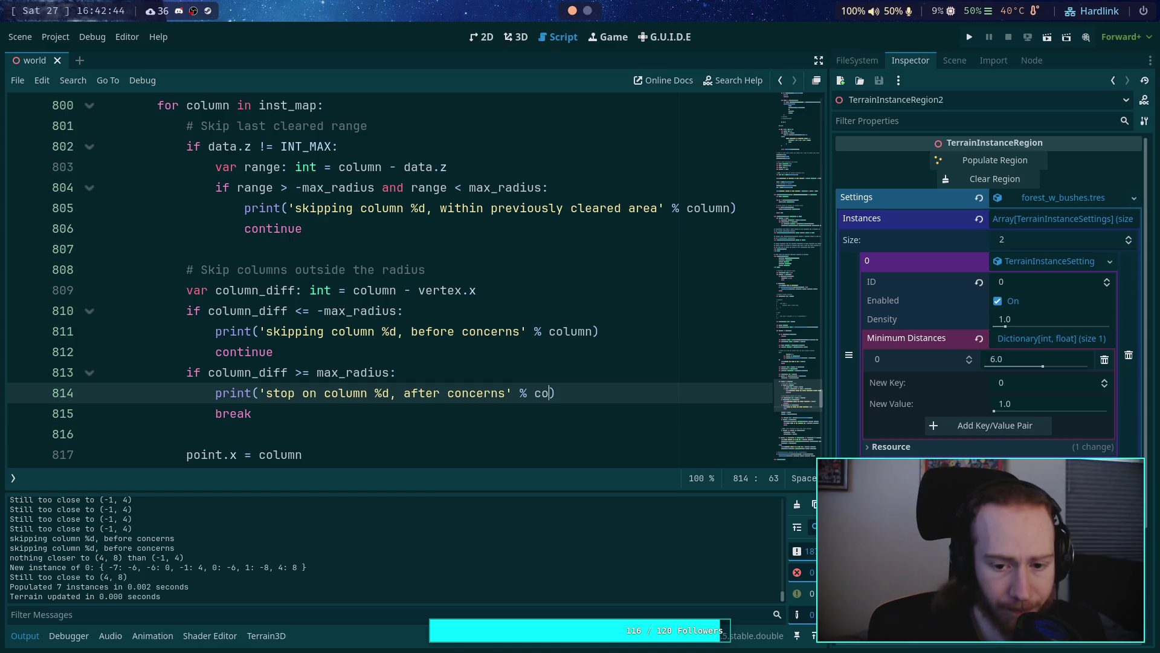
{"action": "type", "text": "lumn"}
{"action": "key", "text": "ctrl+s"}
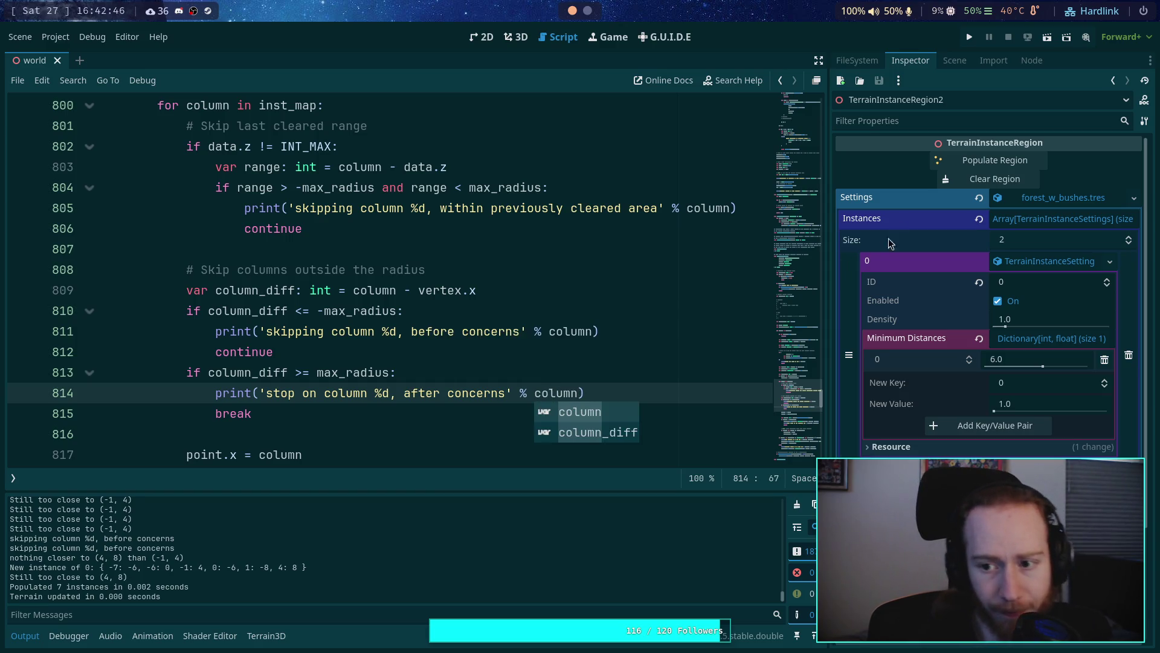
{"action": "left_click", "coordinate": [515, 37]}
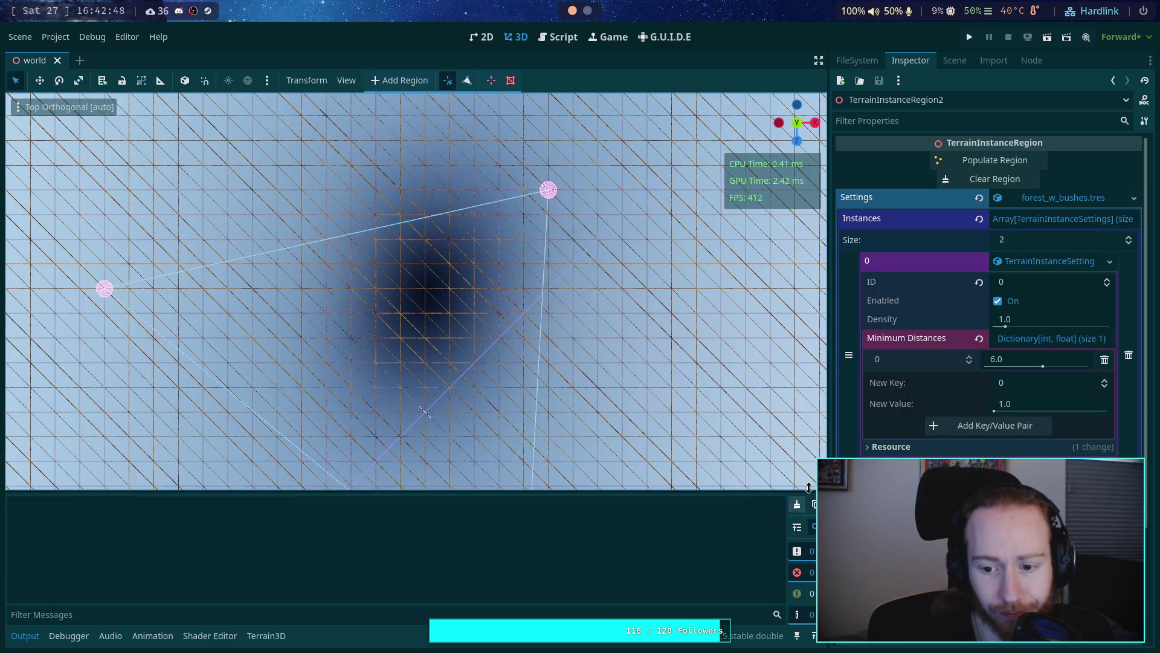
Step: Cycle Clear Region and Populate Region until the region holds 8 instances, then pan to inspect them
{"action": "left_click", "coordinate": [983, 162]}
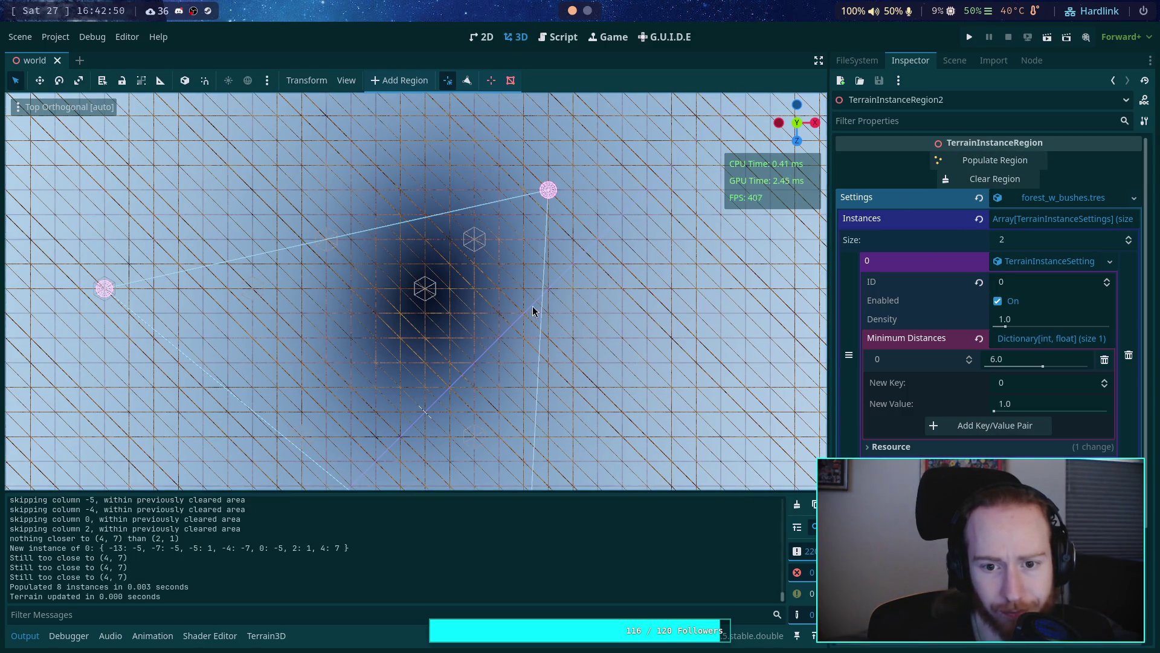
{"action": "left_click", "coordinate": [1008, 180]}
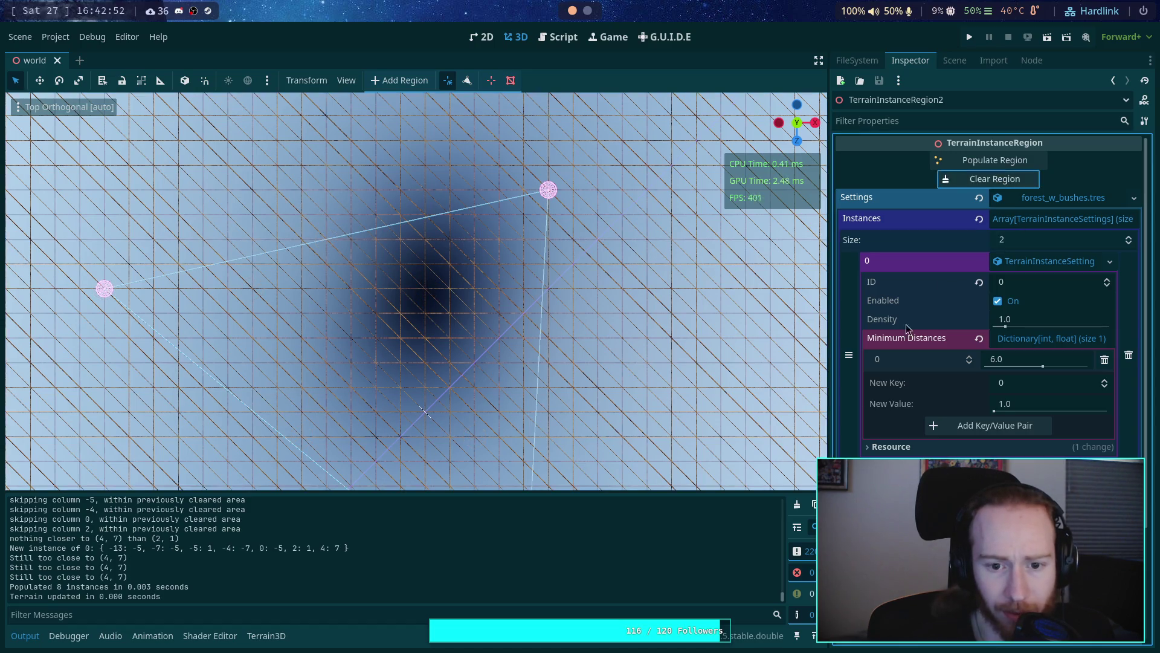
{"action": "left_click", "coordinate": [1004, 161]}
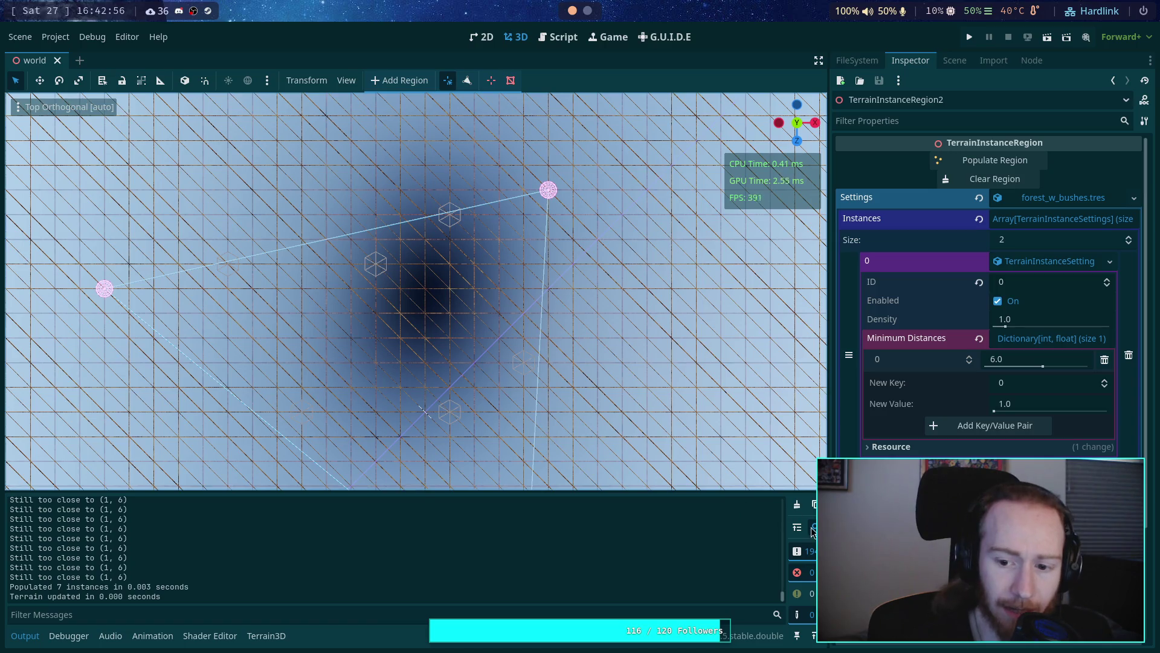
{"action": "left_click", "coordinate": [954, 178]}
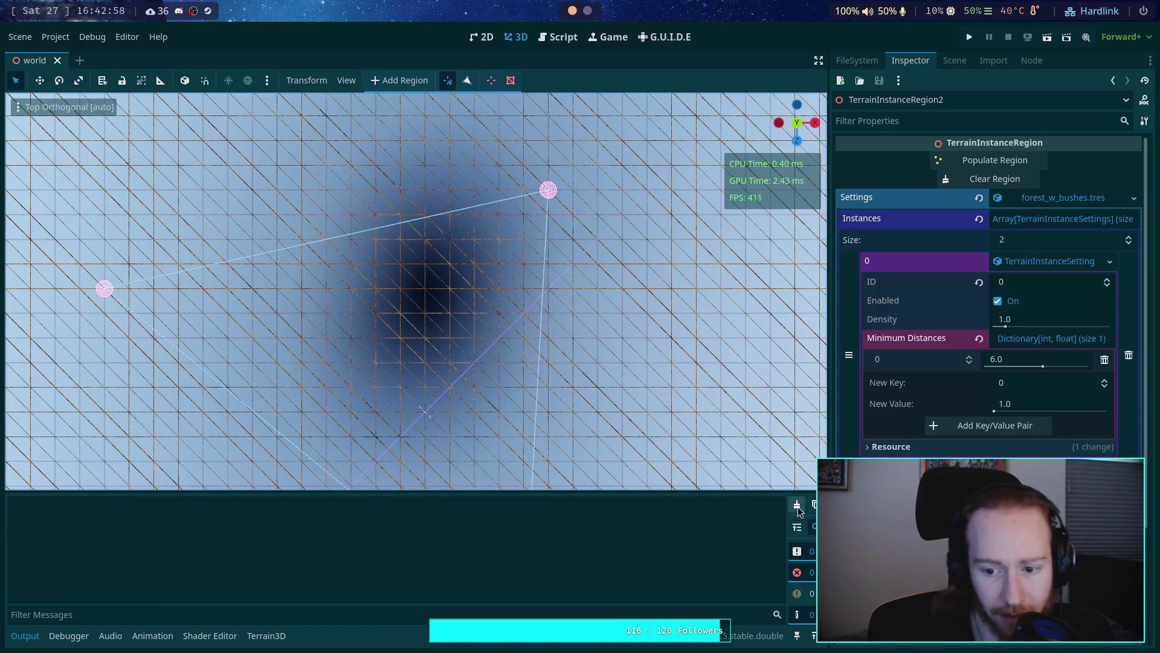
{"action": "left_click", "coordinate": [972, 164]}
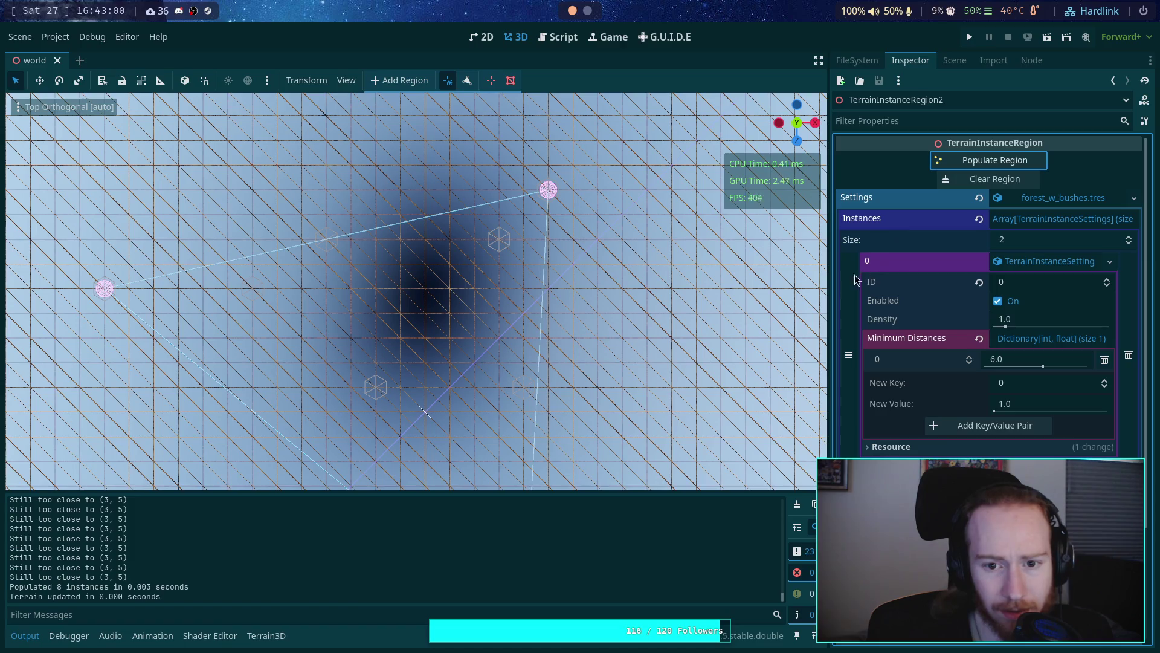
{"action": "scroll", "coordinate": [526, 193], "scroll_direction": "up", "scroll_amount": 2}
{"action": "scroll", "coordinate": [548, 297], "scroll_direction": "down", "scroll_amount": 2}
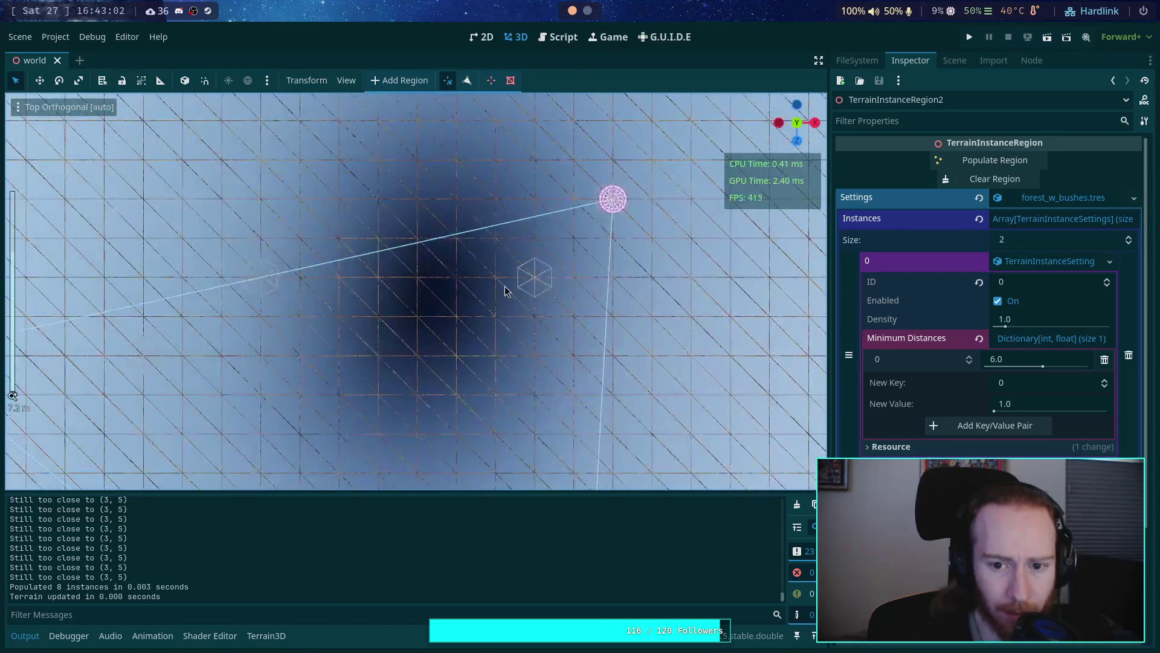
{"action": "mouse_move", "coordinate": [576, 236]}
{"action": "left_mouse_down"}
{"action": "mouse_move", "coordinate": [445, 321]}
{"action": "mouse_move", "coordinate": [502, 267]}
{"action": "left_mouse_up"}
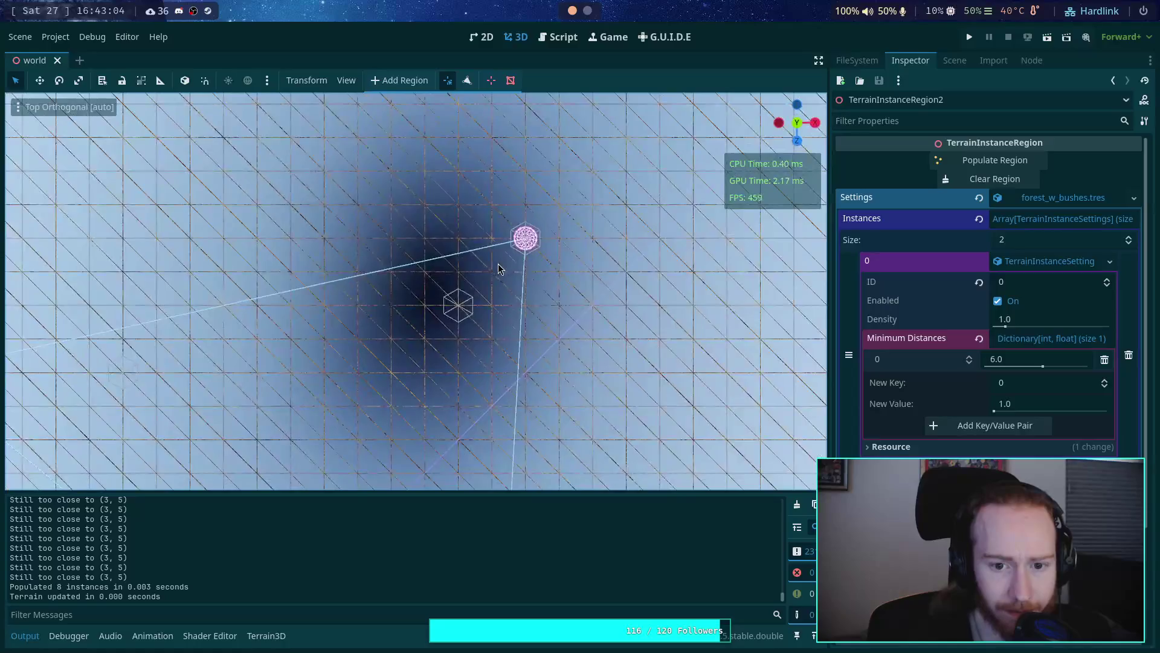
{"action": "left_click", "coordinate": [20, 109]}
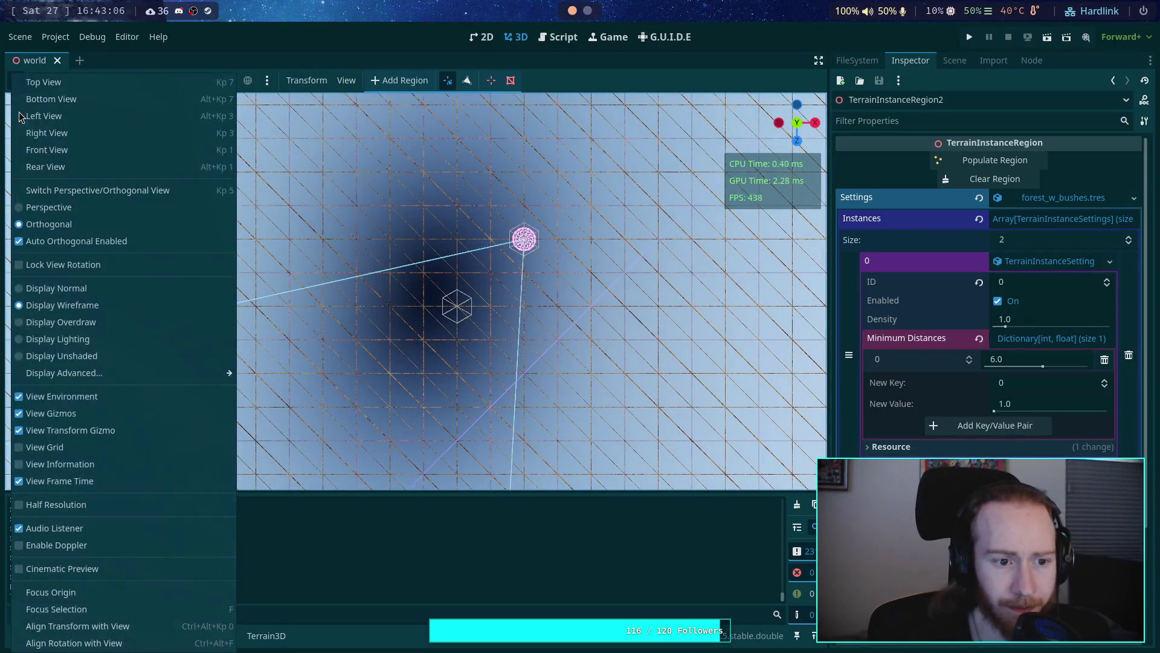
{"action": "left_click", "coordinate": [20, 290]}
{"action": "left_click", "coordinate": [509, 317]}
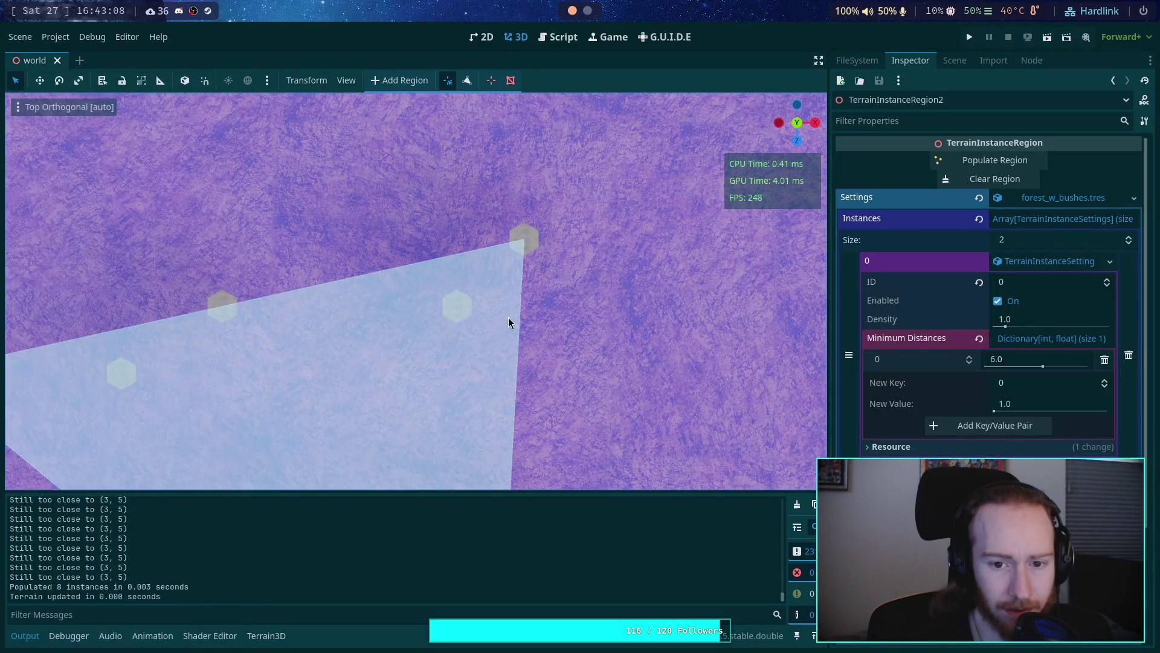
{"action": "scroll", "coordinate": [535, 325], "scroll_direction": "down", "scroll_amount": 5}
{"action": "scroll", "coordinate": [565, 323], "scroll_direction": "up", "scroll_amount": 2}
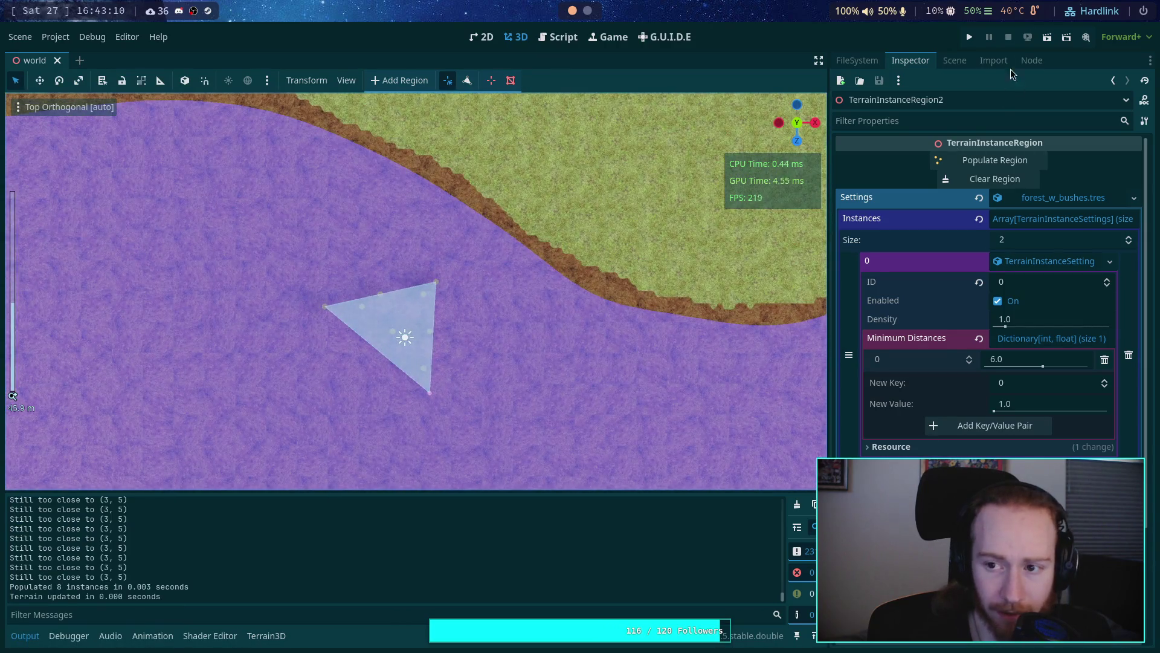
{"action": "left_click", "coordinate": [993, 60]}
{"action": "left_click", "coordinate": [951, 60]}
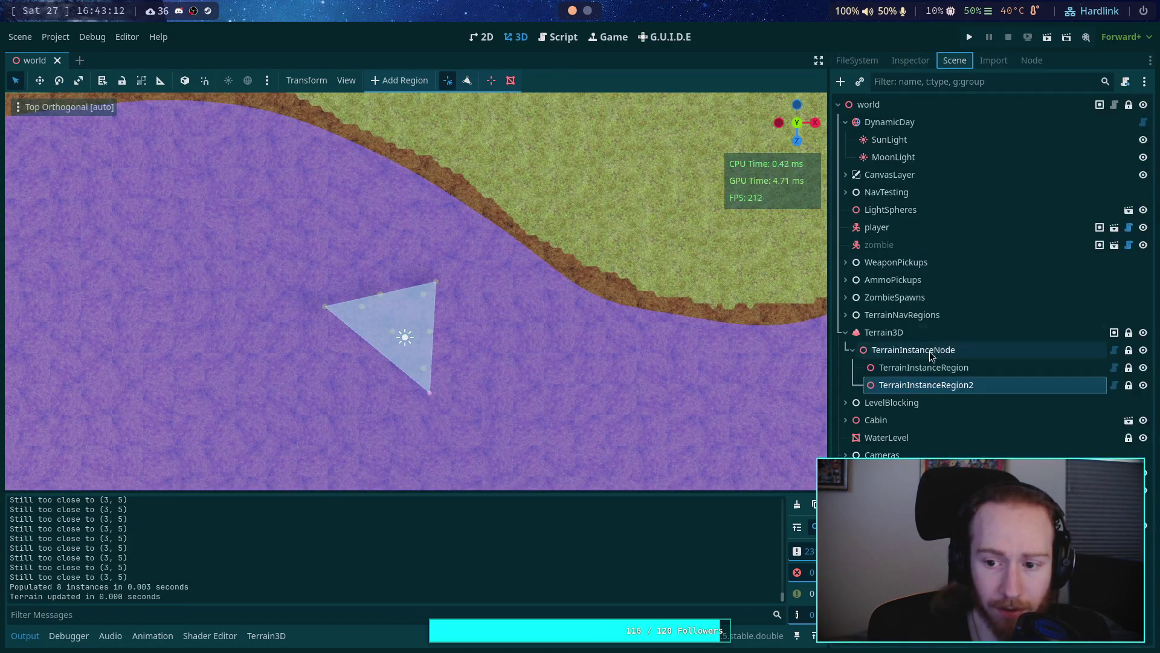
{"action": "left_click", "coordinate": [1143, 438]}
{"action": "scroll", "coordinate": [399, 313], "scroll_direction": "up", "scroll_amount": 5}
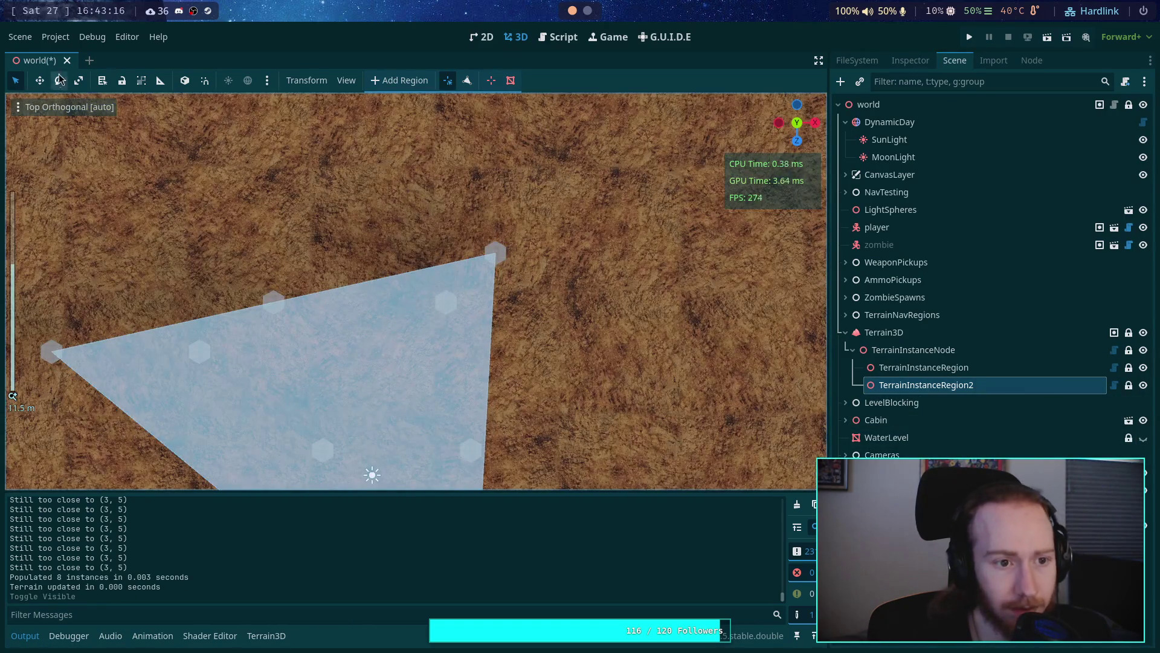
{"action": "left_click", "coordinate": [60, 107]}
{"action": "left_click", "coordinate": [60, 323]}
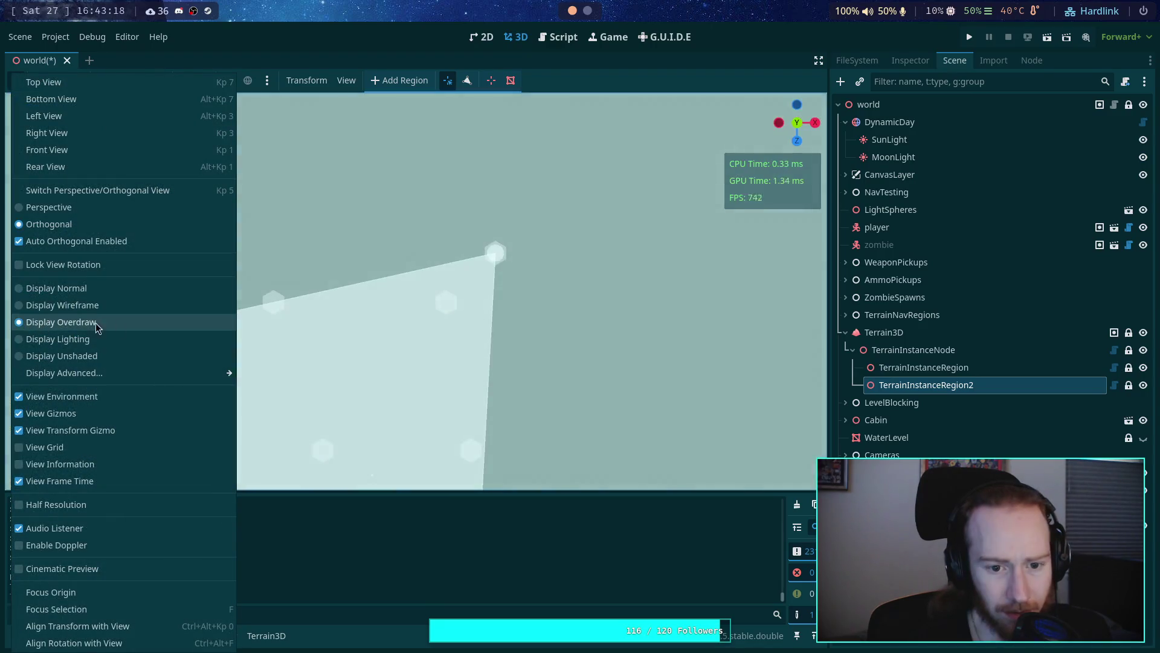
{"action": "left_click", "coordinate": [389, 253]}
{"action": "scroll", "coordinate": [382, 252], "scroll_direction": "up", "scroll_amount": 2}
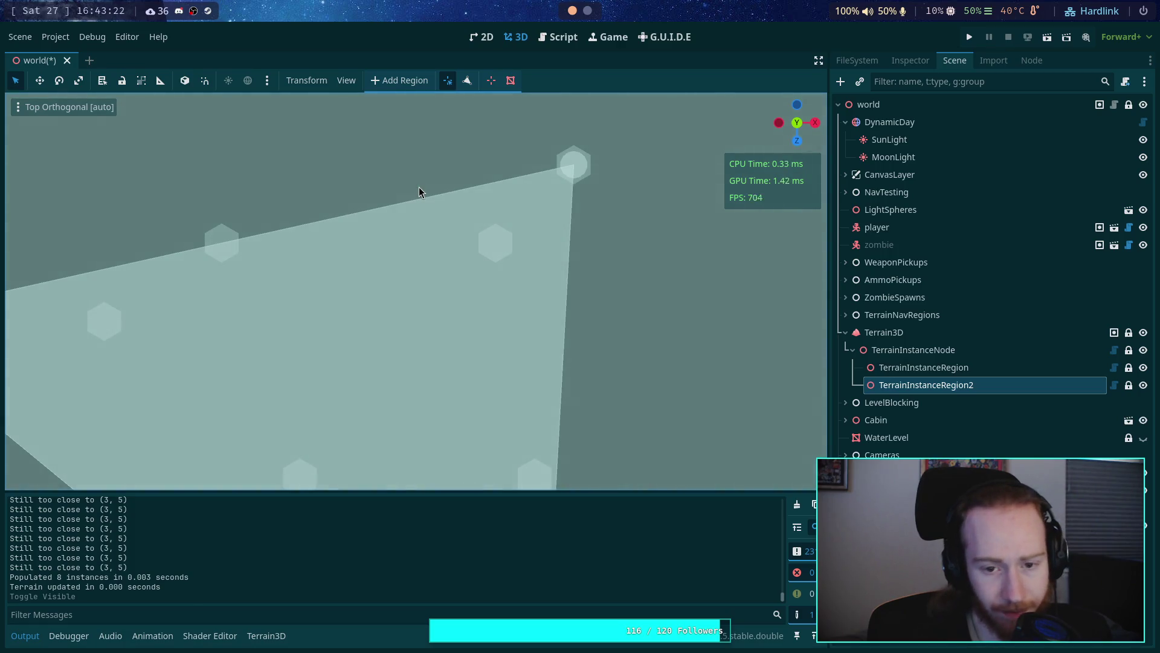
{"action": "left_click_drag", "start_coordinate": [420, 191], "coordinate": [413, 201]}
{"action": "left_click", "coordinate": [18, 107]}
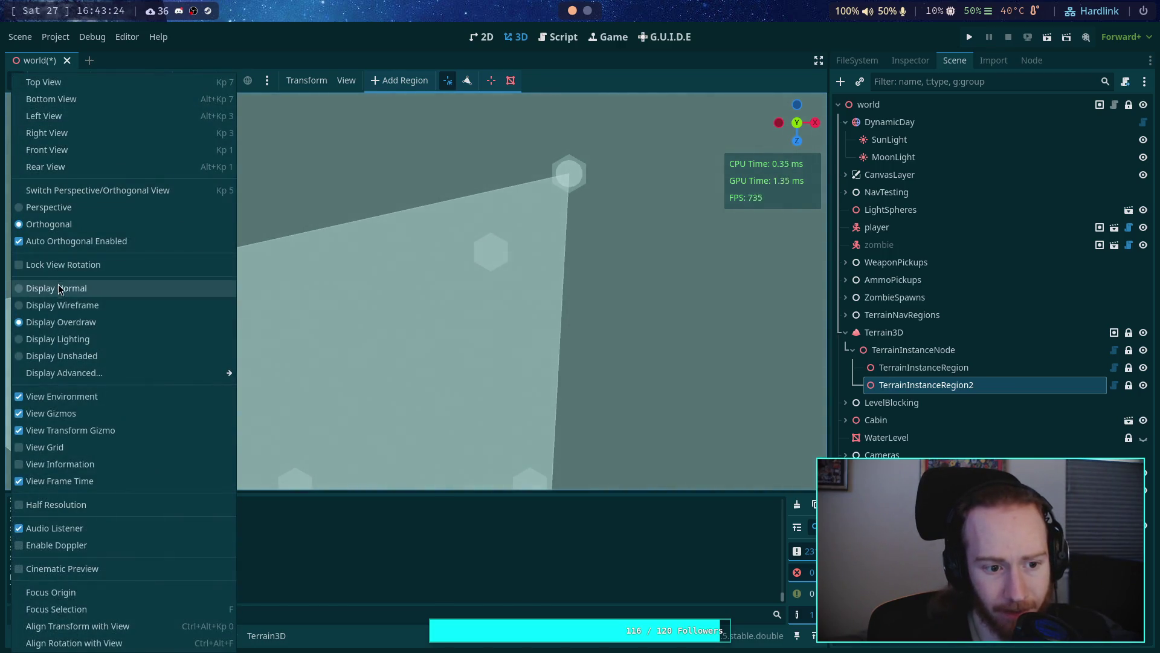
{"action": "left_click", "coordinate": [28, 305]}
{"action": "left_click", "coordinate": [368, 218]}
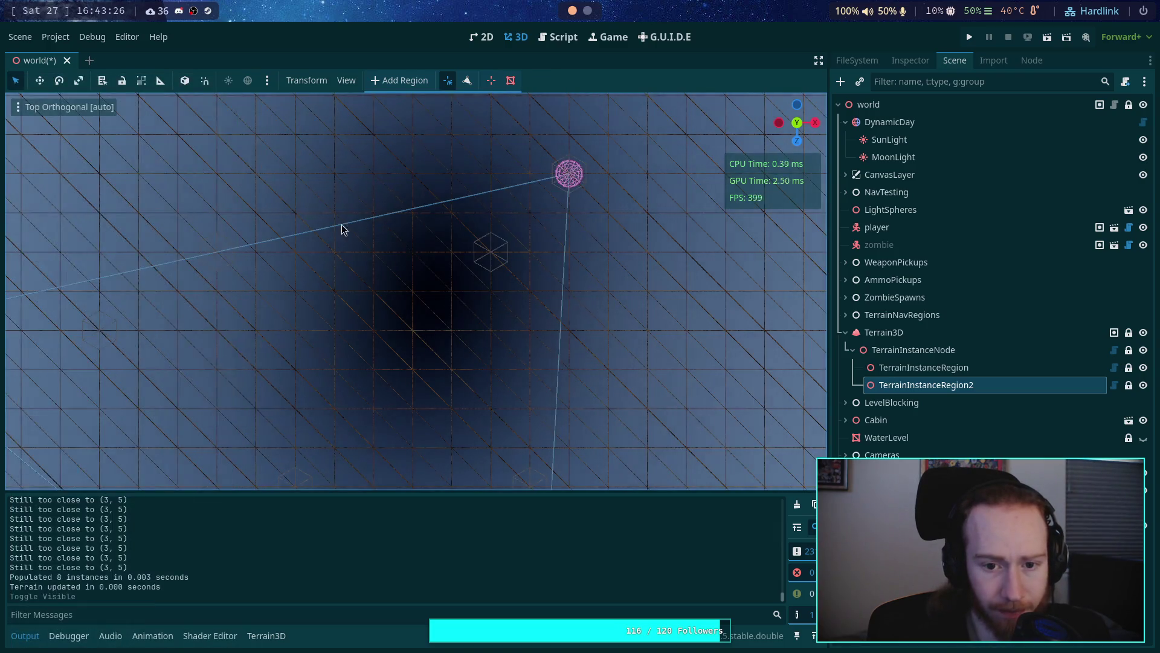
{"action": "scroll", "coordinate": [362, 252], "scroll_direction": "down", "scroll_amount": 3}
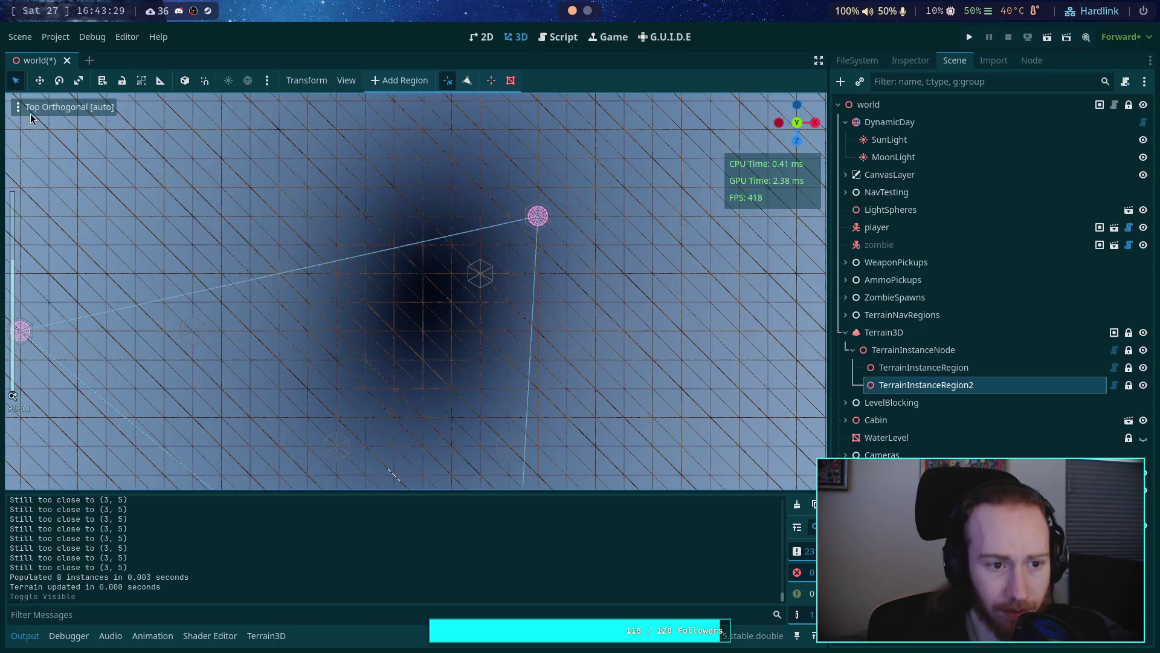
{"action": "left_click", "coordinate": [30, 112]}
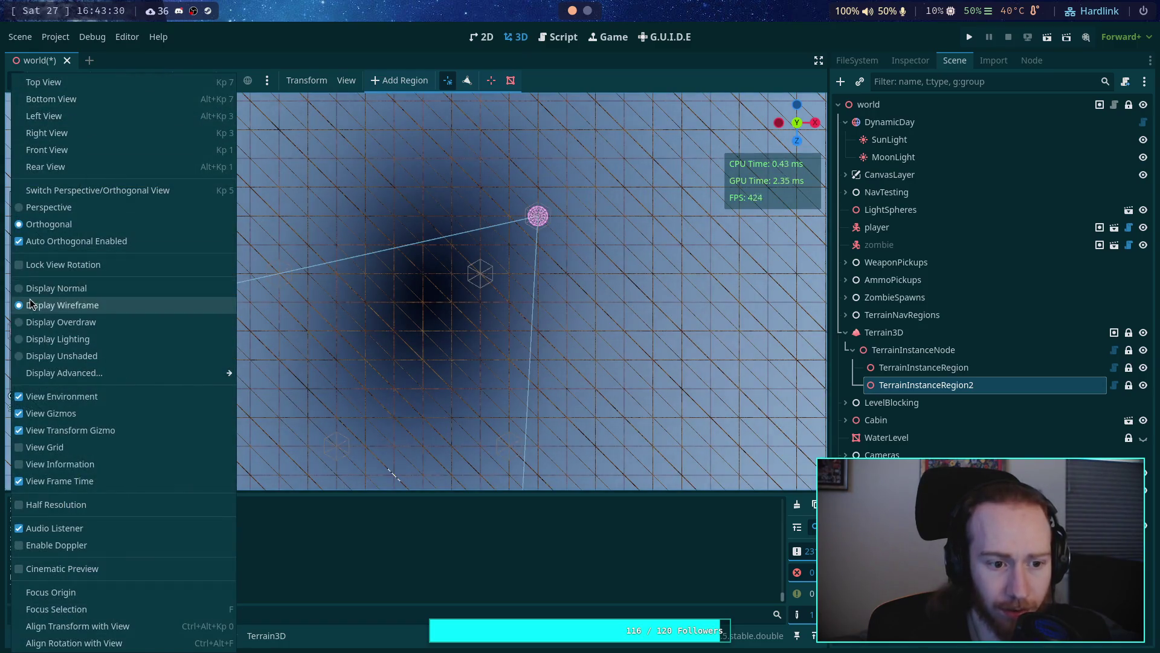
{"action": "left_click", "coordinate": [34, 329]}
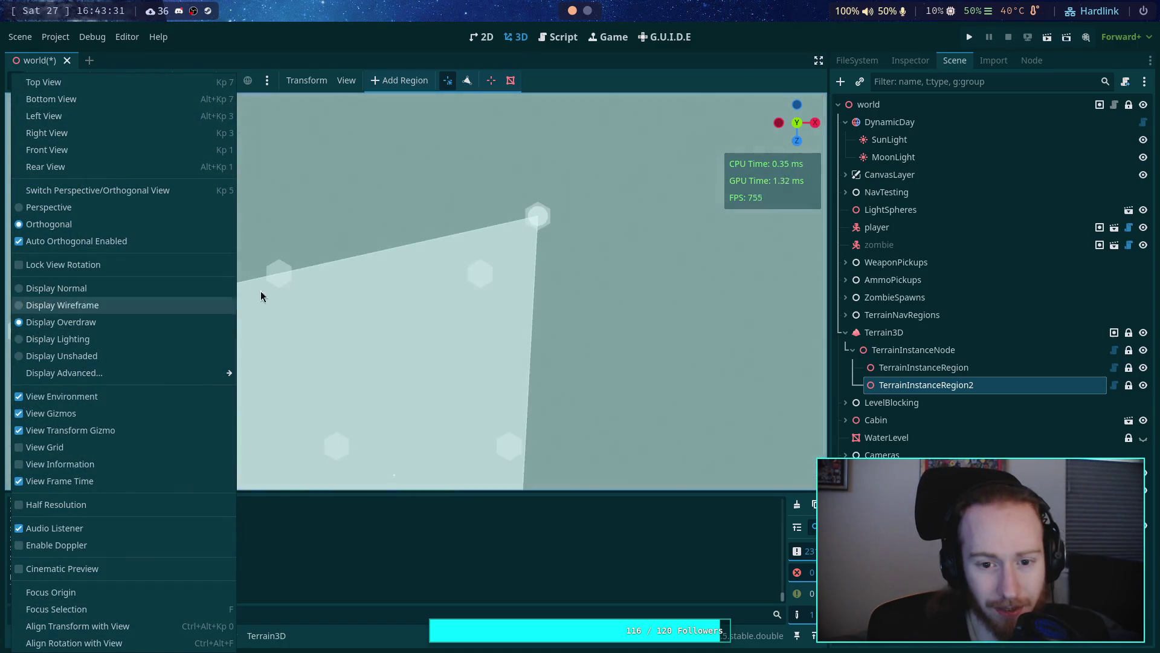
{"action": "left_click", "coordinate": [405, 247]}
{"action": "left_click_drag", "start_coordinate": [390, 263], "coordinate": [375, 203]}
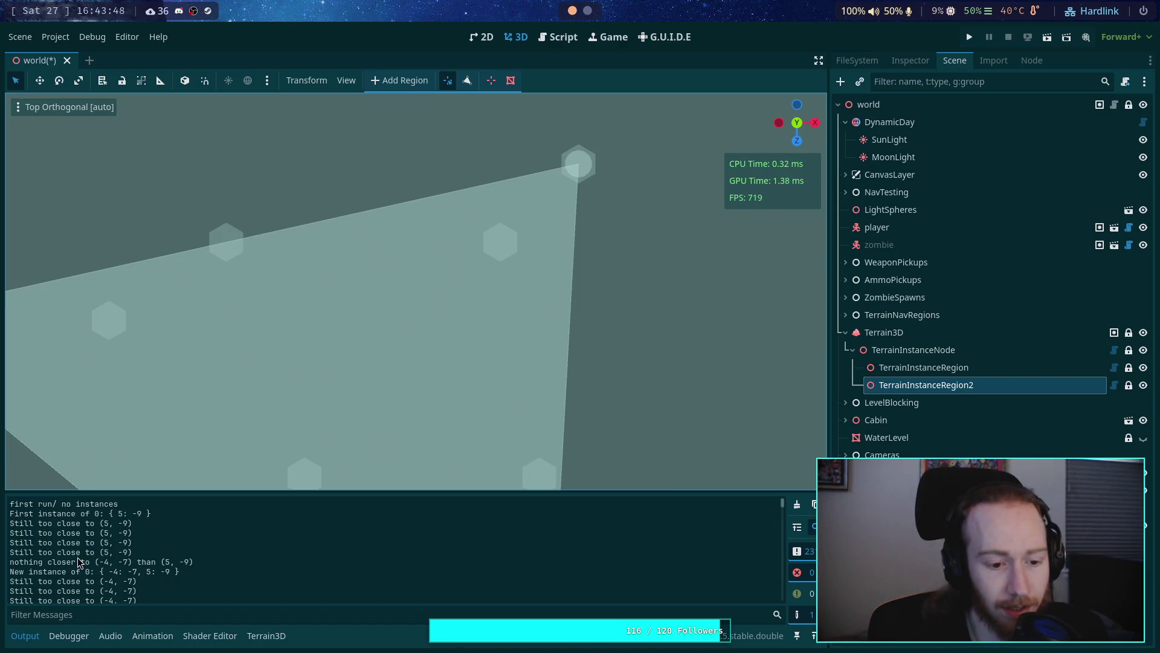
Step: Scroll the Output log to review instance 0 at (-4, -7) and columns -4 and 5 being skipped
{"action": "scroll", "coordinate": [79, 561], "scroll_direction": "down", "scroll_amount": 5}
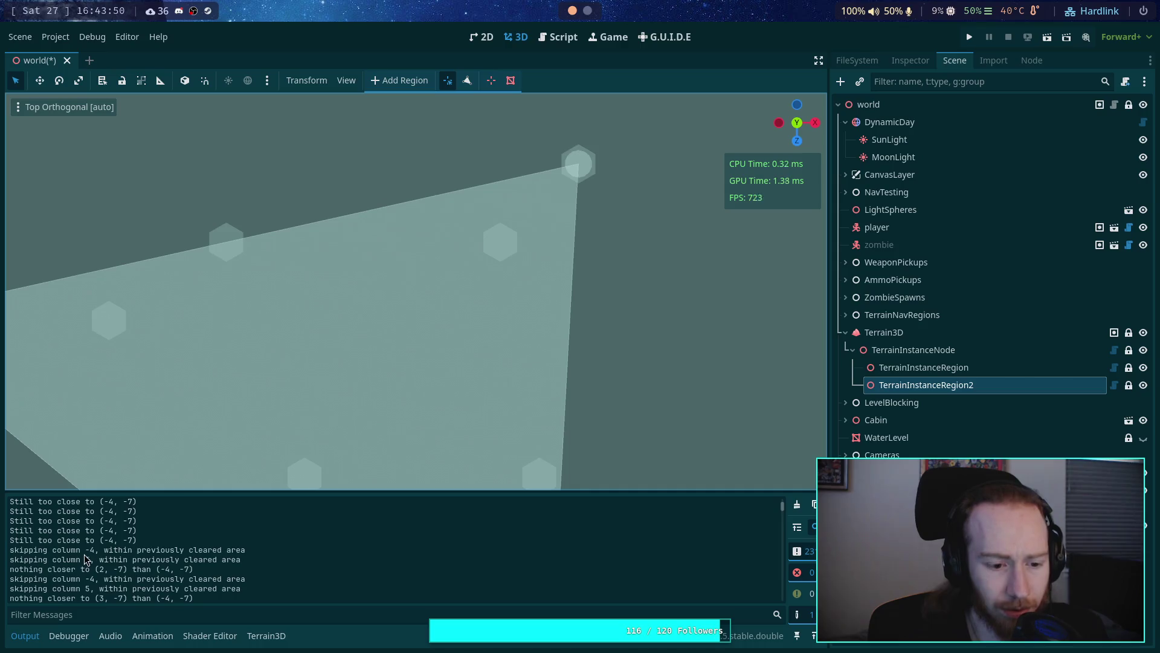
{"action": "scroll", "coordinate": [118, 565], "scroll_direction": "up", "scroll_amount": 3}
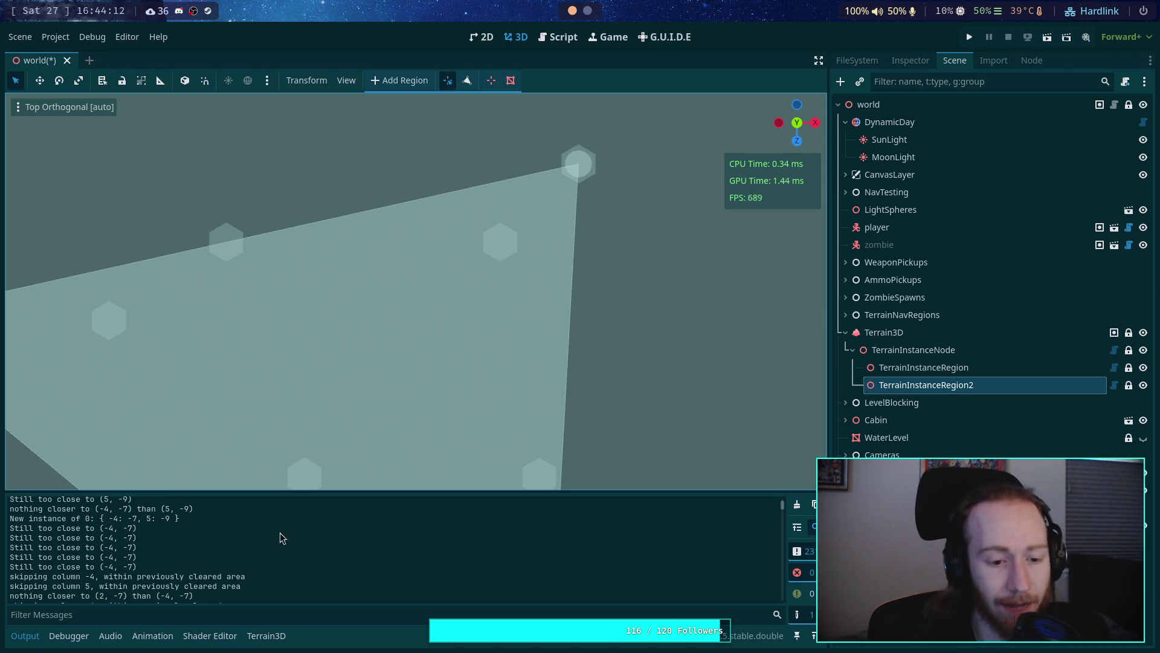
Step: Add 'and min_dist > 0' to the cleared-range condition on line 802
{"action": "left_click", "coordinate": [566, 39]}
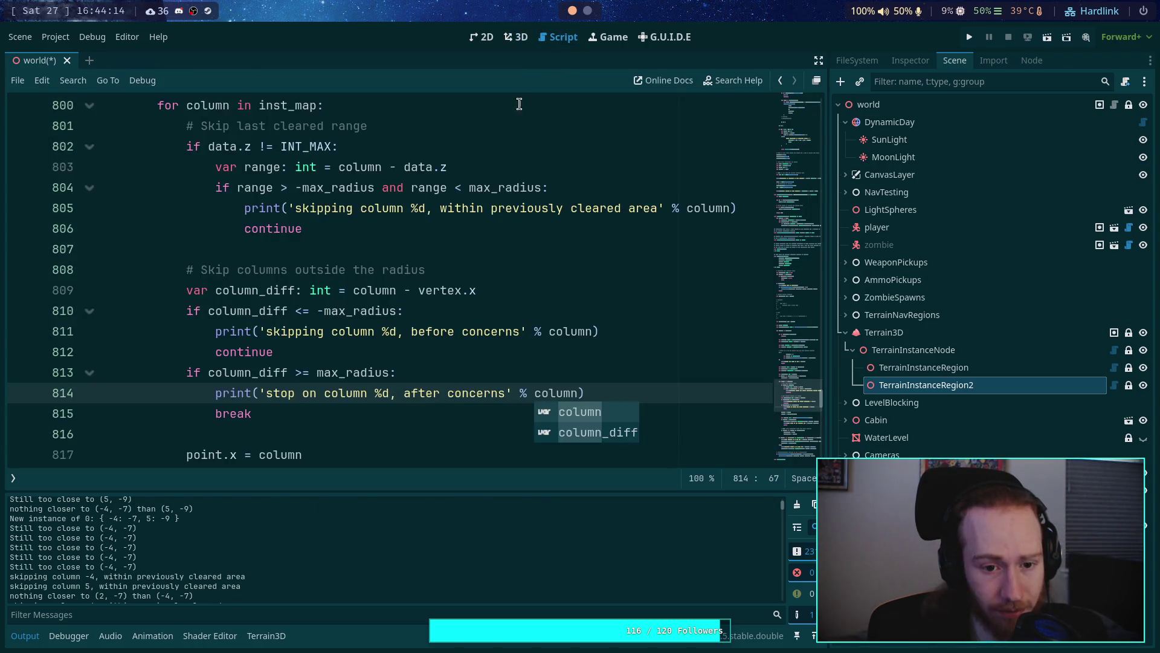
{"action": "scroll", "coordinate": [426, 311], "scroll_direction": "up", "scroll_amount": 2}
{"action": "double_click", "coordinate": [339, 308]}
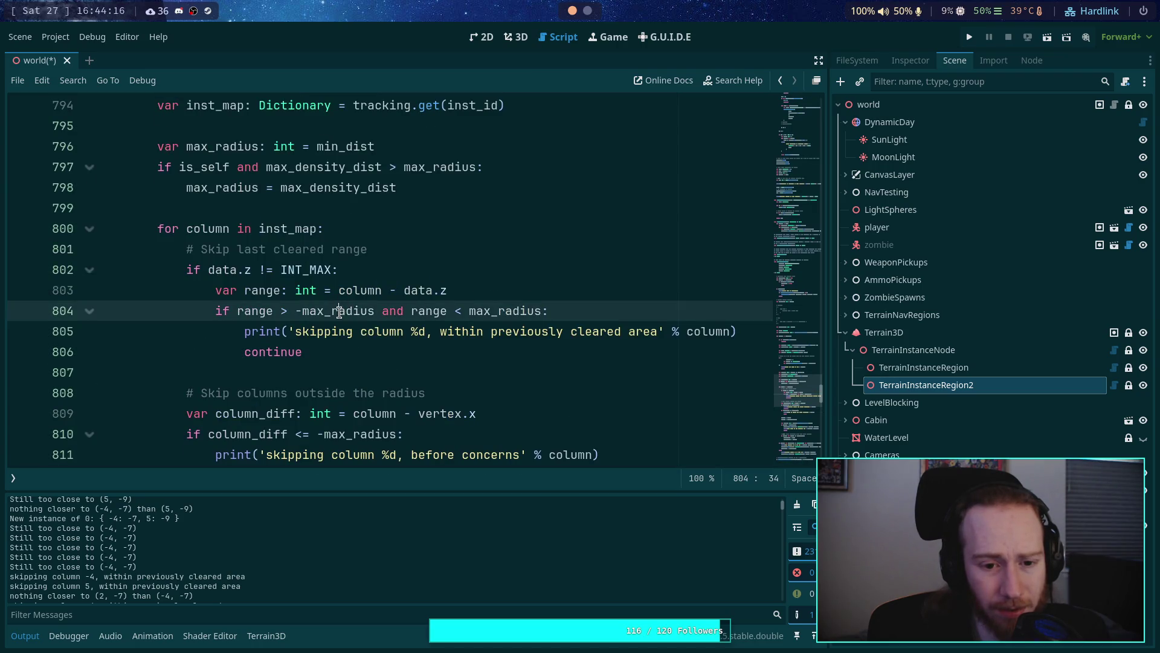
{"action": "scroll", "coordinate": [363, 253], "scroll_direction": "up", "scroll_amount": 1}
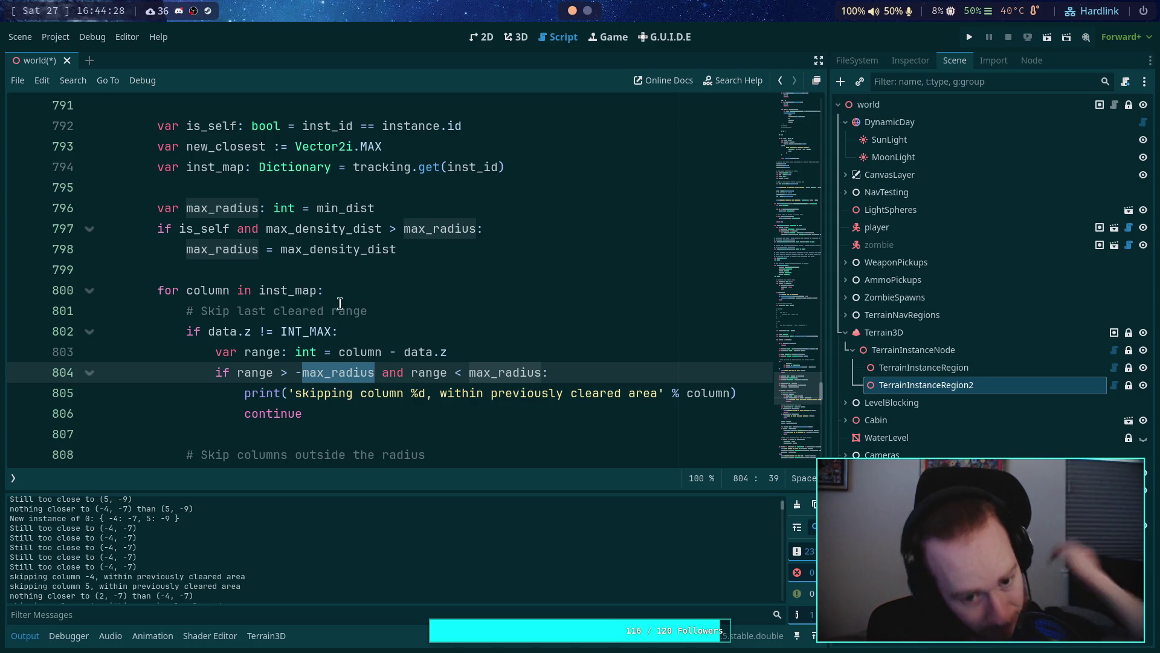
{"action": "left_click", "coordinate": [336, 330]}
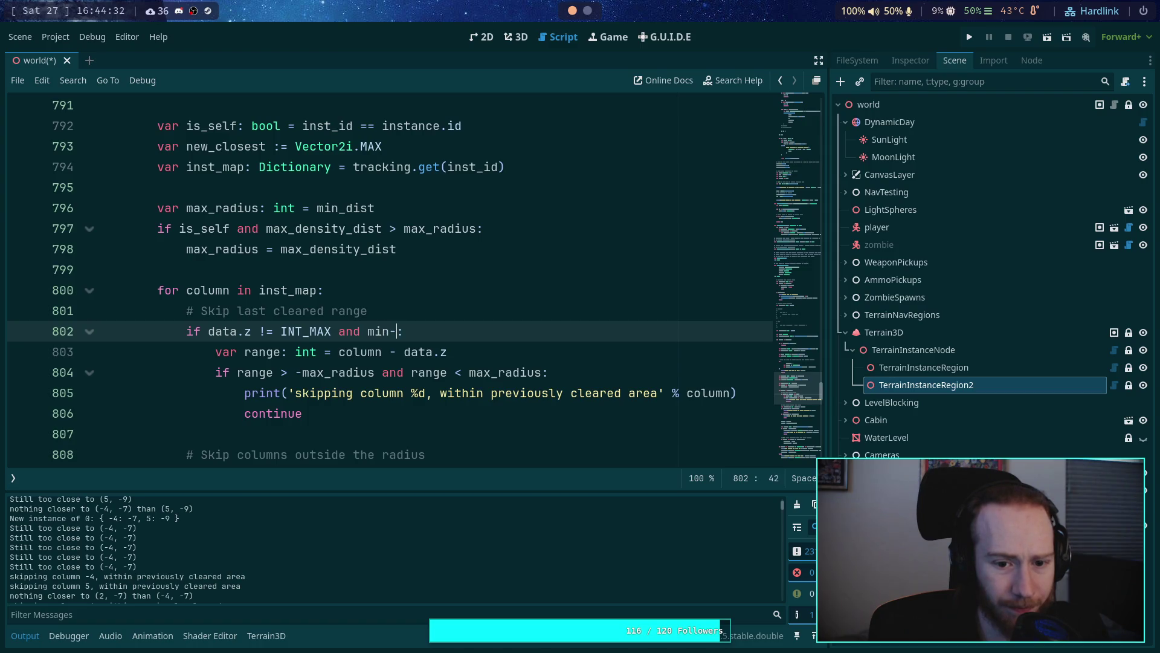
{"action": "type", "text": "dist > 0"}
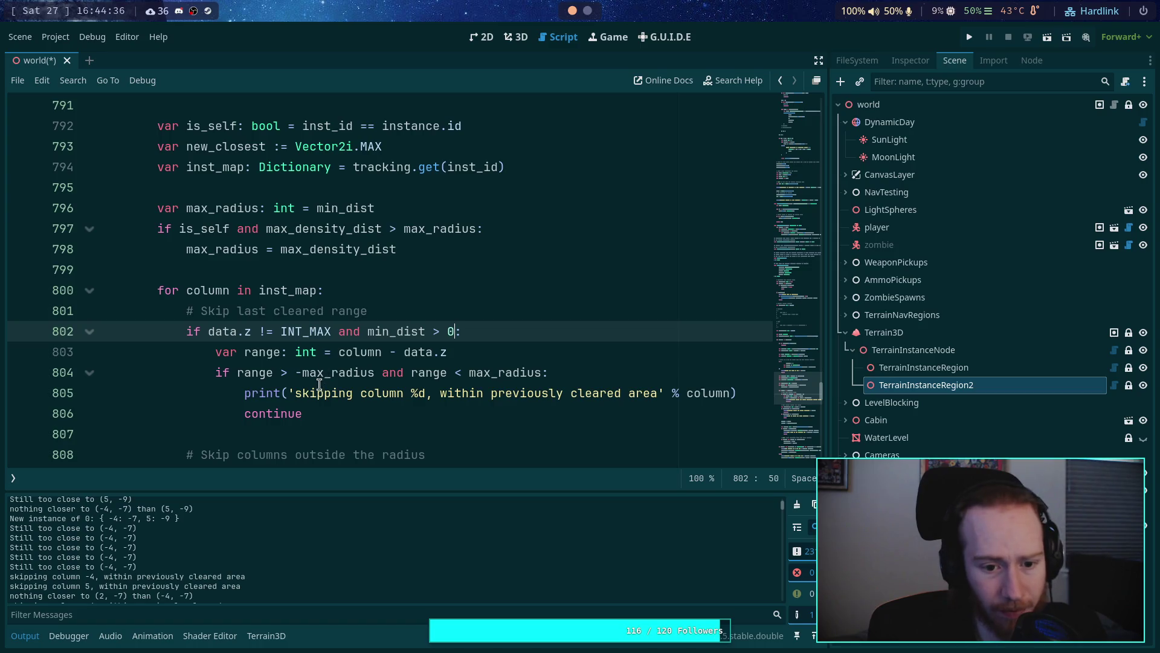
Step: Replace both max_radius bounds on line 804 with -min_dist and min_dist, and save
{"action": "mouse_move", "coordinate": [309, 373]}
{"action": "left_mouse_down"}
{"action": "mouse_move", "coordinate": [369, 373]}
{"action": "mouse_move", "coordinate": [313, 373]}
{"action": "left_mouse_up"}
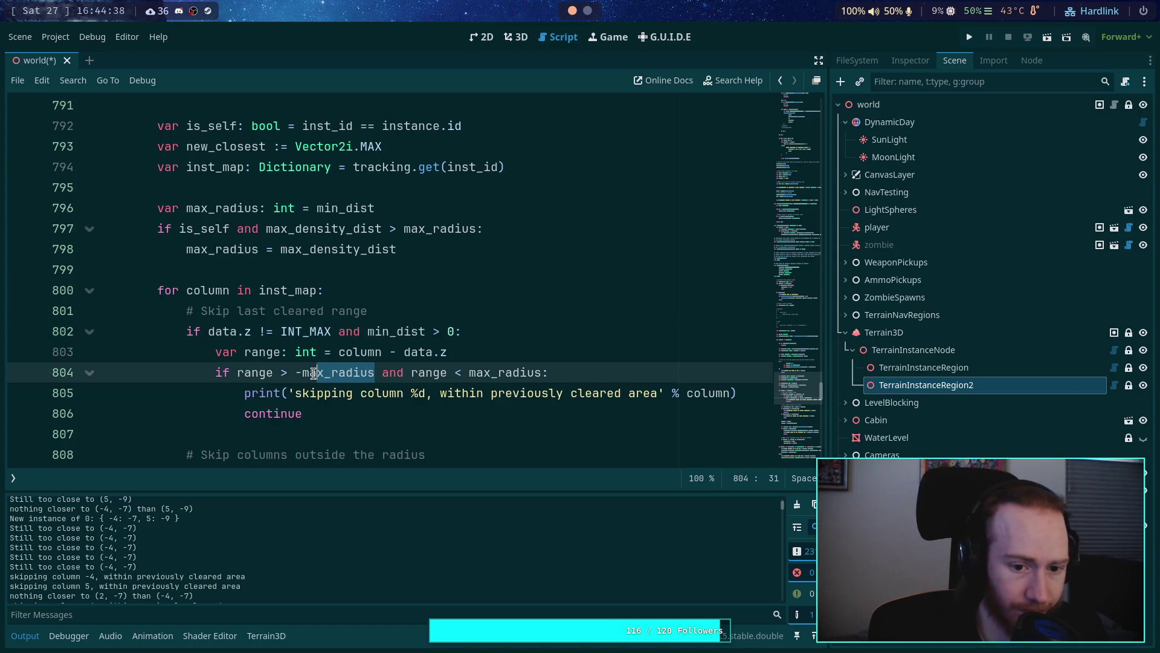
{"action": "key", "text": "shift+Left"}
{"action": "type", "text": "in_dist"}
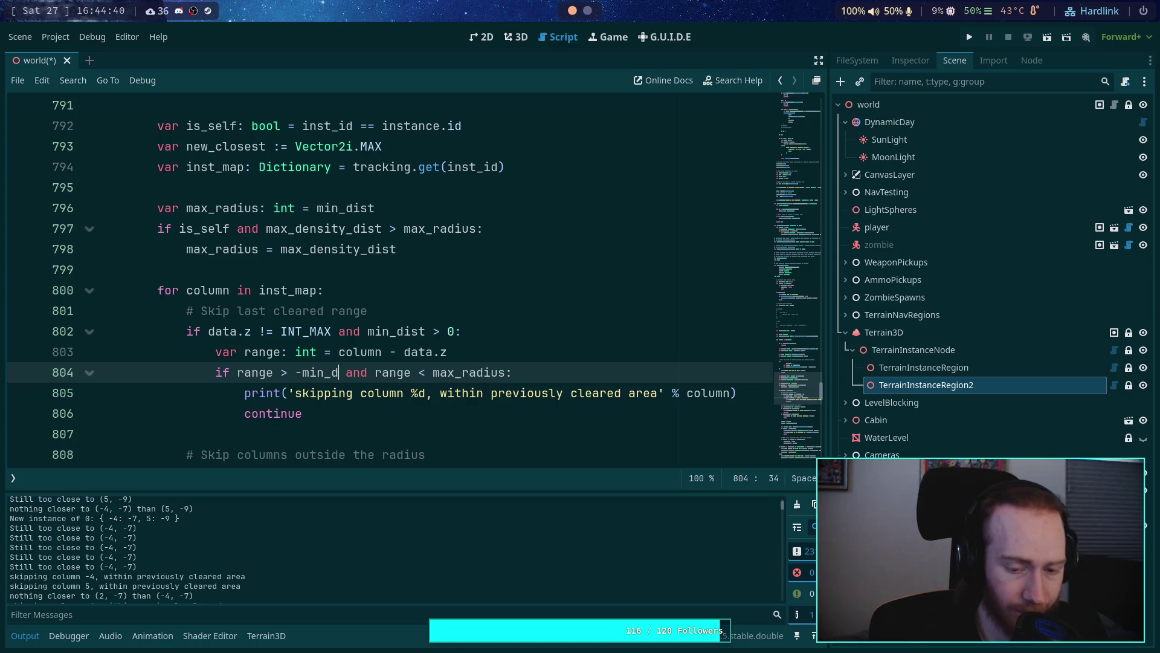
{"action": "left_click_drag", "start_coordinate": [457, 373], "coordinate": [527, 375]}
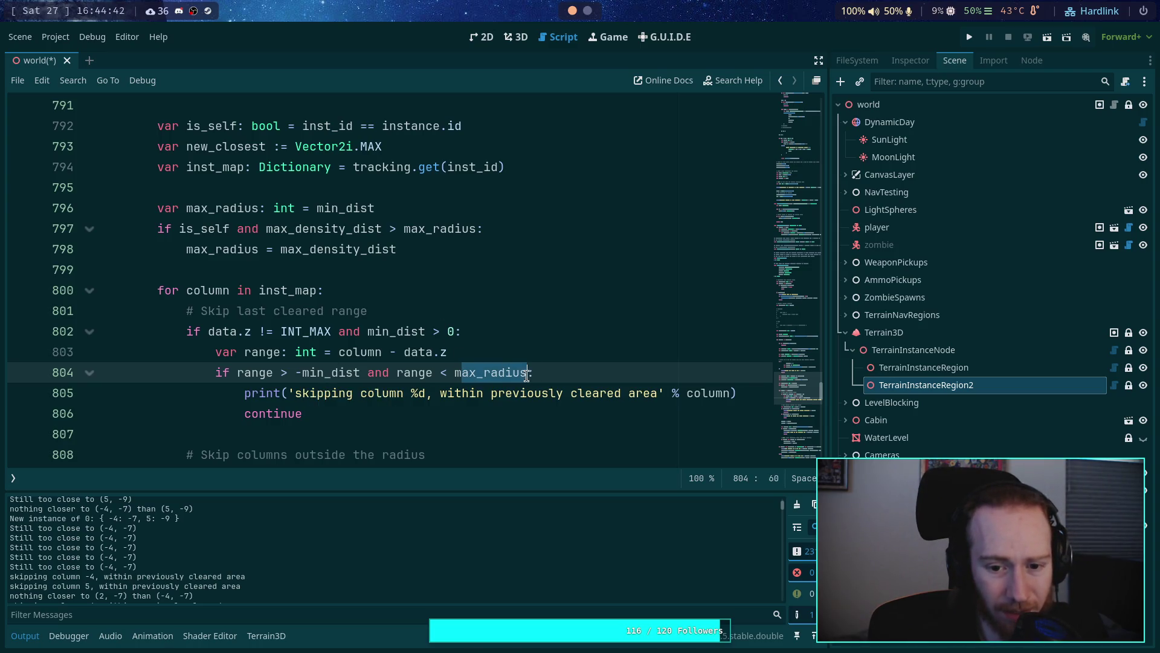
{"action": "type", "text": "min_"}
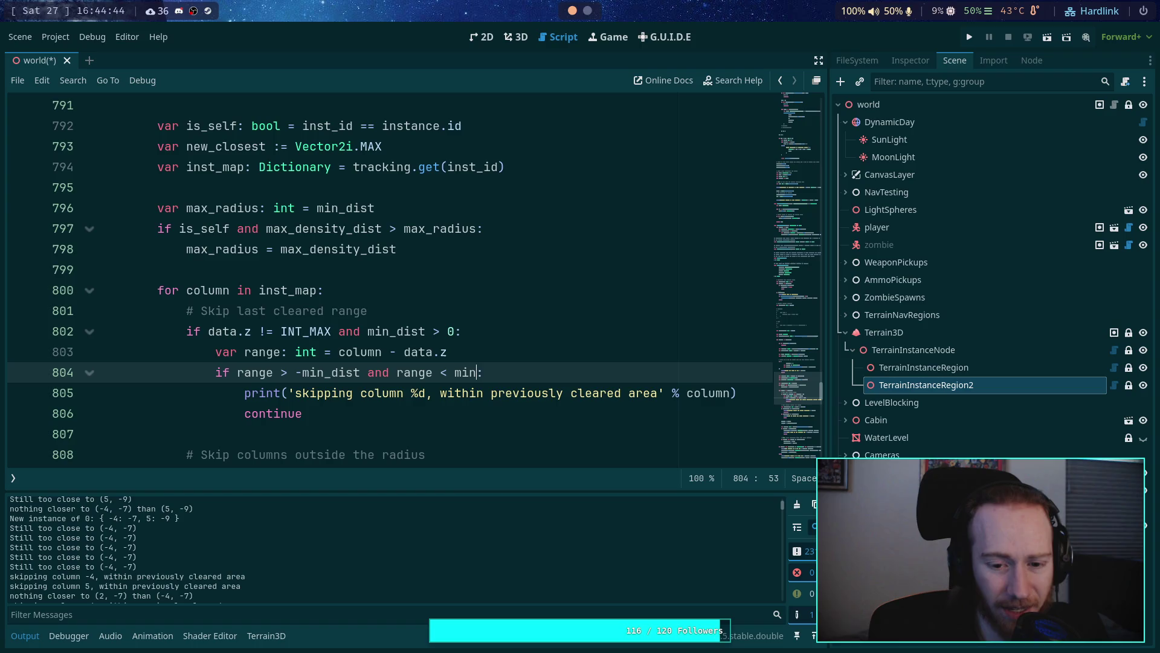
{"action": "type", "text": "dist"}
{"action": "key", "text": "ctrl+s"}
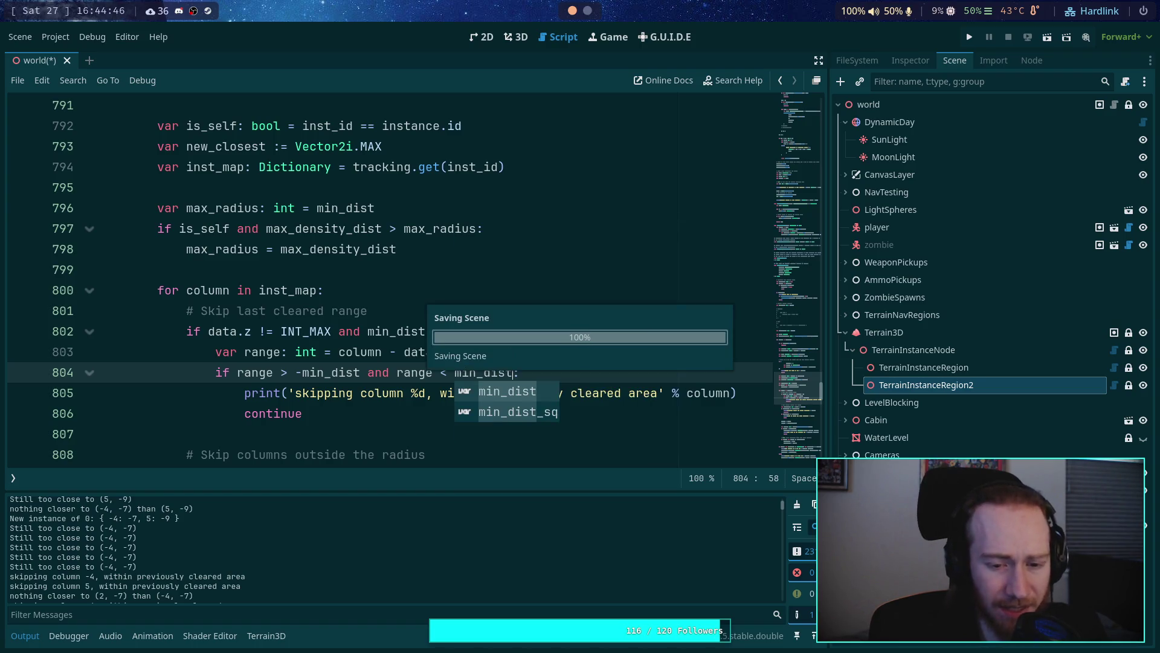
{"action": "left_click", "coordinate": [401, 311]}
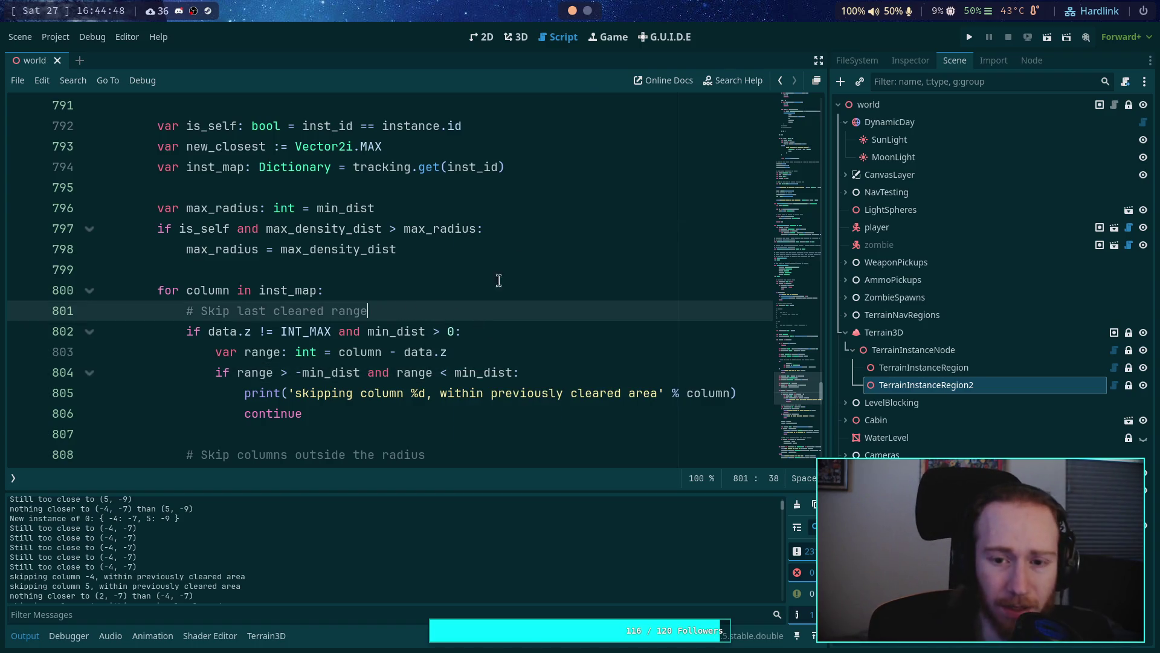
{"action": "left_click", "coordinate": [522, 42]}
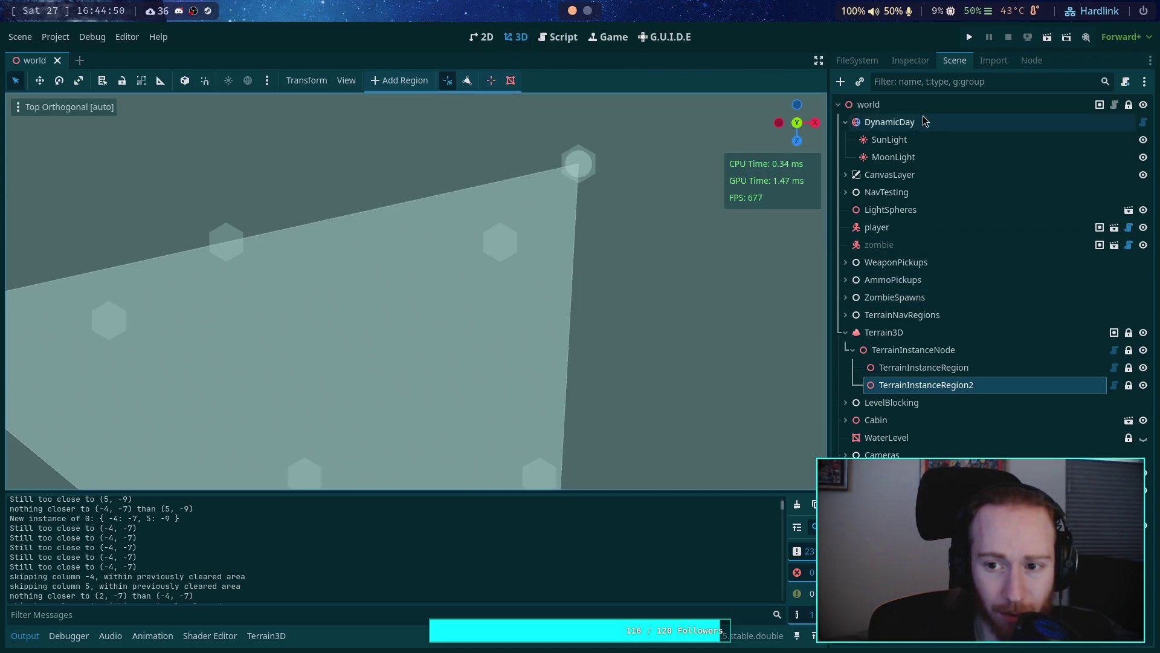
Step: Clear and repopulate the region several times with the fixed code, clearing the Output log between runs
{"action": "left_click", "coordinate": [911, 67]}
{"action": "left_click", "coordinate": [967, 179]}
{"action": "left_click", "coordinate": [966, 160]}
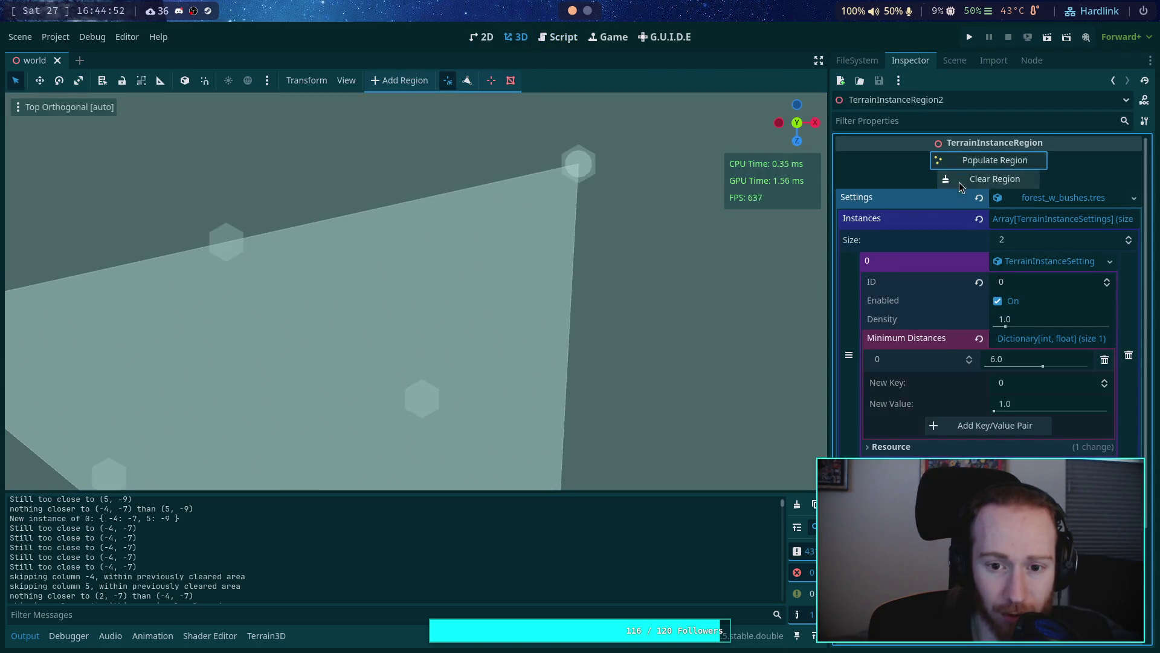
{"action": "scroll", "coordinate": [554, 187], "scroll_direction": "down", "scroll_amount": 5}
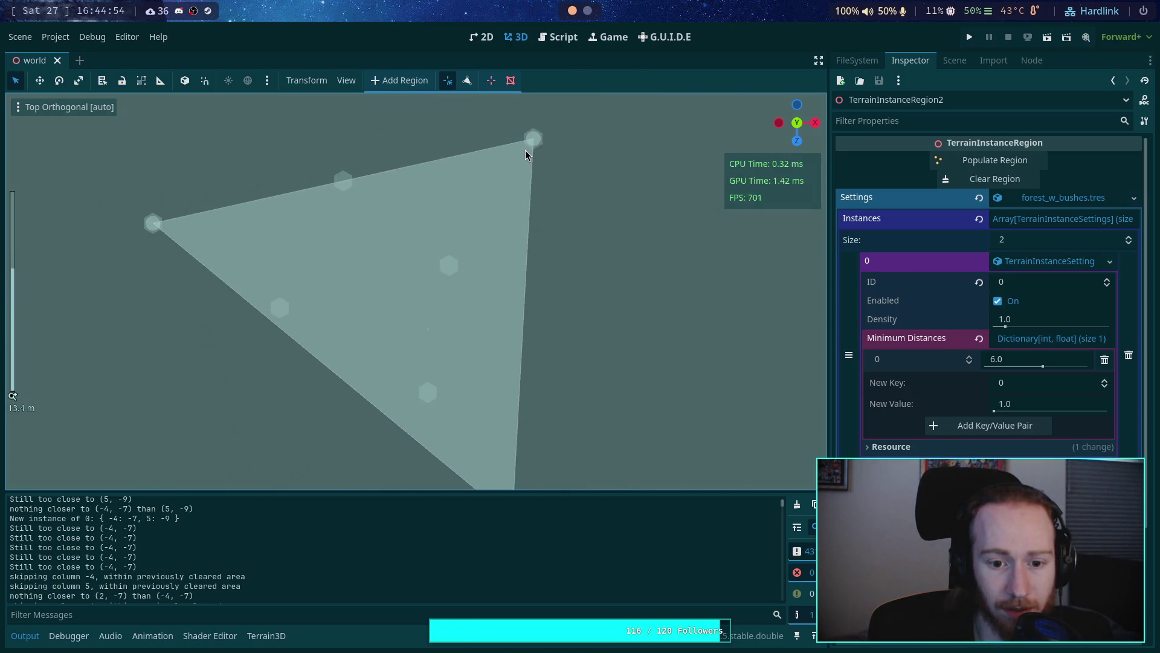
{"action": "left_click", "coordinate": [985, 179]}
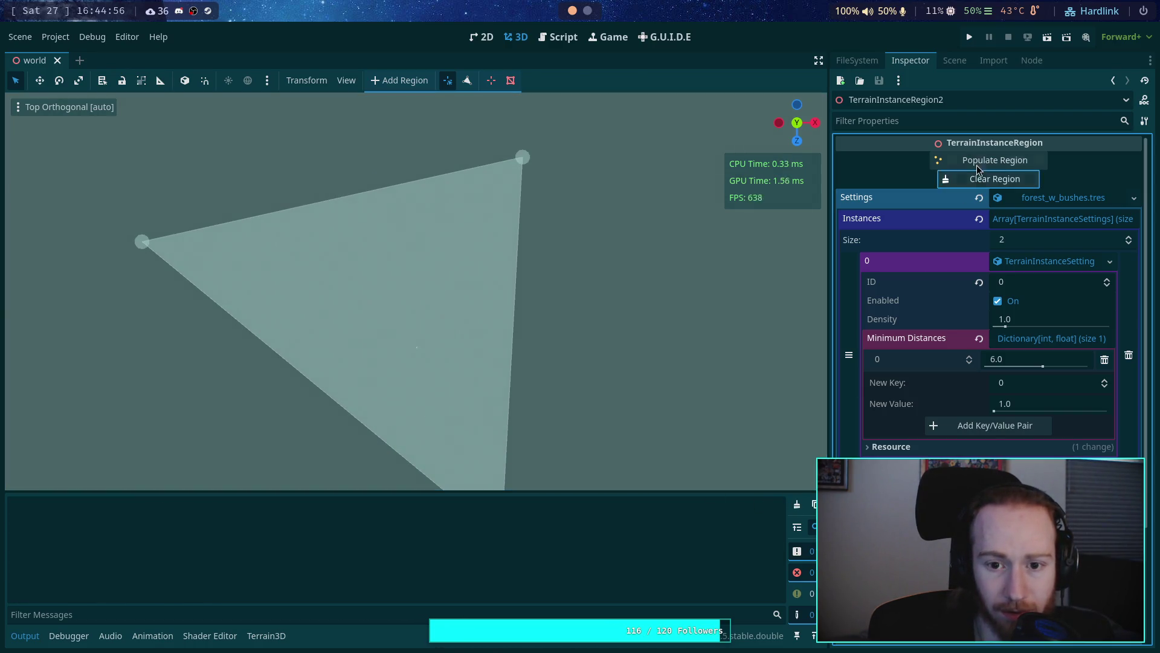
{"action": "left_click", "coordinate": [980, 159]}
{"action": "left_click", "coordinate": [797, 504]}
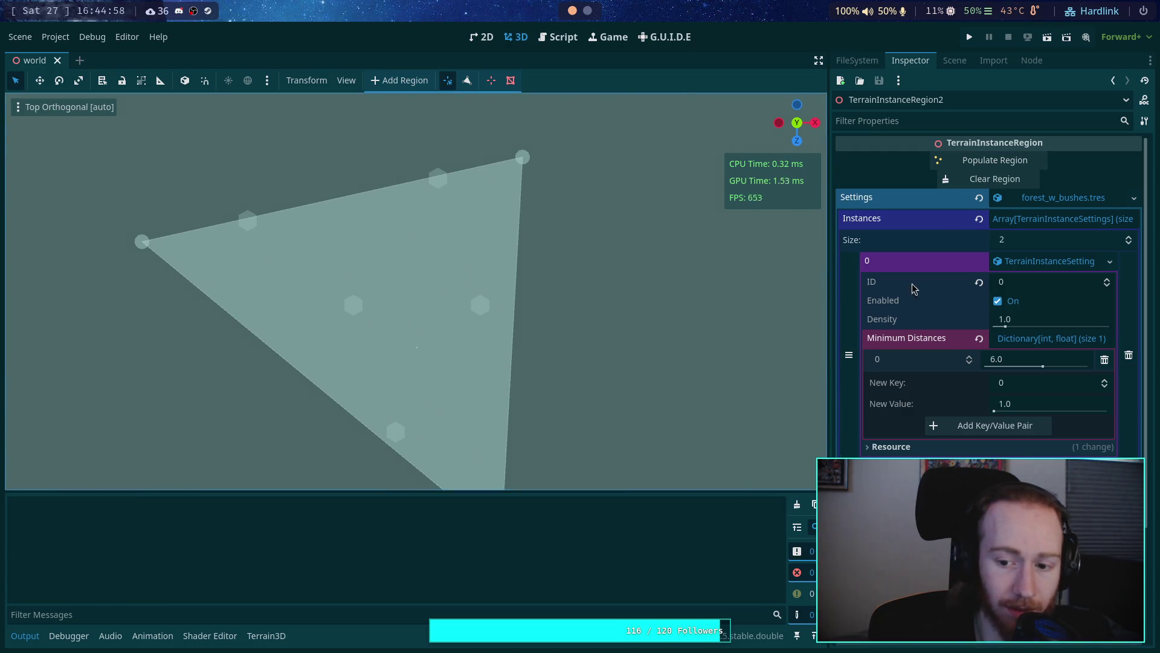
{"action": "left_click", "coordinate": [991, 161]}
{"action": "scroll", "coordinate": [509, 370], "scroll_direction": "down", "scroll_amount": 3}
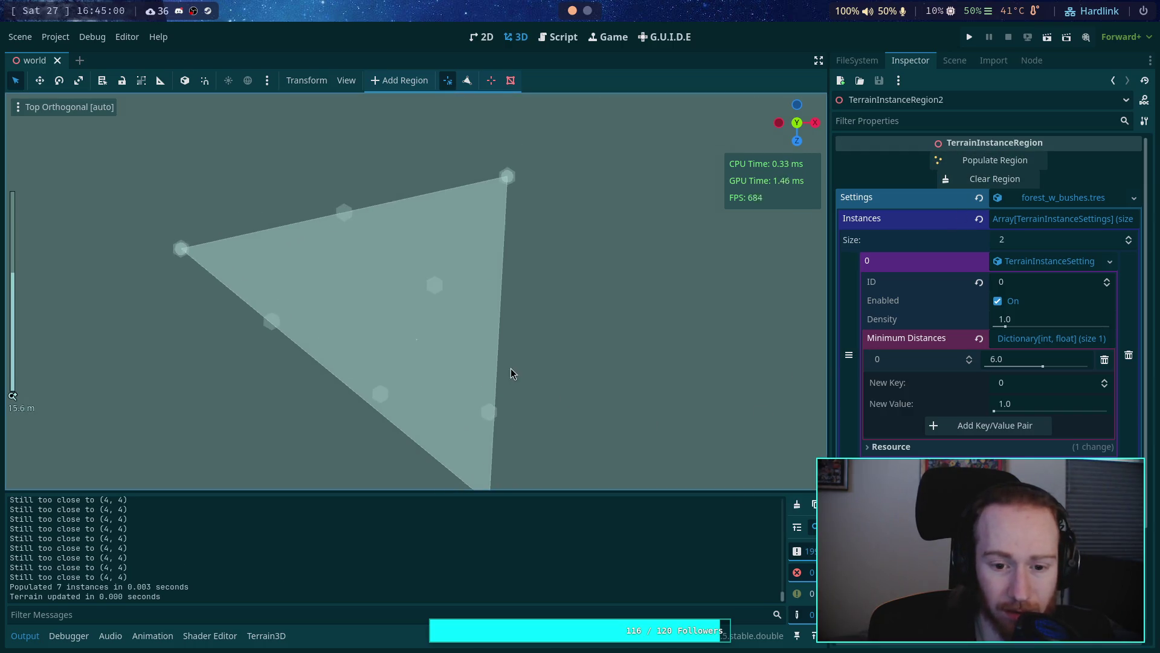
{"action": "left_click", "coordinate": [797, 505]}
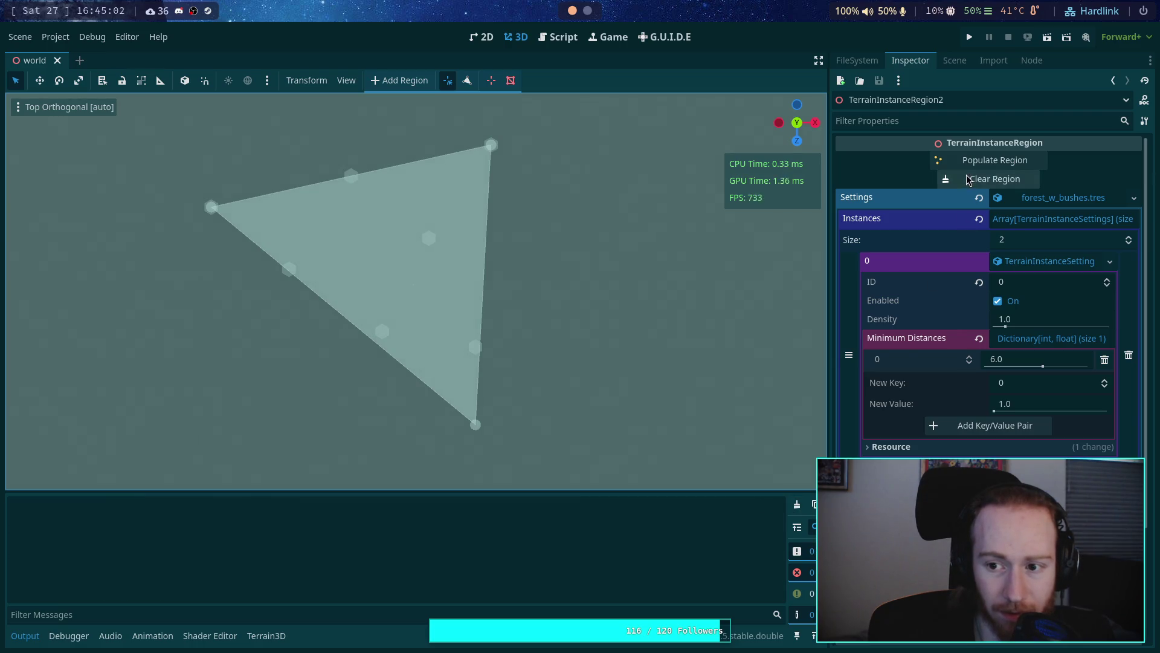
{"action": "left_click", "coordinate": [967, 159]}
{"action": "left_click", "coordinate": [797, 504]}
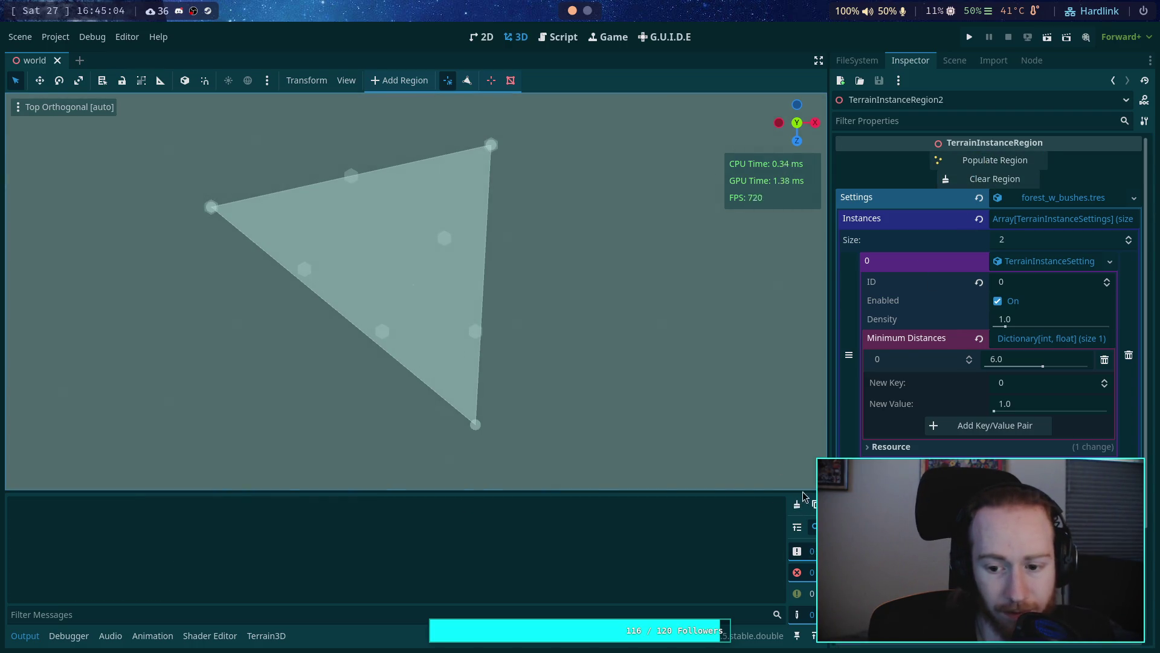
{"action": "left_click", "coordinate": [993, 160]}
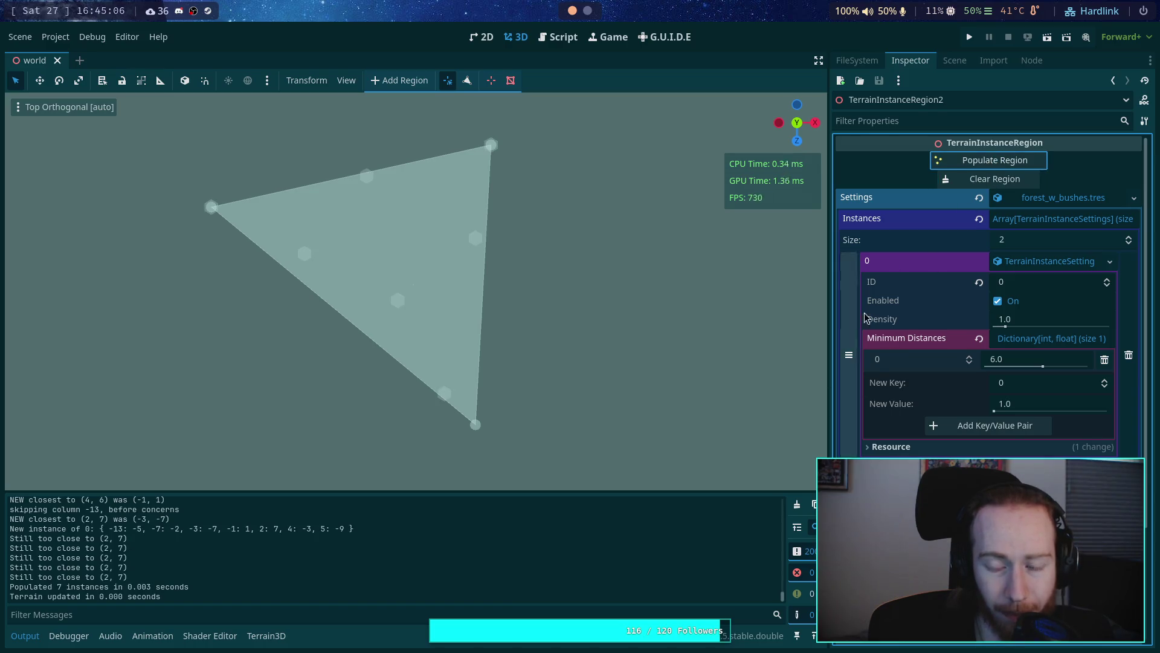
Step: Keep clearing and repopulating until the triangle region fills with 36 evenly spaced instances
{"action": "left_click", "coordinate": [991, 179]}
{"action": "left_click", "coordinate": [796, 505]}
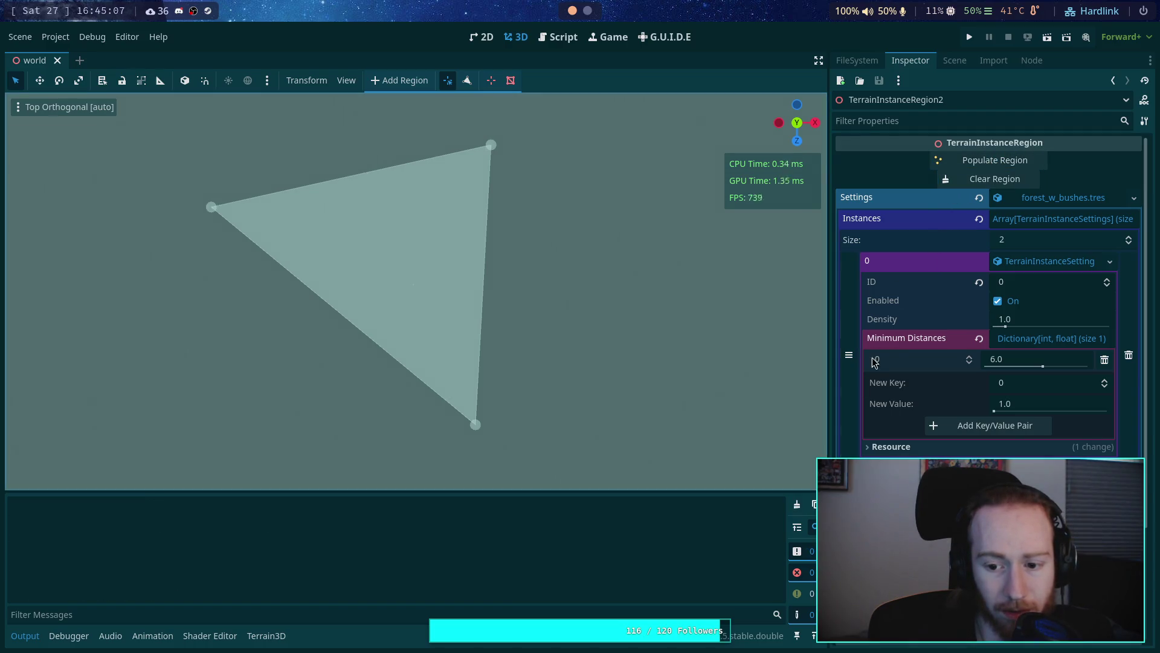
{"action": "left_click", "coordinate": [973, 160]}
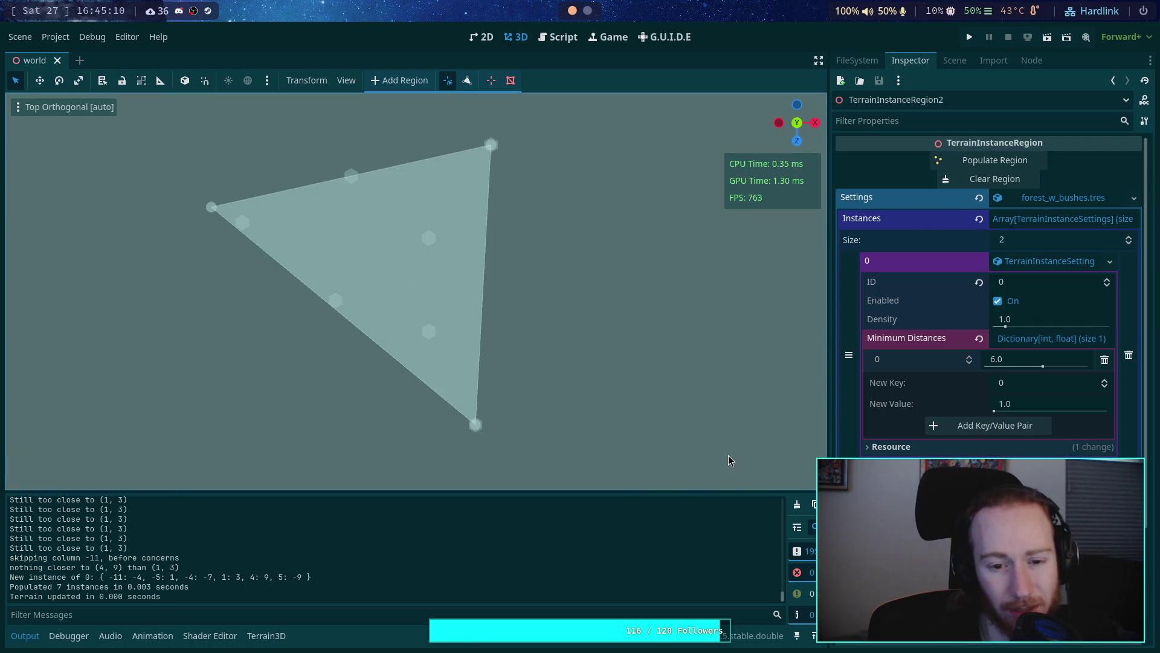
{"action": "left_click", "coordinate": [797, 504]}
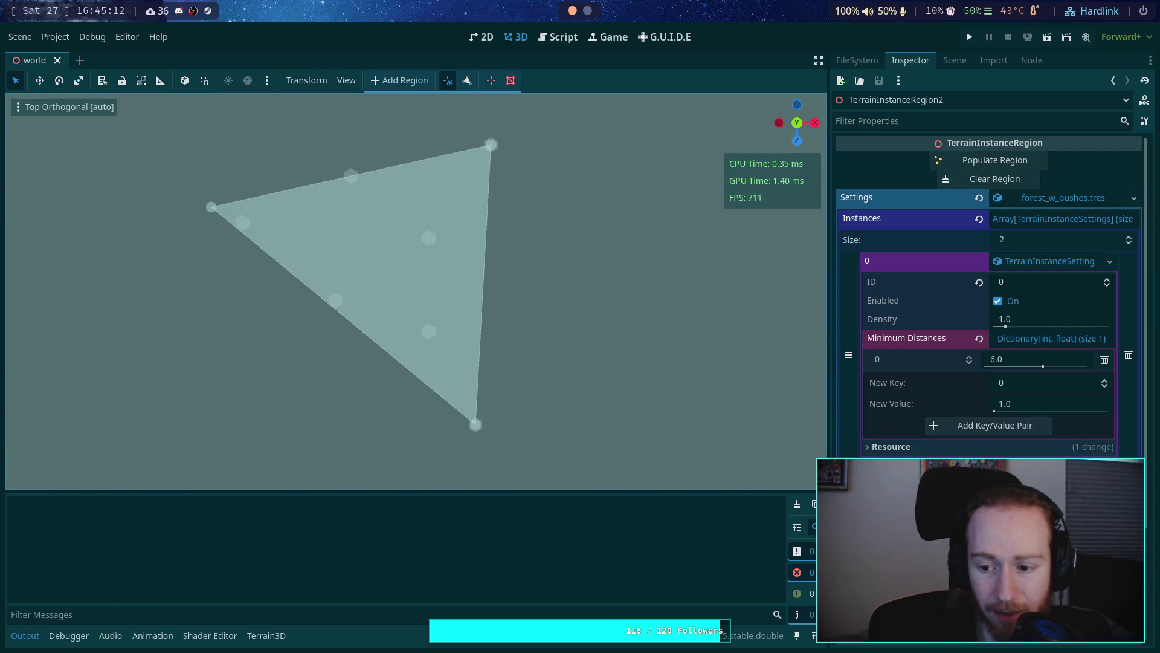
{"action": "left_click", "coordinate": [967, 161]}
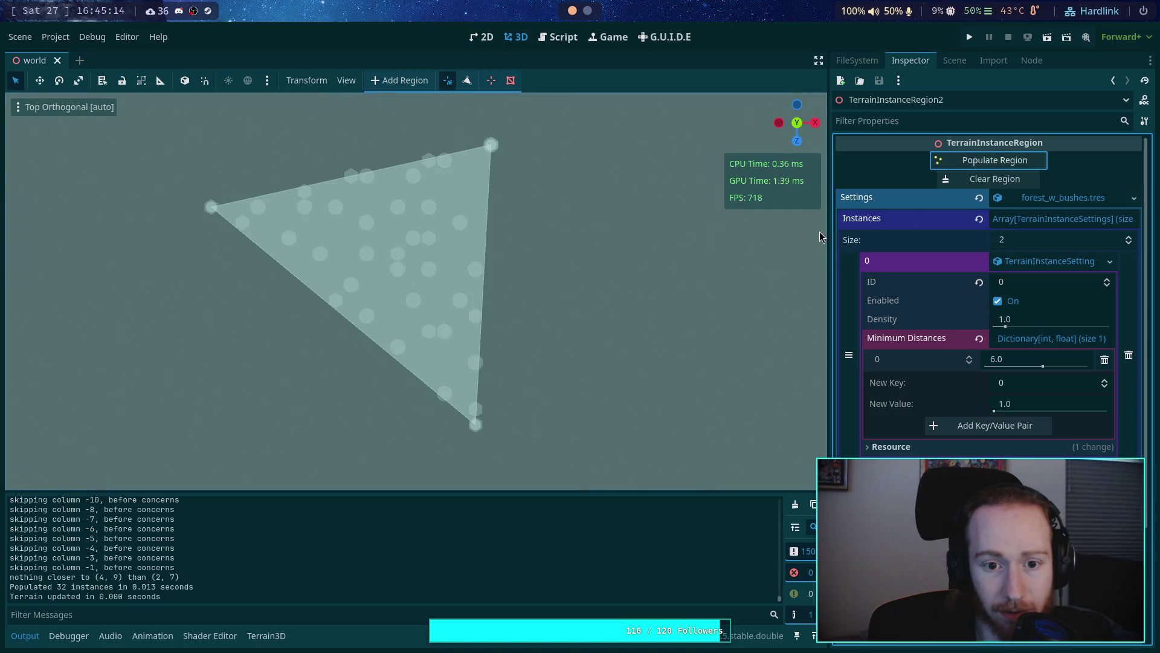
{"action": "left_click", "coordinate": [795, 504]}
{"action": "left_click", "coordinate": [995, 179]}
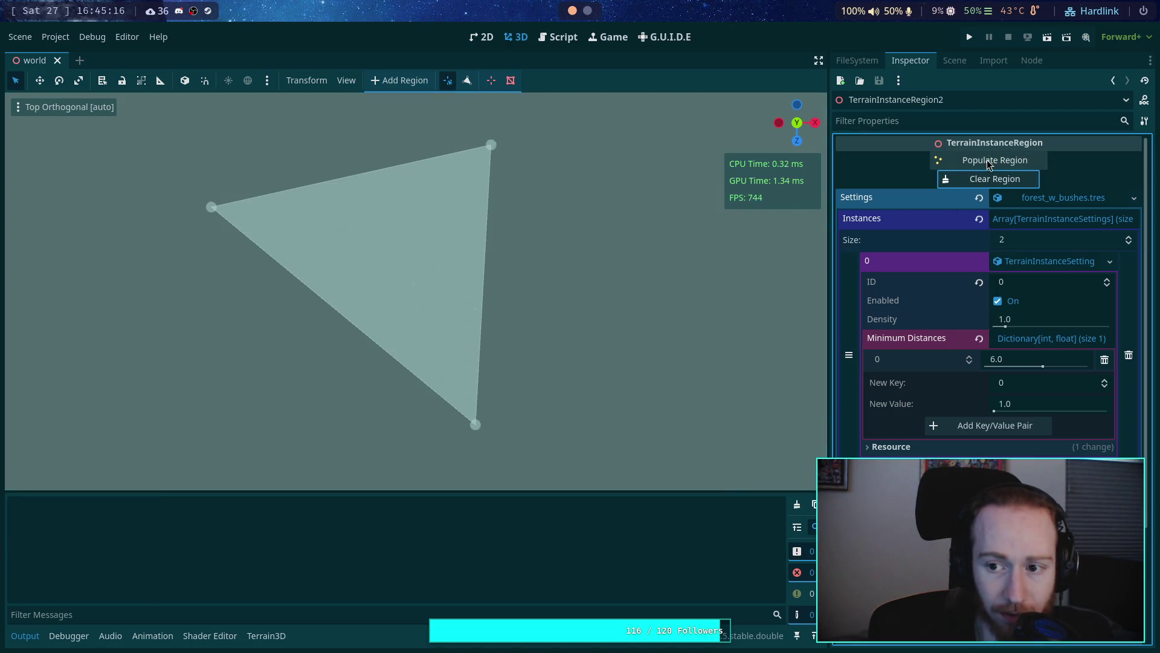
{"action": "left_click", "coordinate": [994, 160]}
{"action": "scroll", "coordinate": [508, 244], "scroll_direction": "up", "scroll_amount": 5}
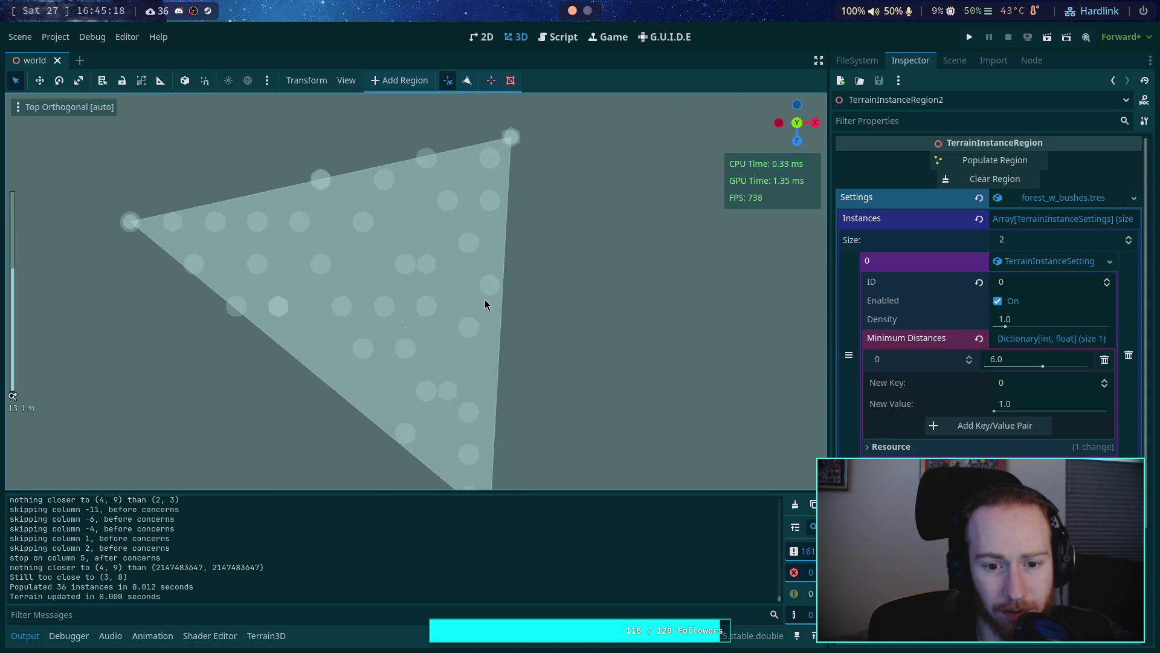
{"action": "scroll", "coordinate": [480, 260], "scroll_direction": "down", "scroll_amount": 4}
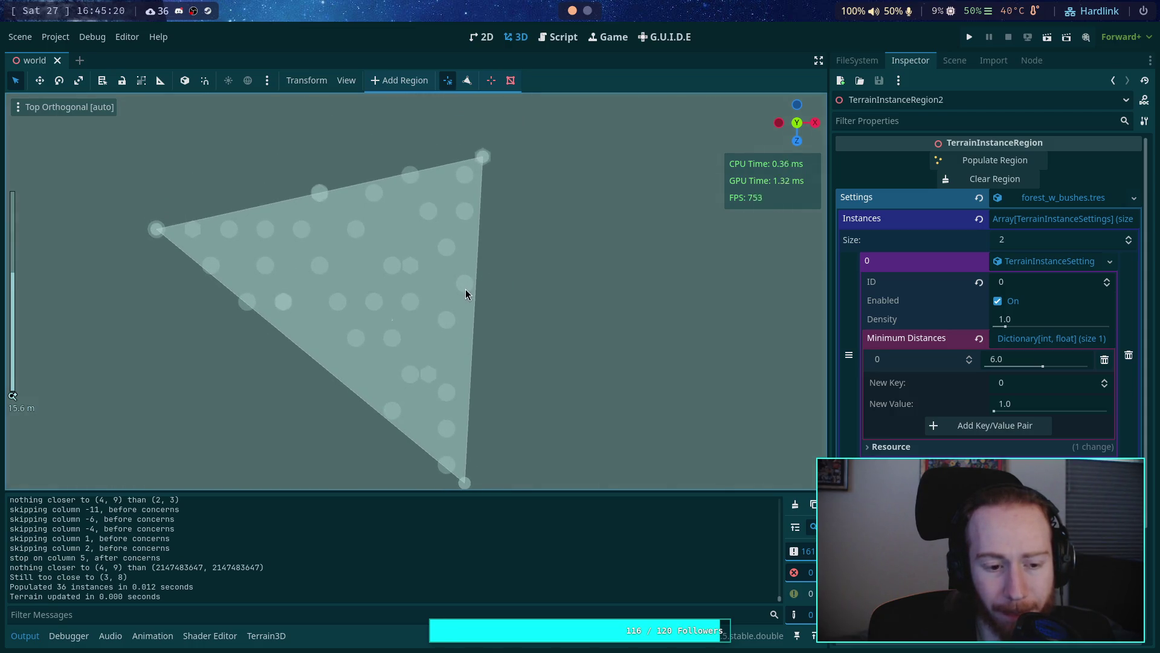
{"action": "left_click", "coordinate": [557, 37]}
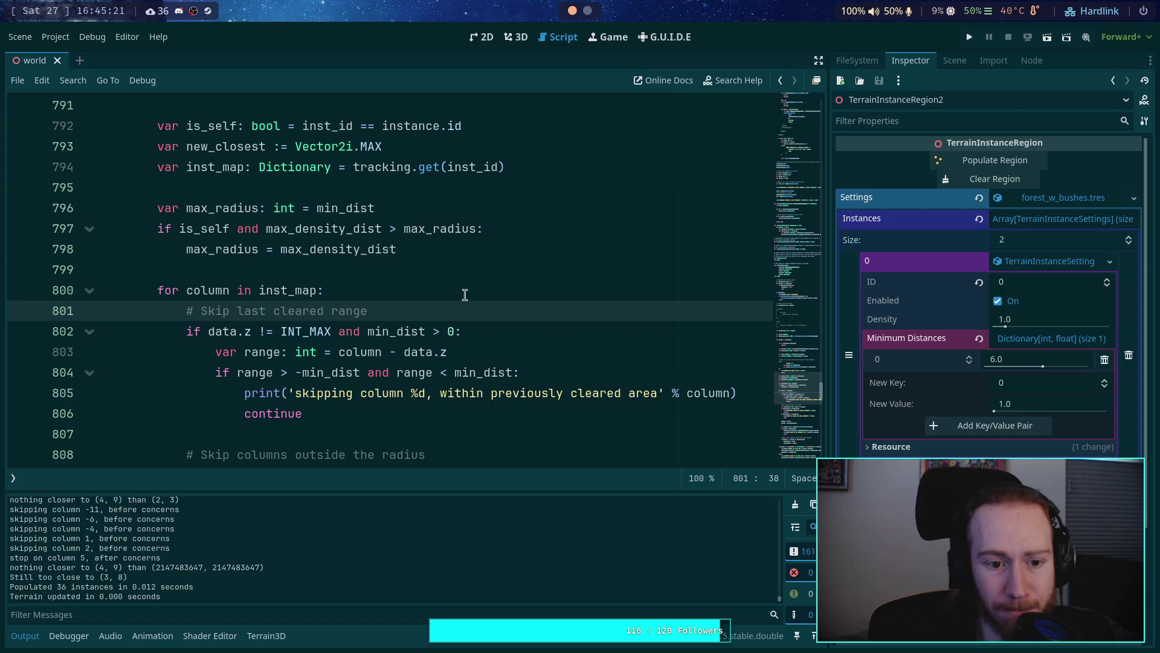
Step: Comment out the debug prints on lines 805, 789, 811 and 814
{"action": "left_click", "coordinate": [243, 392]}
{"action": "type", "text": "#"}
{"action": "scroll", "coordinate": [230, 340], "scroll_direction": "up", "scroll_amount": 3}
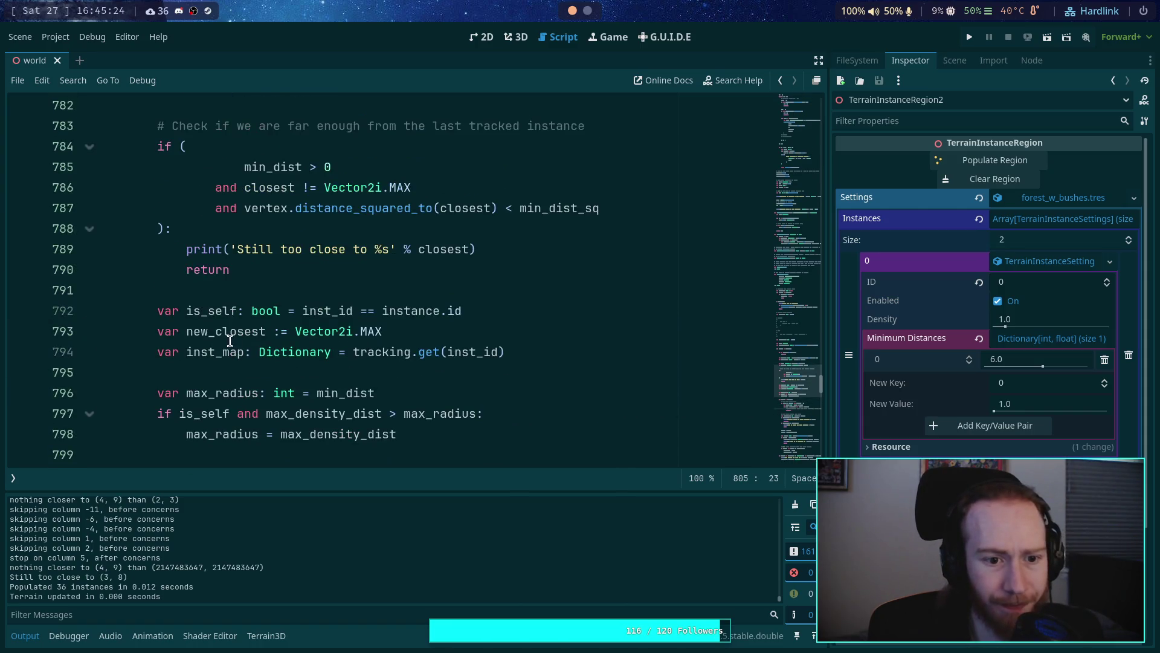
{"action": "left_click", "coordinate": [186, 247]}
{"action": "type", "text": "#"}
{"action": "scroll", "coordinate": [241, 284], "scroll_direction": "up", "scroll_amount": 7}
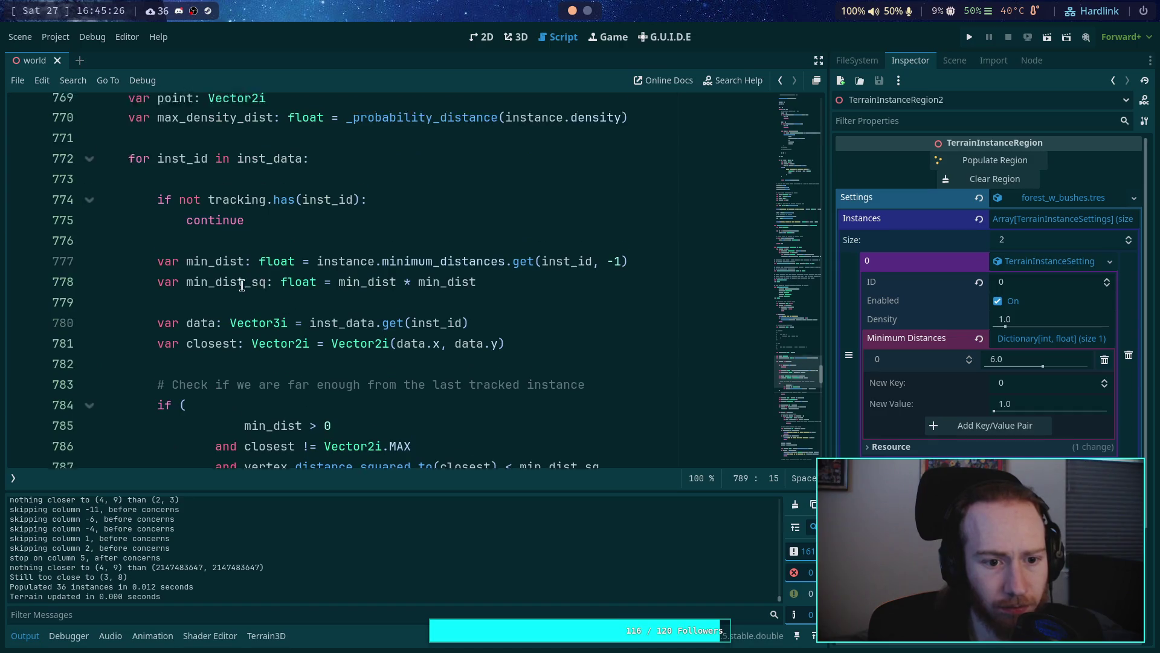
{"action": "scroll", "coordinate": [242, 285], "scroll_direction": "up", "scroll_amount": 4}
{"action": "scroll", "coordinate": [242, 285], "scroll_direction": "down", "scroll_amount": 19}
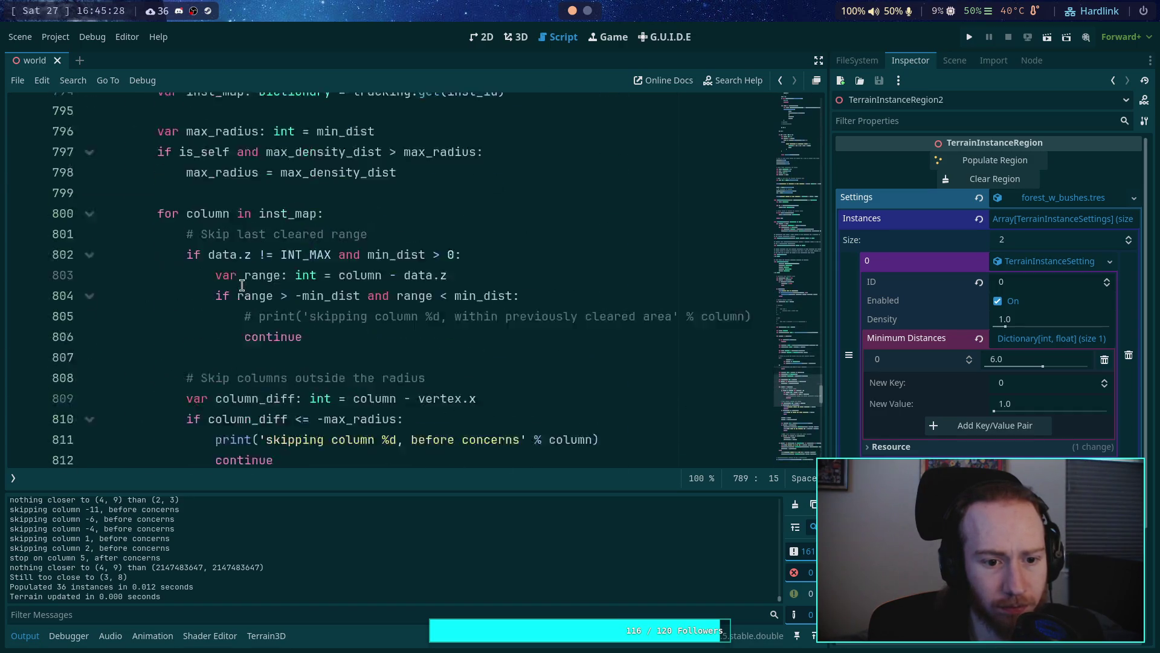
{"action": "left_click", "coordinate": [216, 208]}
{"action": "type", "text": "#"}
{"action": "left_click", "coordinate": [216, 269]}
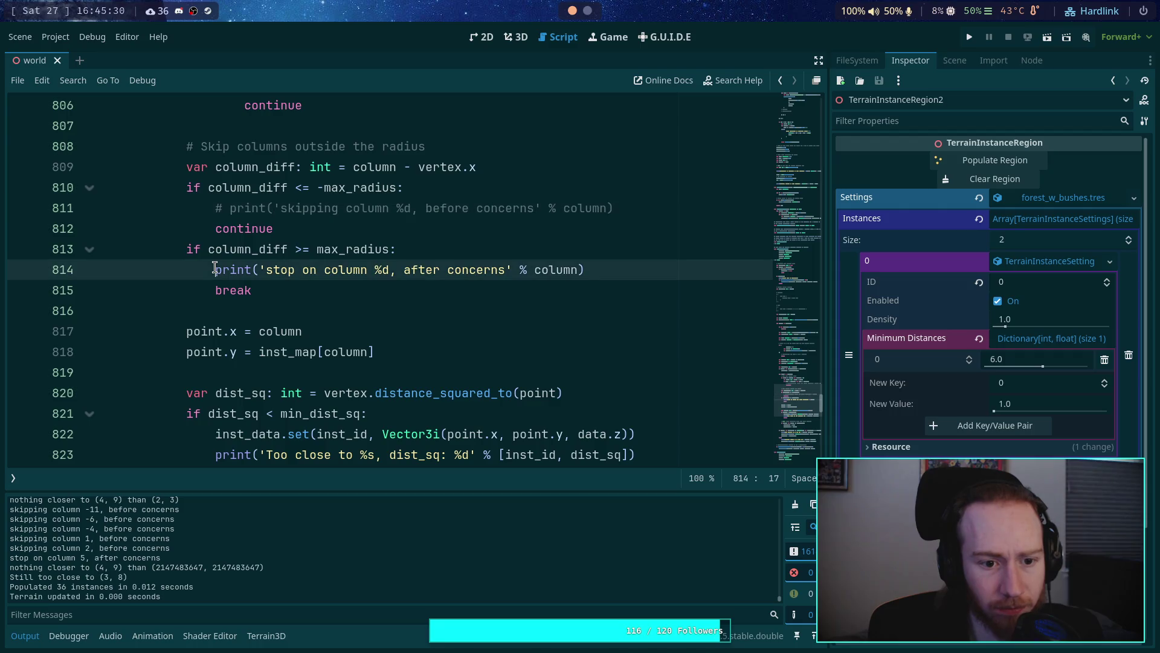
{"action": "type", "text": "#"}
Step: Comment out the prints on lines 823, 832, 836, 853 and 860, then save
{"action": "scroll", "coordinate": [211, 284], "scroll_direction": "down", "scroll_amount": 3}
{"action": "left_click", "coordinate": [215, 270]}
{"action": "type", "text": "#"}
{"action": "scroll", "coordinate": [219, 304], "scroll_direction": "down", "scroll_amount": 2}
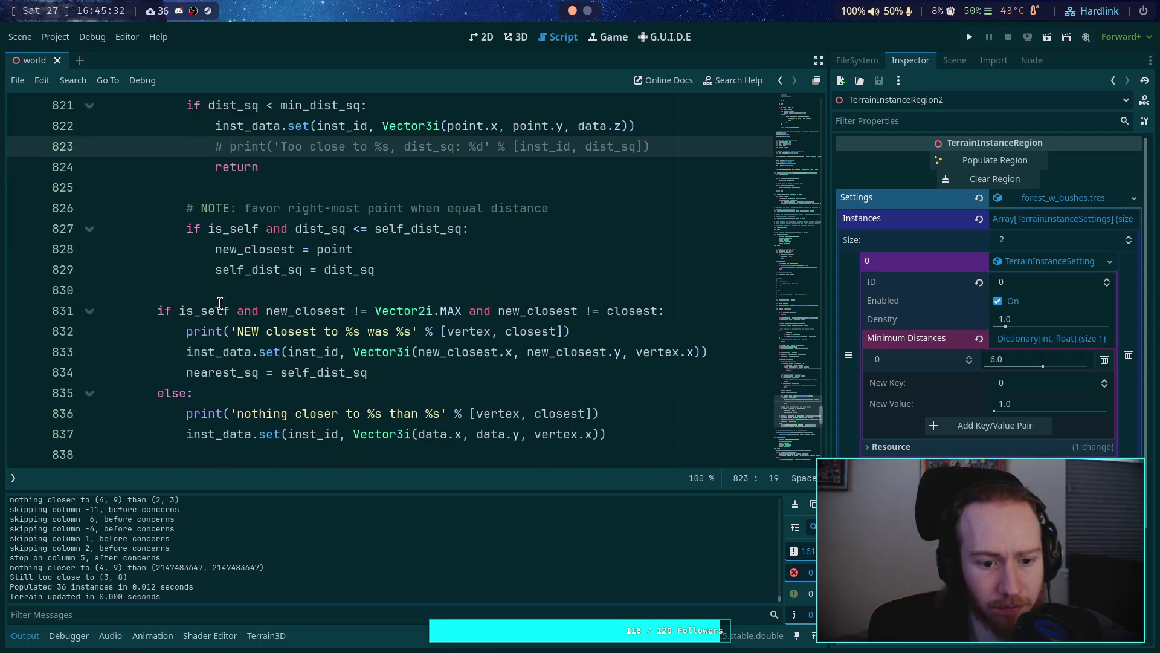
{"action": "left_click", "coordinate": [188, 331]}
{"action": "type", "text": "#"}
{"action": "left_click", "coordinate": [187, 413]}
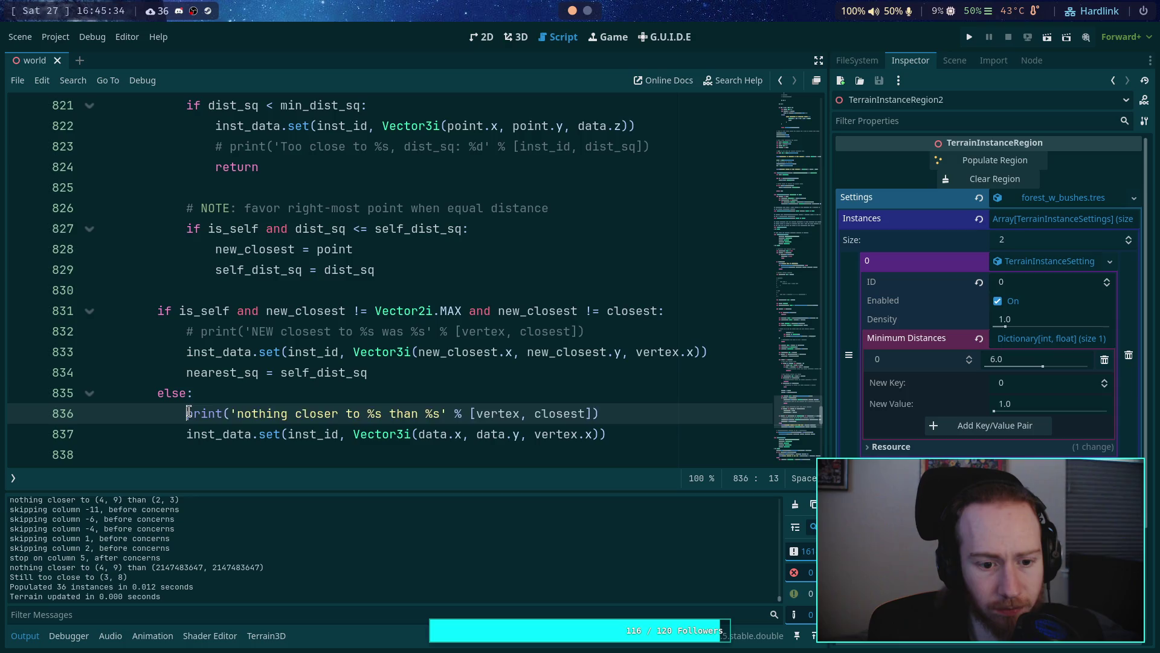
{"action": "type", "text": "#"}
{"action": "scroll", "coordinate": [204, 350], "scroll_direction": "down", "scroll_amount": 2}
{"action": "scroll", "coordinate": [204, 350], "scroll_direction": "down", "scroll_amount": 7}
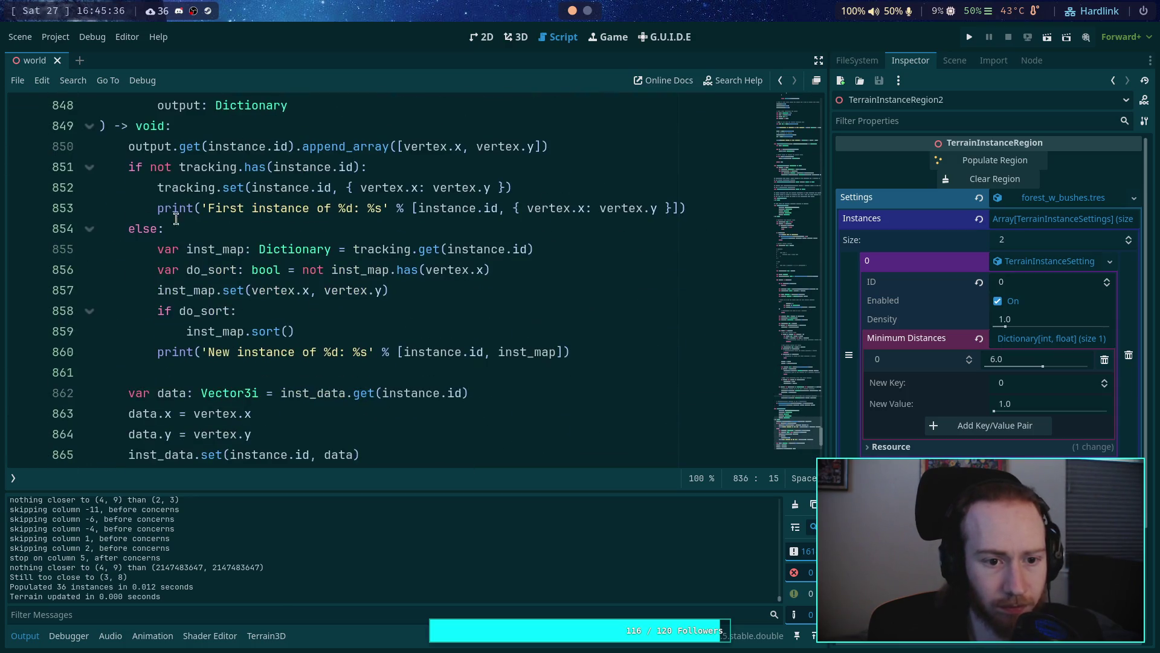
{"action": "left_click", "coordinate": [158, 208]}
{"action": "type", "text": "#"}
{"action": "left_click", "coordinate": [158, 352]}
{"action": "type", "text": "#"}
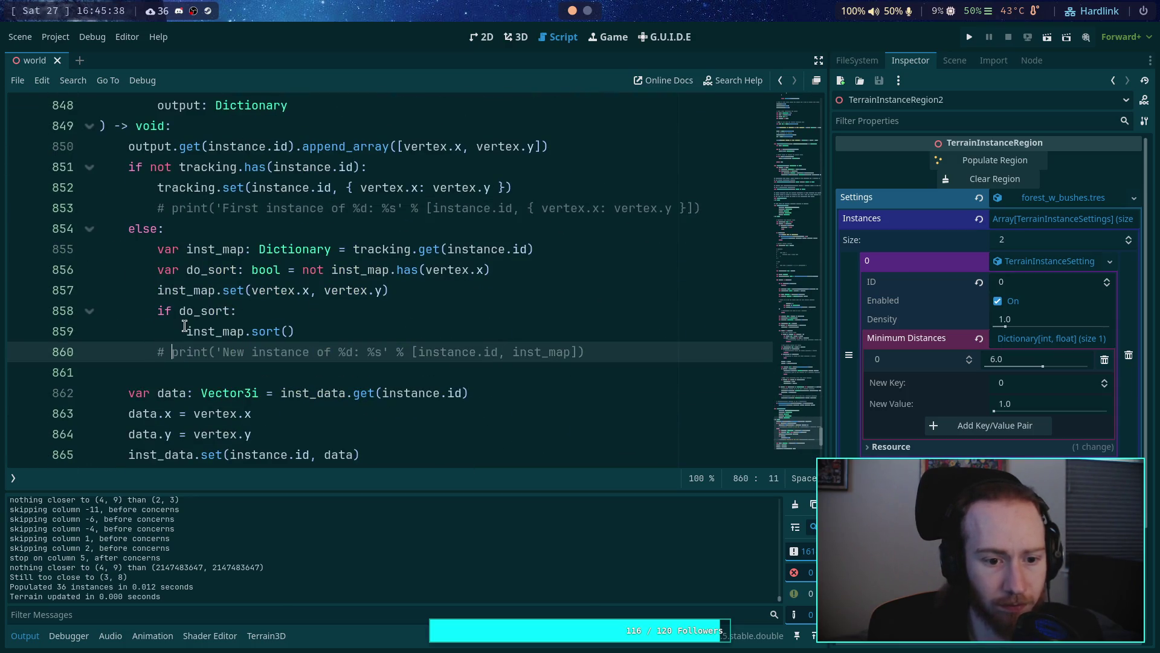
{"action": "key", "text": "ctrl+s"}
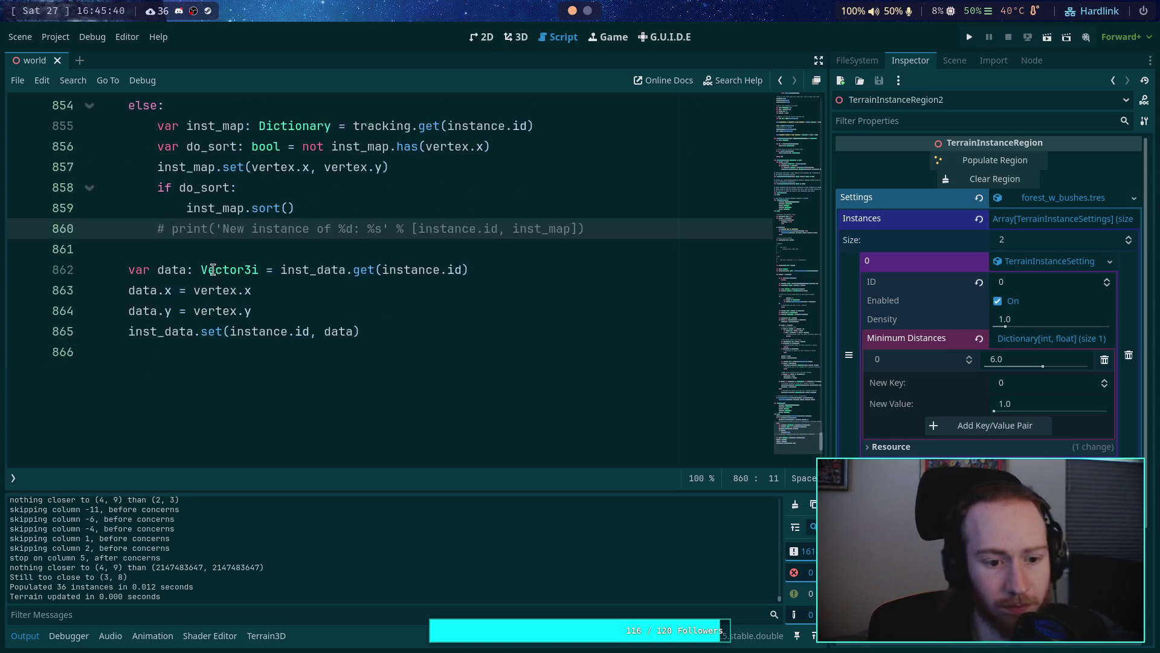
{"action": "scroll", "coordinate": [290, 254], "scroll_direction": "down", "scroll_amount": 2}
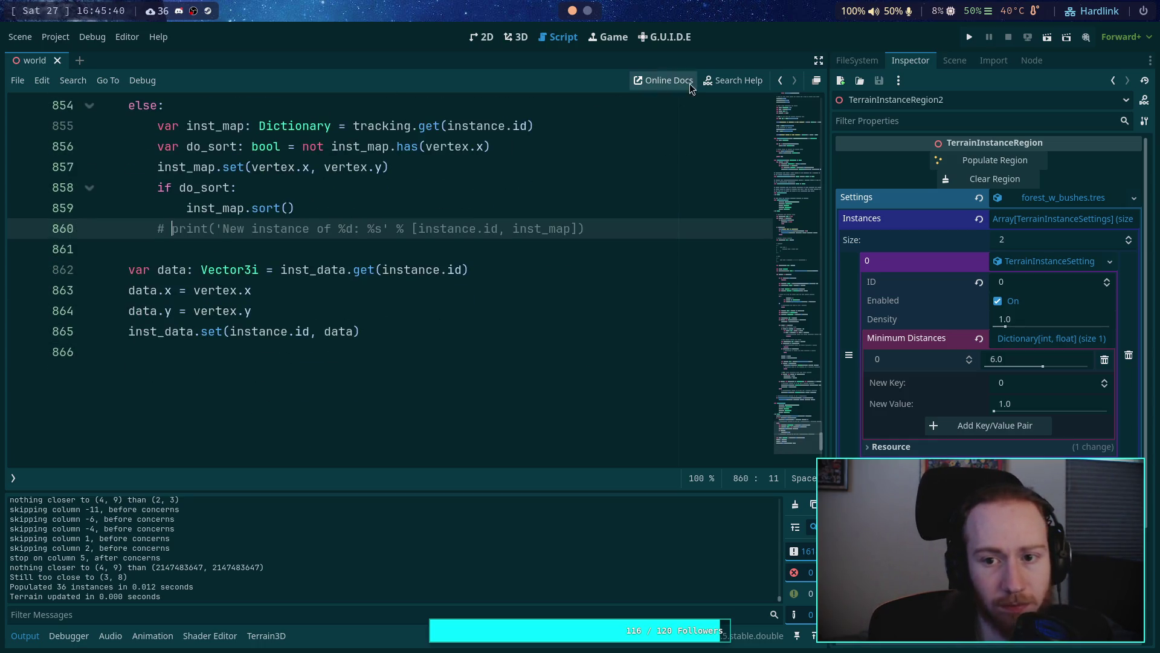
Step: Set the 3D viewport to Display Normal and fly the camera over the trees
{"action": "left_click", "coordinate": [517, 37]}
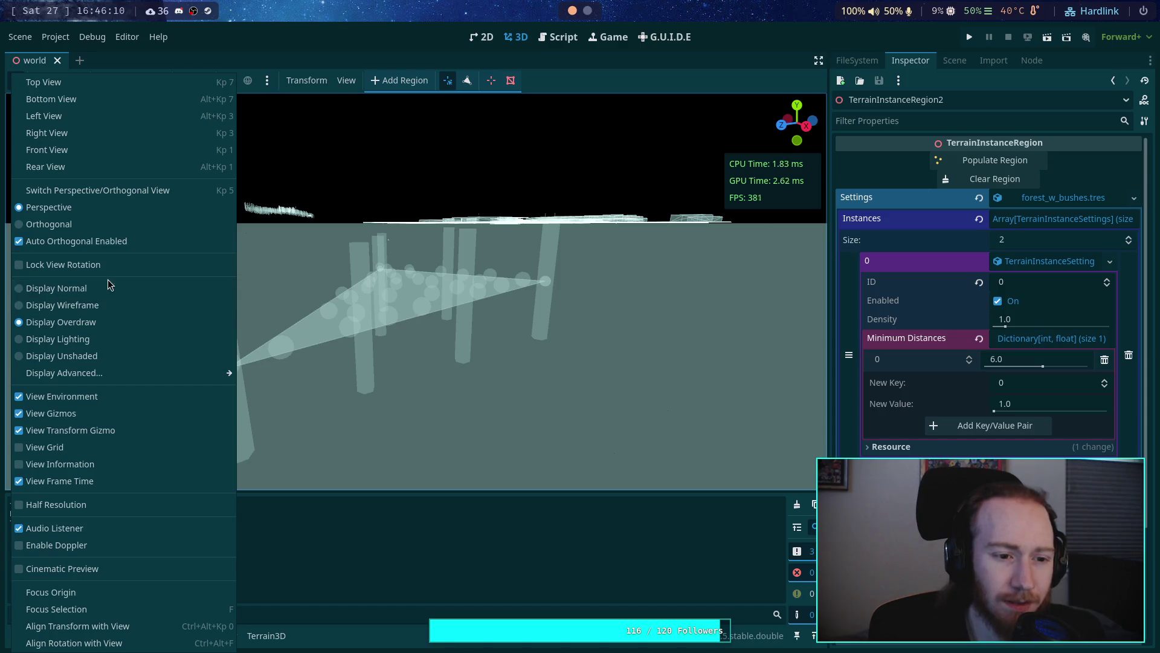
{"action": "left_click", "coordinate": [88, 290]}
{"action": "left_click", "coordinate": [452, 352]}
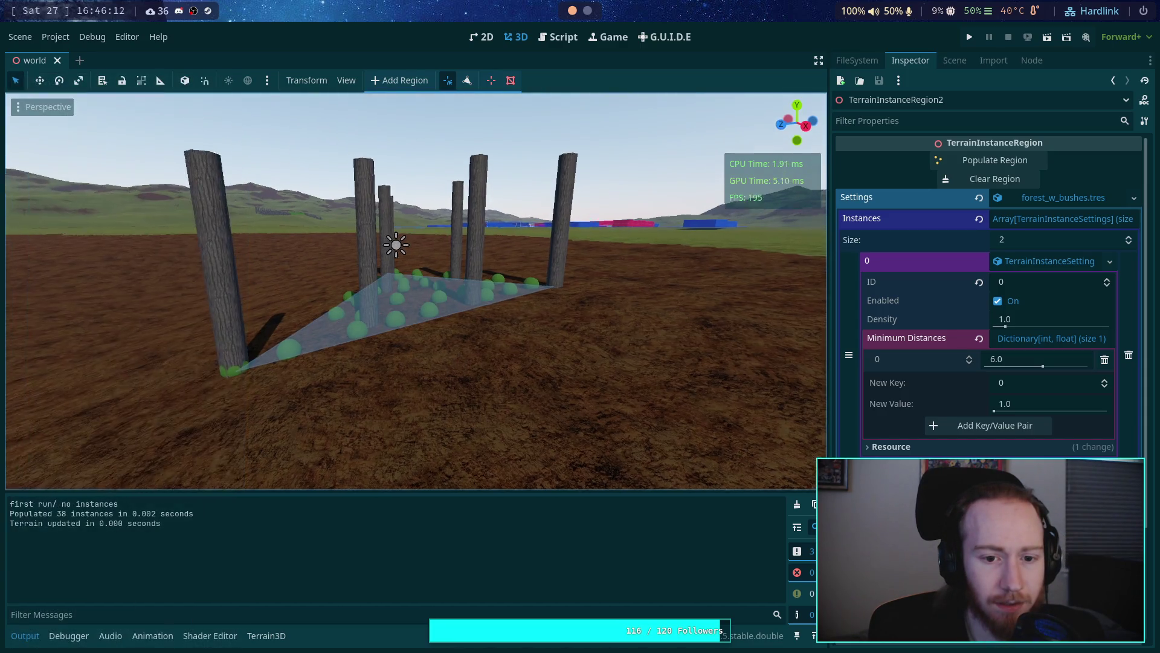
{"action": "key", "text": "w"}
{"action": "key", "text": "e"}
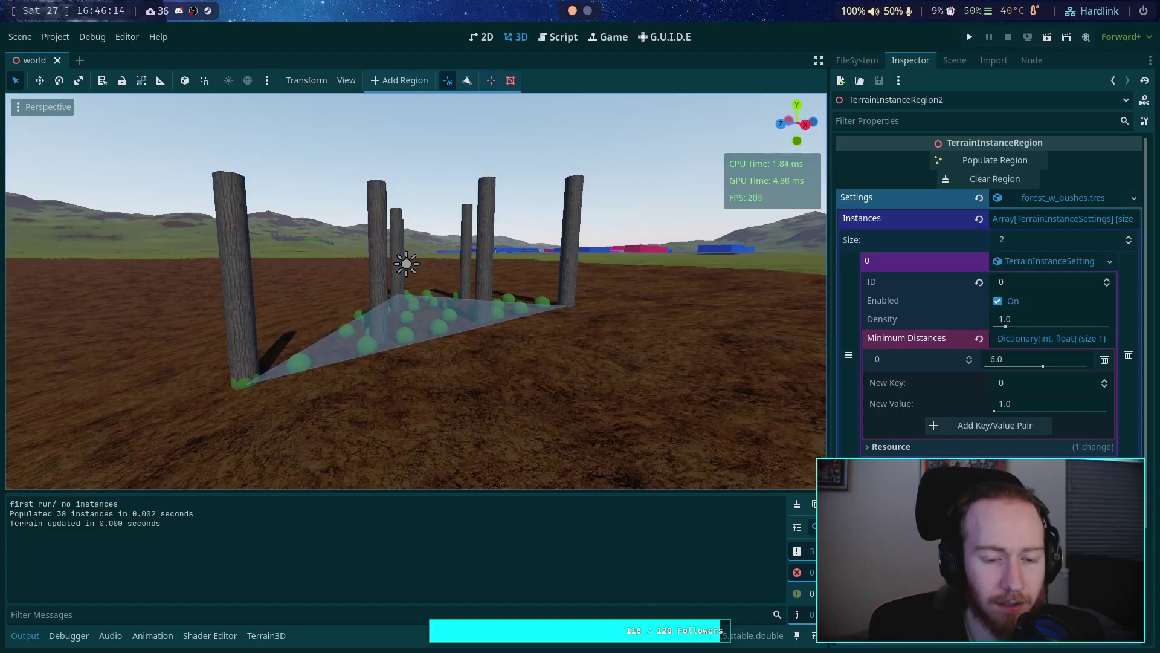
Step: Try the Overdraw display mode, revert to Normal, and orbit around the trees and bushes
{"action": "left_click", "coordinate": [20, 108]}
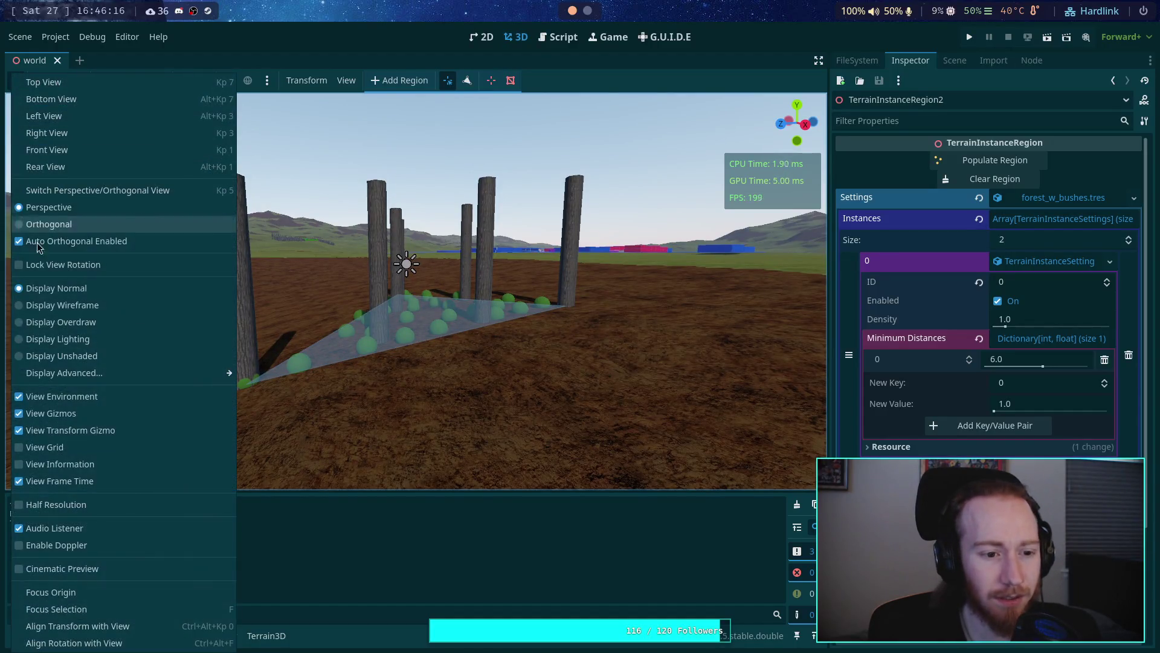
{"action": "left_click", "coordinate": [47, 322]}
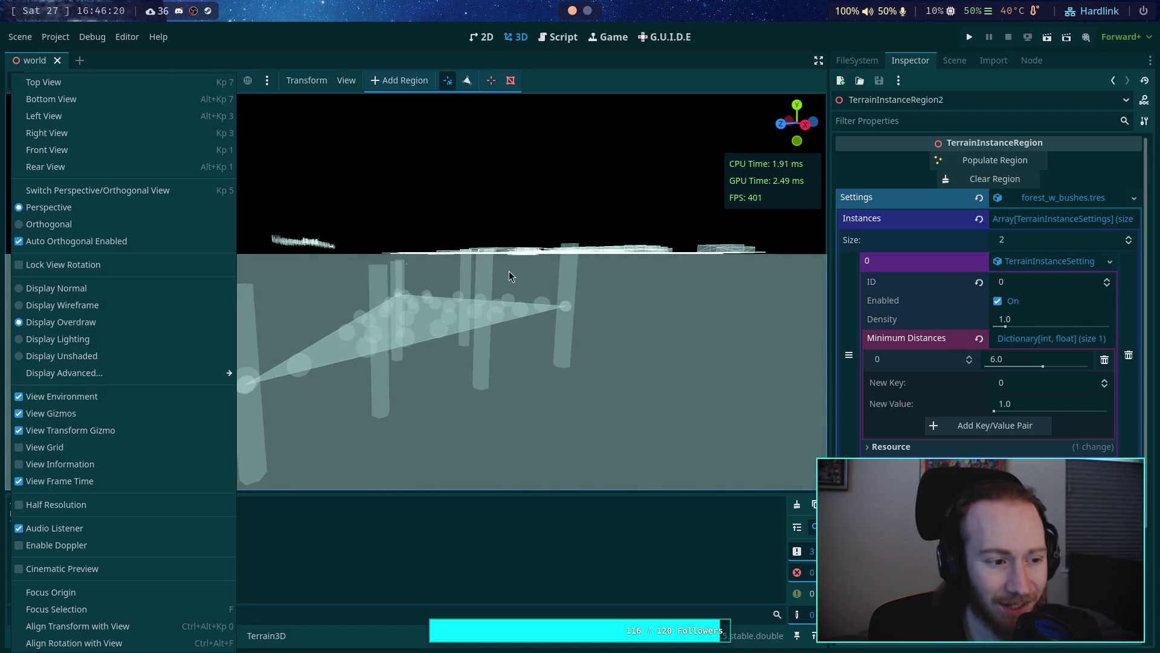
{"action": "left_click", "coordinate": [84, 288]}
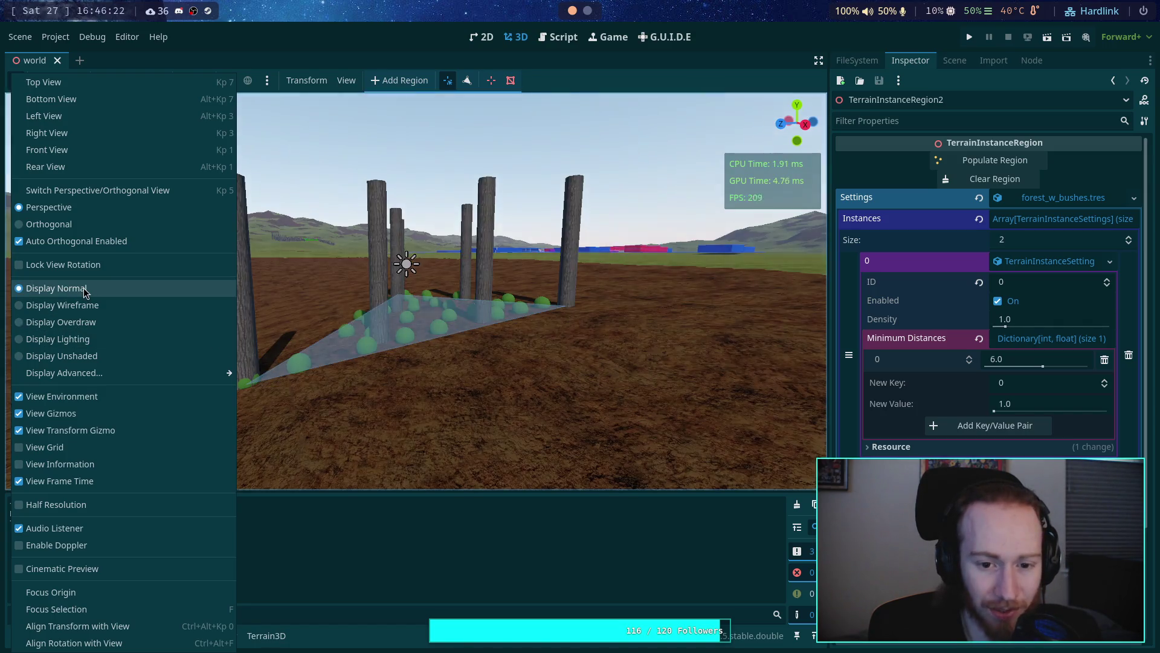
{"action": "left_click", "coordinate": [264, 165]}
{"action": "scroll", "coordinate": [264, 165], "scroll_direction": "up", "scroll_amount": 3}
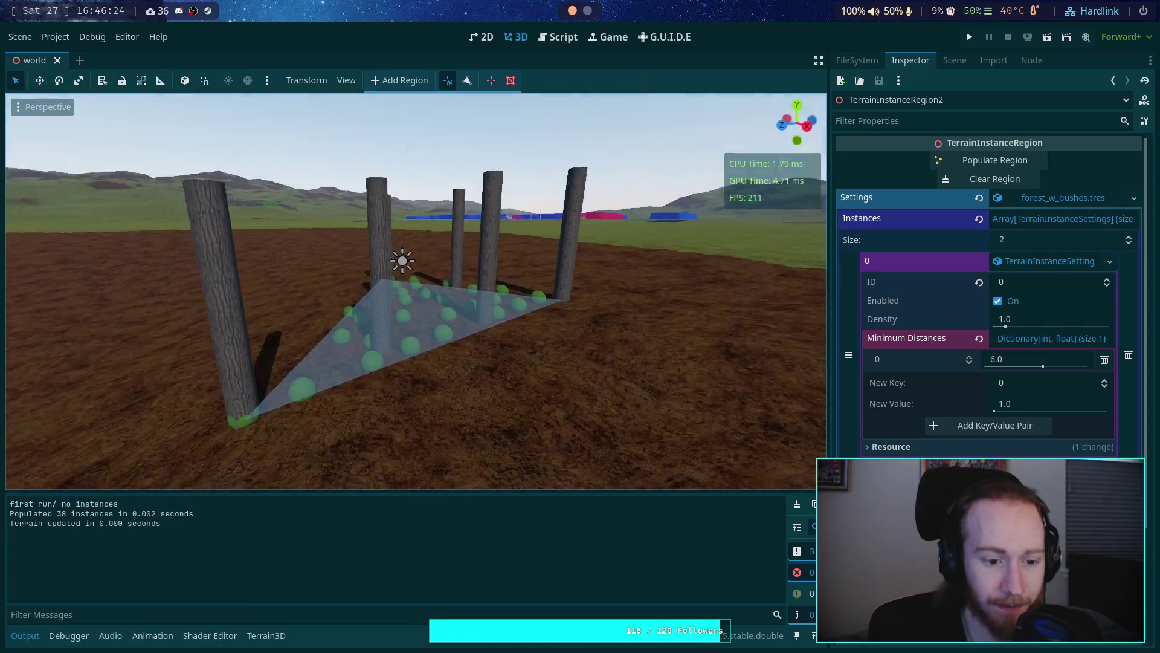
{"action": "left_click_drag", "start_coordinate": [423, 302], "coordinate": [663, 359]}
{"action": "scroll", "coordinate": [662, 359], "scroll_direction": "up", "scroll_amount": 5}
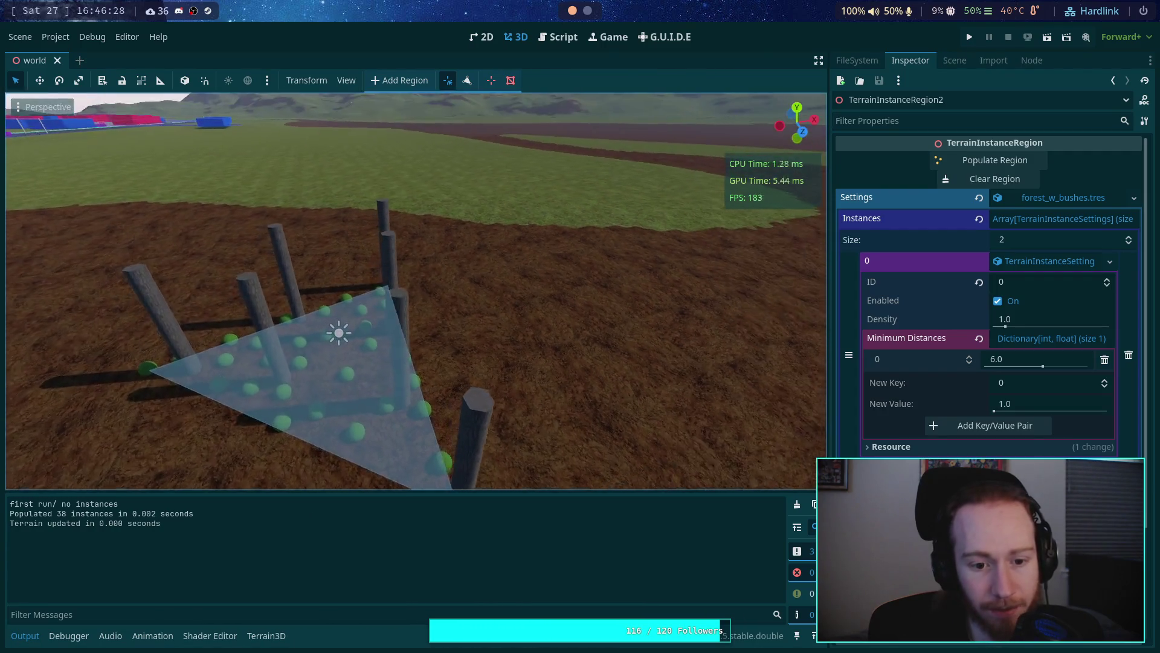
Step: Clear the trees and bushes from the triangle region and select the TerrainInstanceRegion node
{"action": "key", "text": "w"}
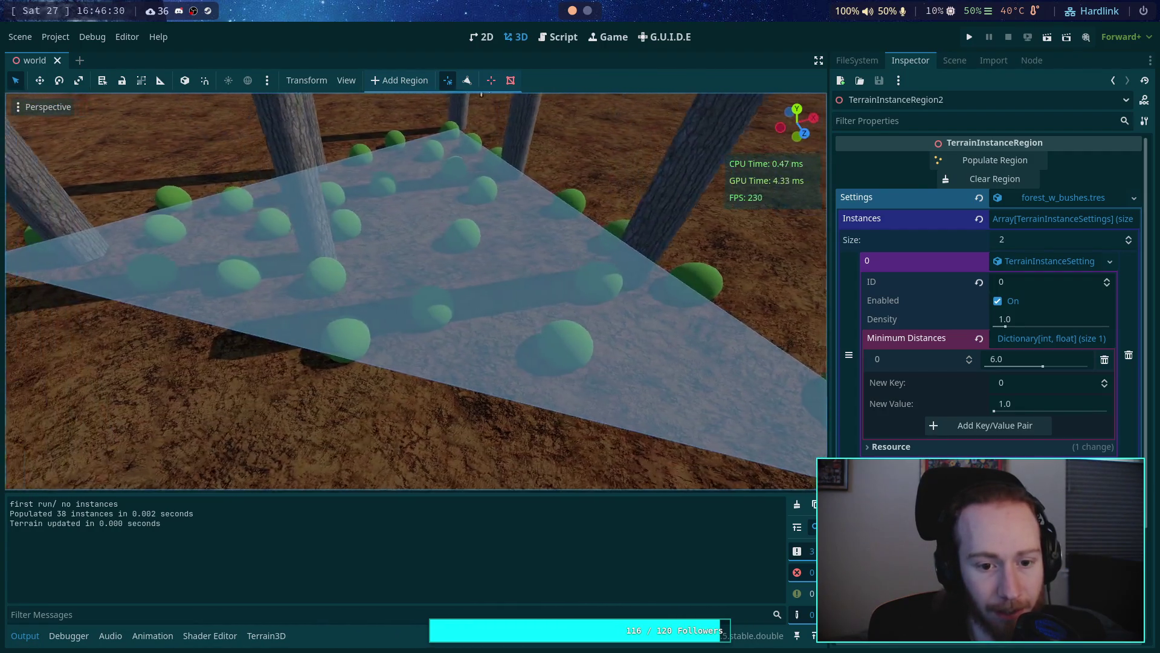
{"action": "key", "text": "s"}
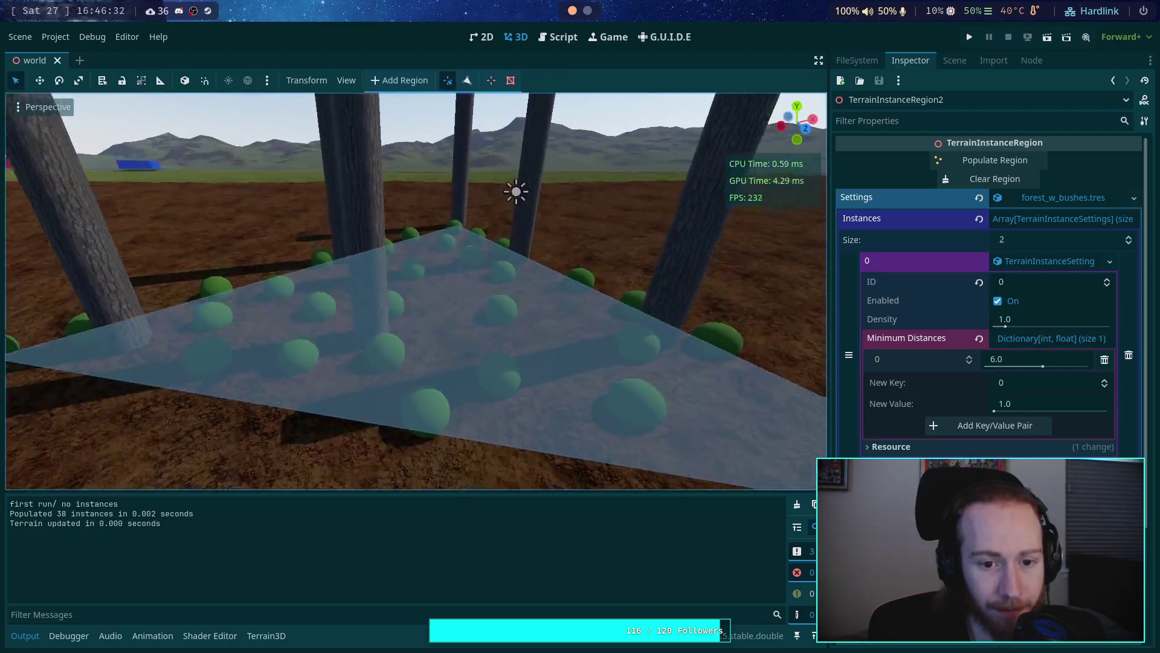
{"action": "left_click", "coordinate": [993, 179]}
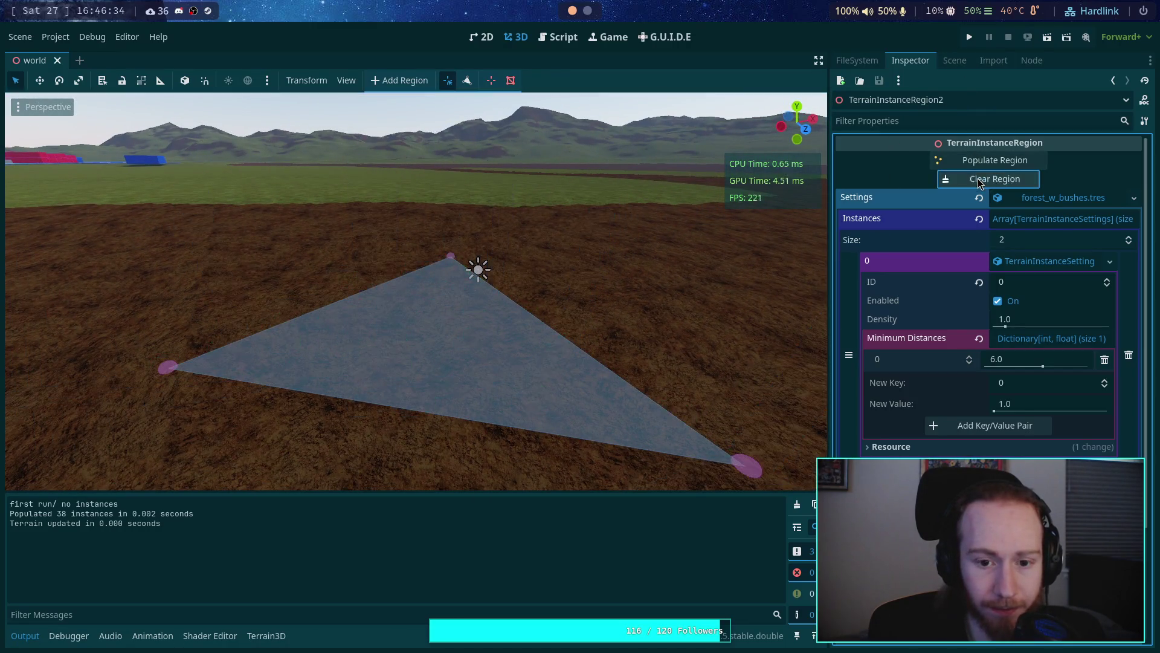
{"action": "left_click", "coordinate": [954, 61]}
{"action": "left_click", "coordinate": [936, 367]}
Step: Populate every region polygon, producing 3135 instances from the two instance settings
{"action": "key", "text": "s"}
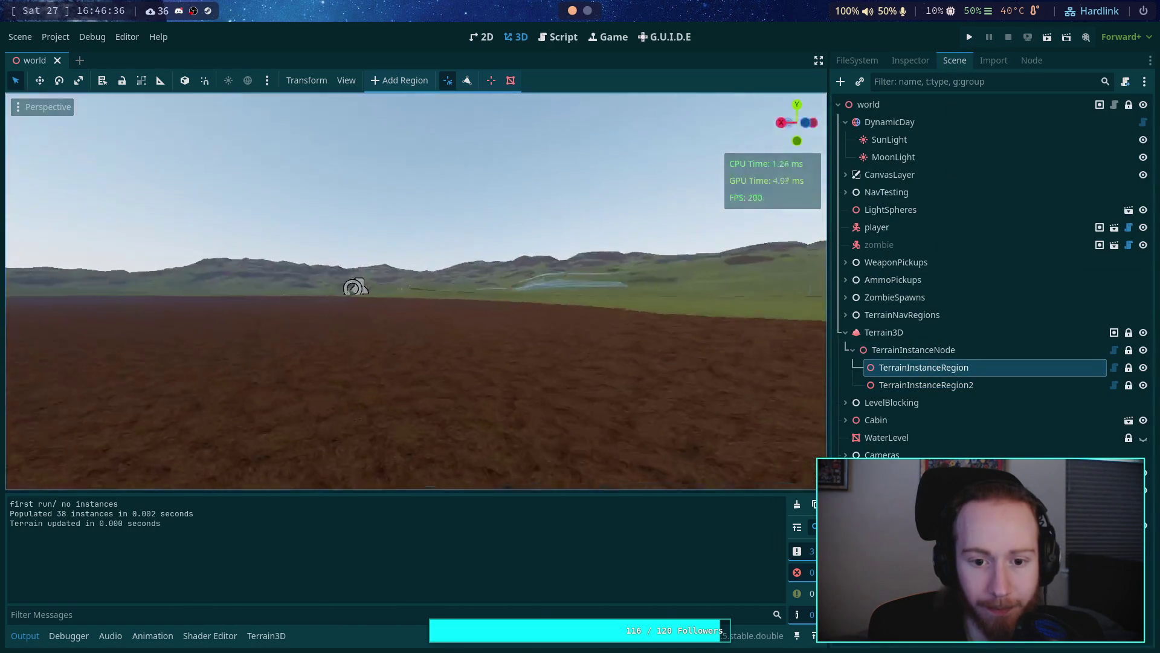
{"action": "key", "text": "w"}
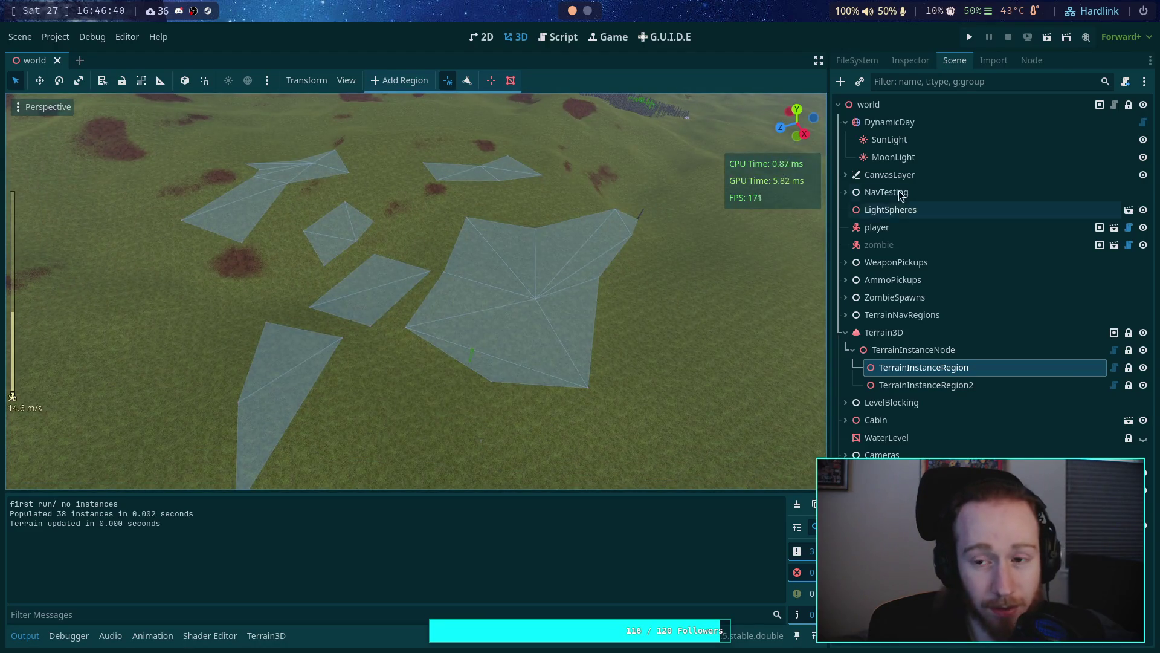
{"action": "left_click", "coordinate": [910, 61]}
{"action": "left_click", "coordinate": [998, 283]}
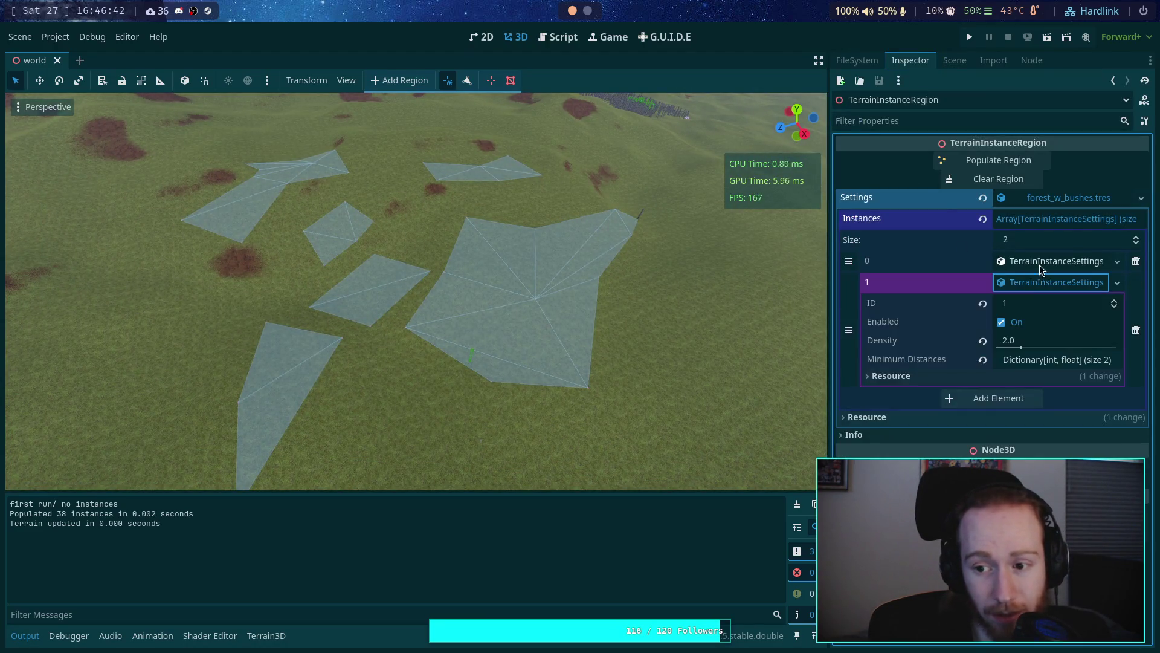
{"action": "left_click", "coordinate": [1039, 265]}
{"action": "left_click", "coordinate": [988, 162]}
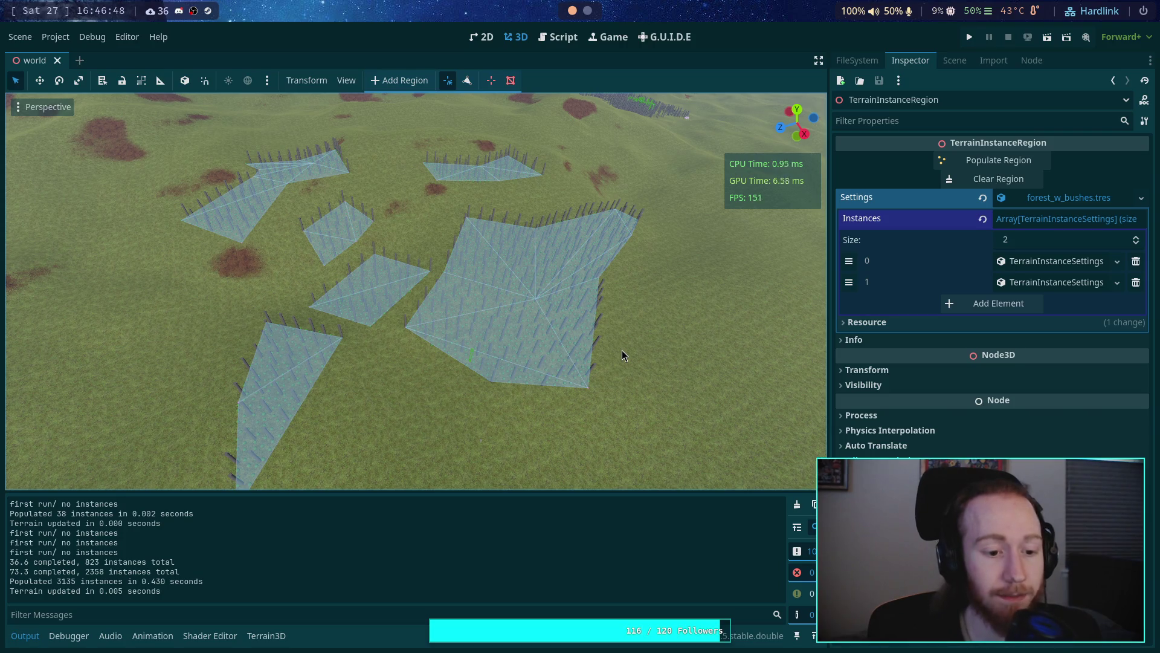
{"action": "left_click_drag", "start_coordinate": [622, 349], "coordinate": [553, 359]}
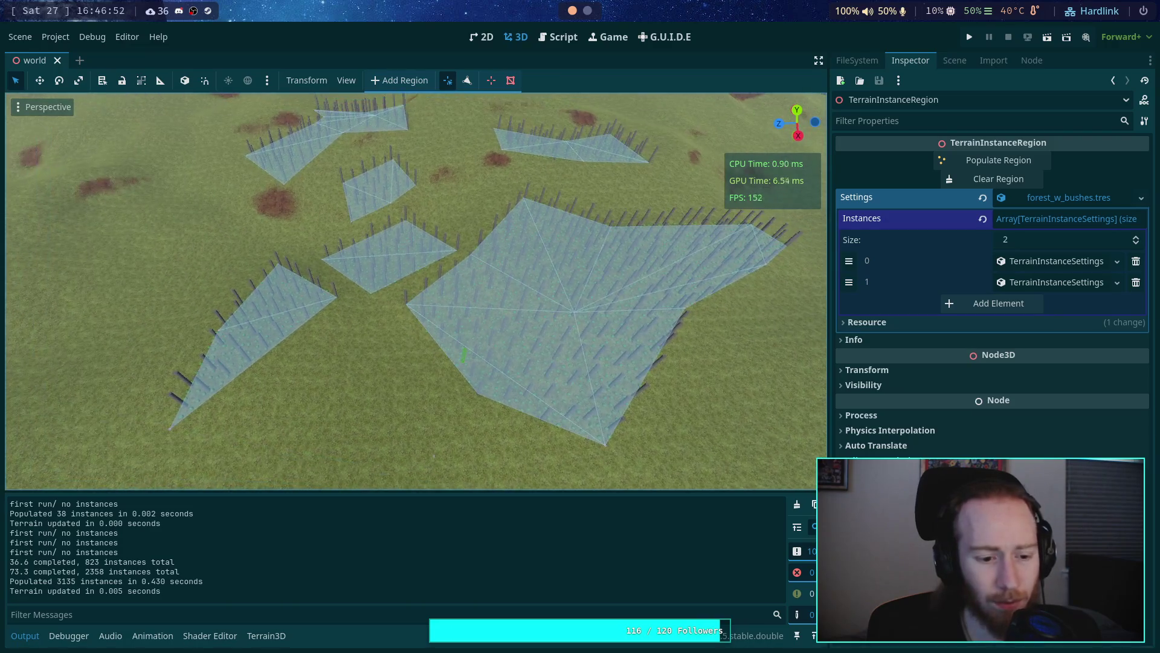
Step: Comment out the 'first run/ no instances' debug print on line 747, save the script, and return to the 3D view
{"action": "left_click", "coordinate": [558, 37]}
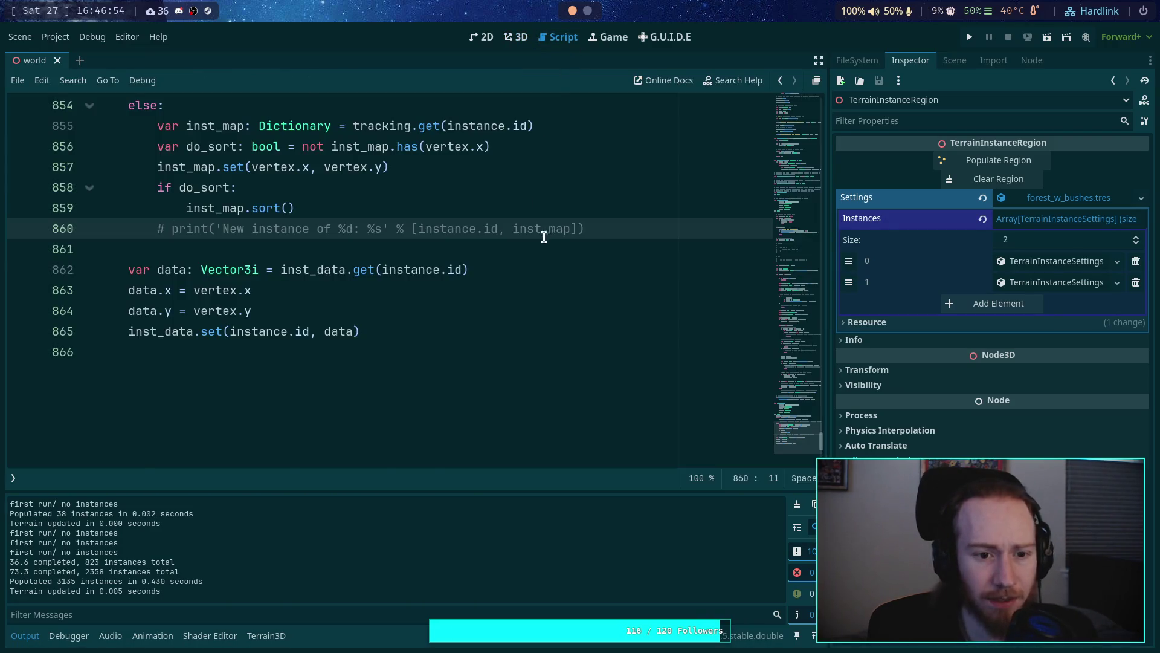
{"action": "scroll", "coordinate": [501, 282], "scroll_direction": "up", "scroll_amount": 10}
{"action": "scroll", "coordinate": [501, 283], "scroll_direction": "up", "scroll_amount": 8}
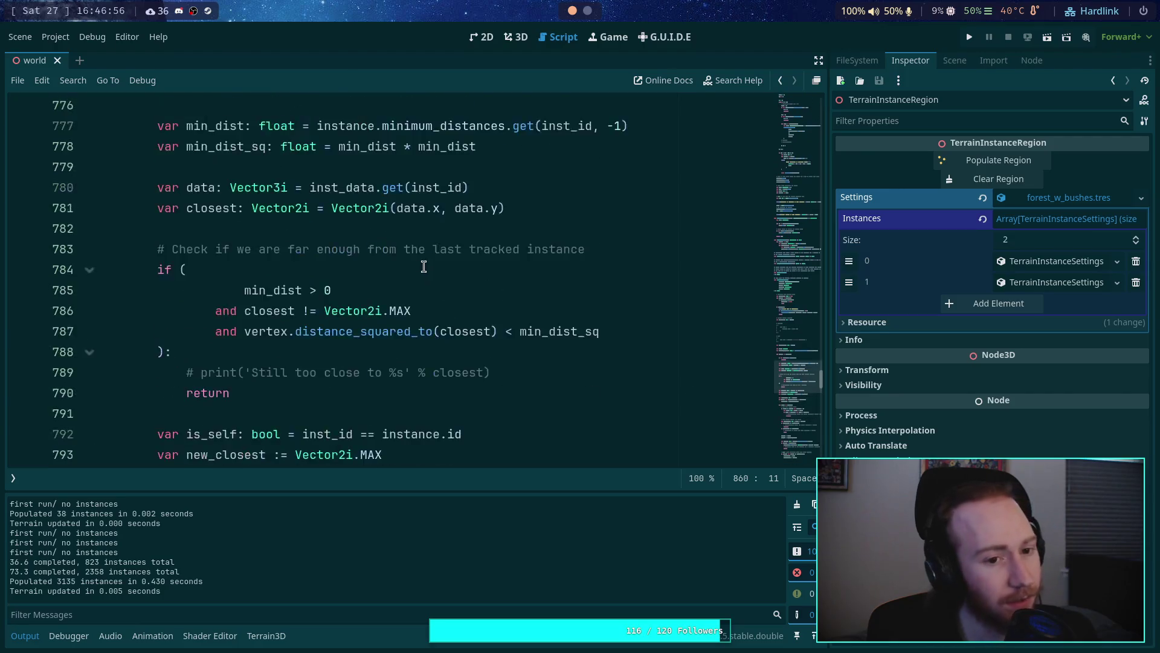
{"action": "left_click", "coordinate": [152, 249]}
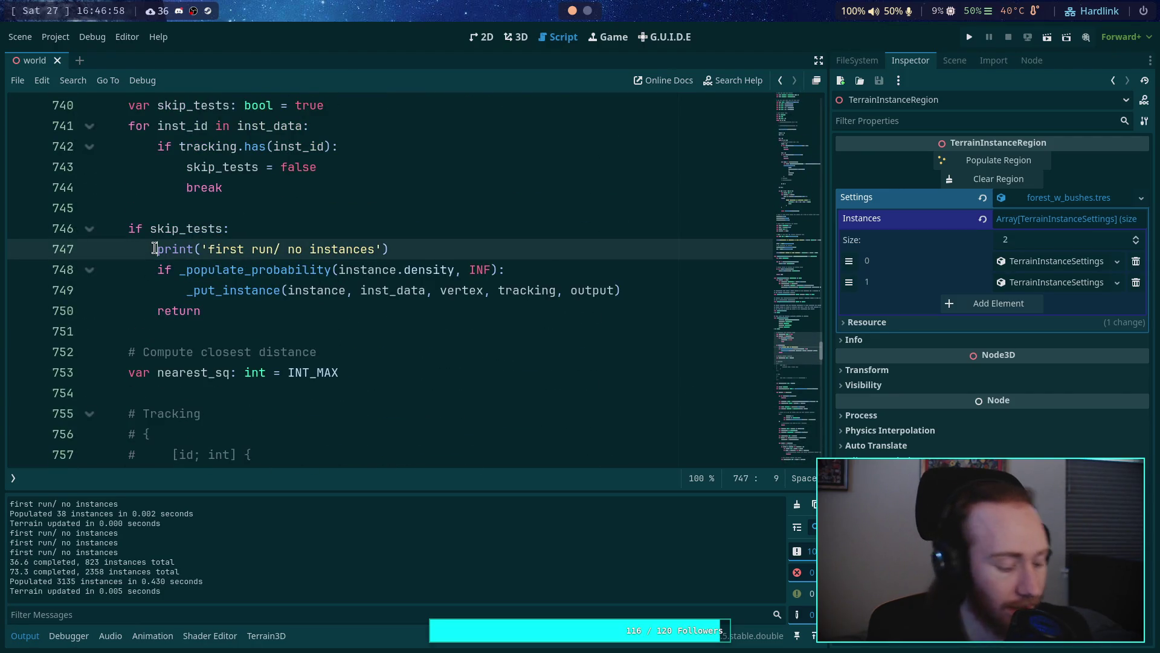
{"action": "key", "text": "ctrl+k"}
{"action": "key", "text": "ctrl+s"}
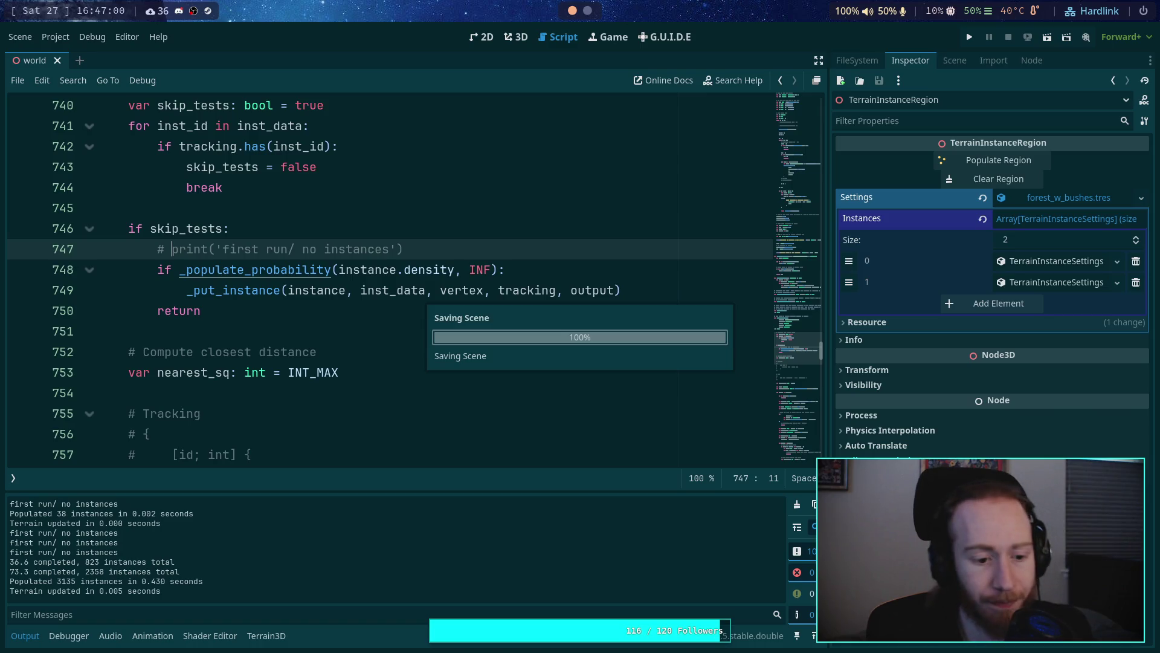
{"action": "left_click", "coordinate": [516, 37]}
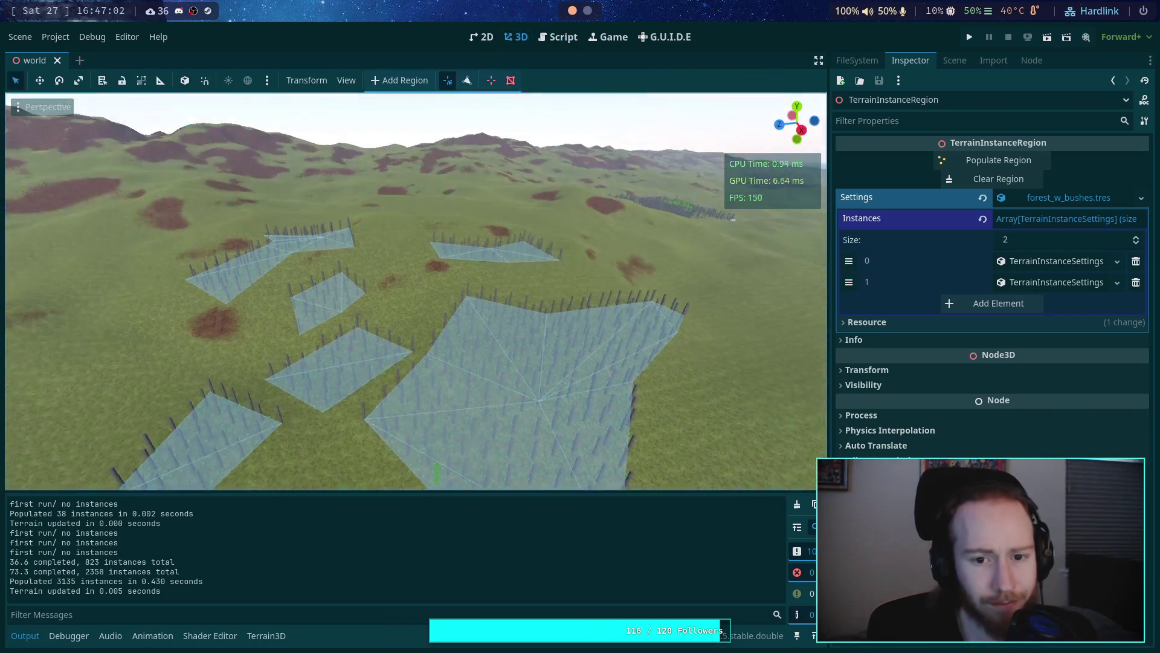
Step: Fly over the populated terrain, deselect the region, and enlarge the viewport by collapsing the Output panel
{"action": "key", "text": "w"}
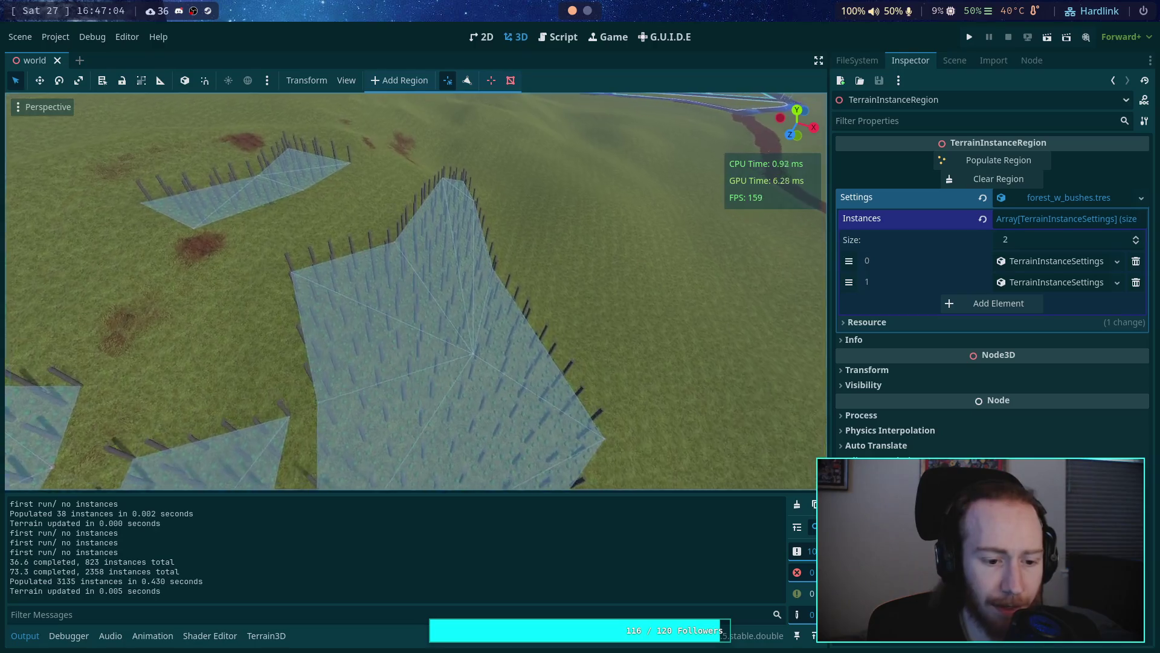
{"action": "key", "text": "w"}
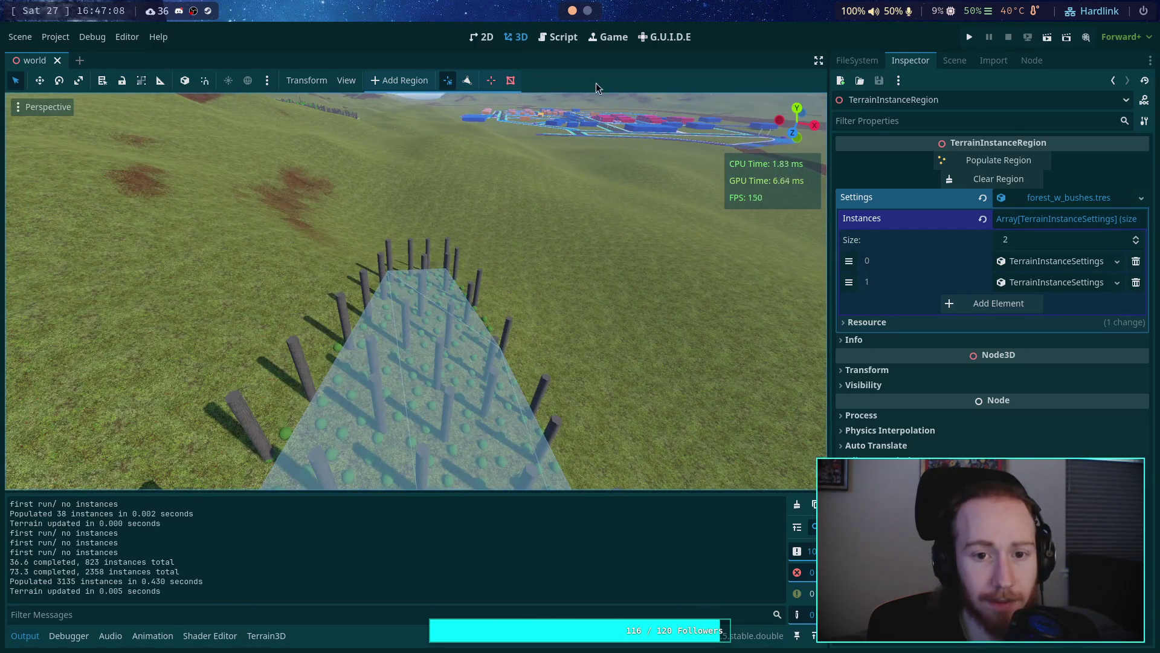
{"action": "left_click", "coordinate": [954, 60]}
{"action": "left_click", "coordinate": [948, 314]}
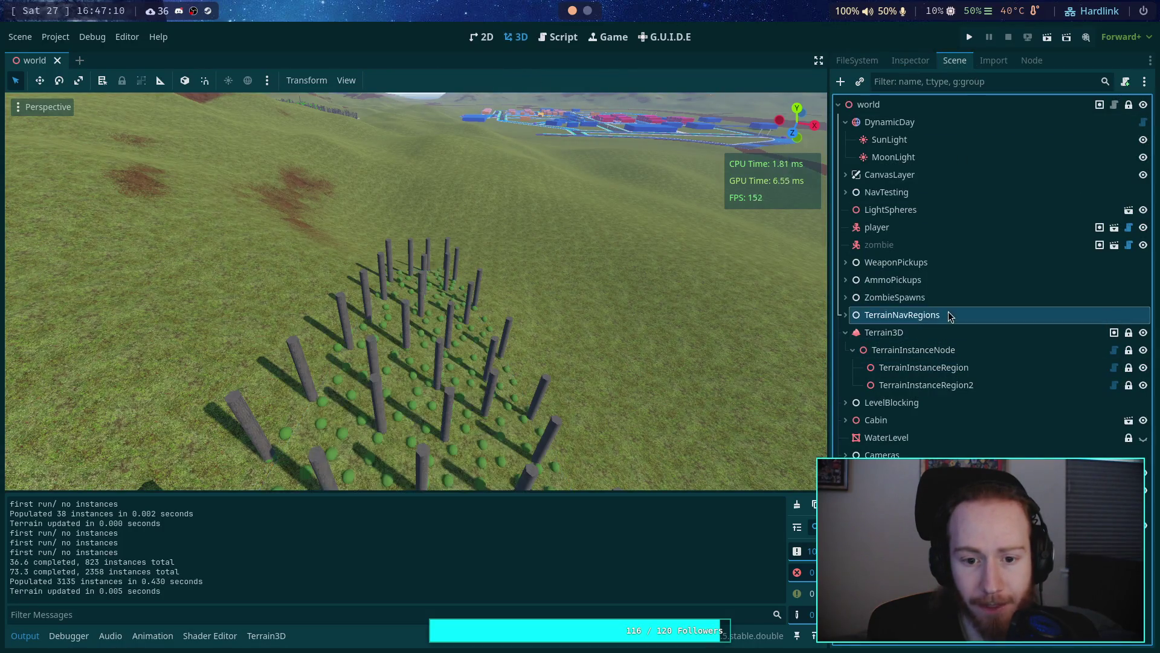
{"action": "left_click", "coordinate": [25, 636]}
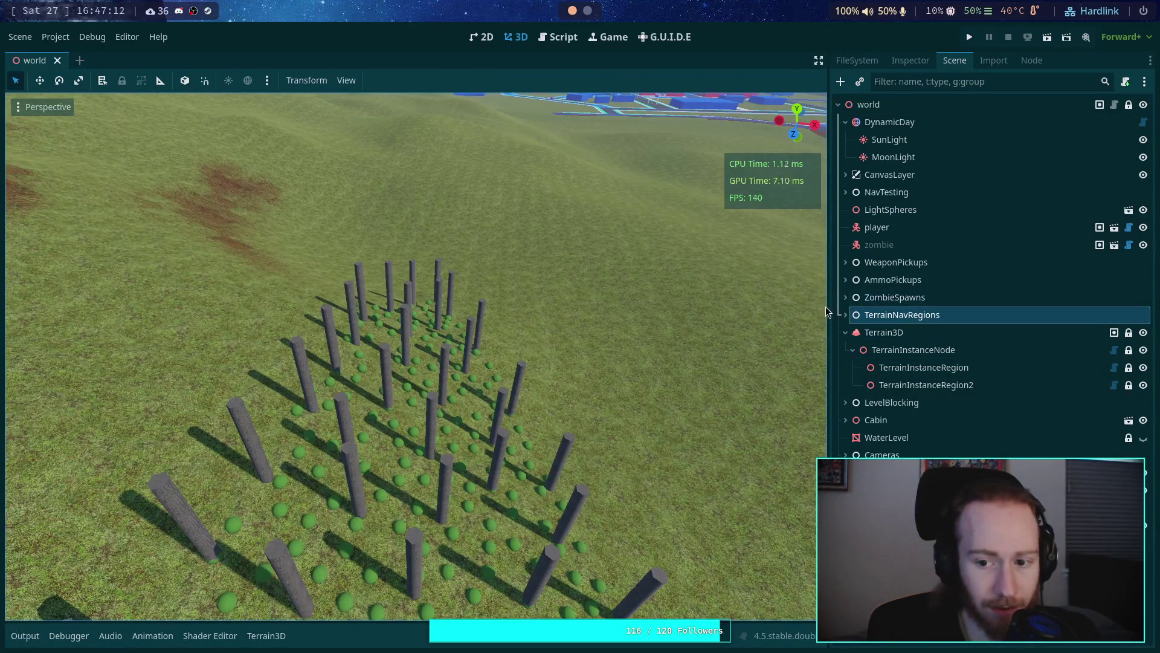
{"action": "left_click_drag", "start_coordinate": [827, 311], "coordinate": [886, 310]}
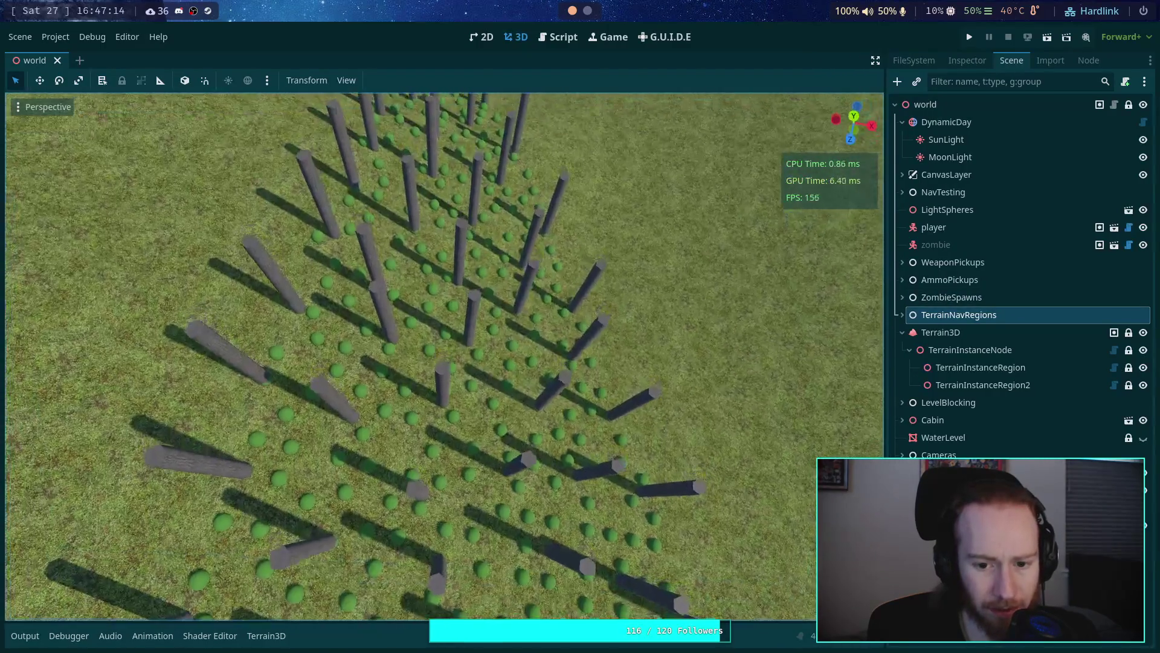
Step: Check the instance spacing from a top-down view, then from low among the pillars and bushes
{"action": "left_click", "coordinate": [854, 116]}
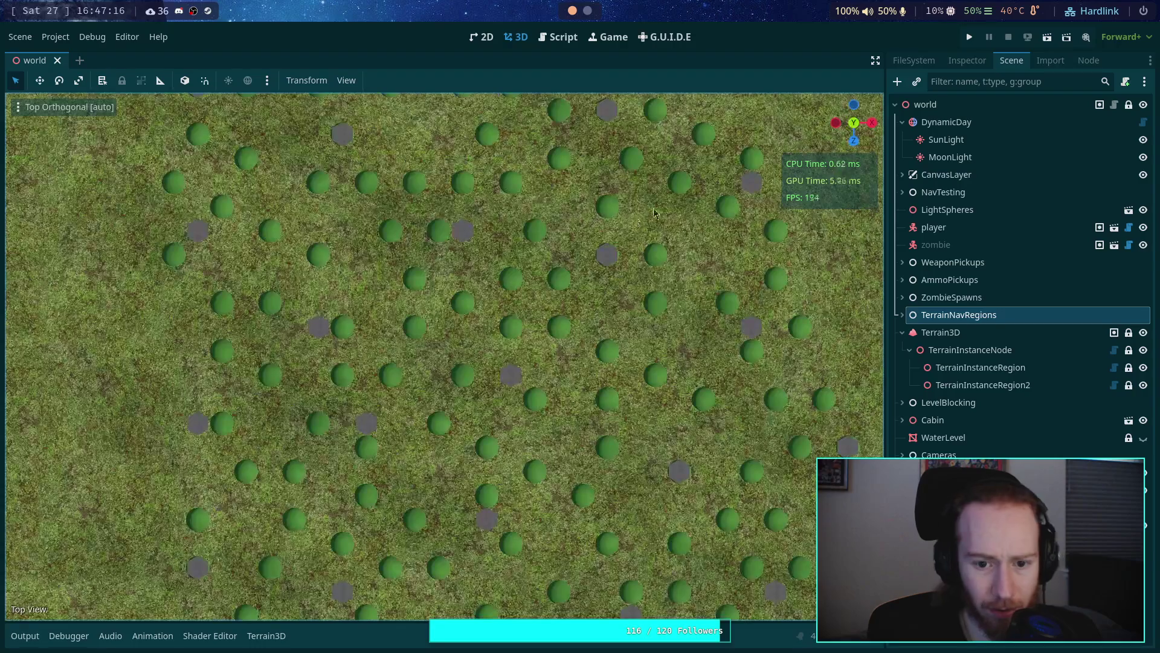
{"action": "scroll", "coordinate": [431, 273], "scroll_direction": "down", "scroll_amount": 8}
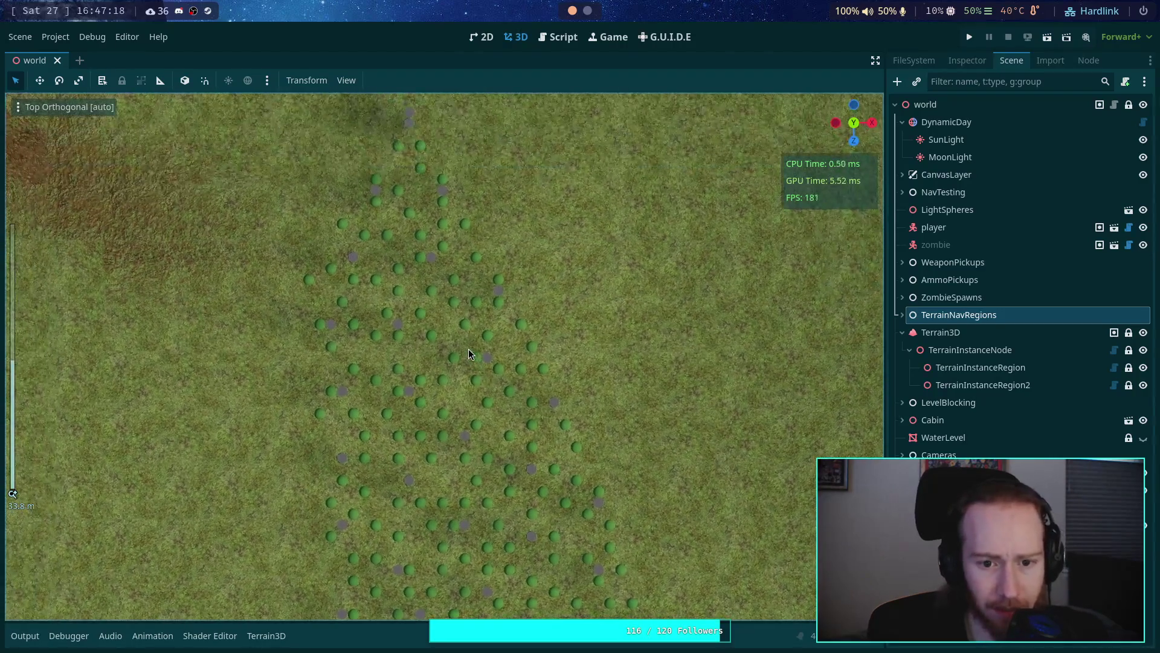
{"action": "scroll", "coordinate": [457, 305], "scroll_direction": "up", "scroll_amount": 6}
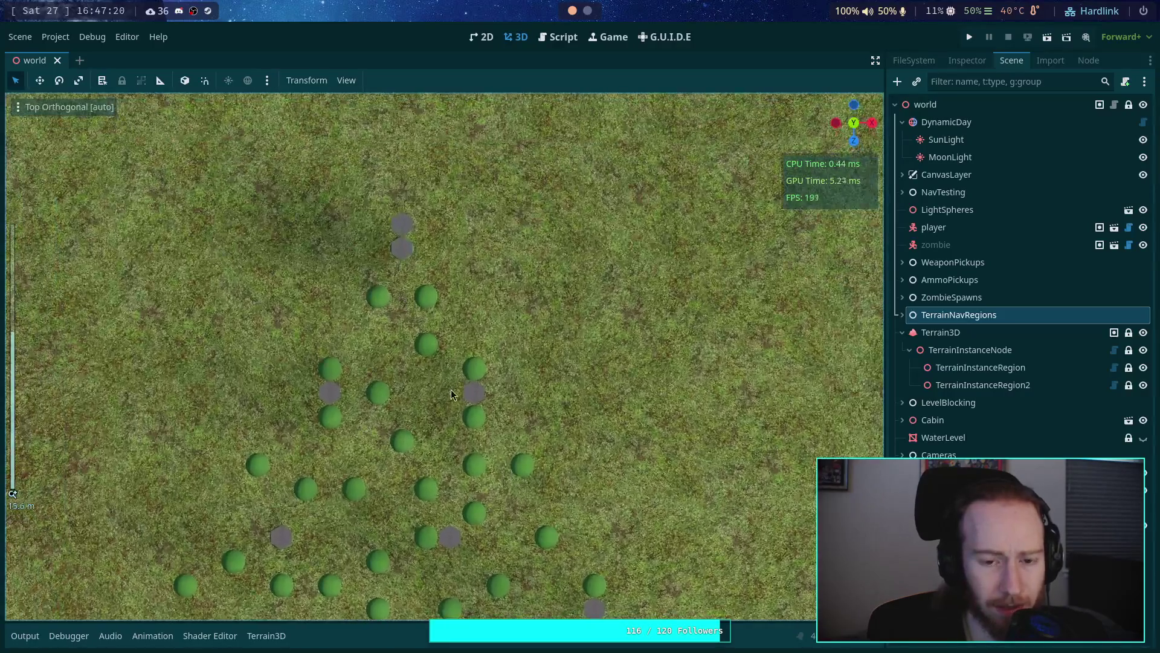
{"action": "left_click_drag", "start_coordinate": [450, 394], "coordinate": [396, 337]}
{"action": "key", "text": "w"}
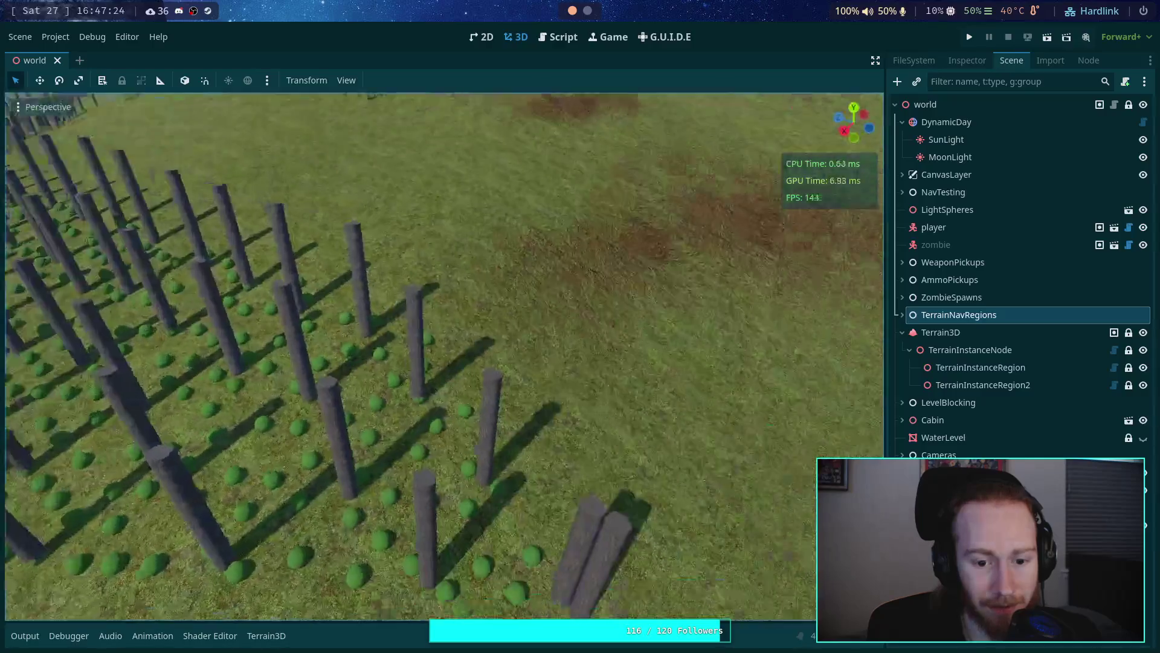
{"action": "key", "text": "w"}
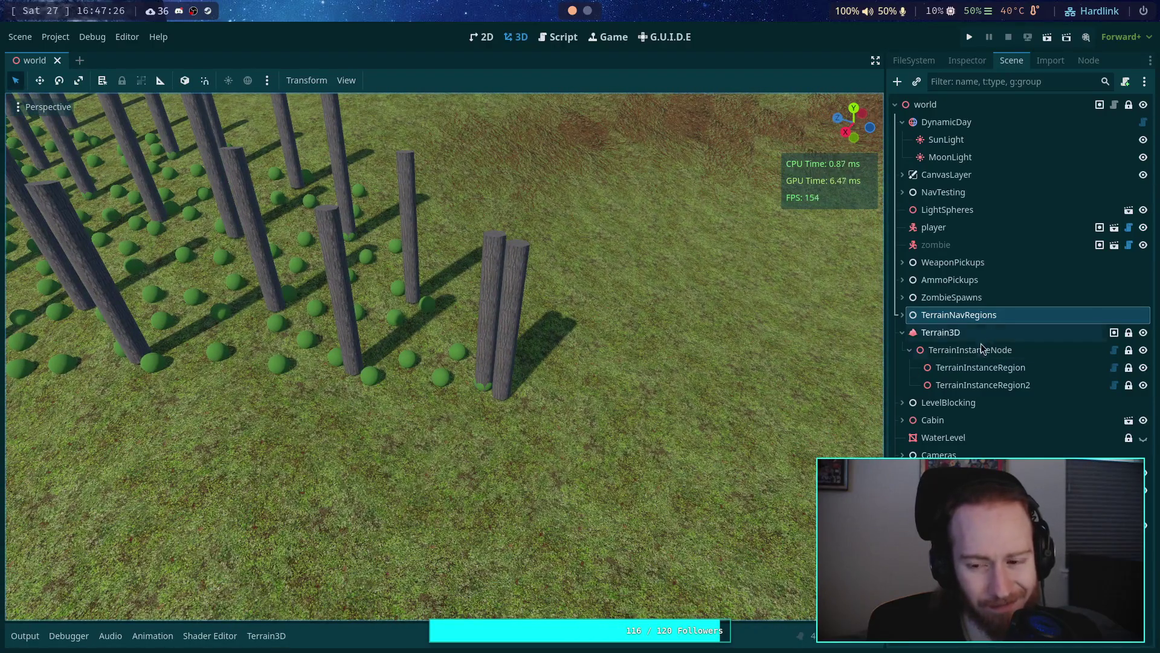
Step: Select the TerrainInstanceRegion node in the Scene tree and fly toward its edge
{"action": "left_click", "coordinate": [989, 387]}
{"action": "left_click", "coordinate": [980, 367]}
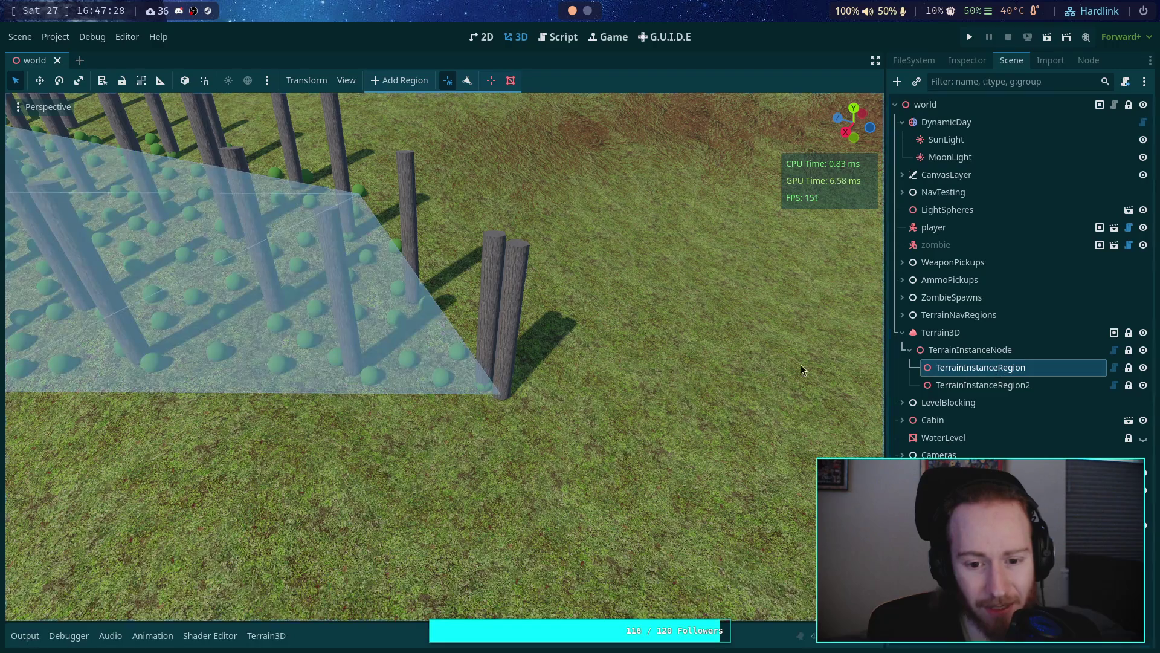
{"action": "key", "text": "w"}
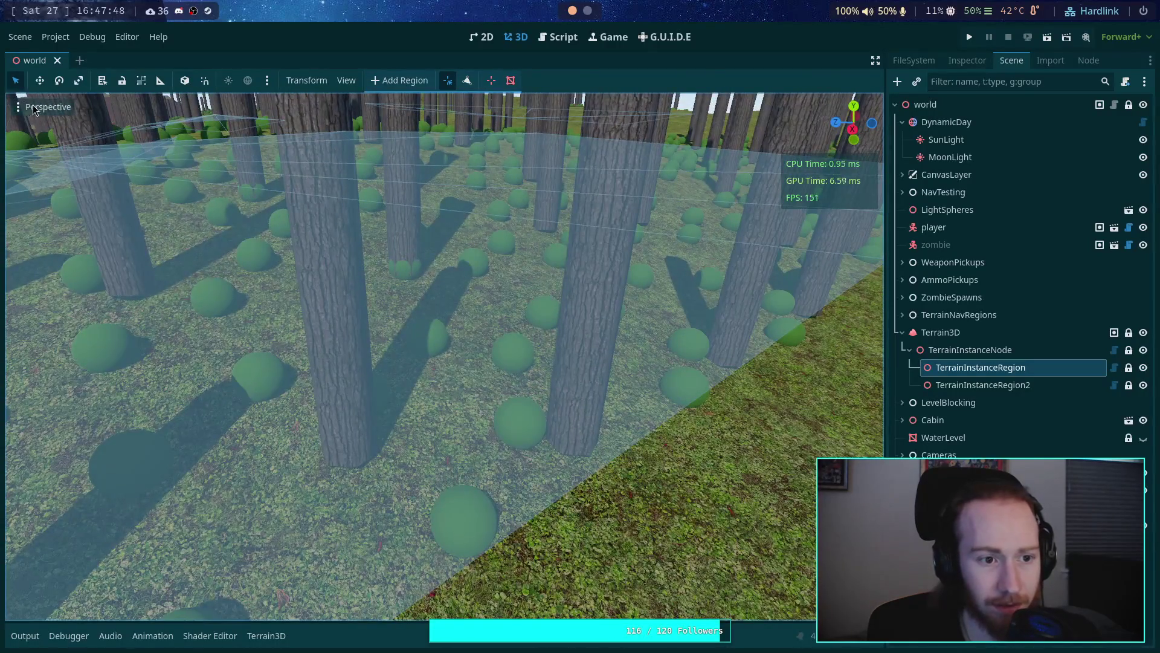
{"action": "left_click", "coordinate": [33, 107]}
{"action": "left_click", "coordinate": [135, 304]}
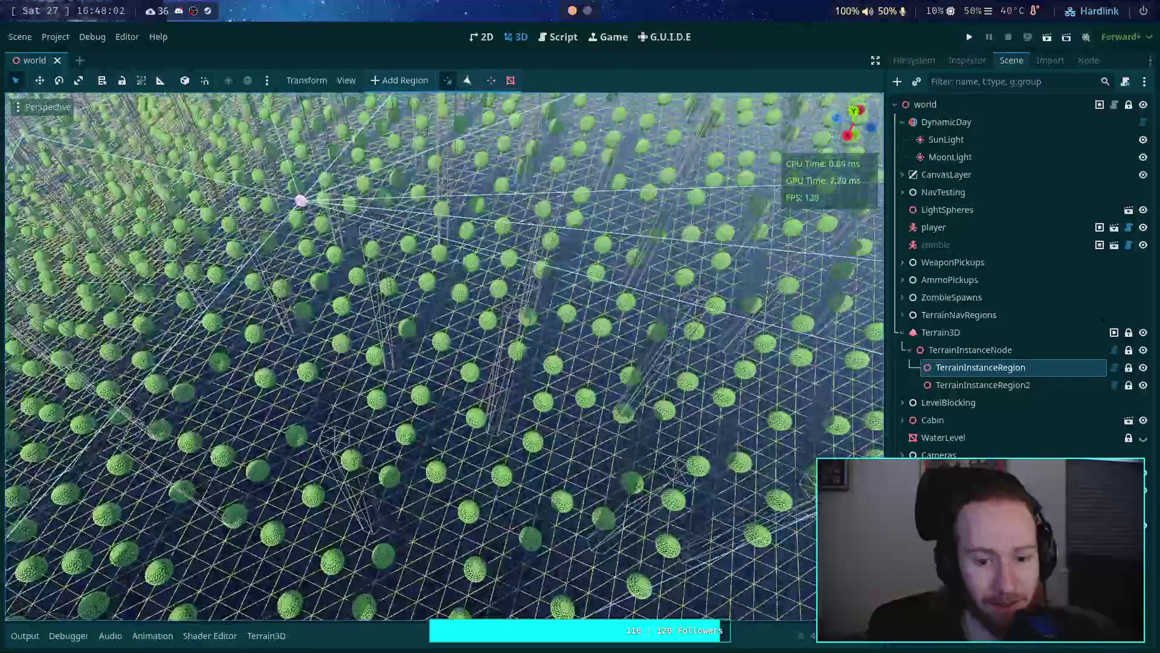
{"action": "left_click", "coordinate": [33, 108]}
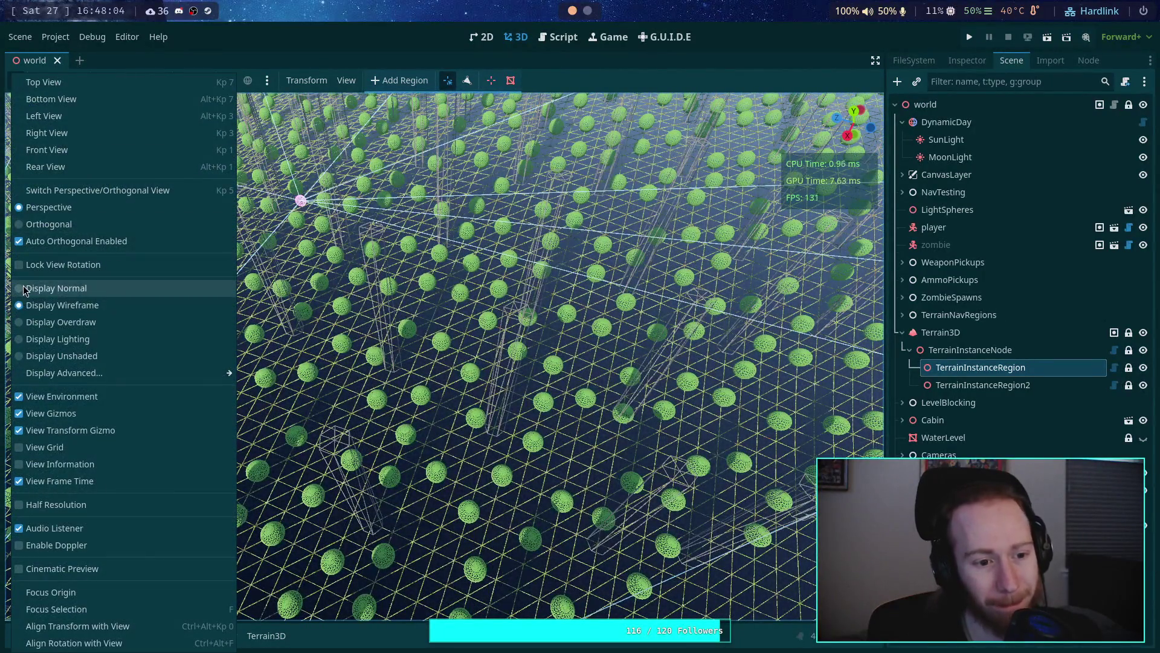
{"action": "left_click", "coordinate": [78, 288]}
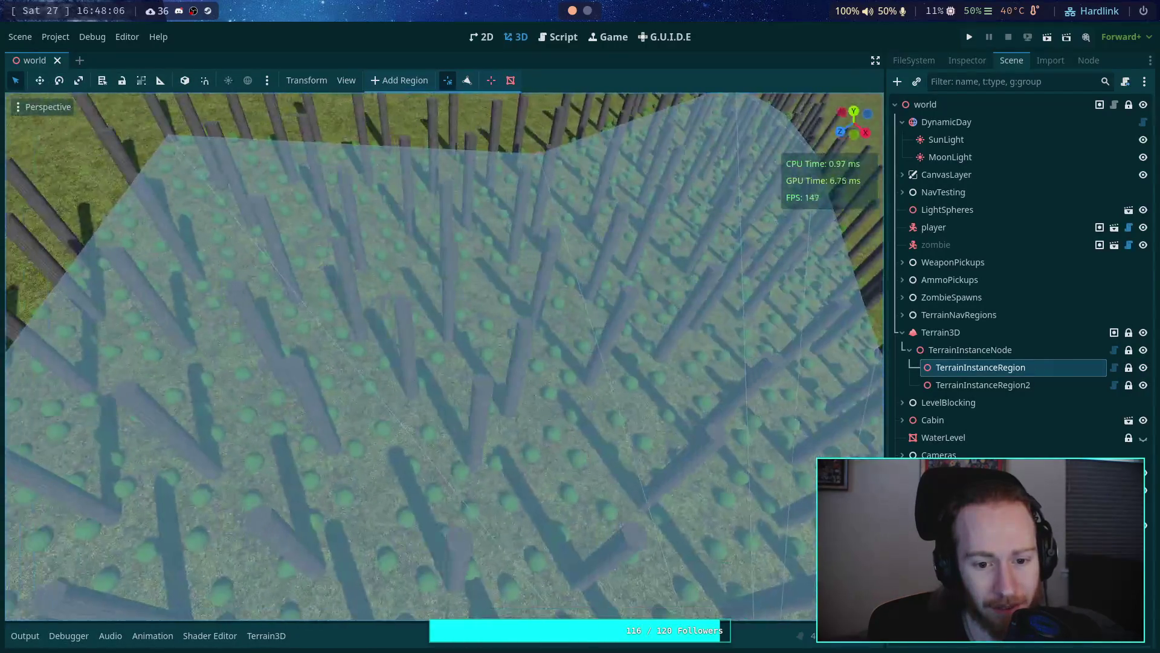
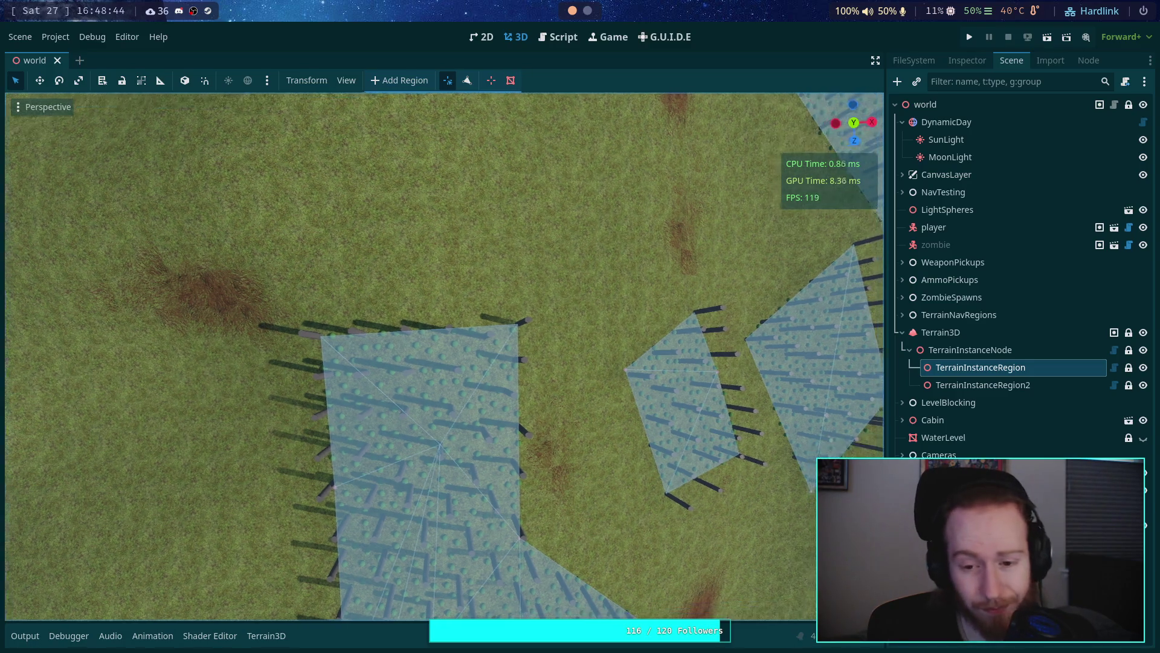
Step: Fly the camera into the instance region and show TerrainInstanceRegion's properties in the Inspector
{"action": "key", "text": "w"}
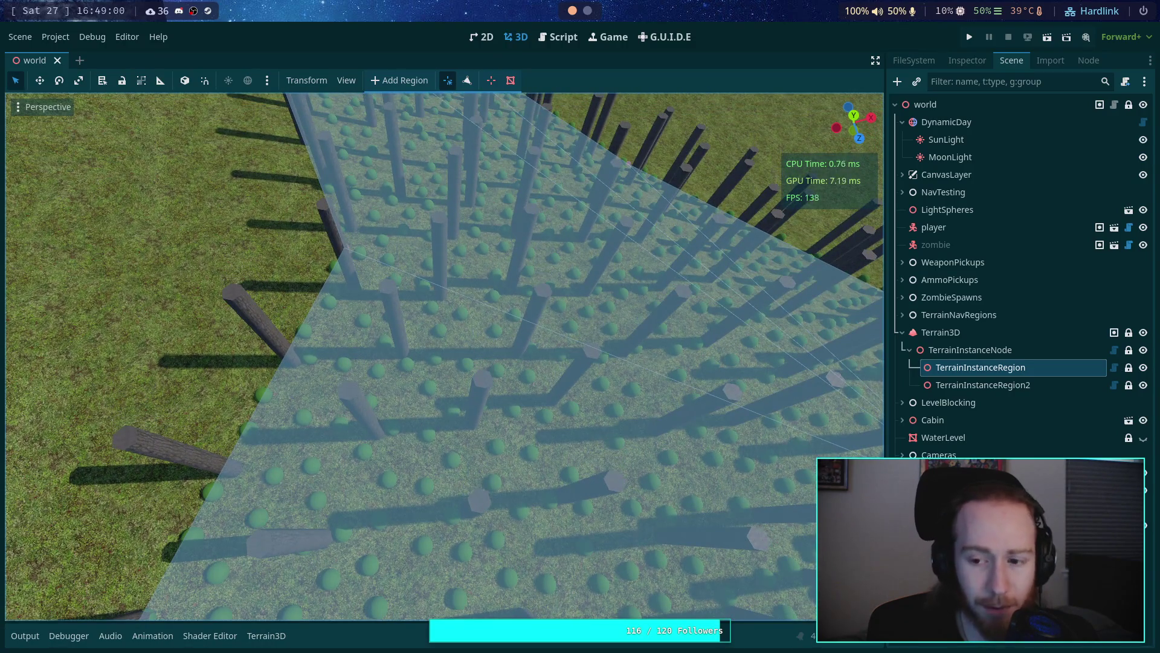
{"action": "left_click", "coordinate": [974, 61]}
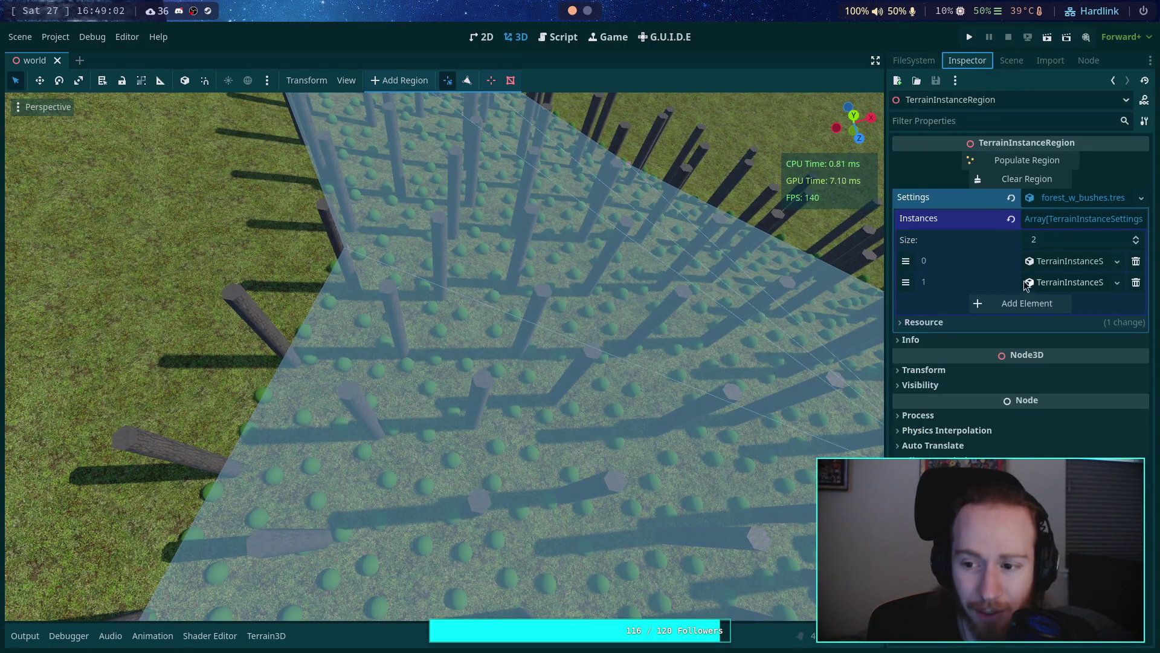
Step: Expand instance 1 and its minimum distances, inspect the bushes, then disable instance 1
{"action": "left_click", "coordinate": [1051, 283]}
{"action": "left_click", "coordinate": [1057, 361]}
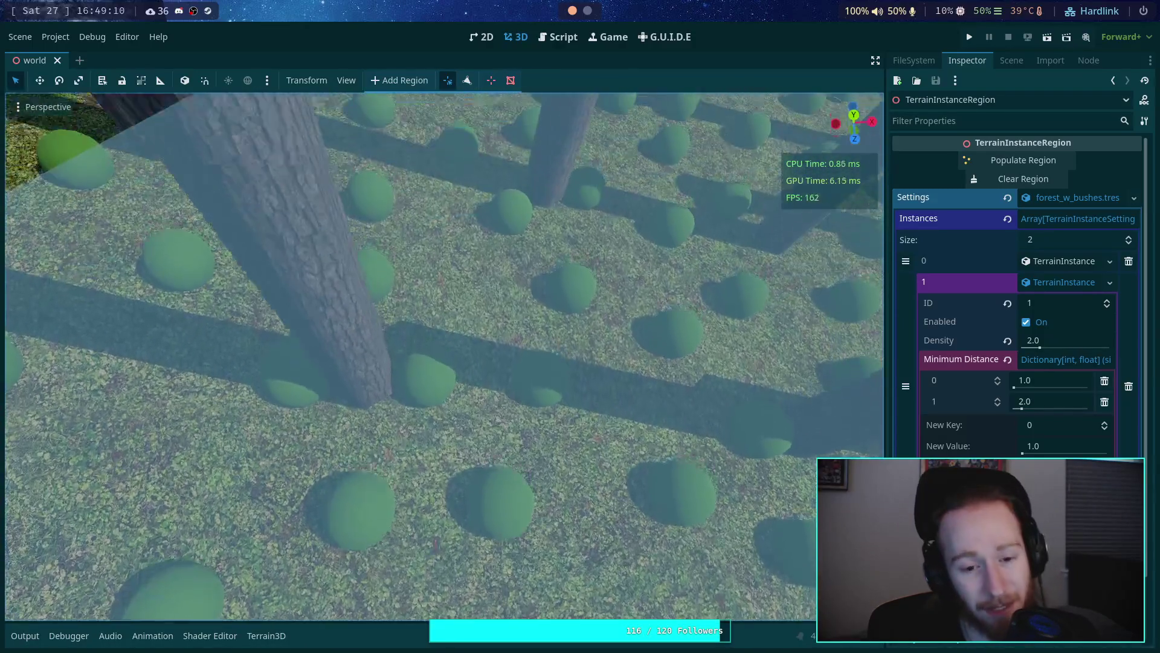
{"action": "key", "text": "s"}
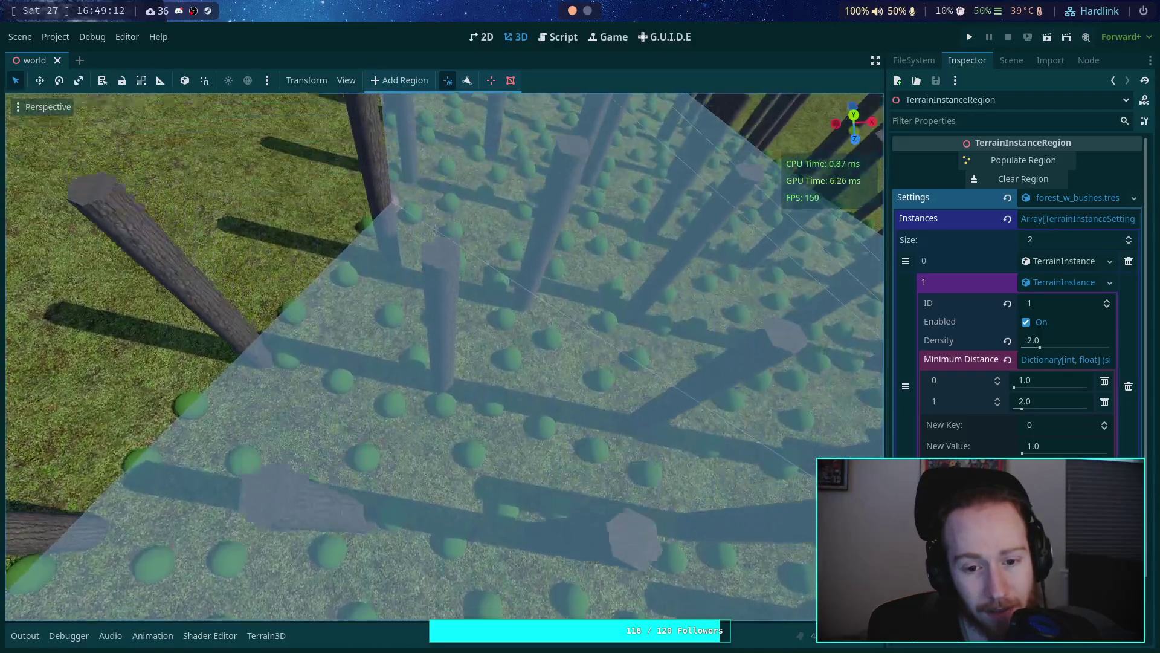
{"action": "key", "text": "s"}
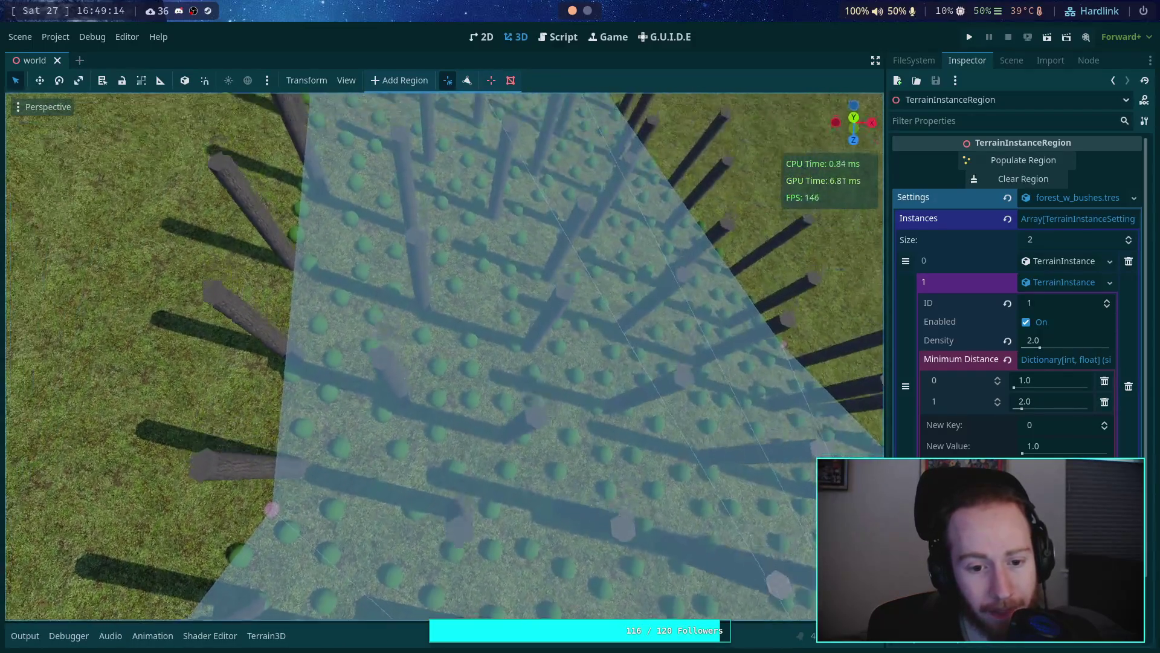
{"action": "key", "text": "w"}
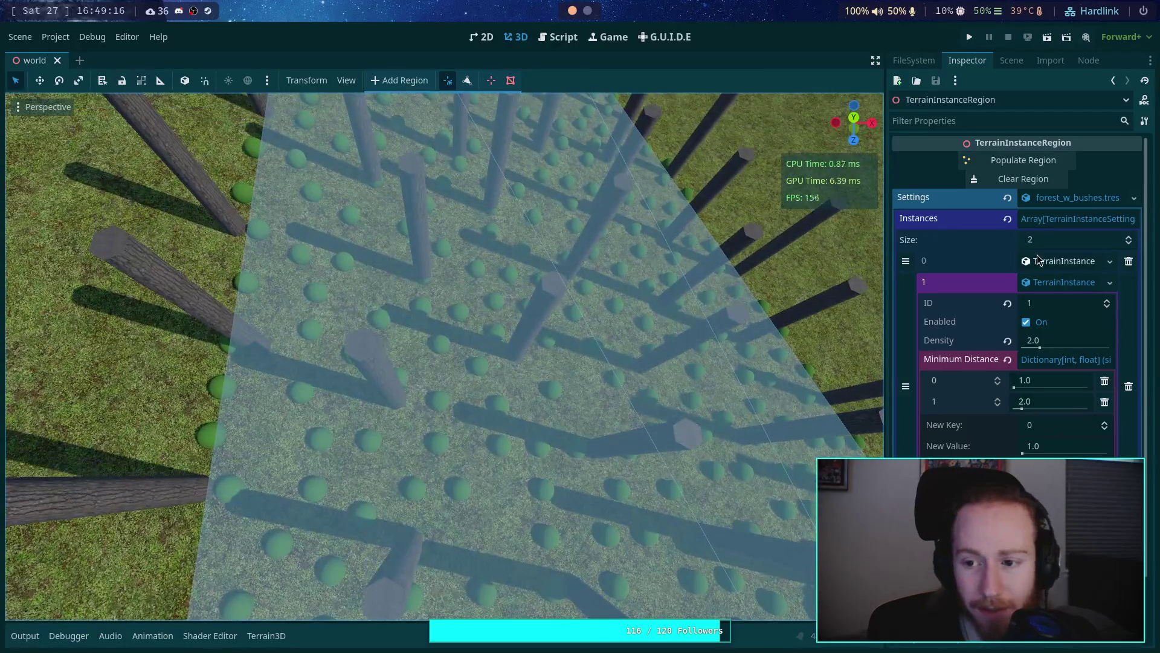
{"action": "left_click", "coordinate": [1026, 322]}
Step: Clear and repopulate the region with trees only, survey the trunk rows, and open the placement script
{"action": "left_click", "coordinate": [1033, 179]}
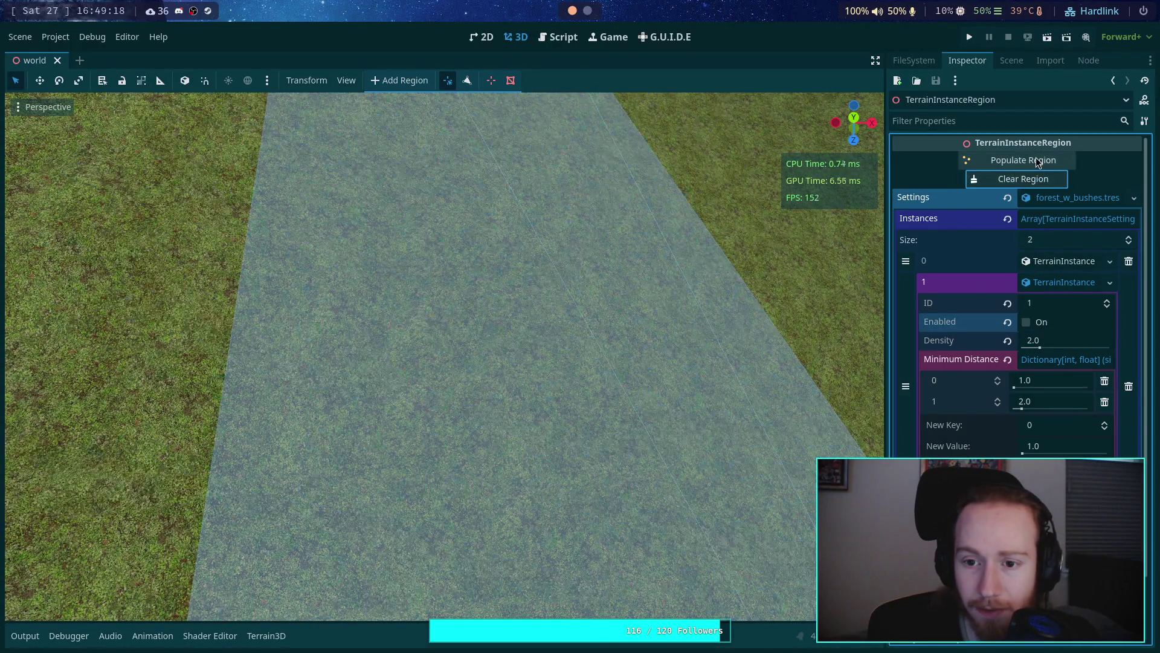
{"action": "left_click", "coordinate": [1036, 161]}
{"action": "key", "text": "s"}
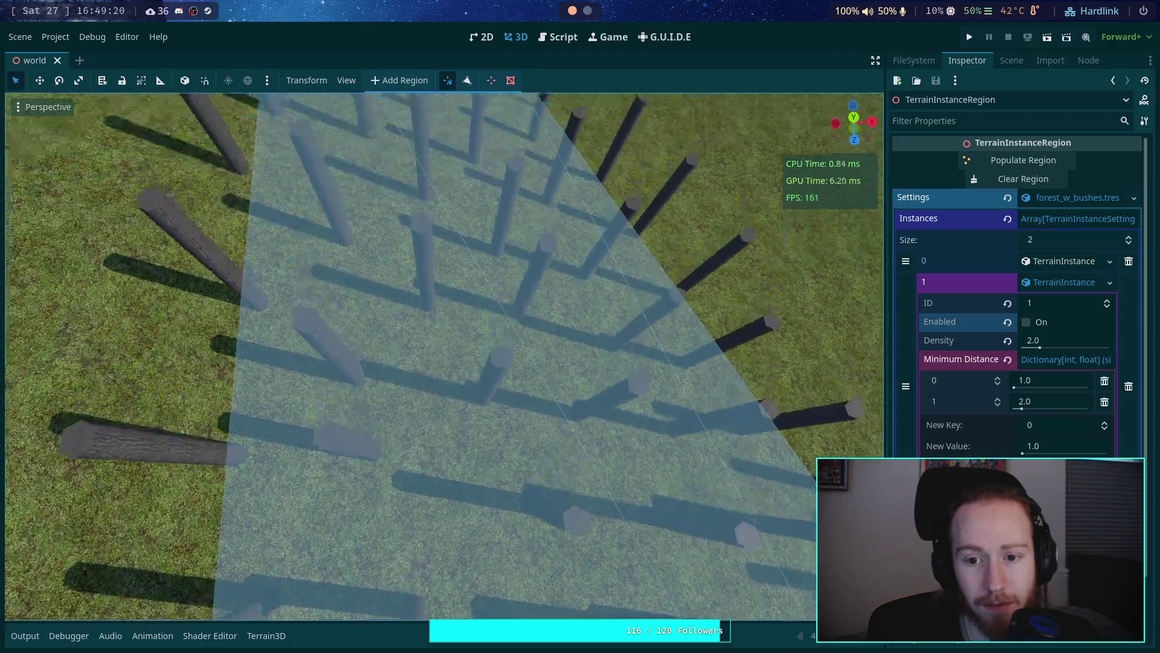
{"action": "key", "text": "w"}
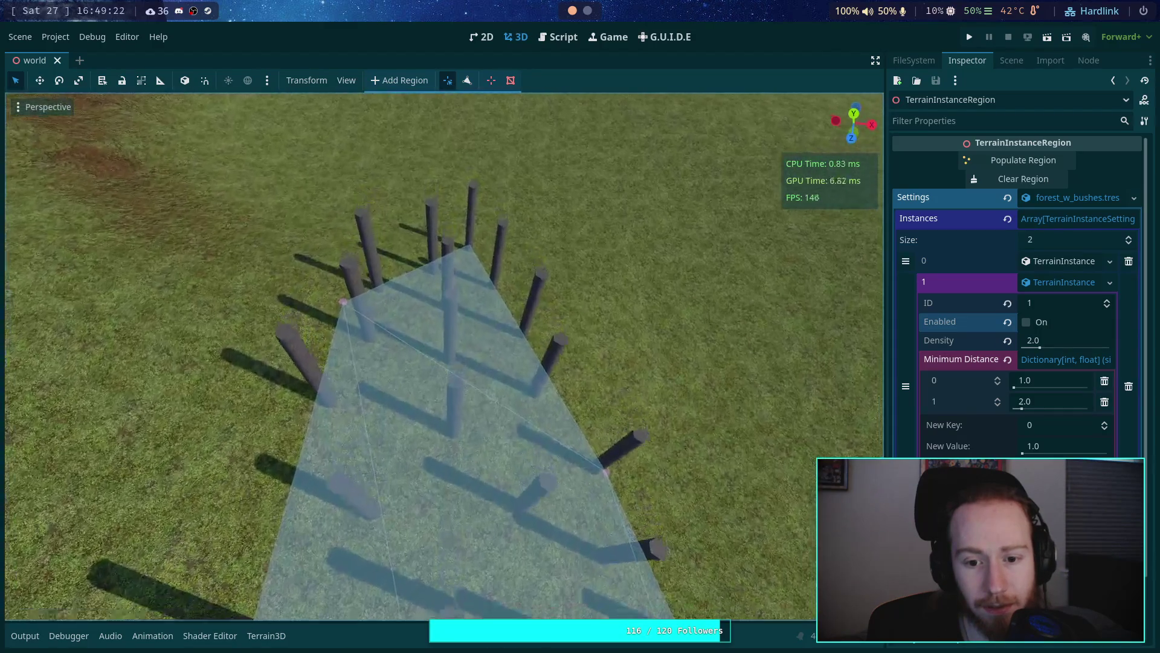
{"action": "key", "text": "w"}
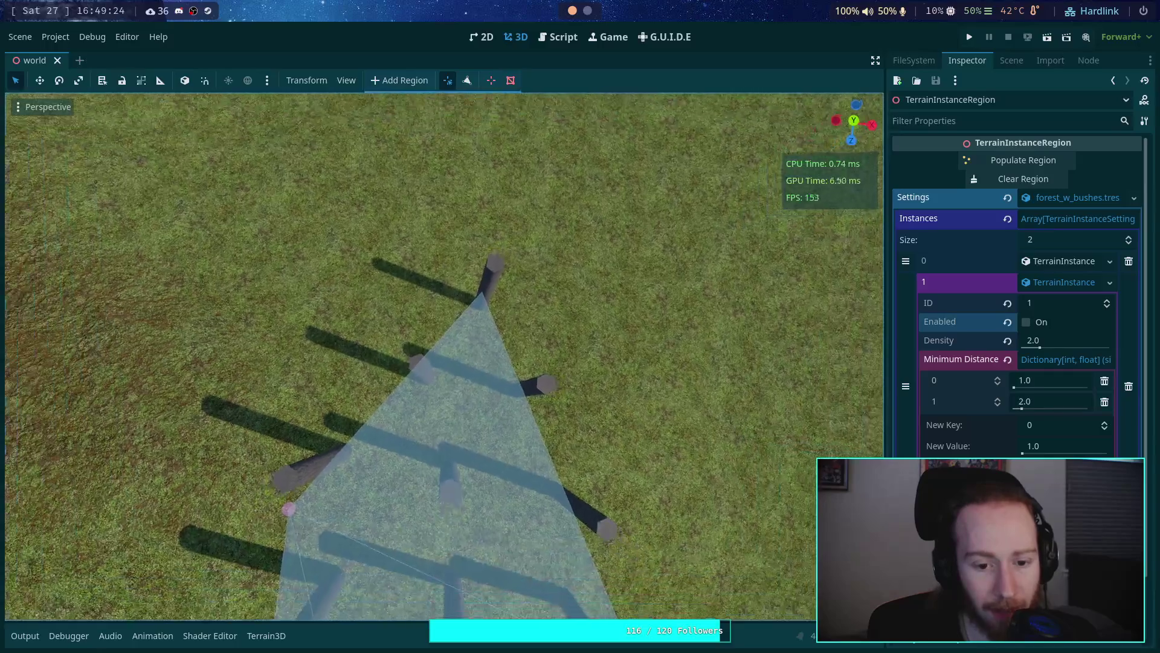
{"action": "key", "text": "w"}
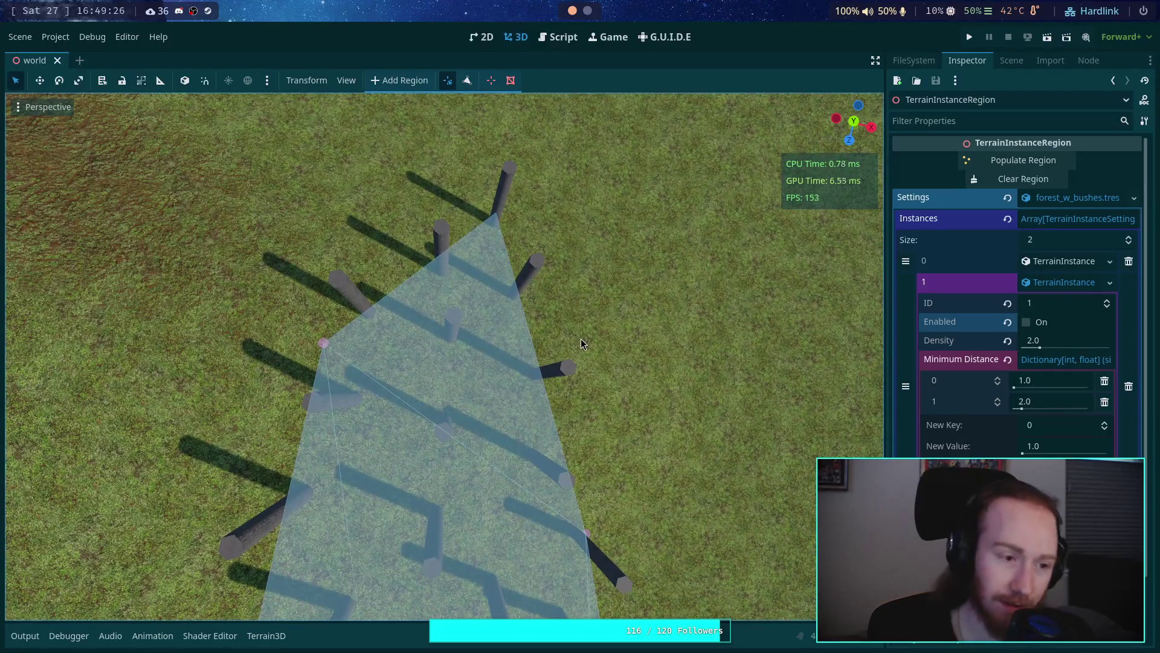
{"action": "key", "text": "w"}
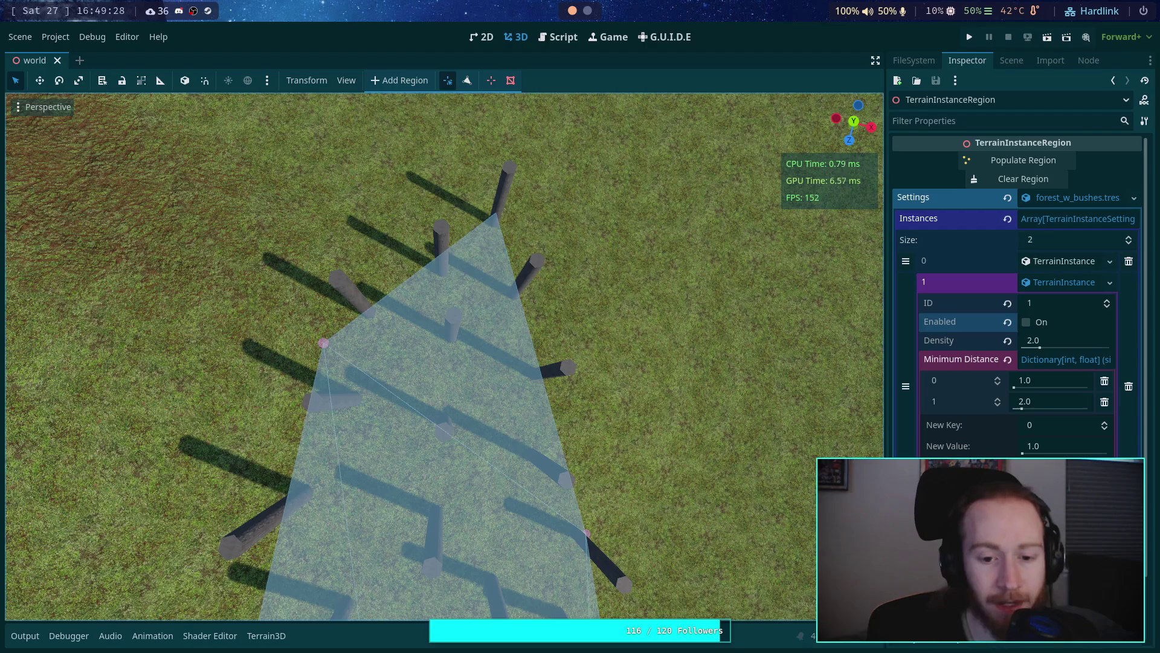
{"action": "key", "text": "w"}
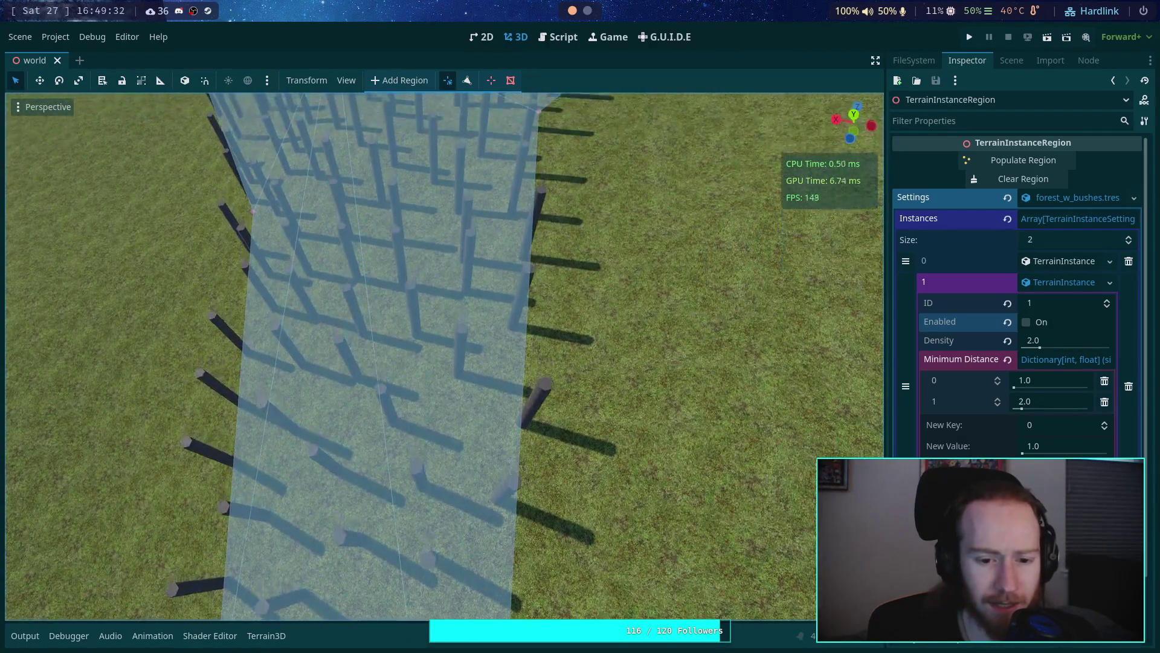
{"action": "left_click", "coordinate": [557, 37]}
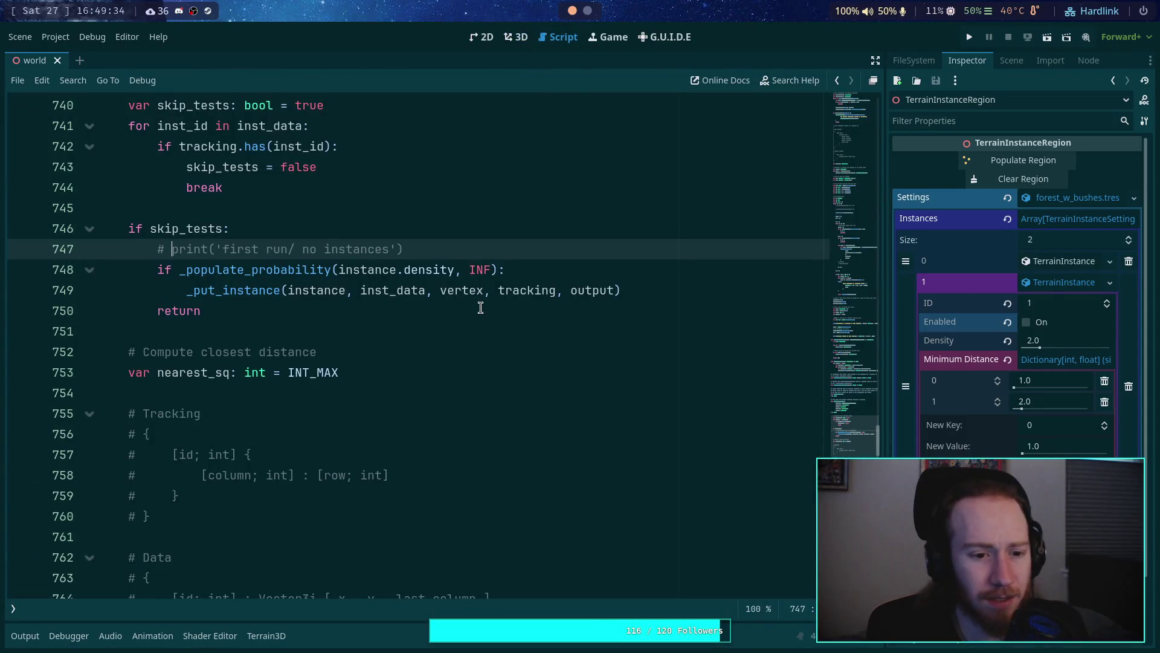
{"action": "scroll", "coordinate": [480, 308], "scroll_direction": "down", "scroll_amount": 10}
{"action": "scroll", "coordinate": [450, 314], "scroll_direction": "down", "scroll_amount": 2}
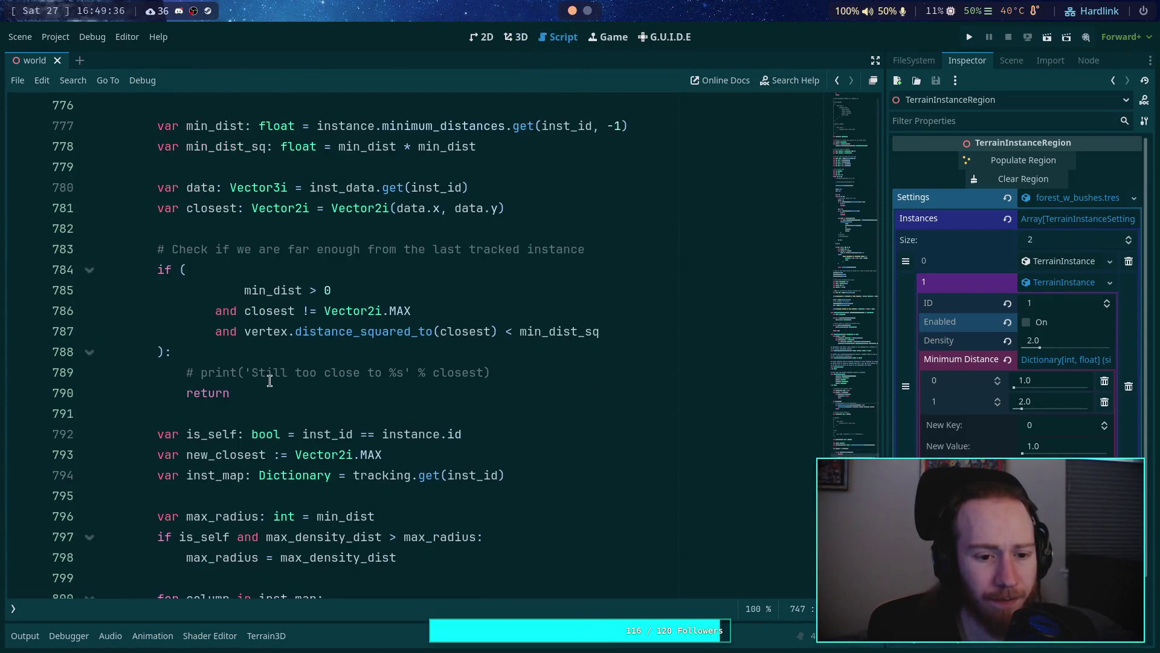
{"action": "mouse_move", "coordinate": [236, 394]}
{"action": "left_mouse_down"}
{"action": "mouse_move", "coordinate": [168, 331]}
{"action": "mouse_move", "coordinate": [156, 269]}
{"action": "left_mouse_up"}
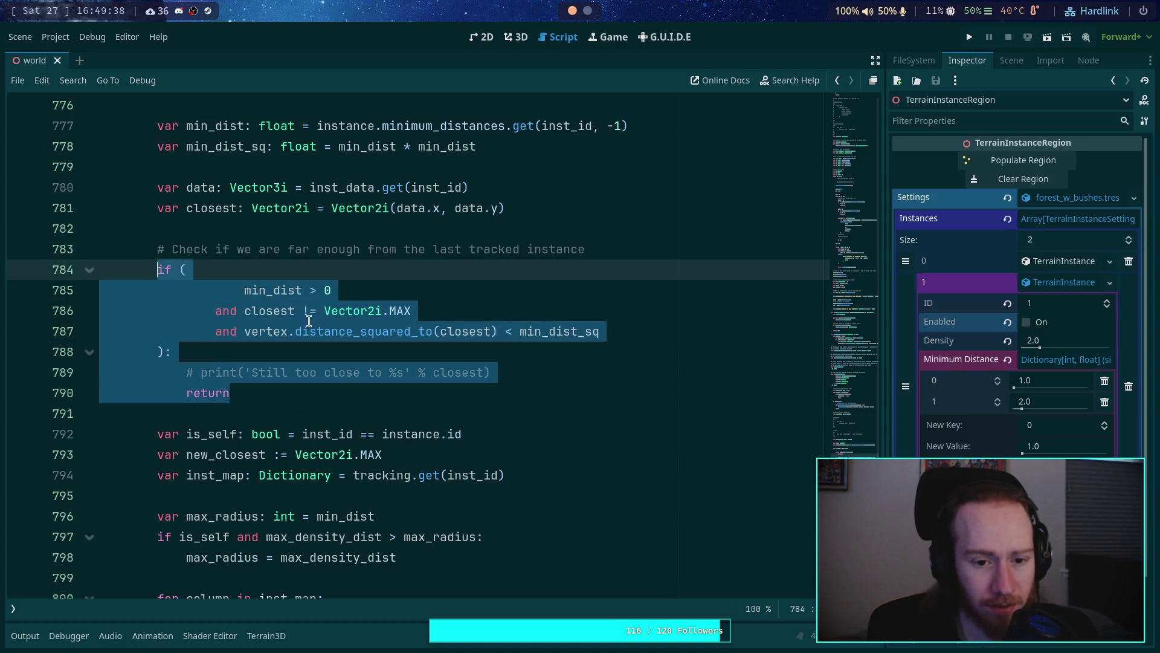
{"action": "left_click", "coordinate": [284, 310]}
{"action": "scroll", "coordinate": [260, 339], "scroll_direction": "down", "scroll_amount": 5}
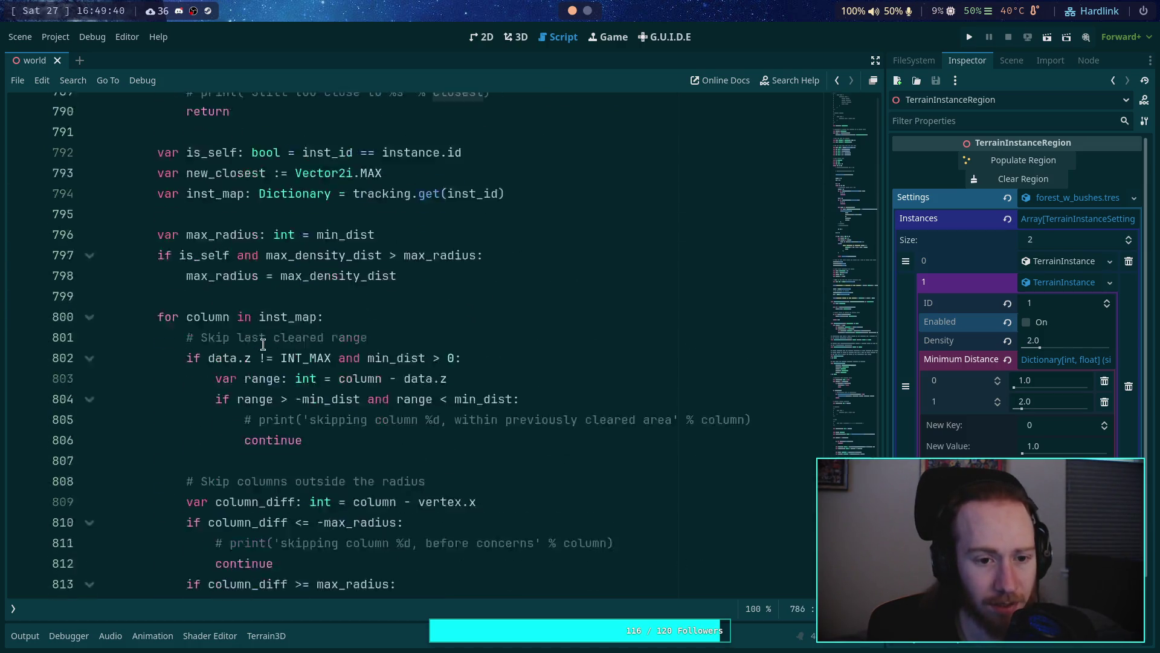
{"action": "scroll", "coordinate": [263, 345], "scroll_direction": "down", "scroll_amount": 20}
{"action": "scroll", "coordinate": [262, 342], "scroll_direction": "up", "scroll_amount": 3}
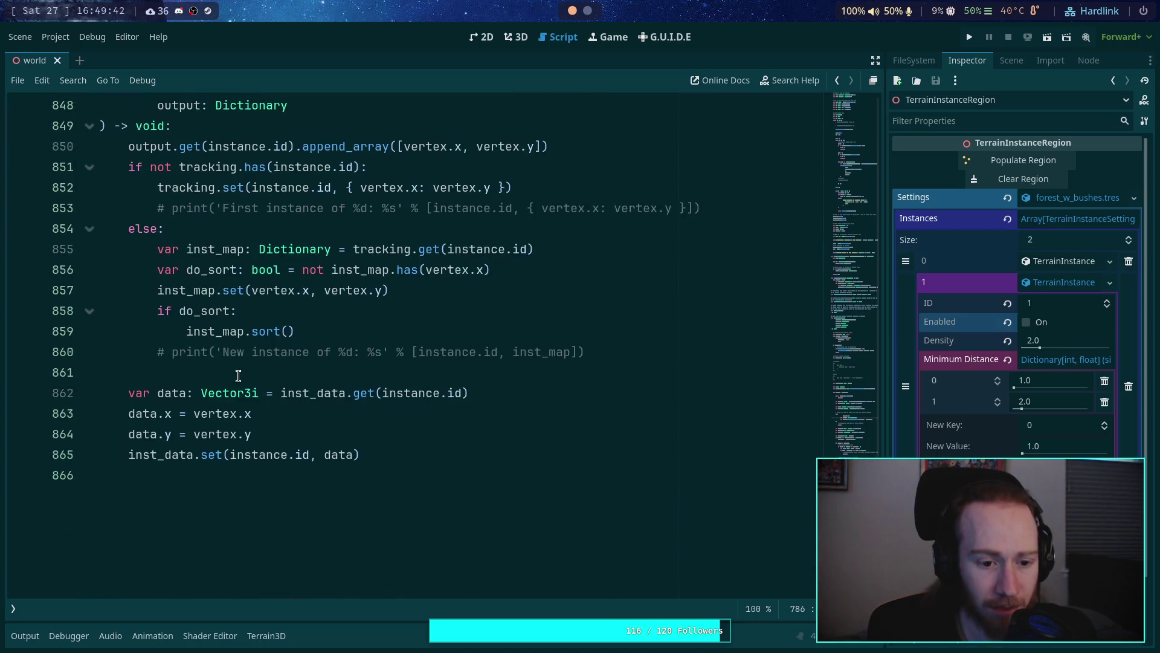
{"action": "scroll", "coordinate": [251, 432], "scroll_direction": "up", "scroll_amount": 1}
{"action": "mouse_move", "coordinate": [143, 476]}
{"action": "left_mouse_down"}
{"action": "mouse_move", "coordinate": [279, 506]}
{"action": "mouse_move", "coordinate": [165, 496]}
{"action": "mouse_move", "coordinate": [120, 477]}
{"action": "left_mouse_up"}
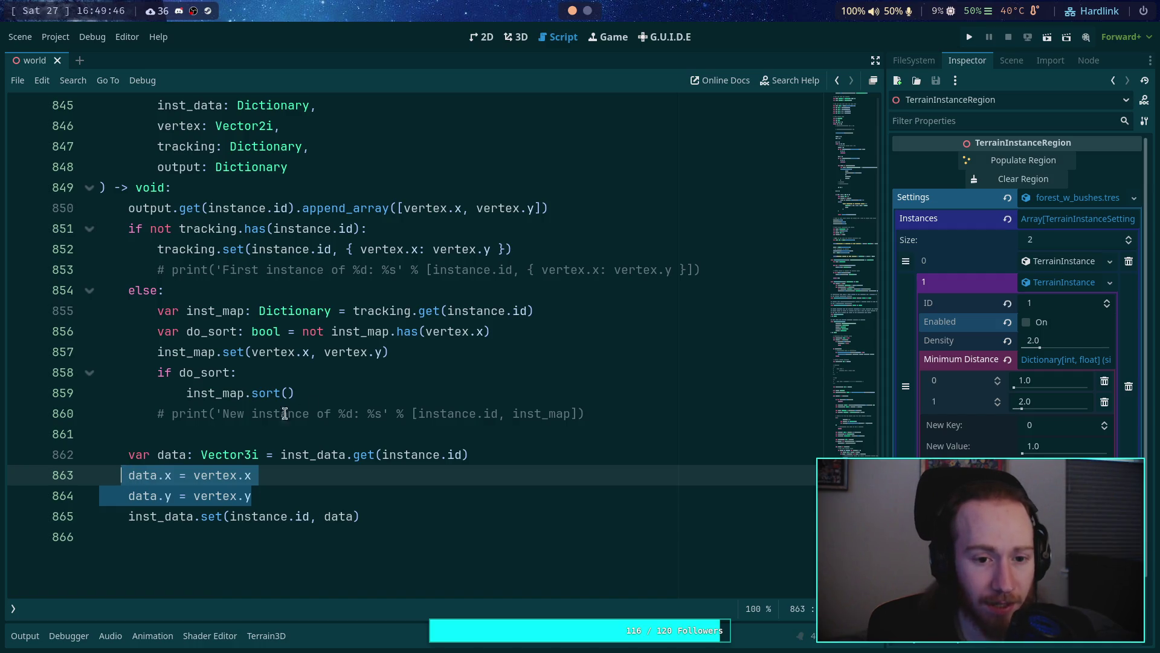
{"action": "scroll", "coordinate": [314, 404], "scroll_direction": "up", "scroll_amount": 20}
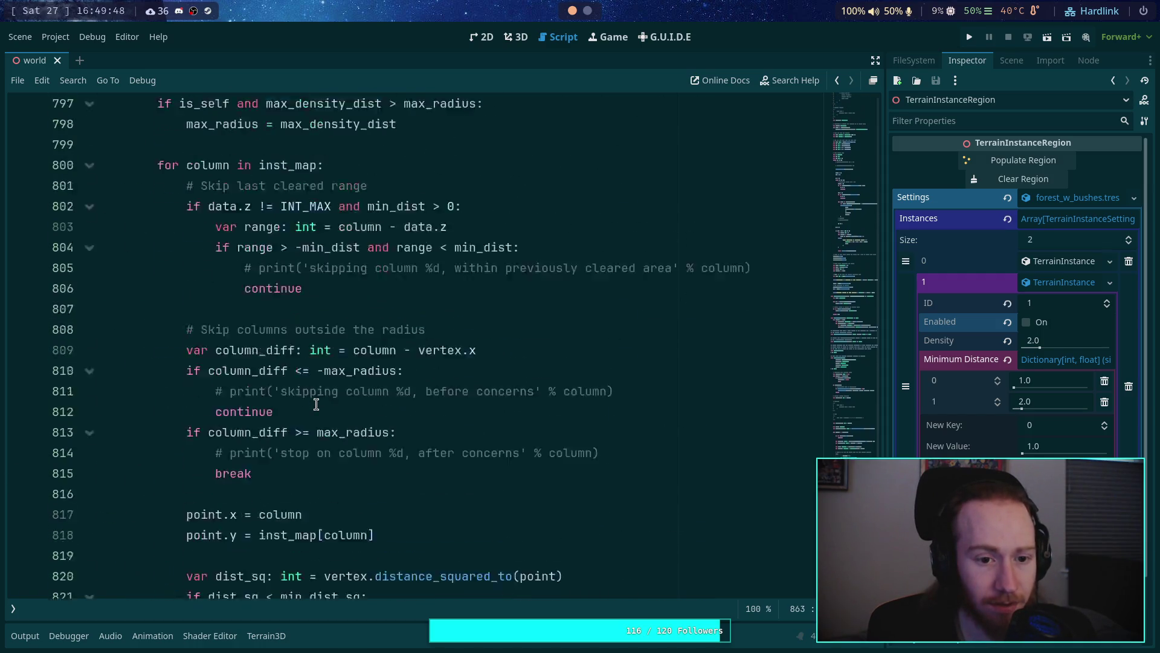
{"action": "double_click", "coordinate": [209, 455]}
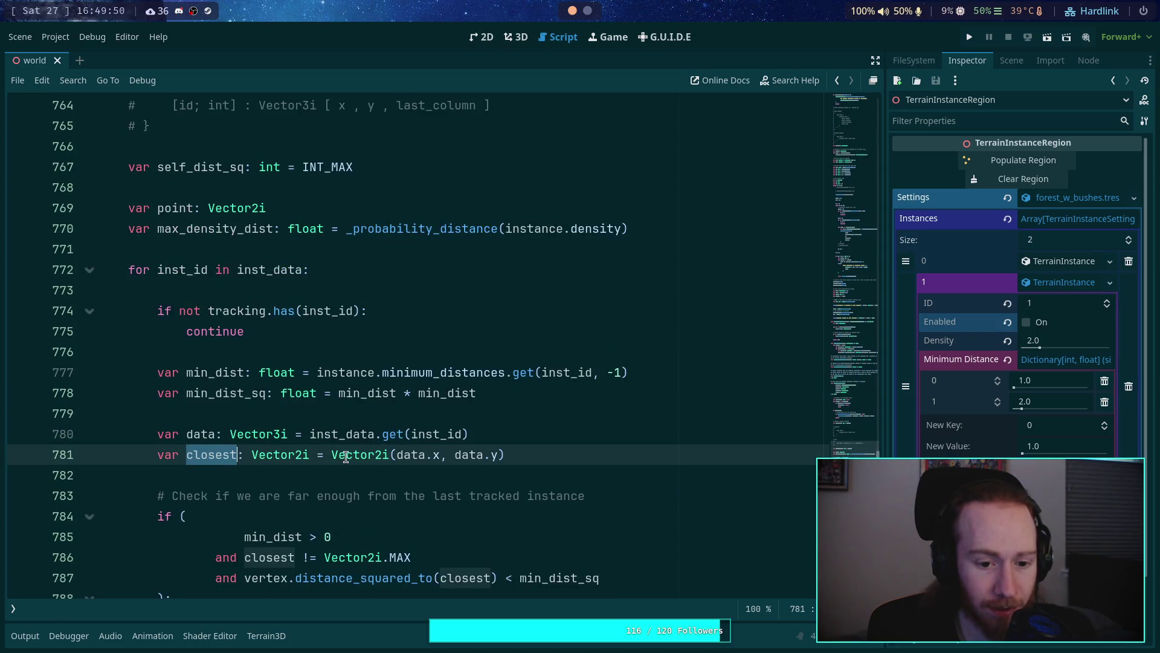
{"action": "scroll", "coordinate": [342, 454], "scroll_direction": "down", "scroll_amount": 3}
{"action": "double_click", "coordinate": [271, 352]}
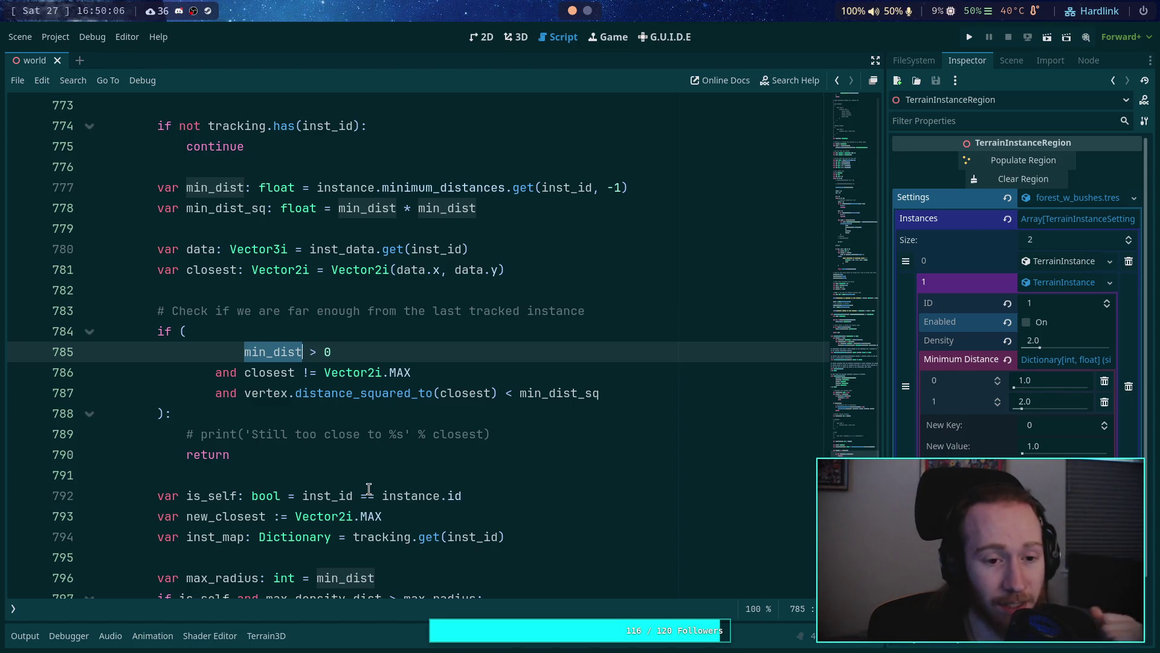
{"action": "scroll", "coordinate": [320, 429], "scroll_direction": "up", "scroll_amount": 20}
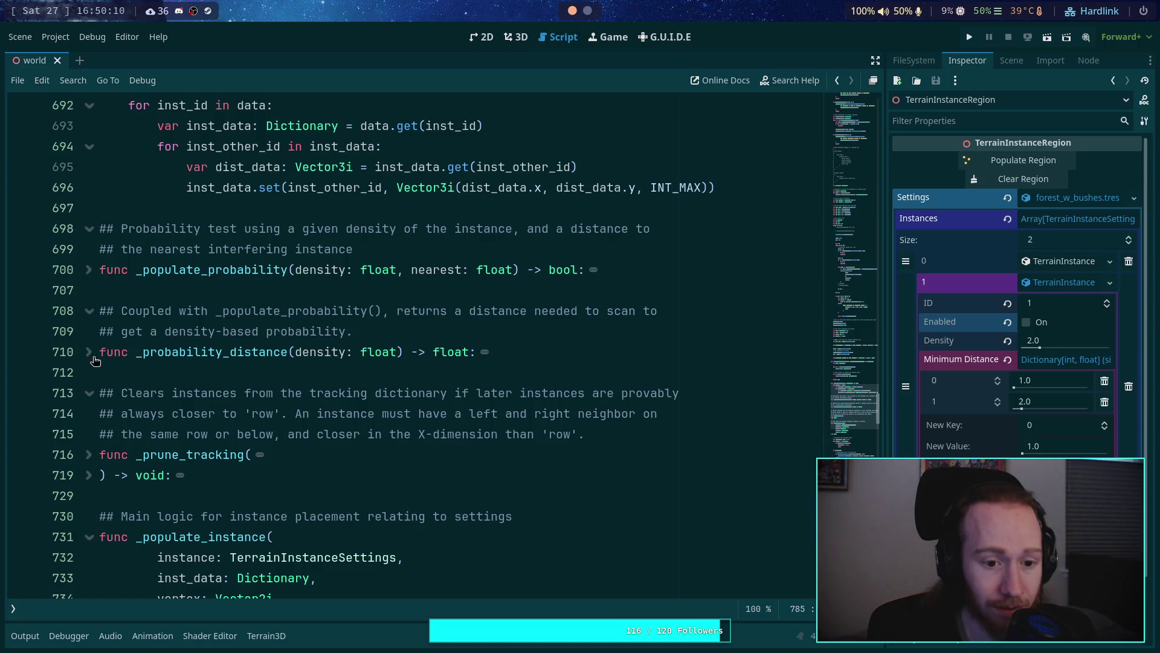
Step: Fold and unfold _probability_distance, then highlight every use of dist_data and inst_data
{"action": "left_click", "coordinate": [89, 352]}
{"action": "left_click", "coordinate": [89, 352]}
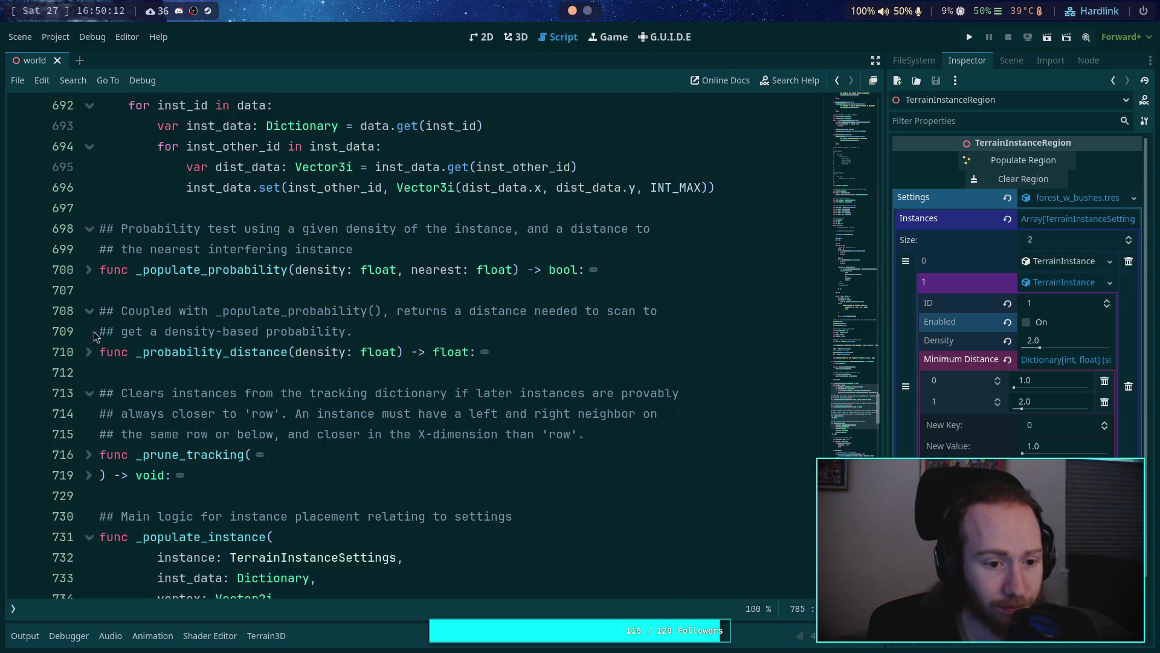
{"action": "scroll", "coordinate": [332, 406], "scroll_direction": "up", "scroll_amount": 4}
{"action": "double_click", "coordinate": [492, 435]}
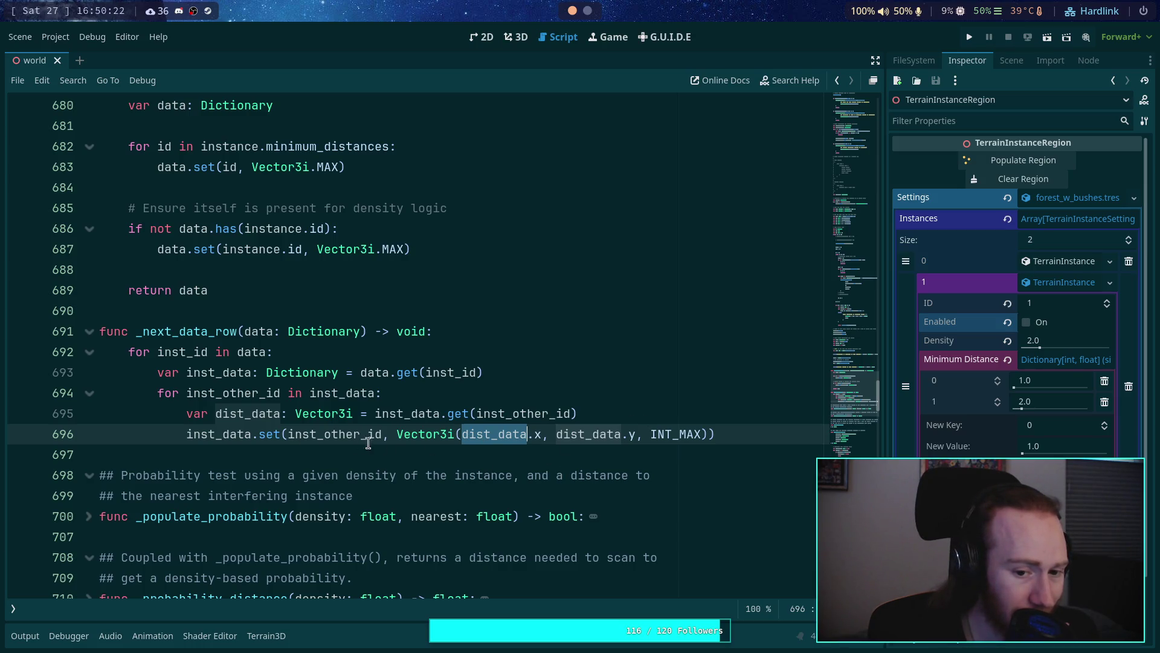
{"action": "double_click", "coordinate": [250, 435]}
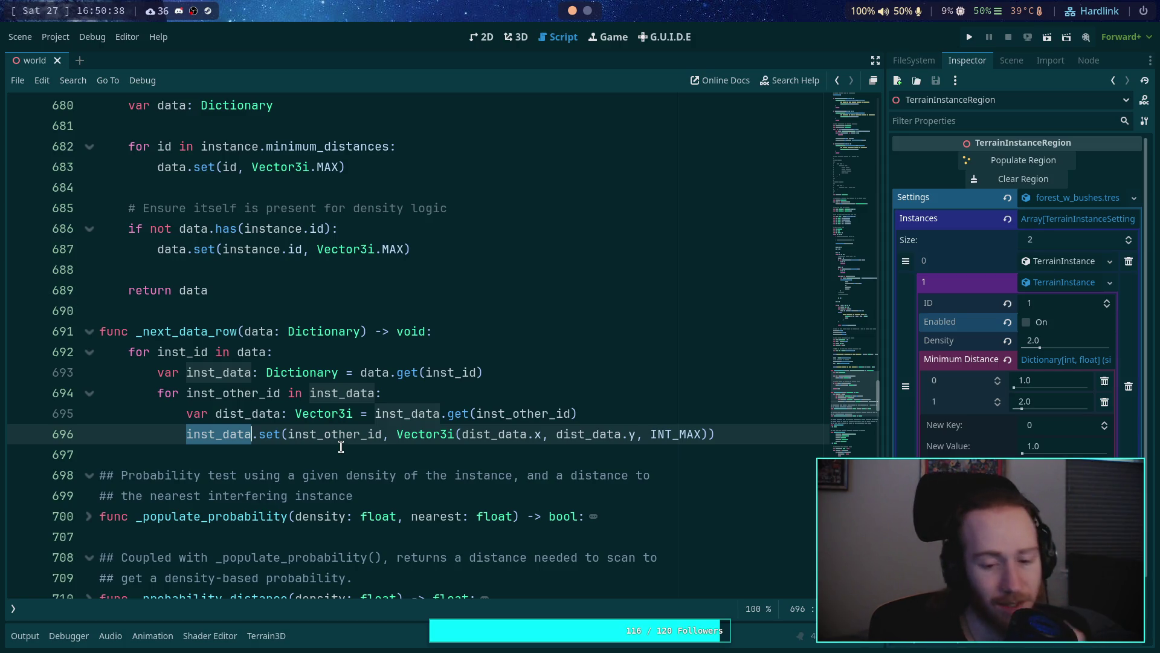
Step: Scroll through the nearest-distance check block, selecting it and then clearing the selection
{"action": "scroll", "coordinate": [341, 446], "scroll_direction": "down", "scroll_amount": 10}
{"action": "scroll", "coordinate": [377, 437], "scroll_direction": "down", "scroll_amount": 3}
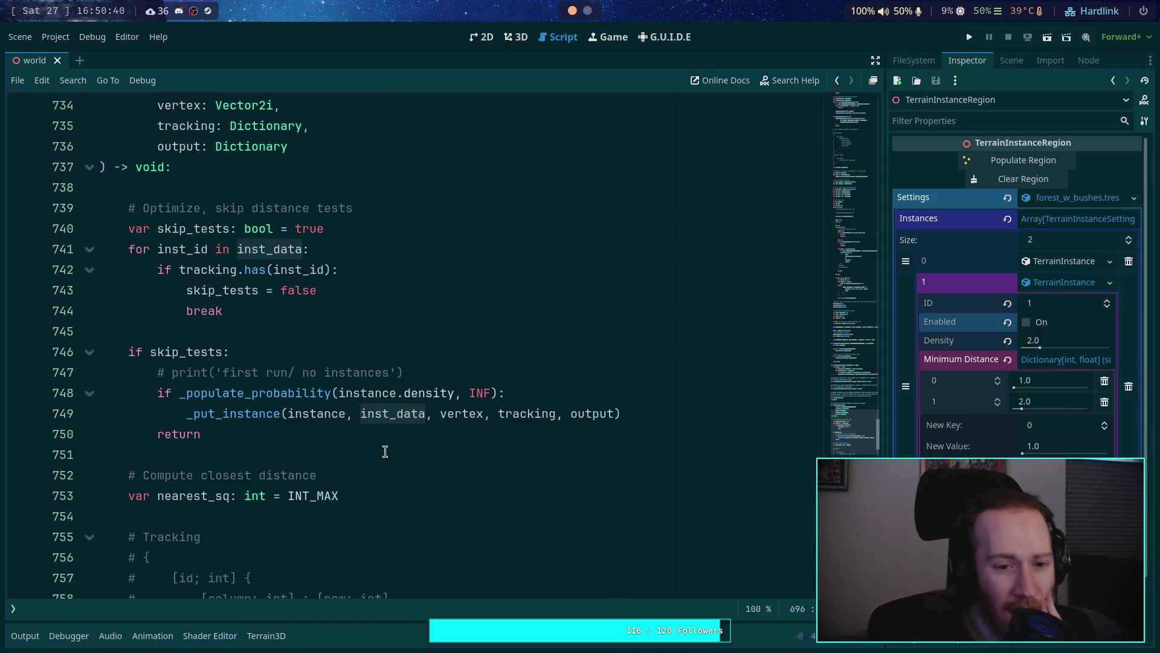
{"action": "scroll", "coordinate": [362, 414], "scroll_direction": "down", "scroll_amount": 1}
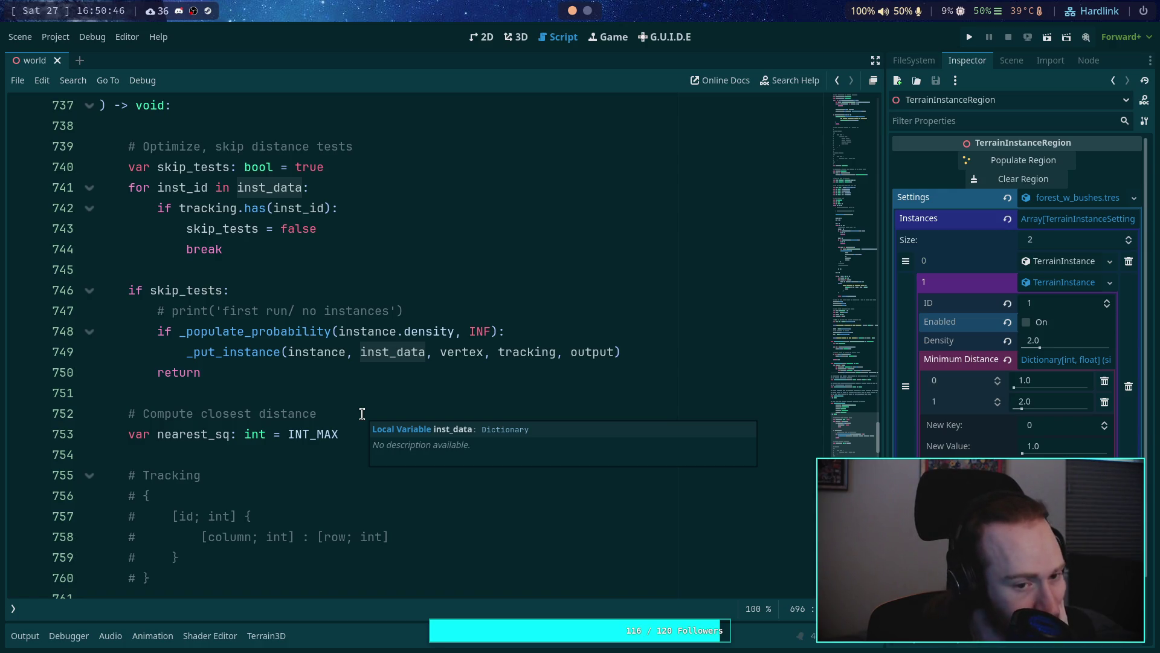
{"action": "scroll", "coordinate": [362, 414], "scroll_direction": "down", "scroll_amount": 3}
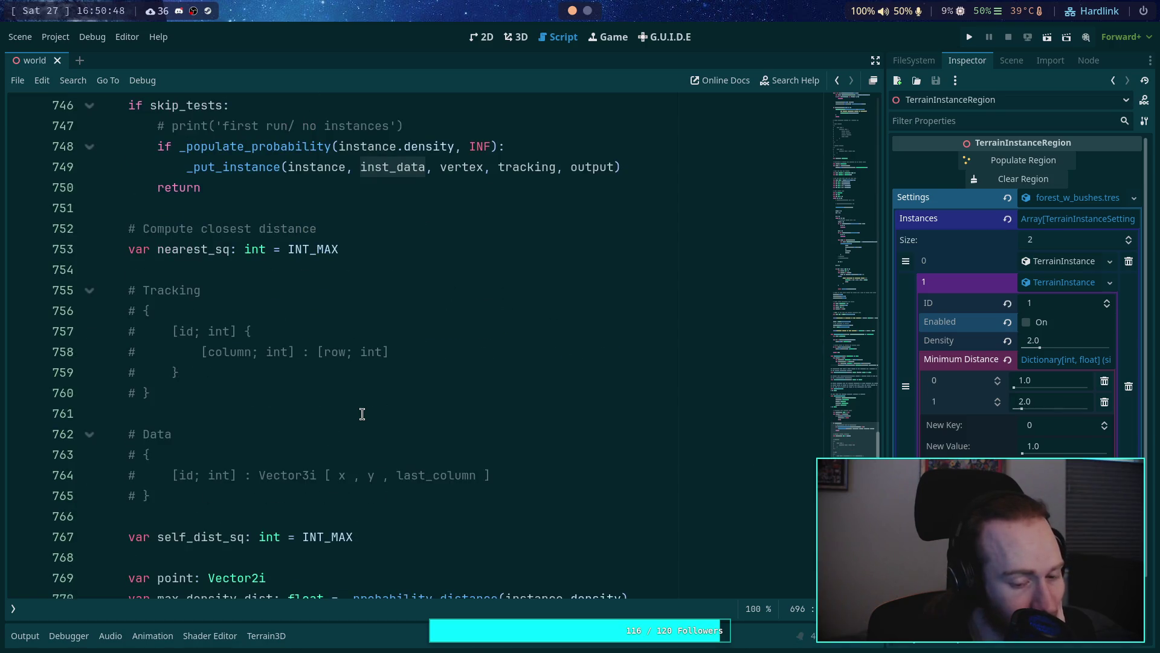
{"action": "scroll", "coordinate": [362, 414], "scroll_direction": "up", "scroll_amount": 4}
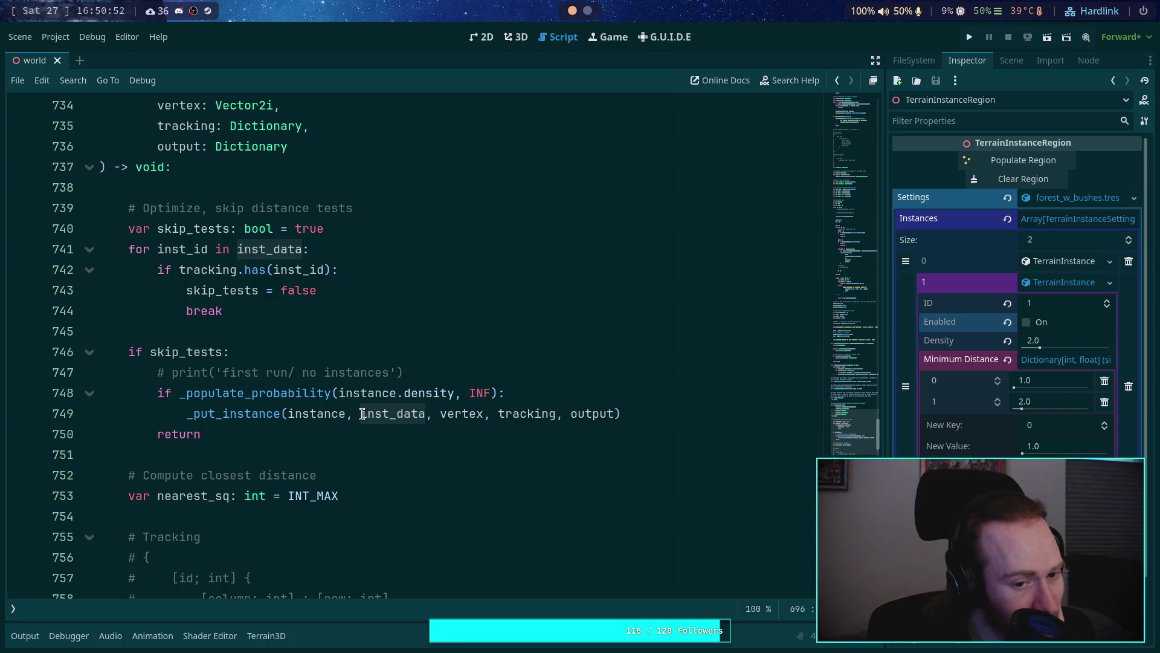
{"action": "scroll", "coordinate": [362, 414], "scroll_direction": "down", "scroll_amount": 8}
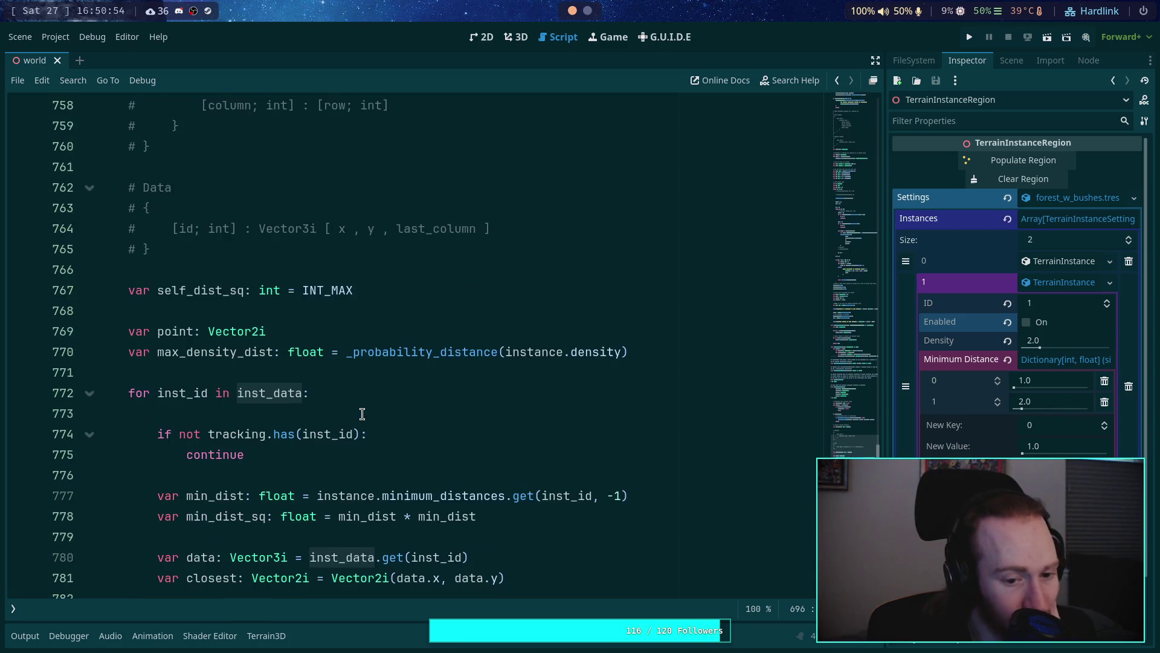
{"action": "scroll", "coordinate": [362, 415], "scroll_direction": "down", "scroll_amount": 2}
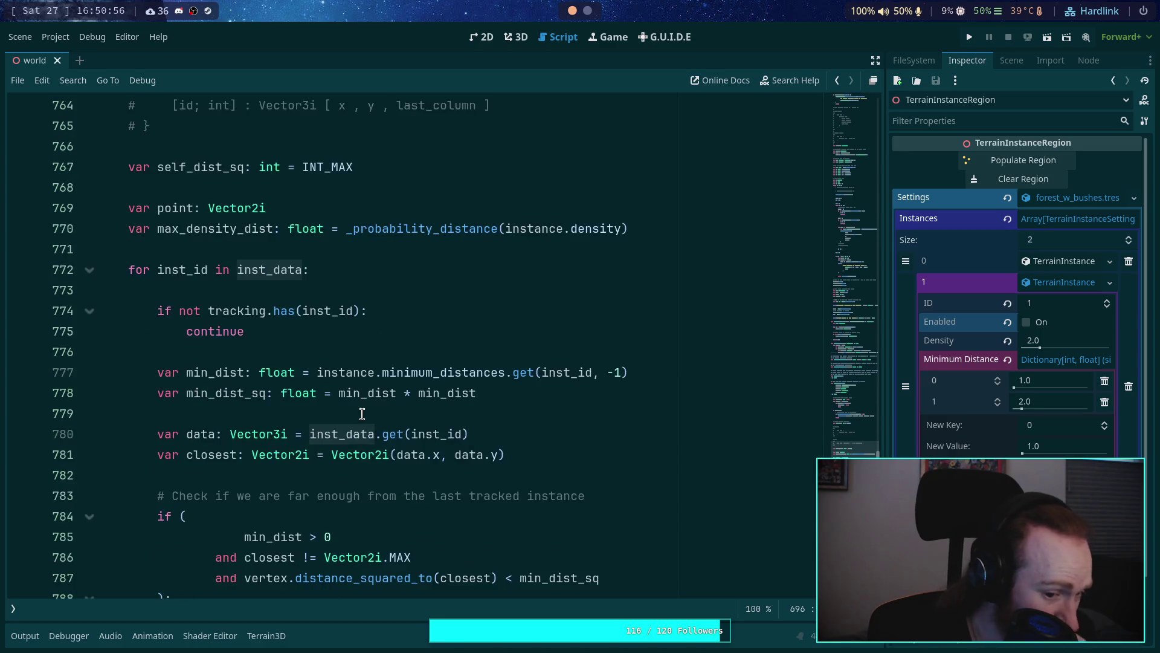
{"action": "scroll", "coordinate": [362, 414], "scroll_direction": "down", "scroll_amount": 7}
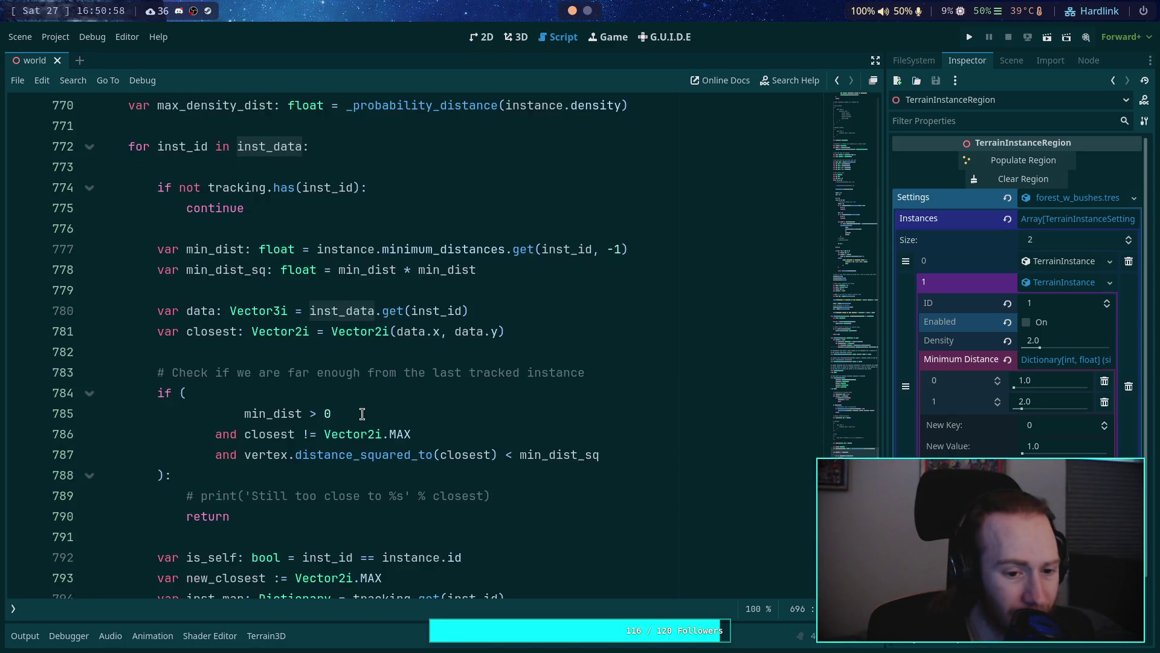
{"action": "scroll", "coordinate": [363, 414], "scroll_direction": "up", "scroll_amount": 2}
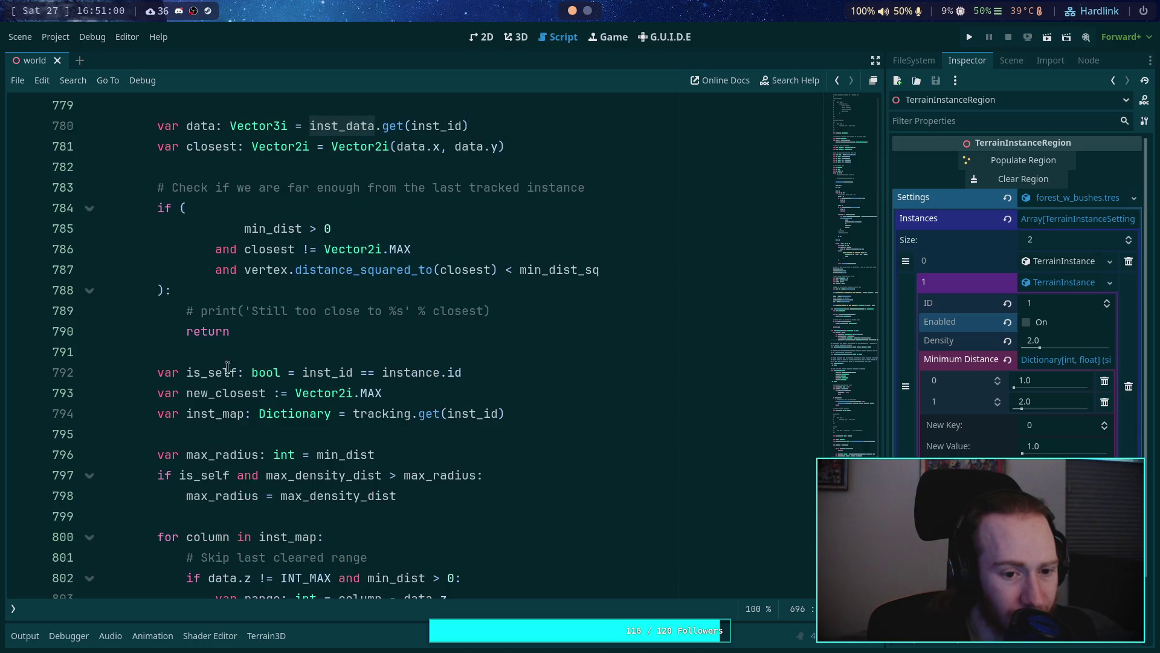
{"action": "left_click_drag", "start_coordinate": [265, 329], "coordinate": [157, 207]}
{"action": "scroll", "coordinate": [343, 372], "scroll_direction": "up", "scroll_amount": 2}
{"action": "left_click", "coordinate": [314, 427]}
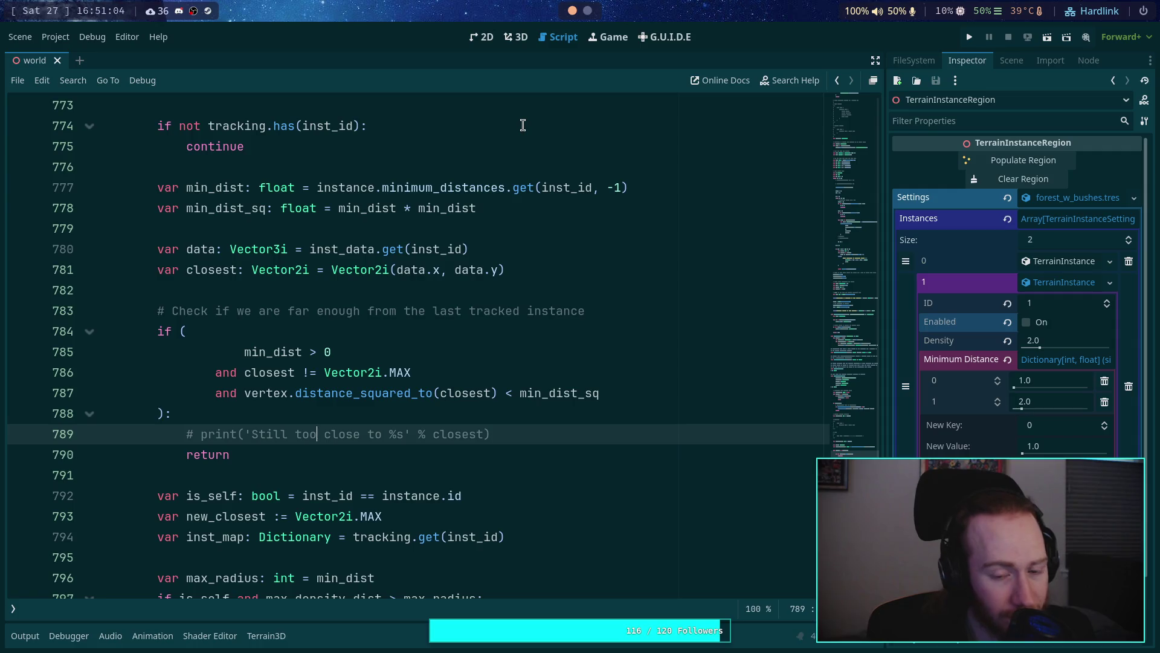
Step: Review where inst_data is read, then return to the 3D scene view
{"action": "scroll", "coordinate": [495, 361], "scroll_direction": "up", "scroll_amount": 3}
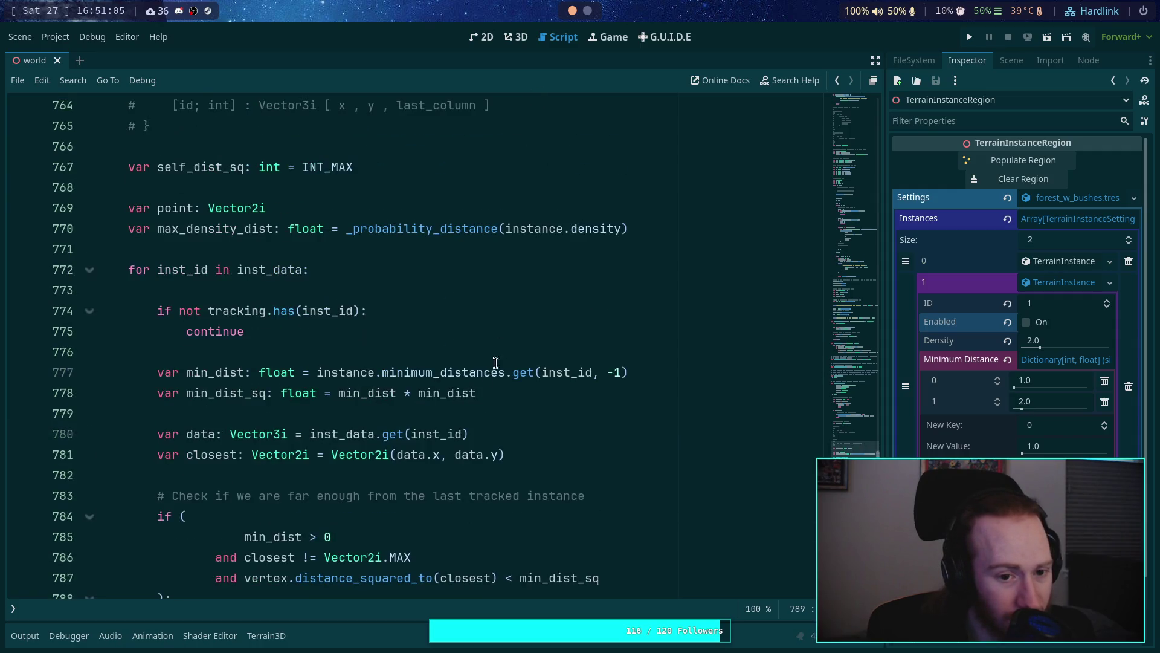
{"action": "left_click", "coordinate": [379, 441]}
{"action": "scroll", "coordinate": [362, 438], "scroll_direction": "up", "scroll_amount": 4}
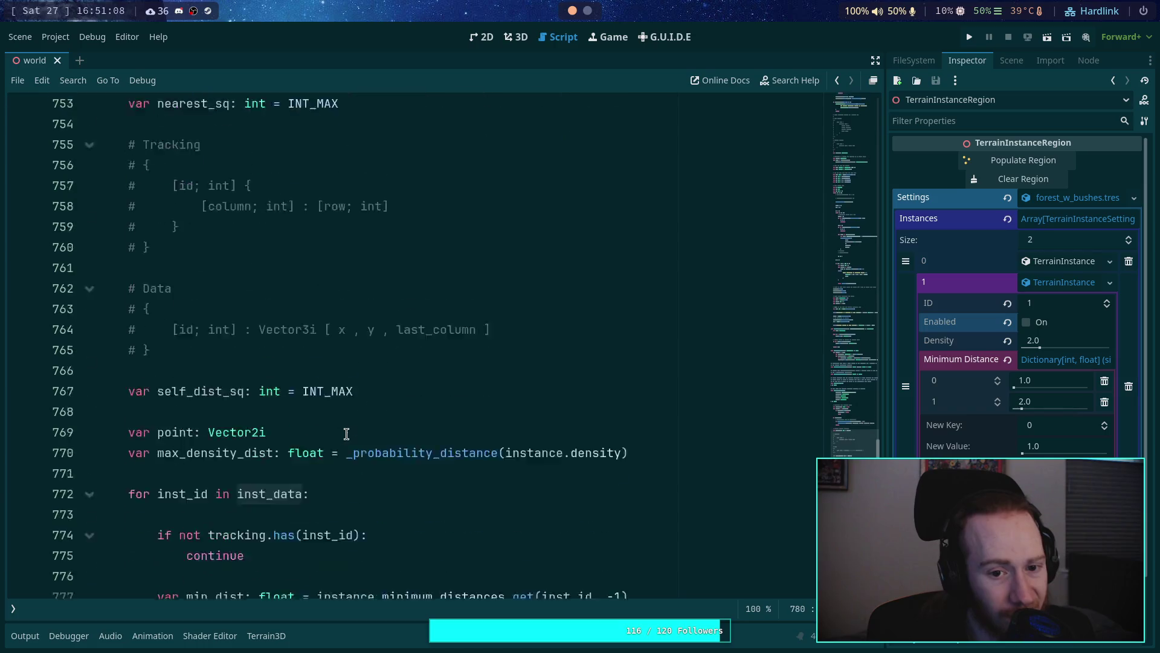
{"action": "scroll", "coordinate": [346, 434], "scroll_direction": "down", "scroll_amount": 3}
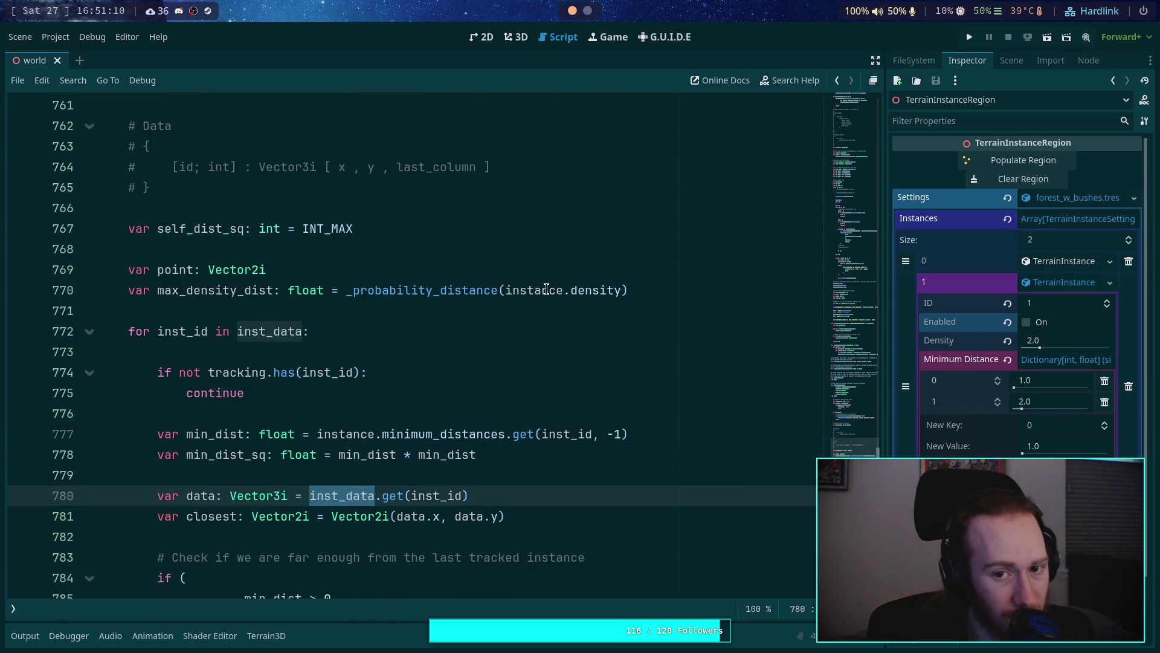
{"action": "left_click", "coordinate": [517, 40]}
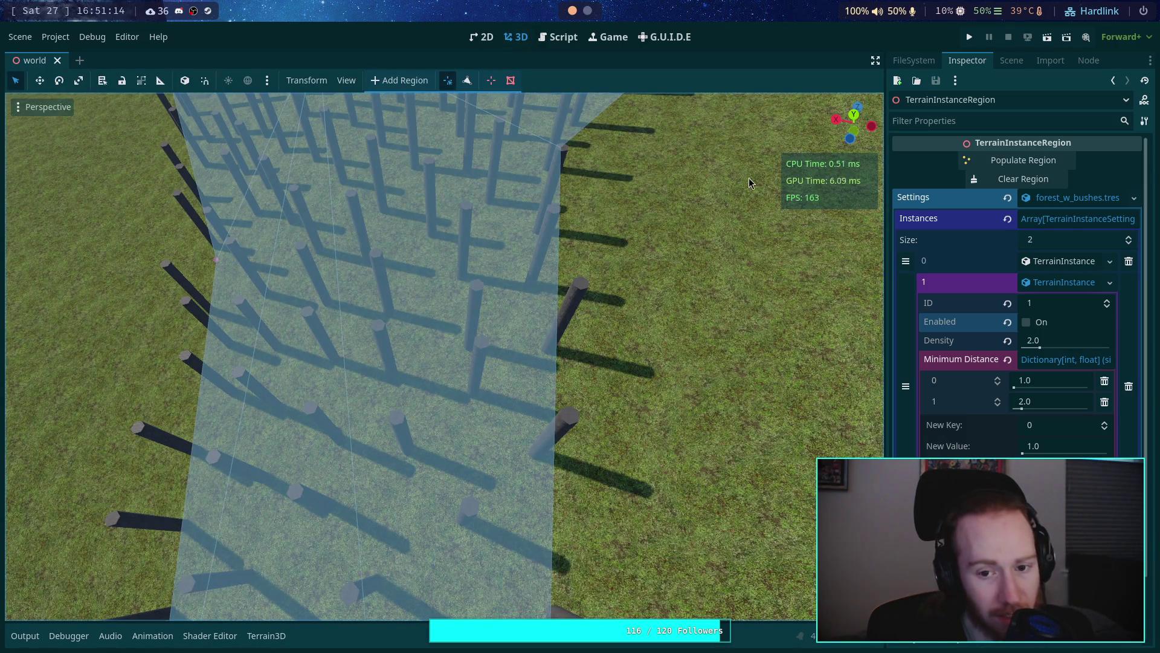
Step: Clear and repopulate the region's instances, then fly the camera over the posts
{"action": "mouse_move", "coordinate": [532, 393]}
{"action": "left_mouse_down"}
{"action": "mouse_move", "coordinate": [459, 376]}
{"action": "mouse_move", "coordinate": [384, 337]}
{"action": "left_mouse_up"}
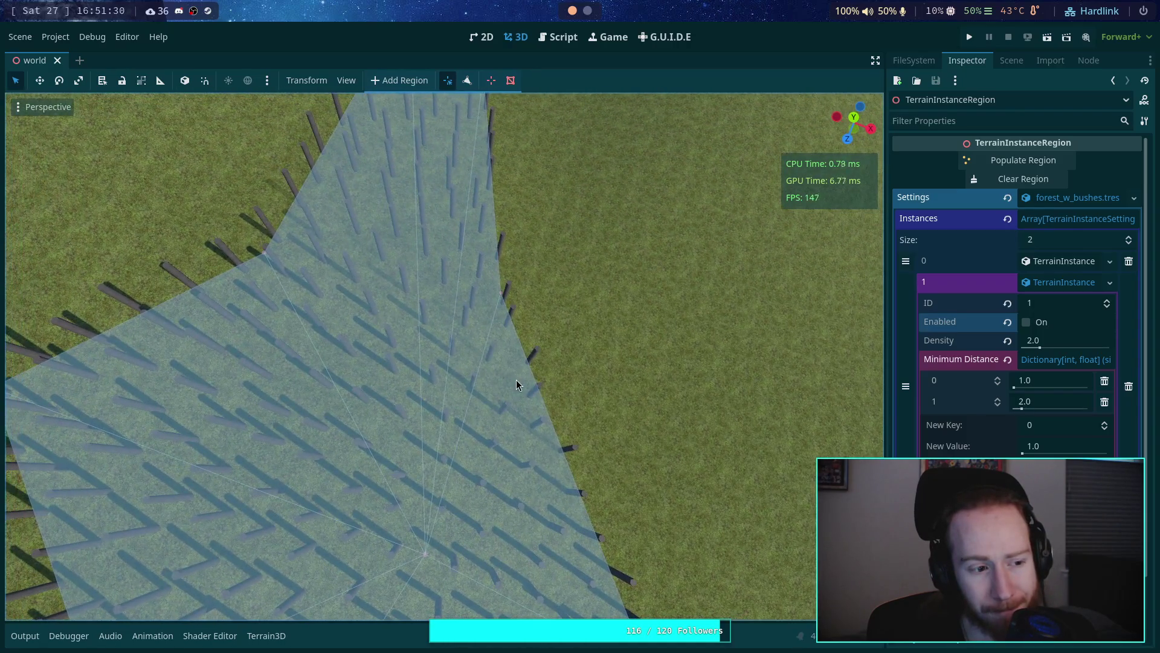
{"action": "left_click", "coordinate": [1018, 179]}
{"action": "left_click", "coordinate": [1021, 160]}
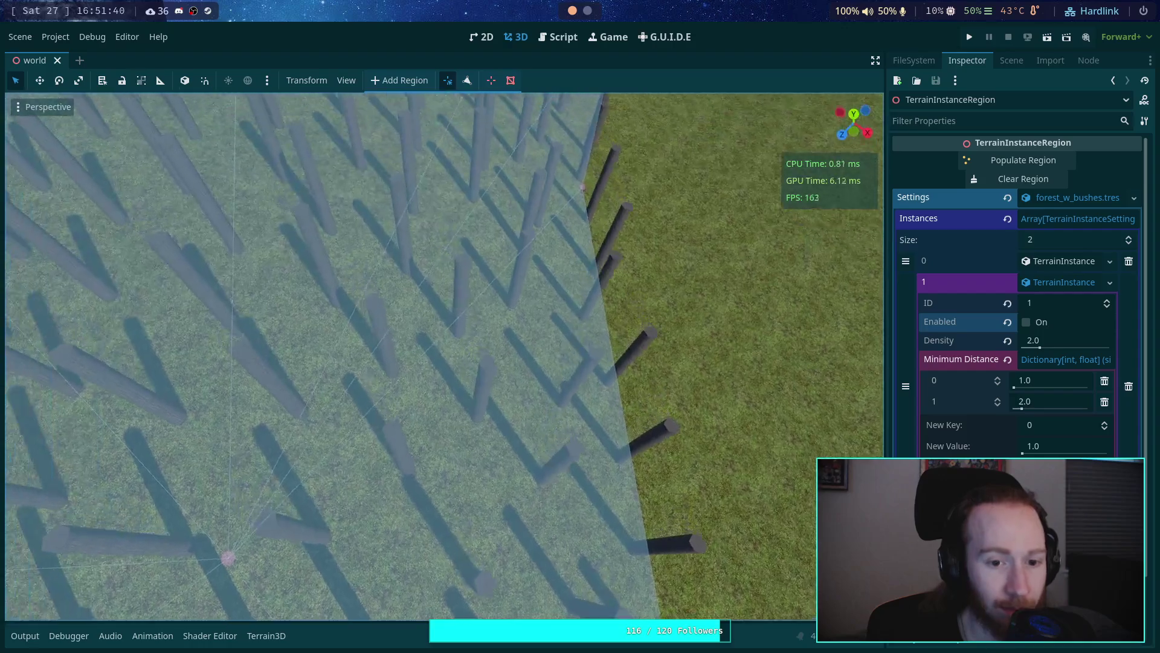
{"action": "key", "text": "w"}
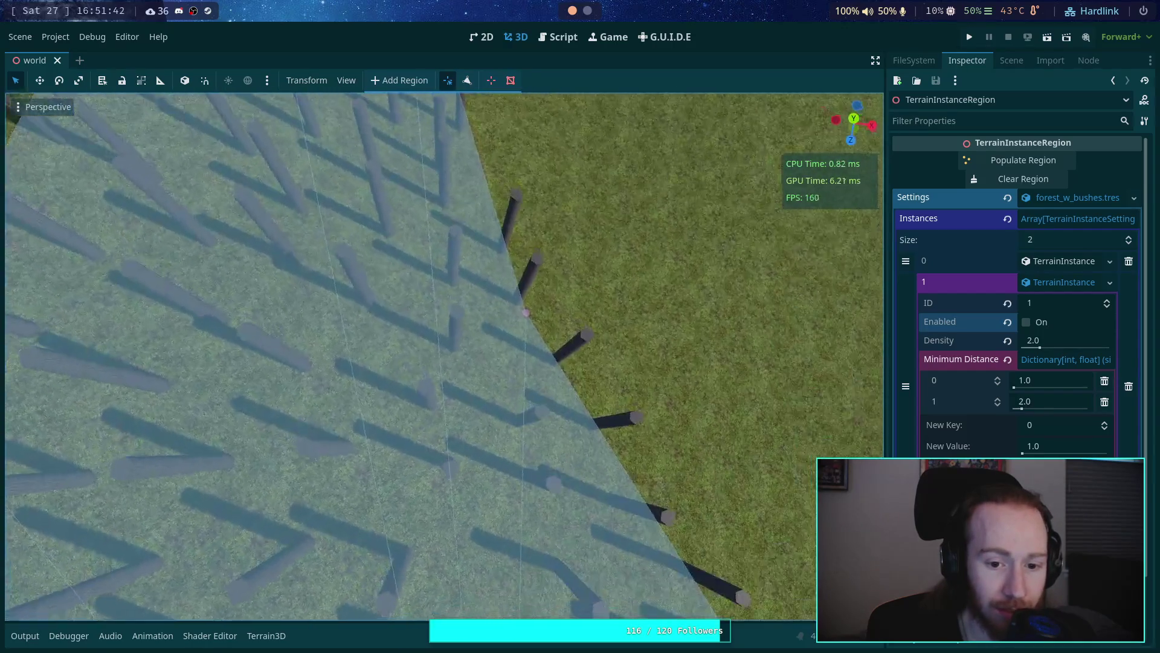
{"action": "key", "text": "w"}
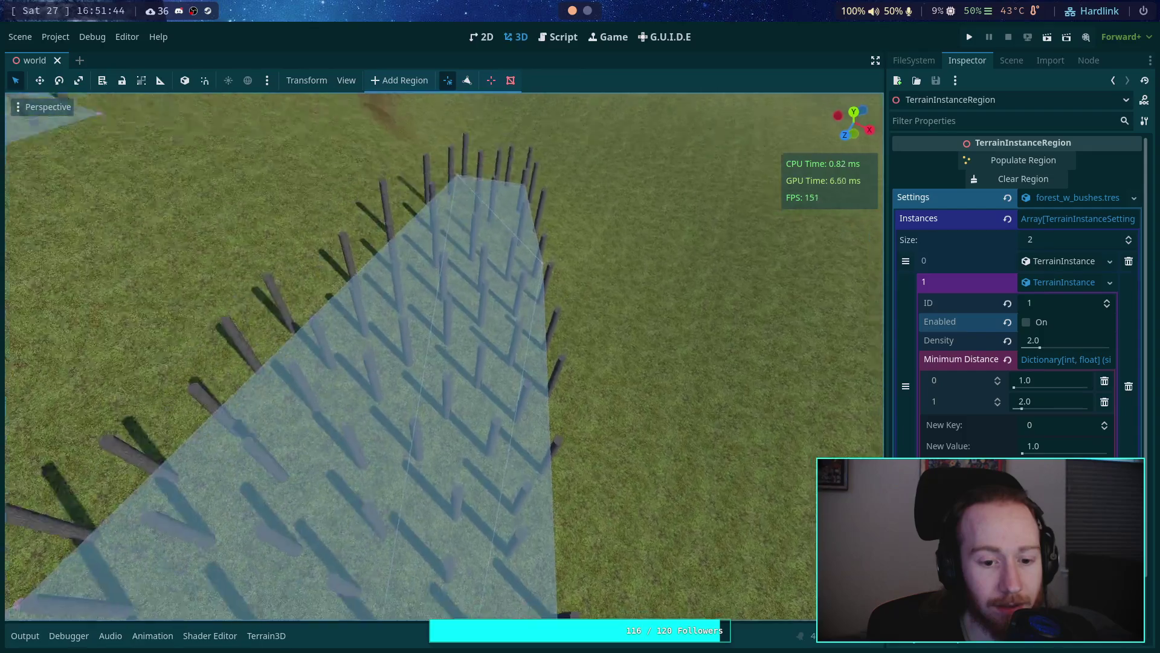
{"action": "key", "text": "w"}
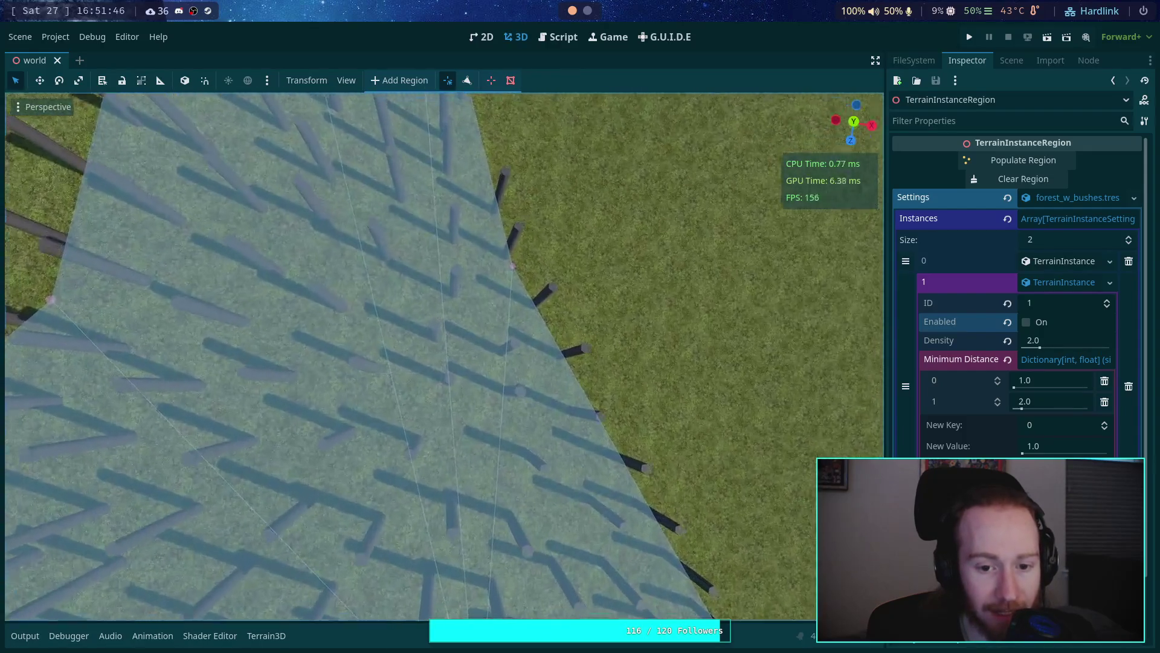
{"action": "key", "text": "w"}
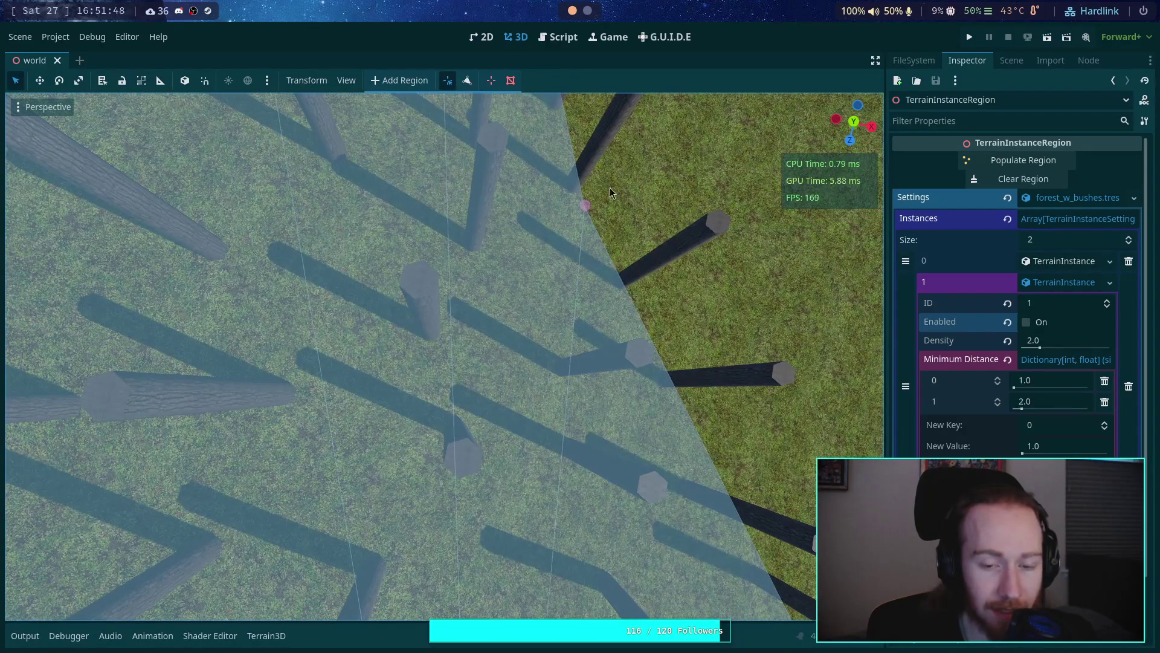
Step: Inspect the posts from a top-down view with wireframe display briefly enabled
{"action": "left_click", "coordinate": [853, 121]}
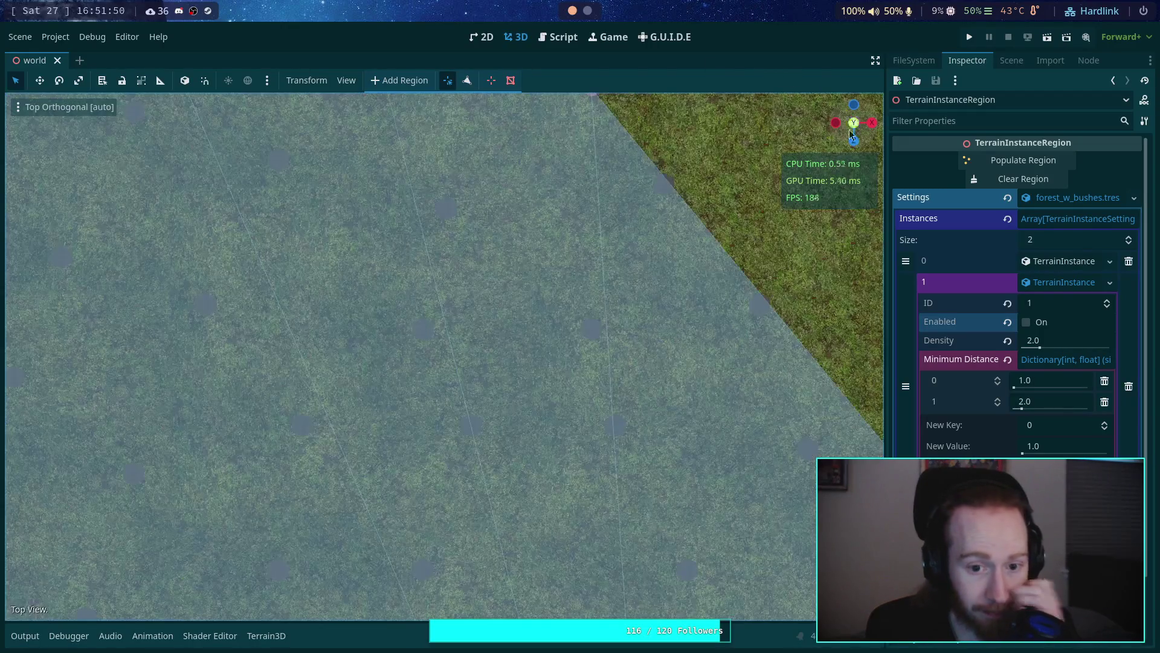
{"action": "left_click", "coordinate": [18, 110]}
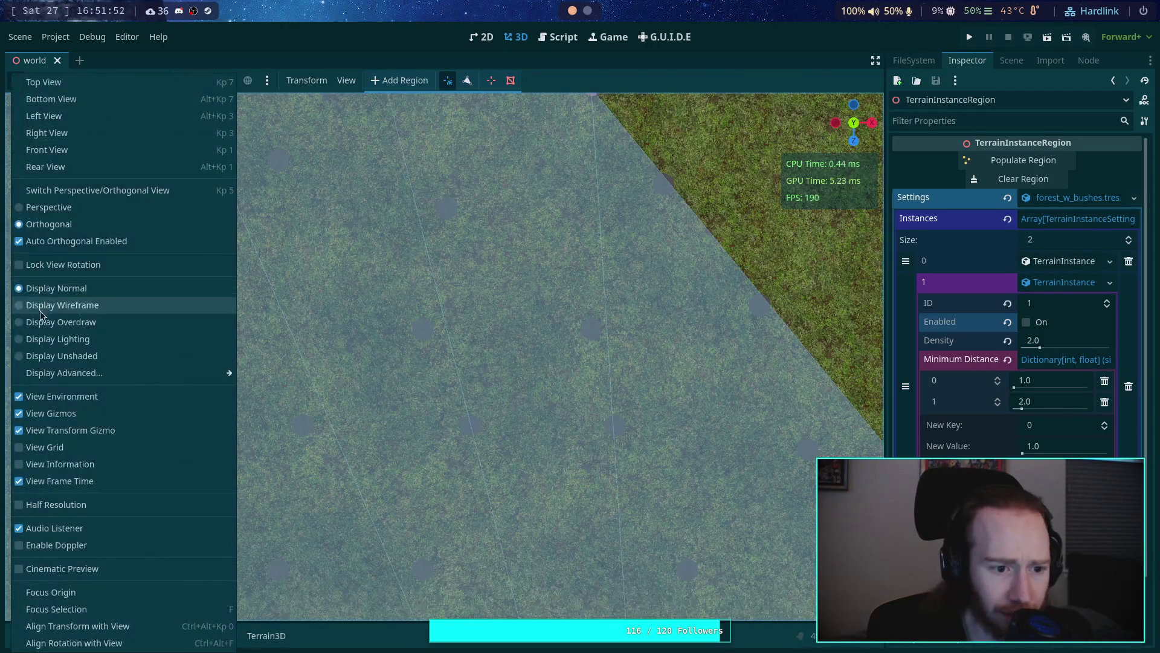
{"action": "left_click", "coordinate": [36, 307]}
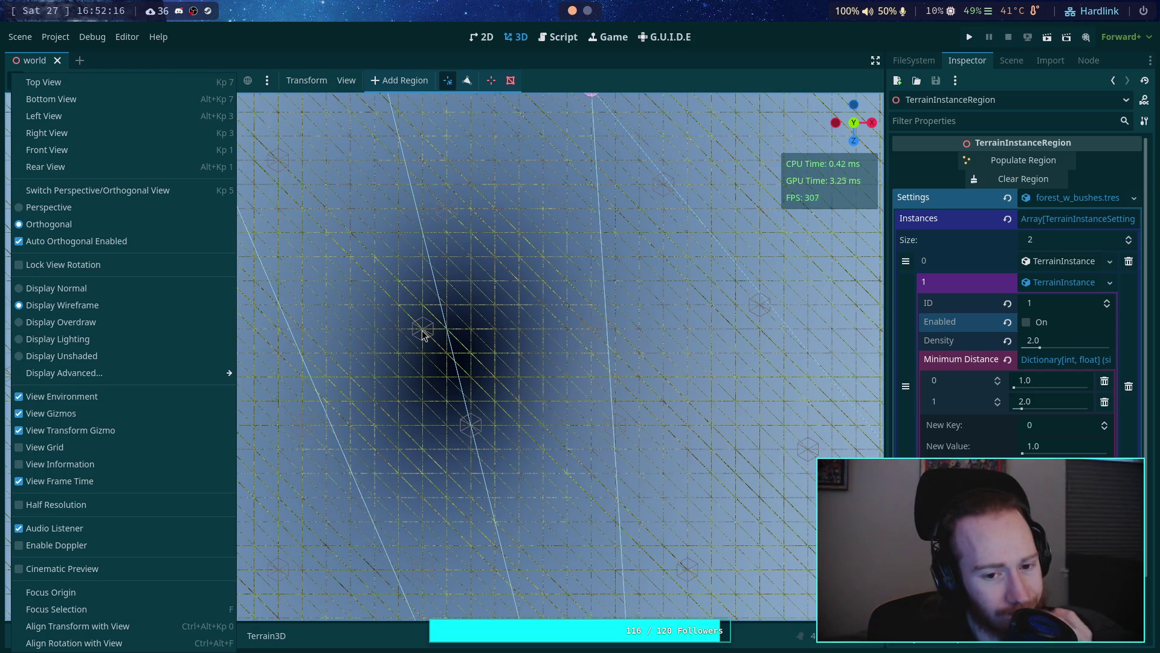
{"action": "left_click", "coordinate": [70, 295]}
{"action": "left_click", "coordinate": [461, 345]}
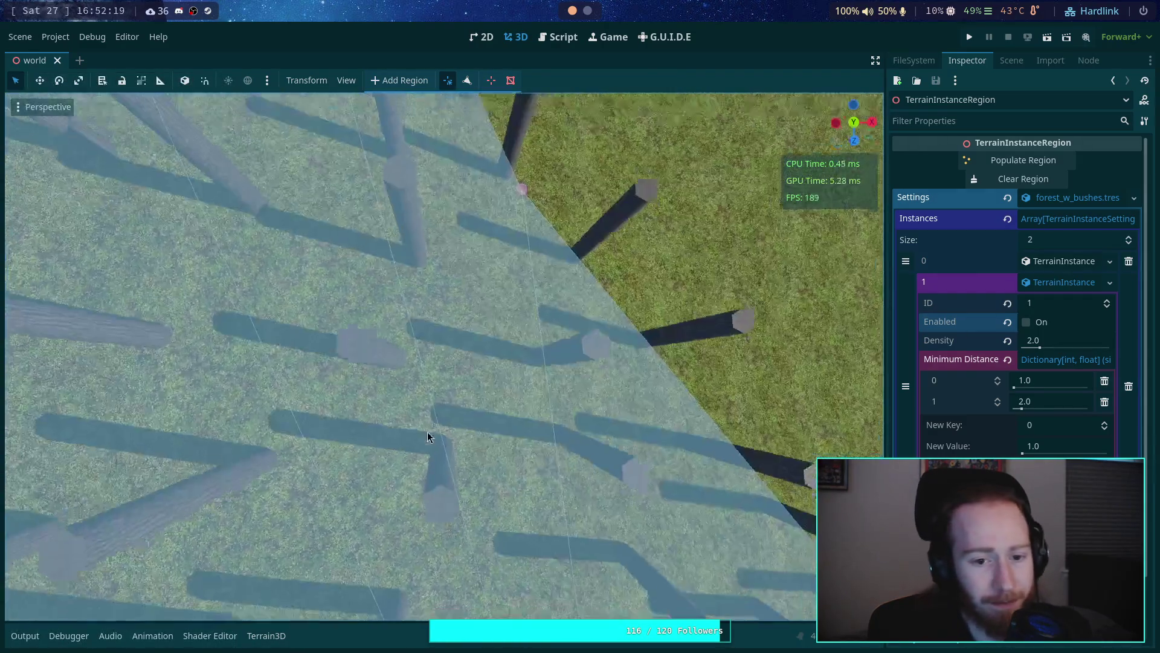
Step: Regenerate the posts with the fixed script and view them top-down in wireframe
{"action": "mouse_move", "coordinate": [427, 436]}
{"action": "left_mouse_down"}
{"action": "mouse_move", "coordinate": [414, 272]}
{"action": "mouse_move", "coordinate": [414, 327]}
{"action": "mouse_move", "coordinate": [474, 304]}
{"action": "mouse_move", "coordinate": [567, 254]}
{"action": "mouse_move", "coordinate": [683, 139]}
{"action": "left_mouse_up"}
{"action": "left_click", "coordinate": [980, 181]}
{"action": "left_click", "coordinate": [979, 161]}
{"action": "left_click_drag", "start_coordinate": [584, 342], "coordinate": [583, 342]}
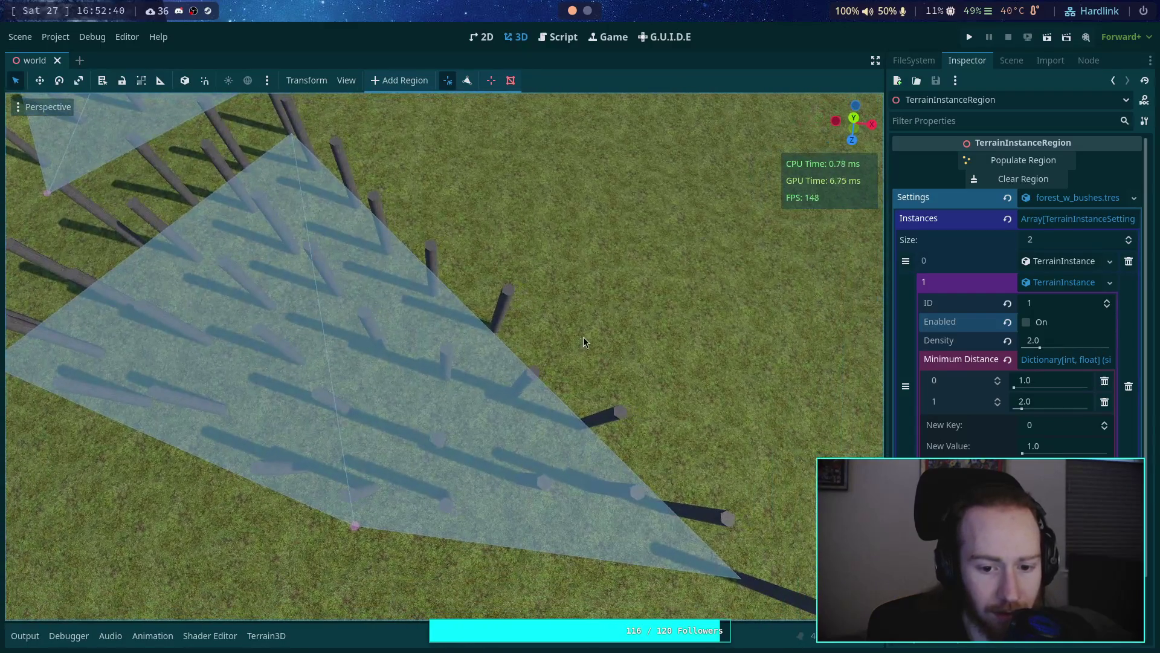
{"action": "left_click", "coordinate": [854, 122]}
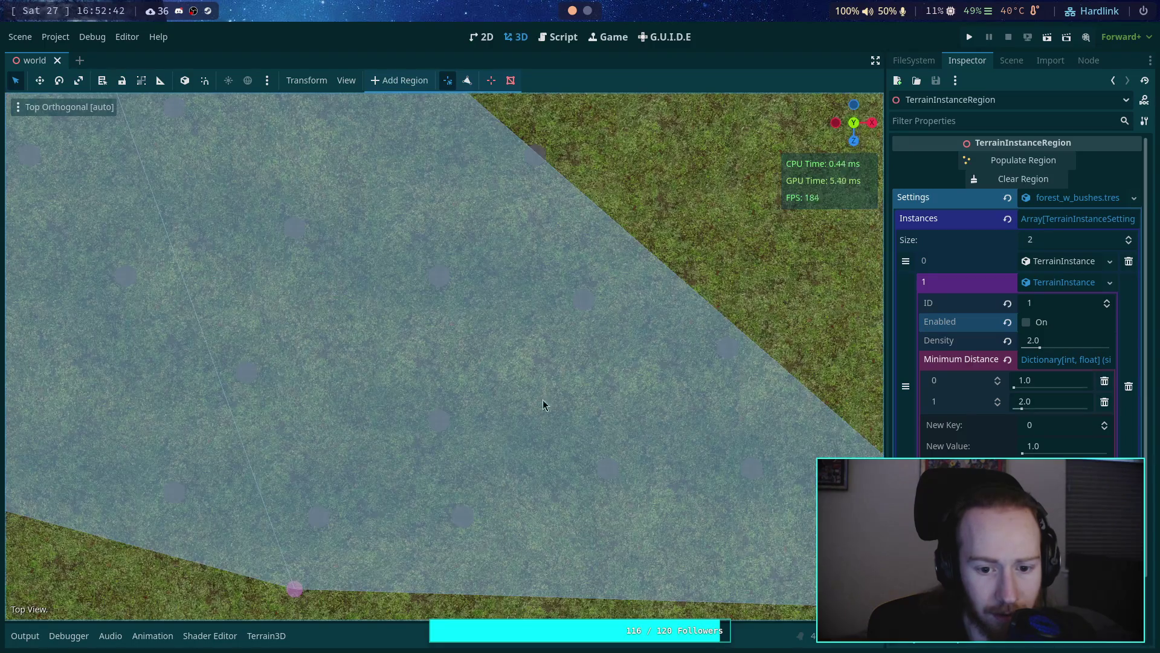
{"action": "left_click_drag", "start_coordinate": [542, 400], "coordinate": [587, 361]}
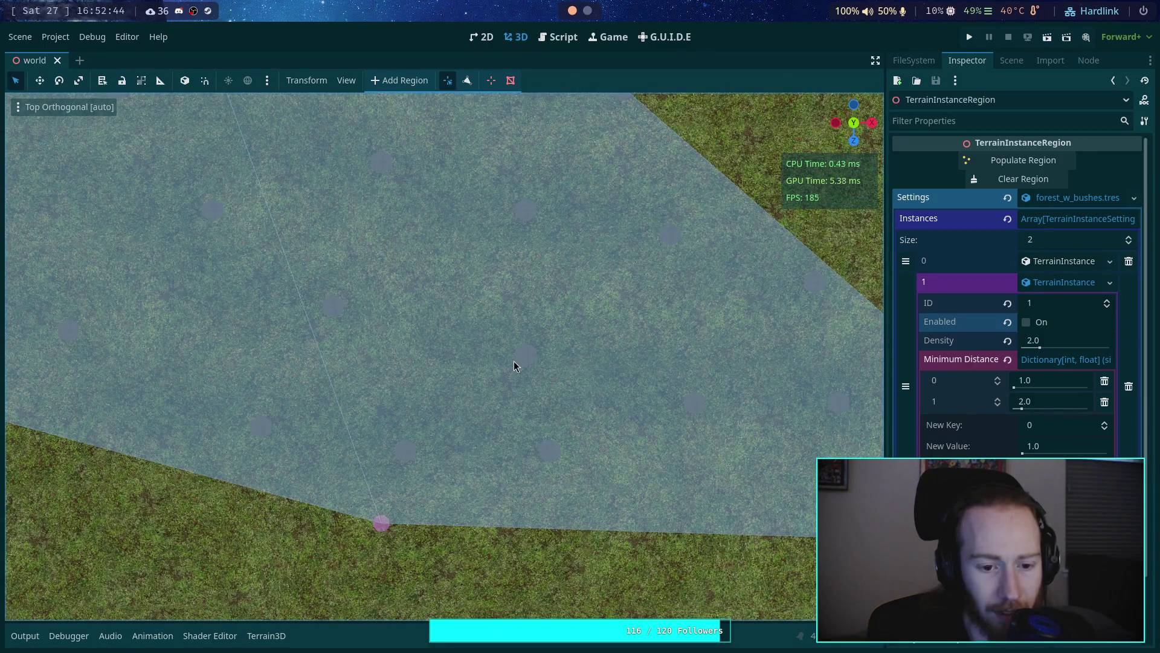
{"action": "scroll", "coordinate": [477, 365], "scroll_direction": "up", "scroll_amount": 2}
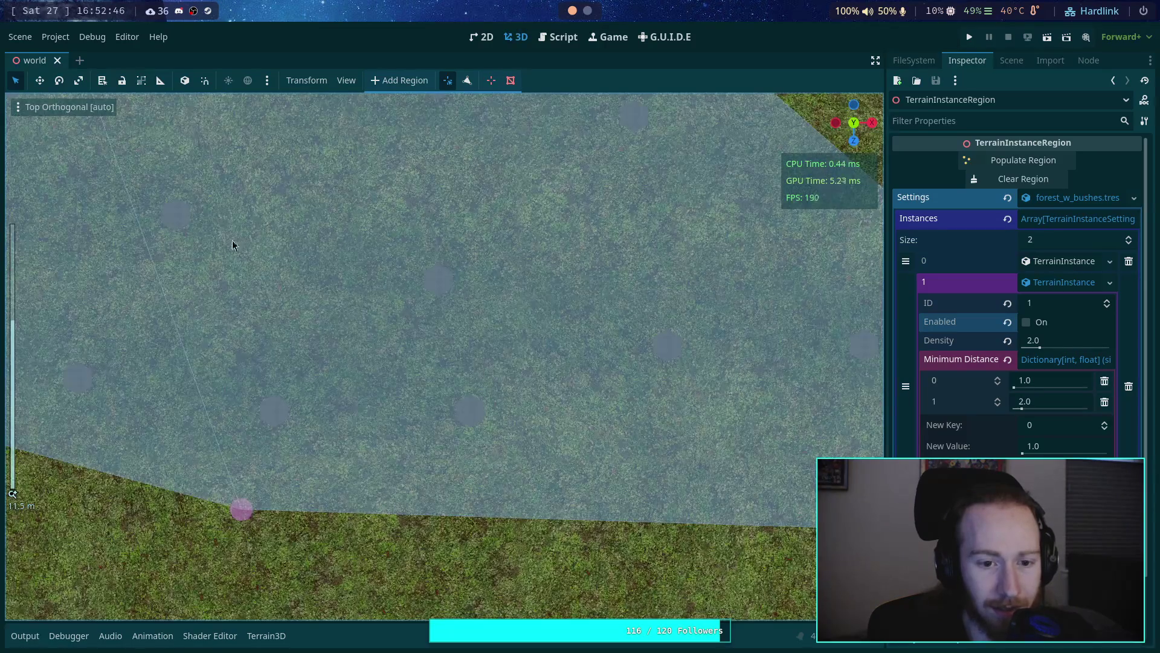
{"action": "left_click", "coordinate": [23, 109]}
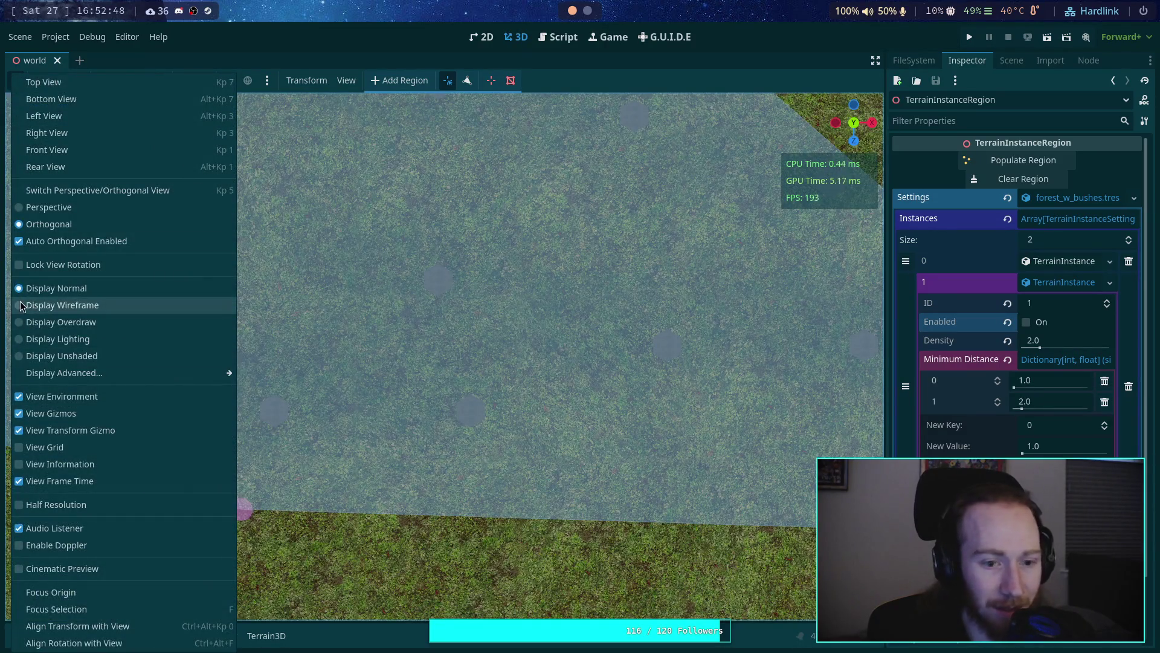
{"action": "left_click", "coordinate": [21, 306]}
Step: Collapse instance 1's settings, expand instance 0's, and check the settings resource options
{"action": "left_click", "coordinate": [471, 369]}
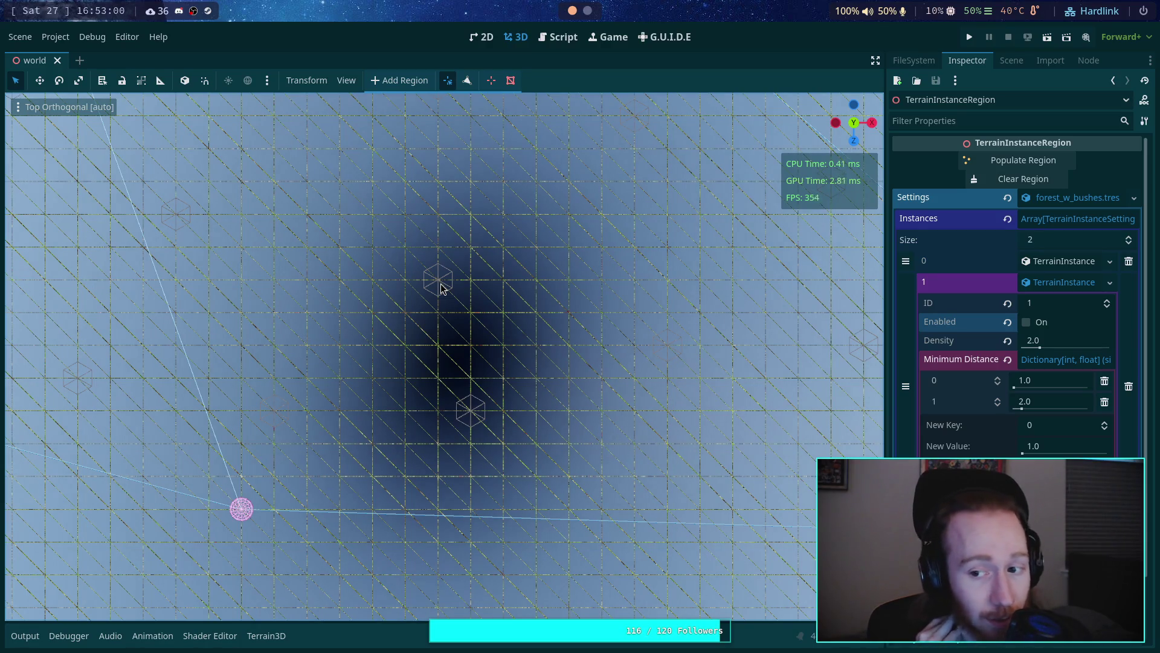
{"action": "left_click", "coordinate": [1041, 279]}
{"action": "left_click", "coordinate": [1039, 261]}
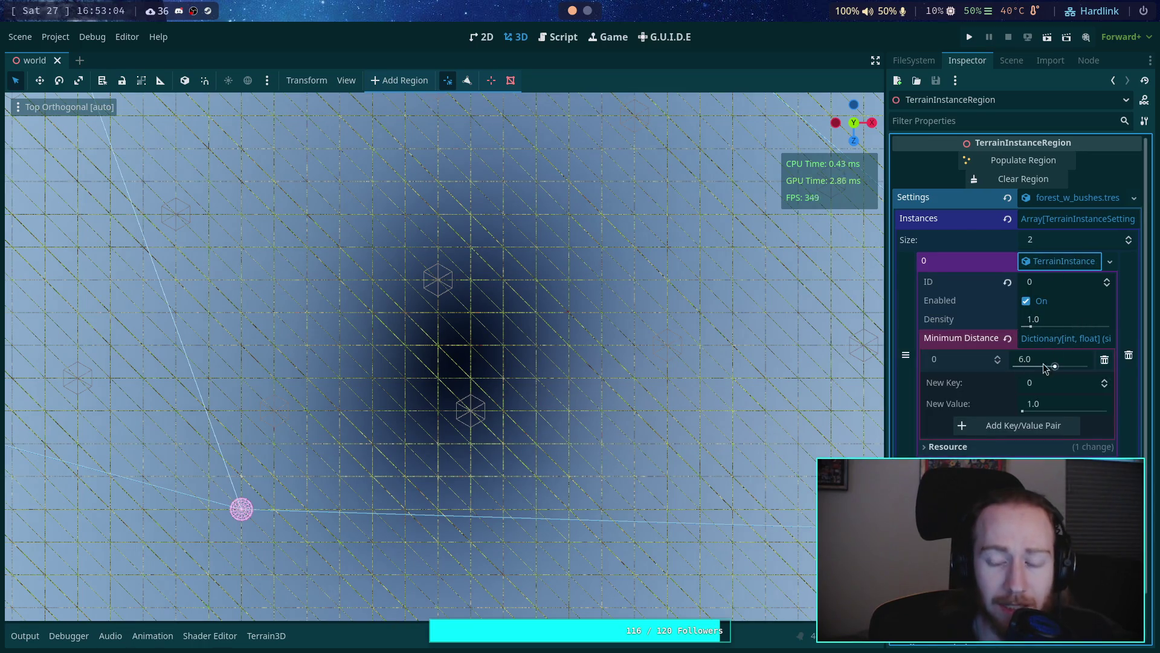
{"action": "left_click", "coordinate": [1138, 201]}
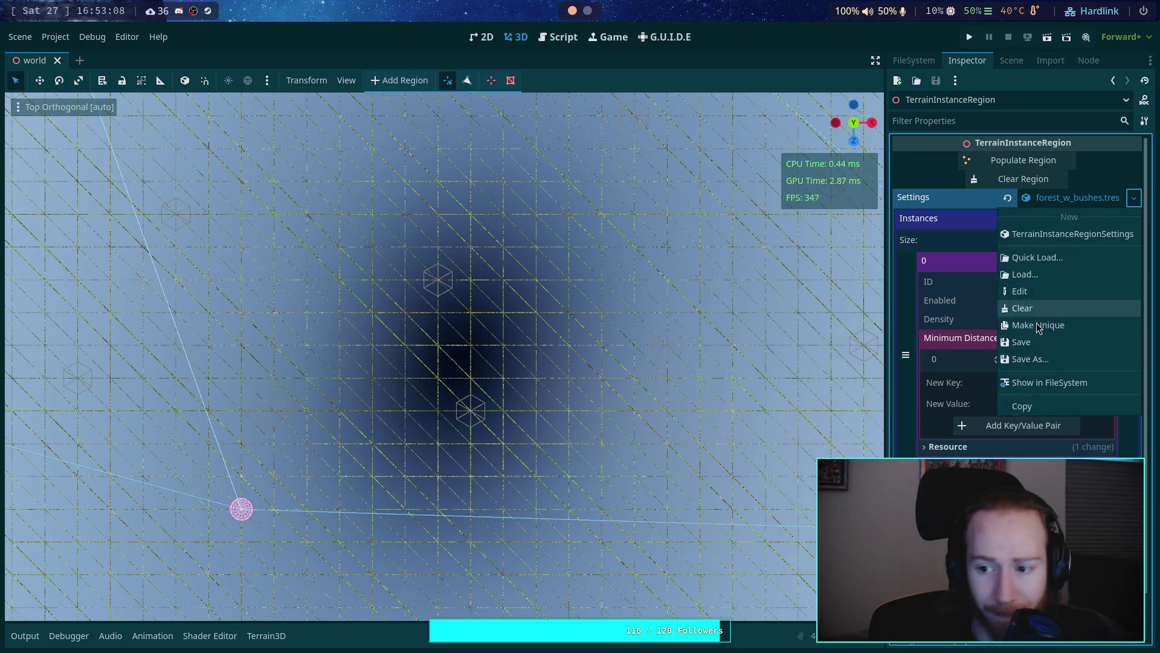
{"action": "key", "text": "Escape"}
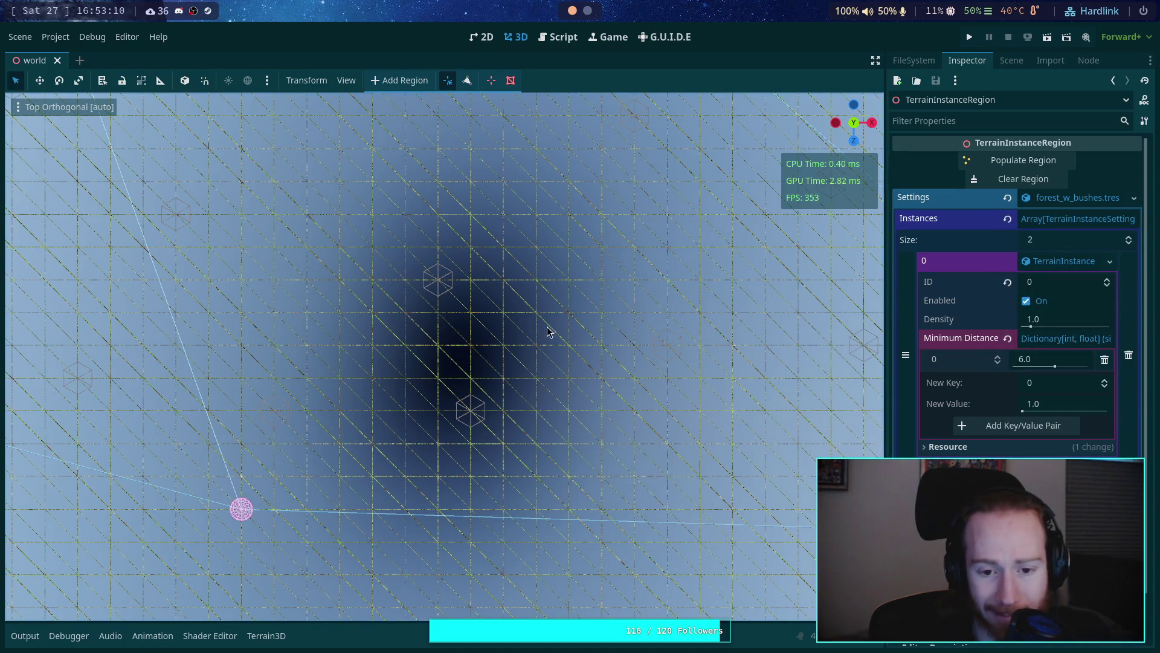
Step: Inspect the placed instances at an angle and top-down, then switch to the Desmos graph
{"action": "scroll", "coordinate": [532, 326], "scroll_direction": "down", "scroll_amount": 4}
{"action": "left_click_drag", "start_coordinate": [476, 349], "coordinate": [405, 398]}
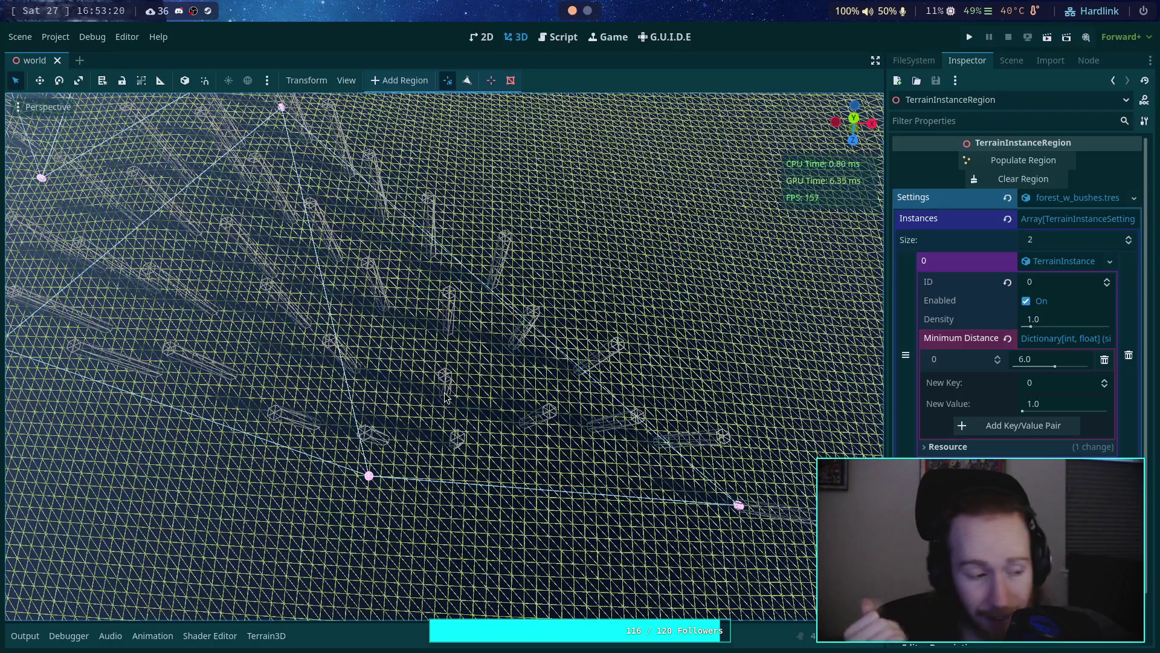
{"action": "left_click", "coordinate": [854, 119]}
{"action": "mouse_move", "coordinate": [399, 371]}
{"action": "left_mouse_down"}
{"action": "mouse_move", "coordinate": [500, 379]}
{"action": "mouse_move", "coordinate": [454, 404]}
{"action": "mouse_move", "coordinate": [424, 370]}
{"action": "left_mouse_up"}
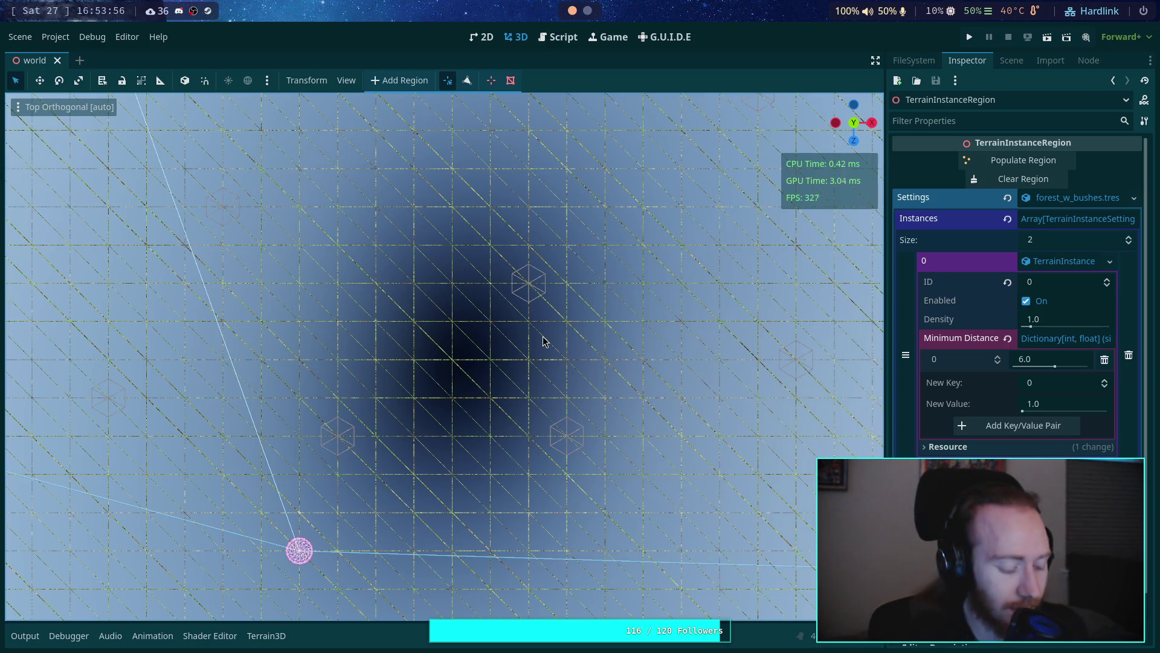
{"action": "key", "text": "super+2"}
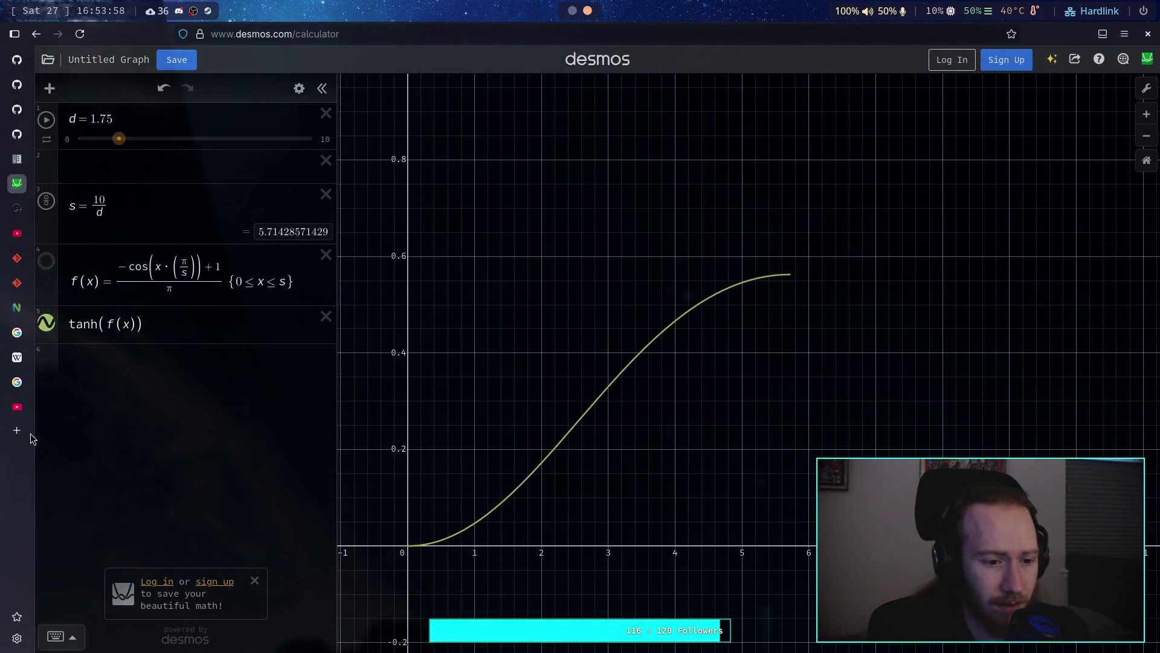
Step: Search Google for '456 triangle' in a new tab and read through the results
{"action": "left_click", "coordinate": [17, 429]}
{"action": "type", "text": "456 "}
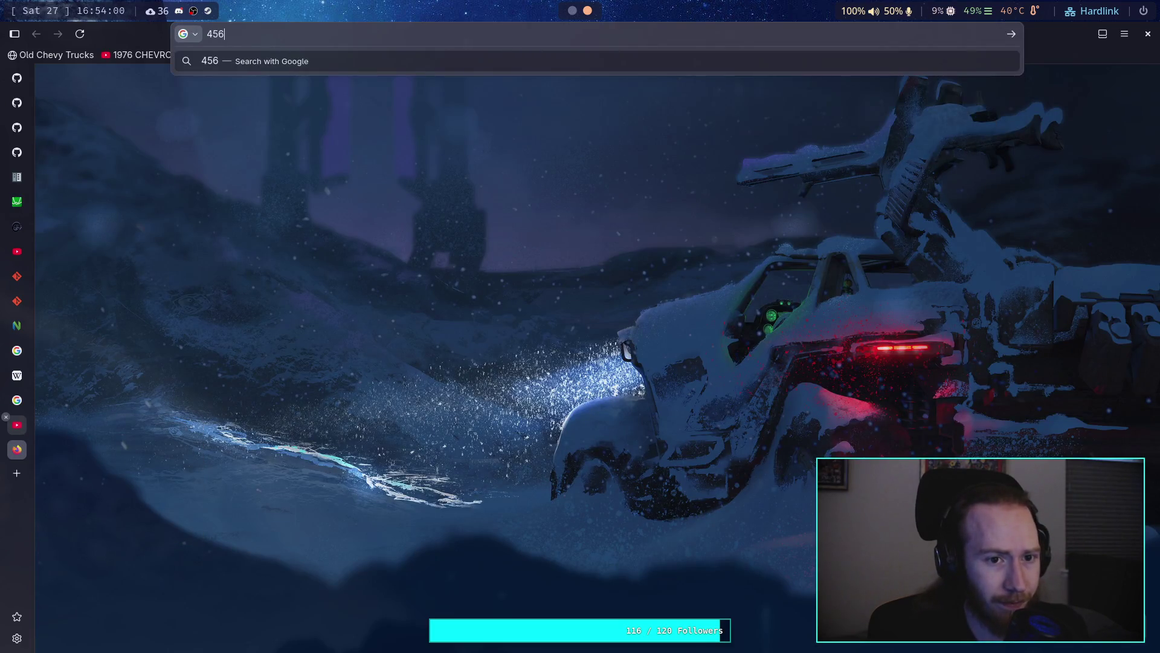
{"action": "type", "text": "triangle"}
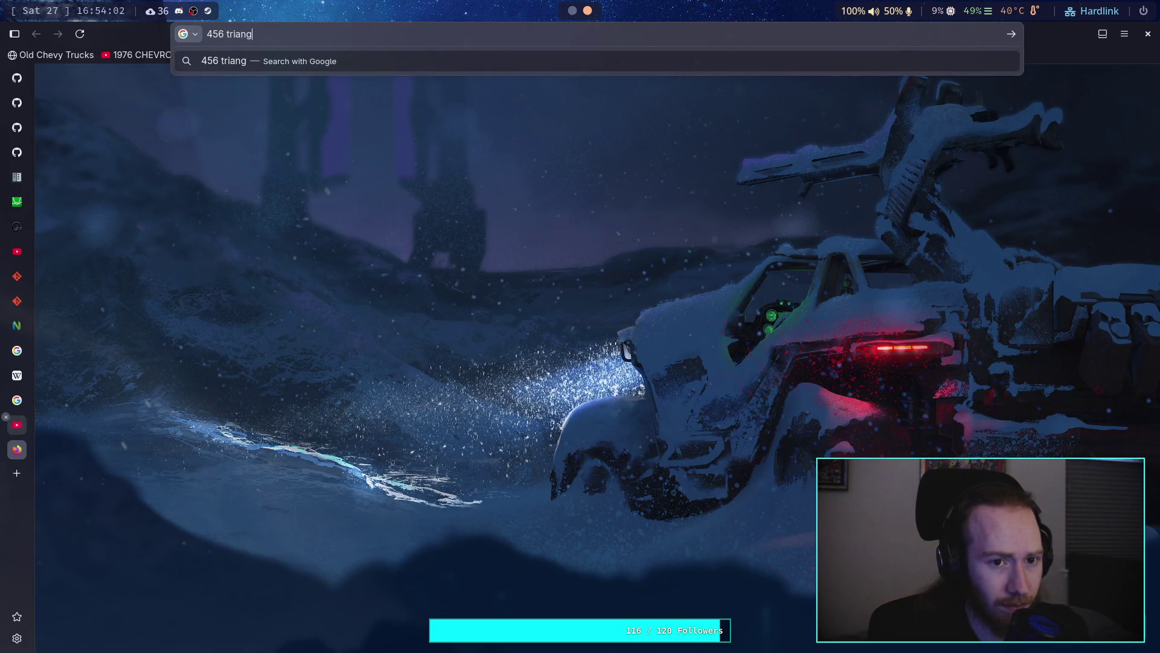
{"action": "key", "text": "Return"}
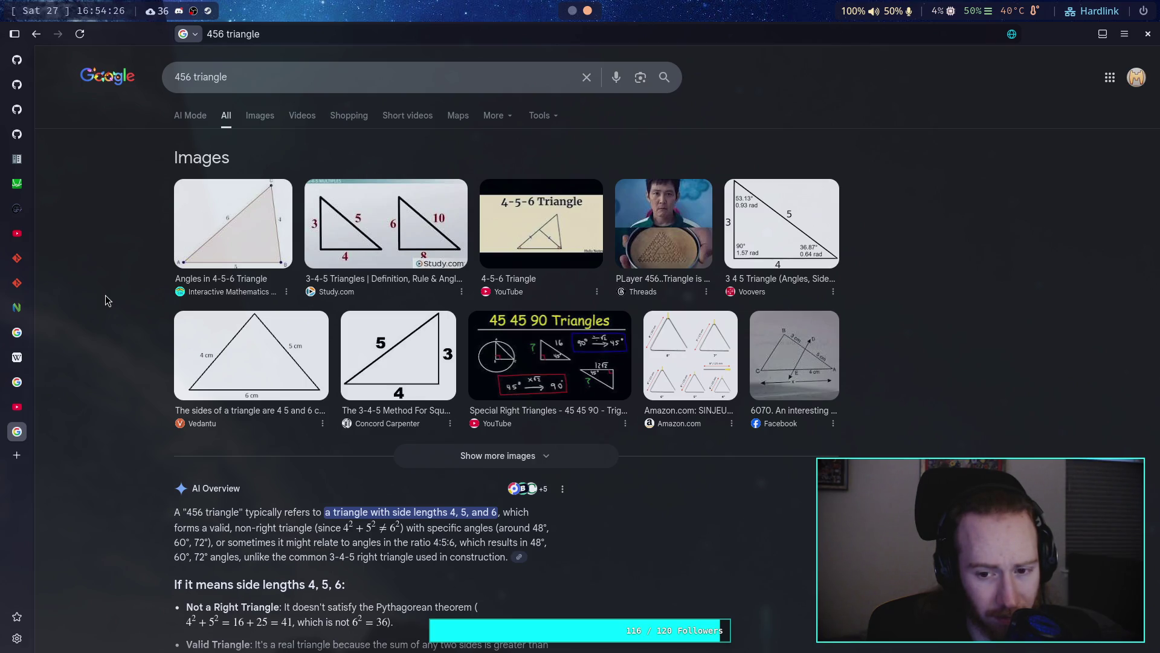
{"action": "scroll", "coordinate": [101, 286], "scroll_direction": "down", "scroll_amount": 8}
{"action": "scroll", "coordinate": [101, 286], "scroll_direction": "down", "scroll_amount": 4}
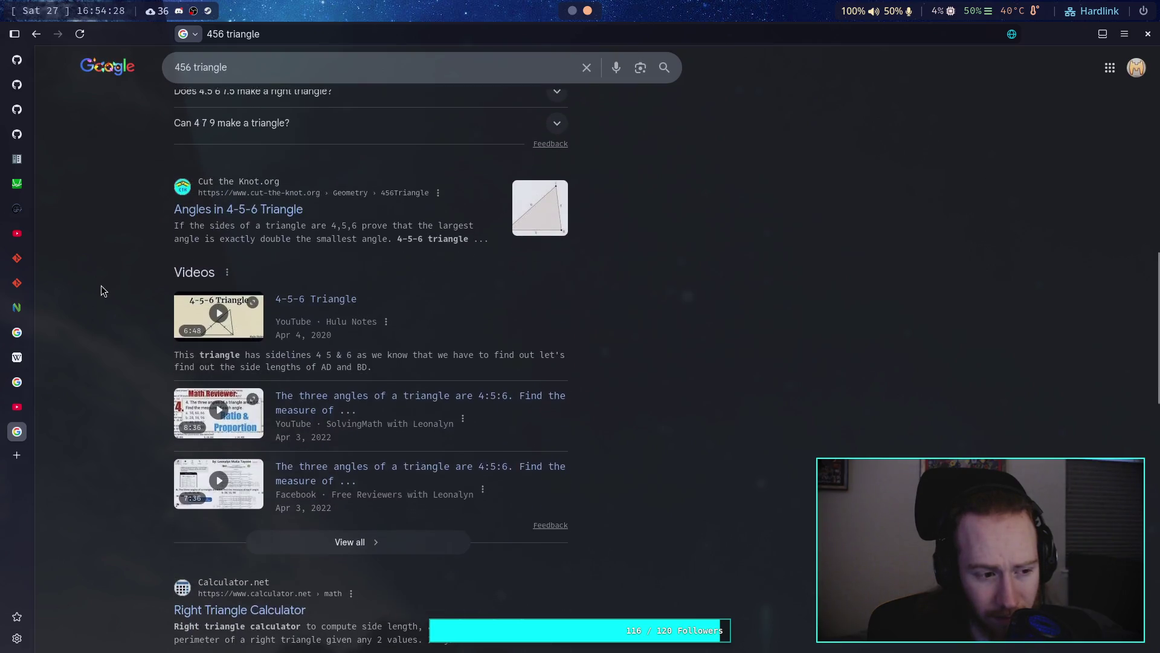
{"action": "scroll", "coordinate": [100, 286], "scroll_direction": "down", "scroll_amount": 1}
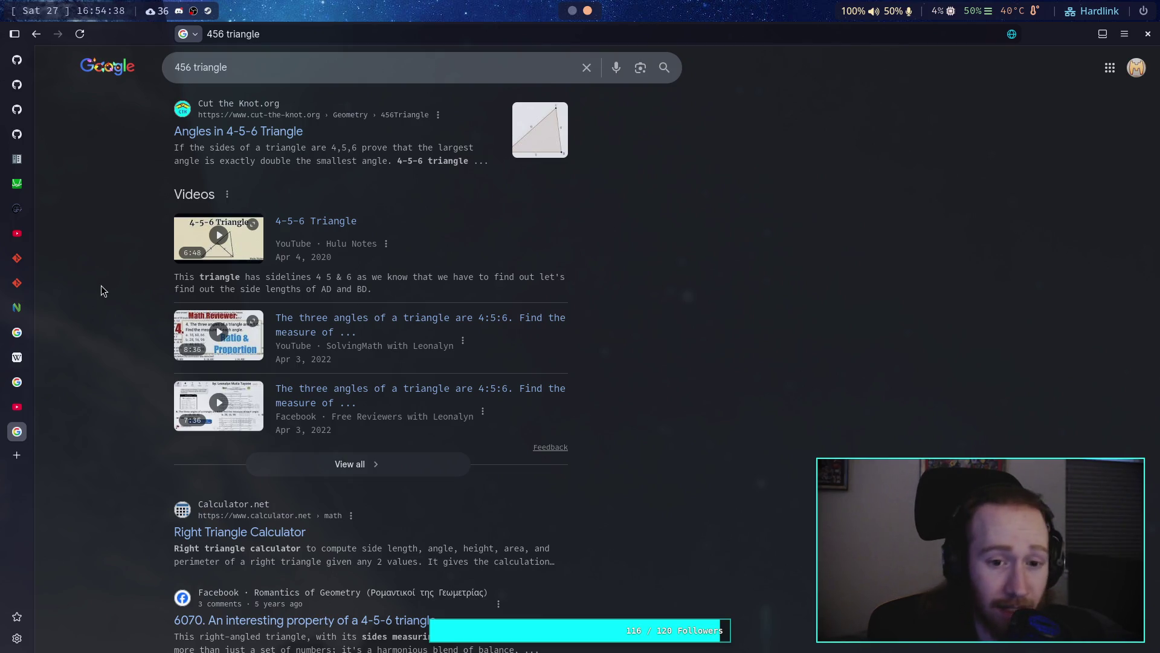
{"action": "scroll", "coordinate": [115, 310], "scroll_direction": "down", "scroll_amount": 1}
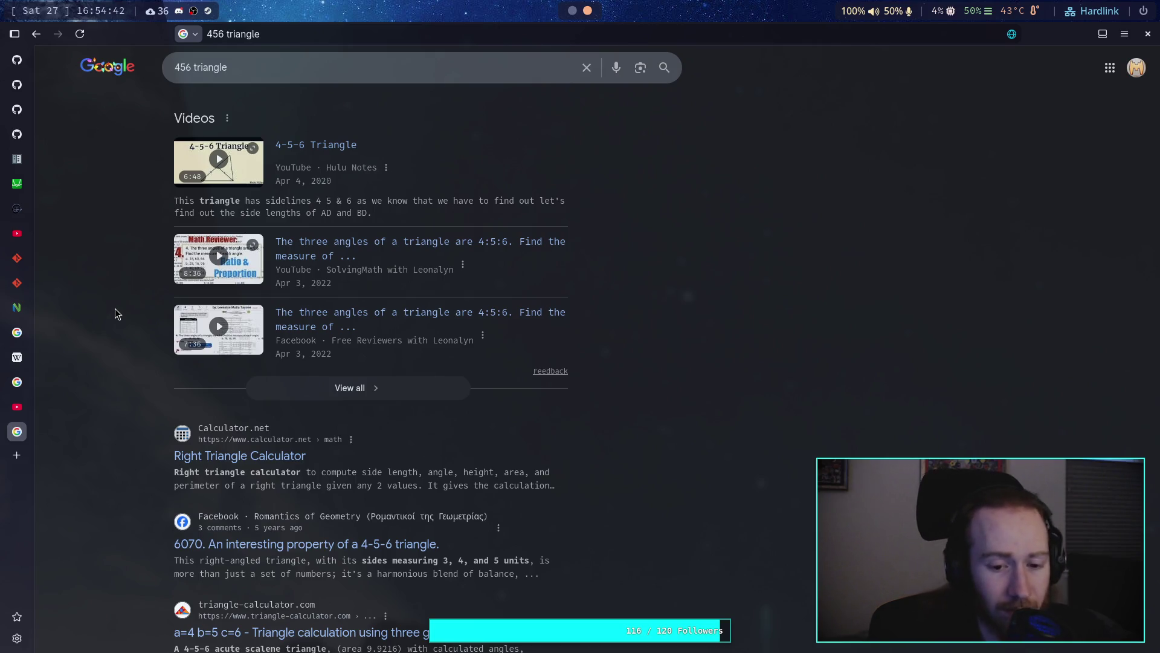
{"action": "scroll", "coordinate": [121, 313], "scroll_direction": "down", "scroll_amount": 2}
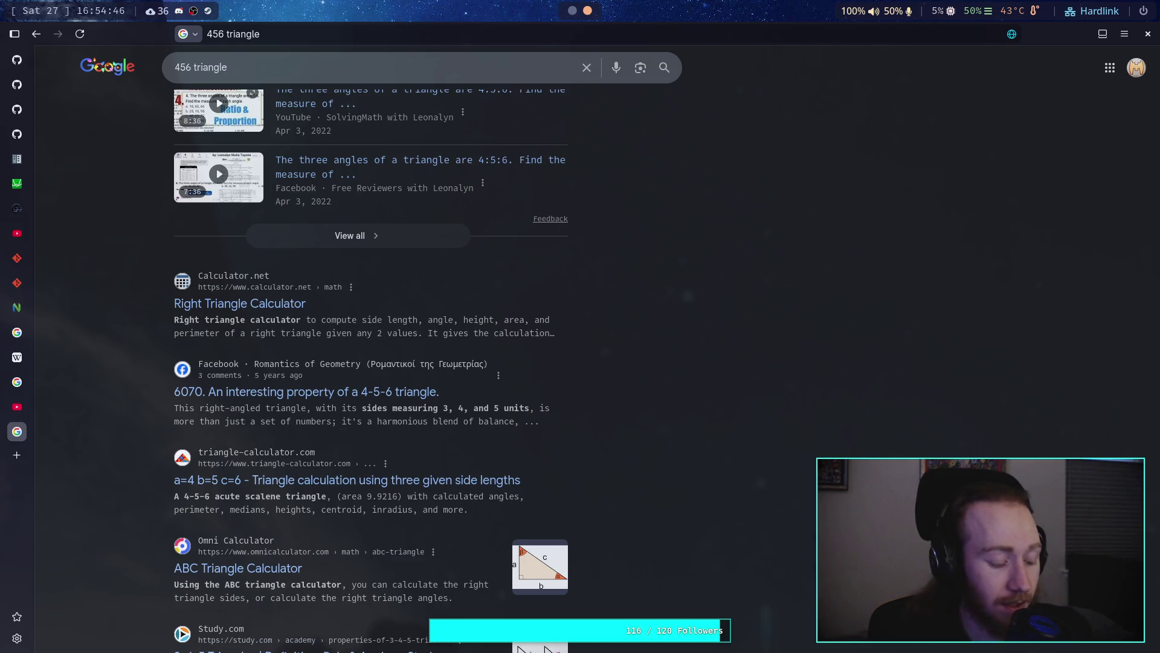
Step: Switch workspaces back to the Godot editor
{"action": "key", "text": "super+2"}
{"action": "key", "text": "super+1"}
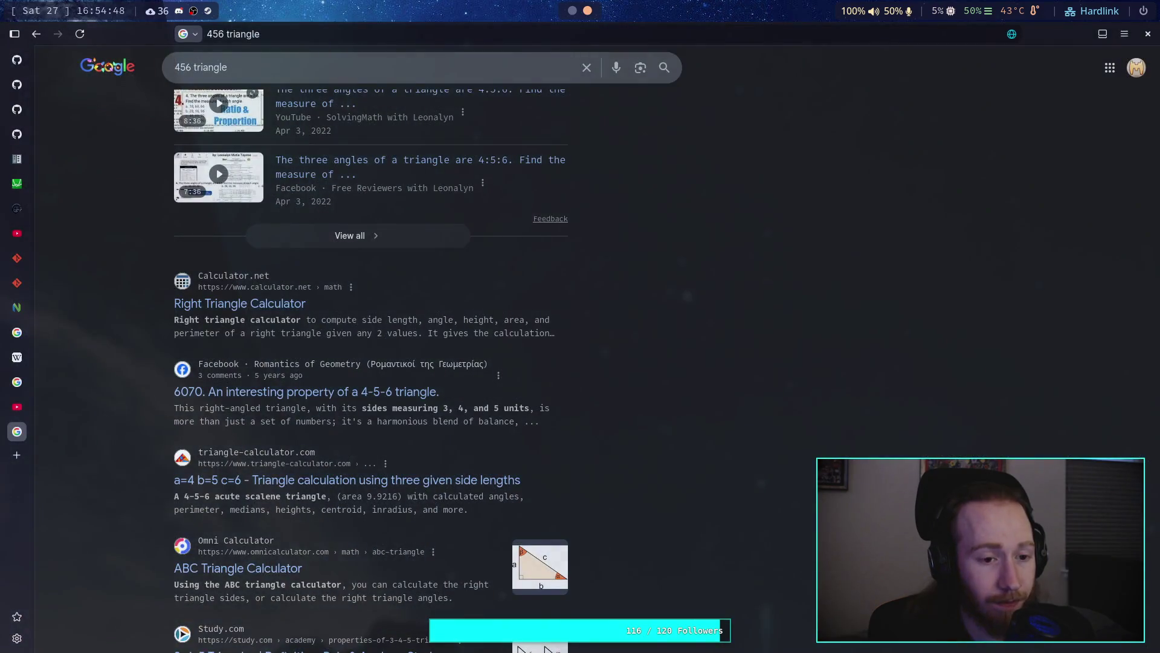
{"action": "key", "text": "super+2"}
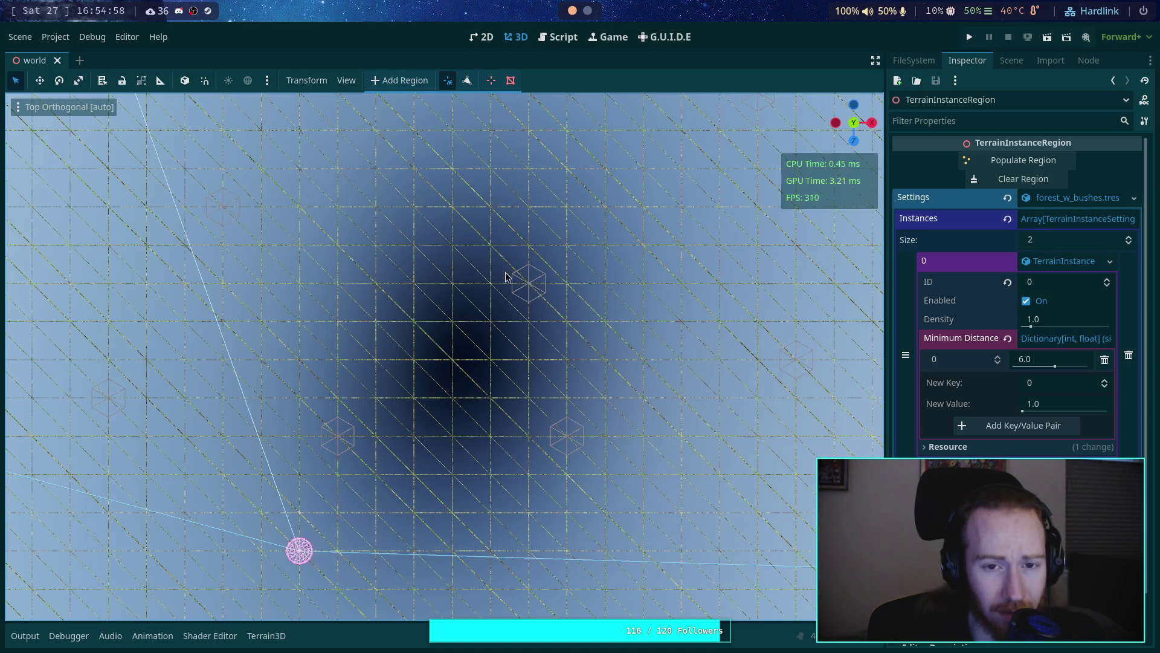
{"action": "left_click", "coordinate": [562, 38]}
{"action": "left_click", "coordinate": [471, 330]}
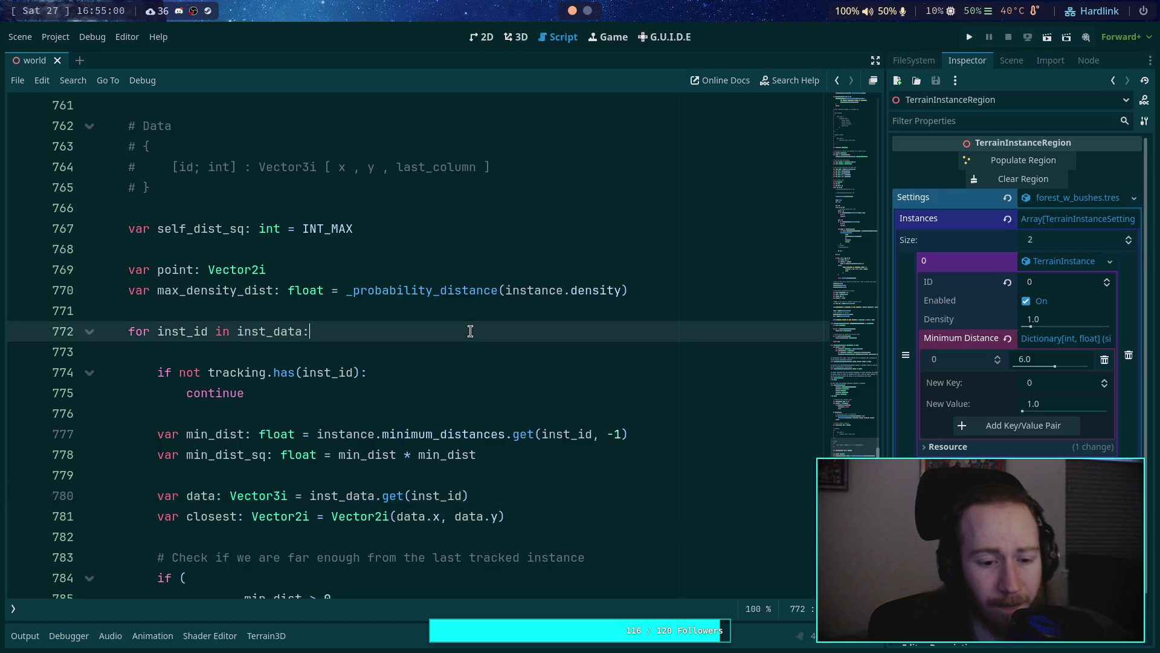
{"action": "scroll", "coordinate": [470, 329], "scroll_direction": "down", "scroll_amount": 7}
{"action": "scroll", "coordinate": [471, 329], "scroll_direction": "up", "scroll_amount": 4}
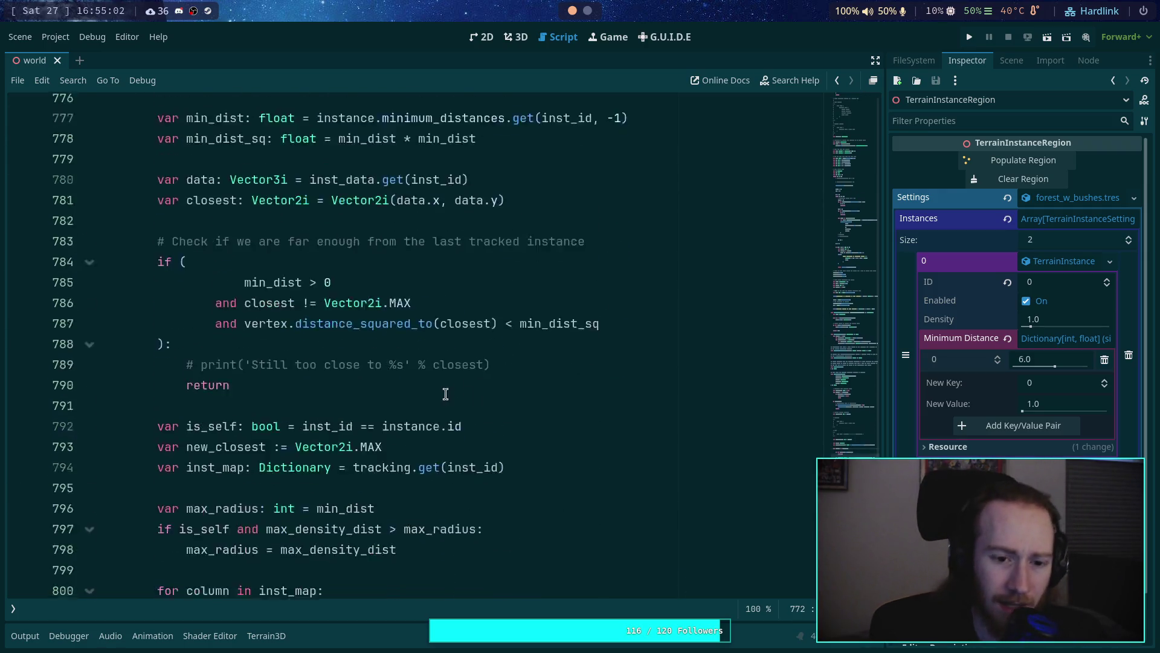
{"action": "scroll", "coordinate": [435, 390], "scroll_direction": "down", "scroll_amount": 5}
{"action": "scroll", "coordinate": [434, 389], "scroll_direction": "down", "scroll_amount": 3}
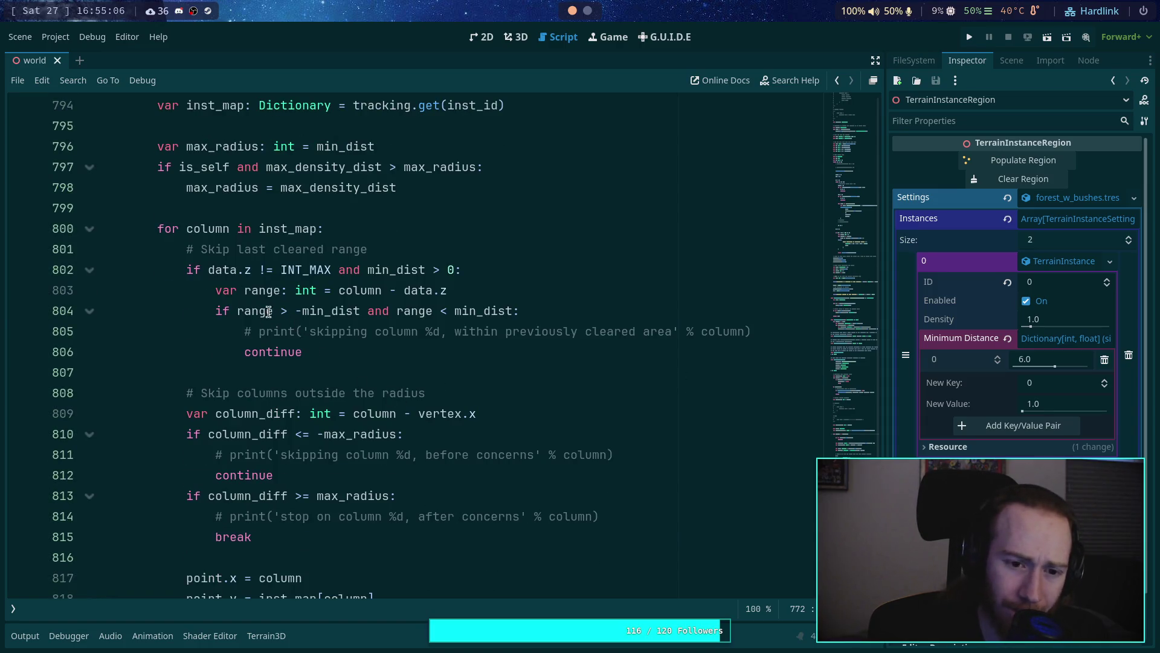
{"action": "left_click", "coordinate": [279, 310]}
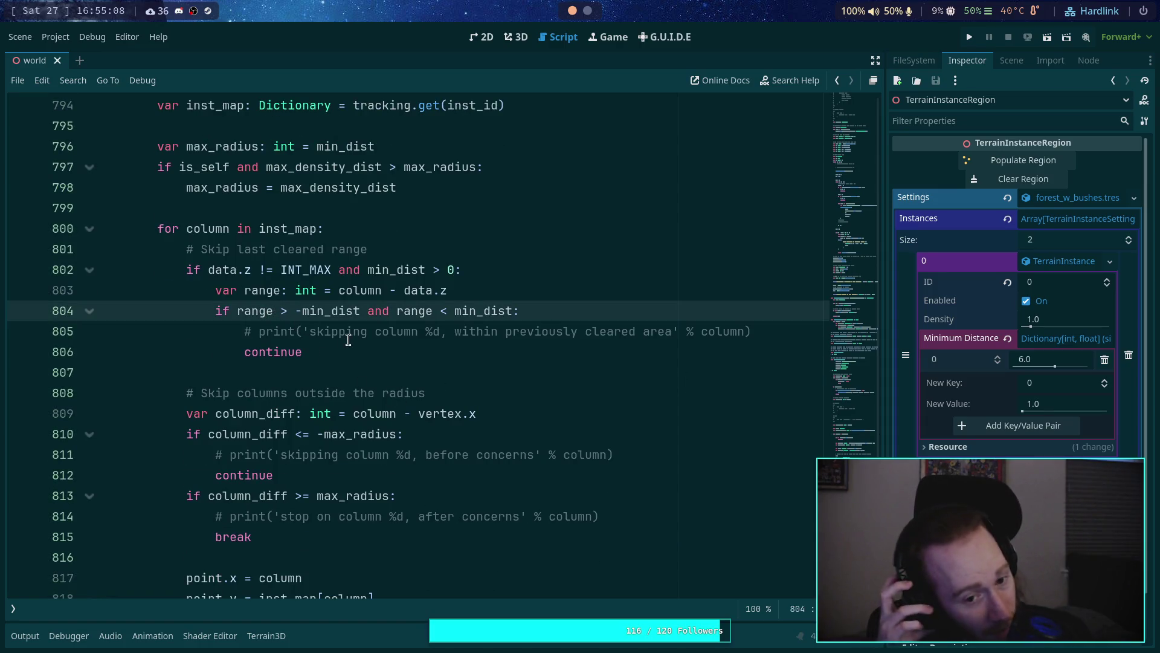
{"action": "left_click", "coordinate": [527, 290]}
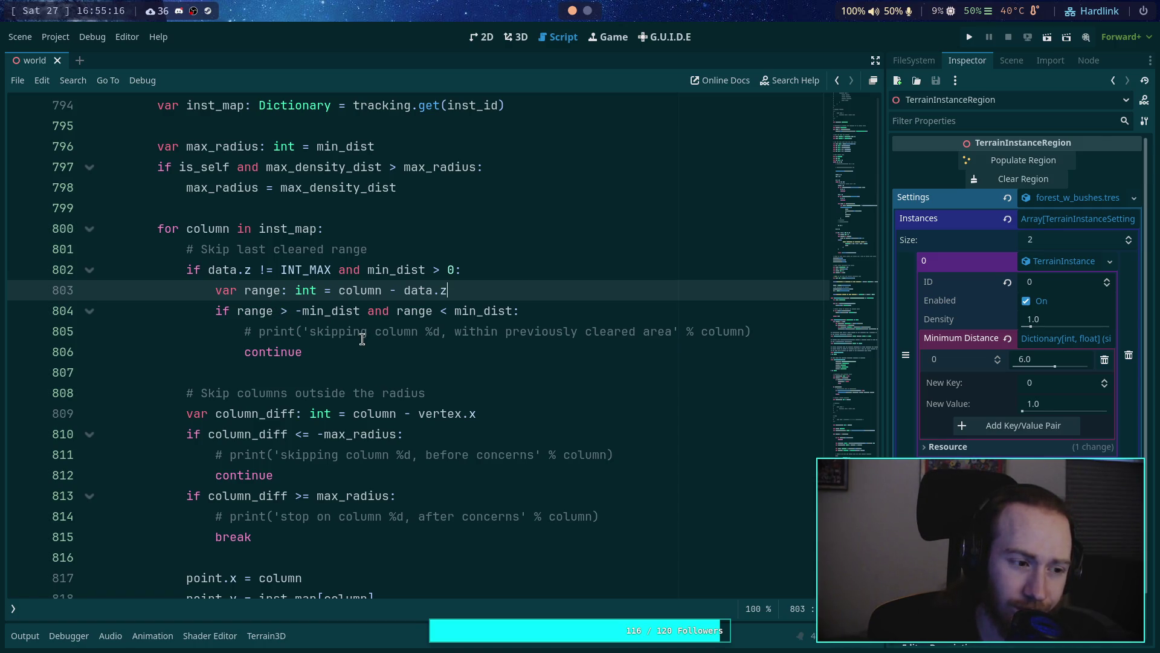
{"action": "scroll", "coordinate": [370, 341], "scroll_direction": "up", "scroll_amount": 1}
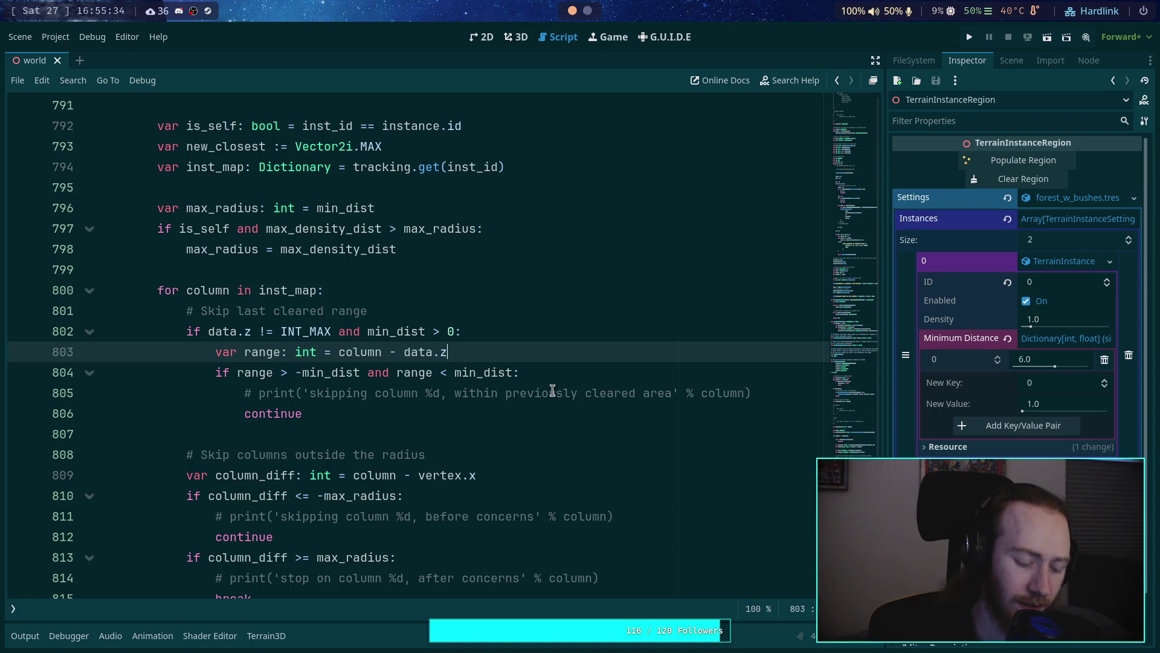
{"action": "left_click", "coordinate": [298, 368]}
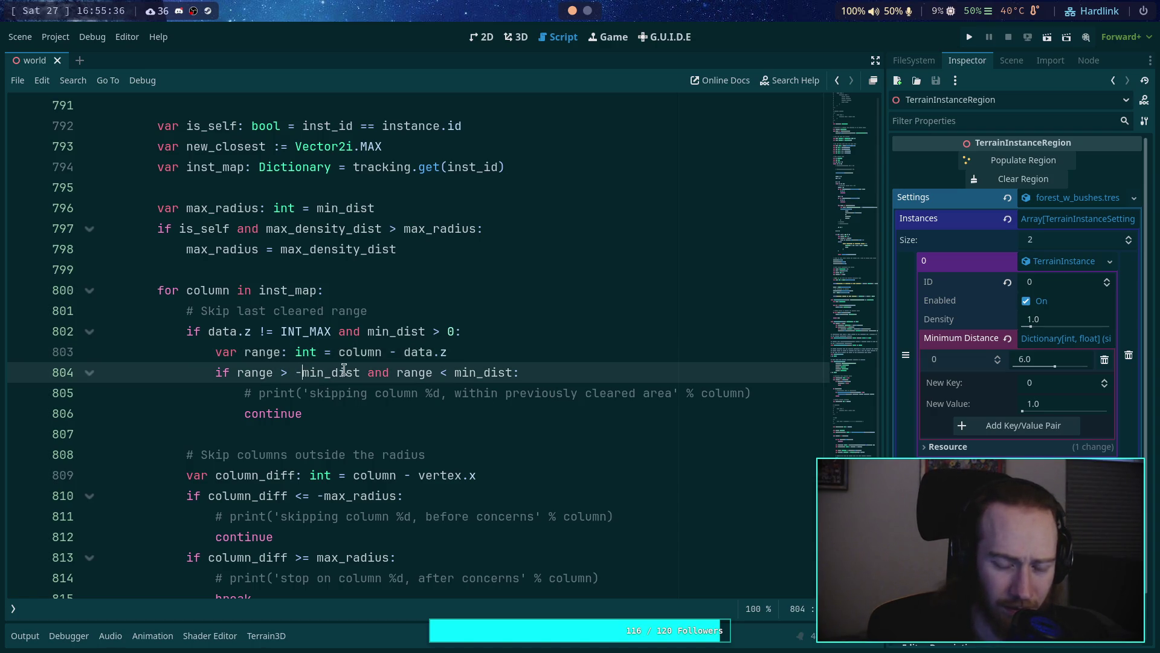
{"action": "type", "text": "-"}
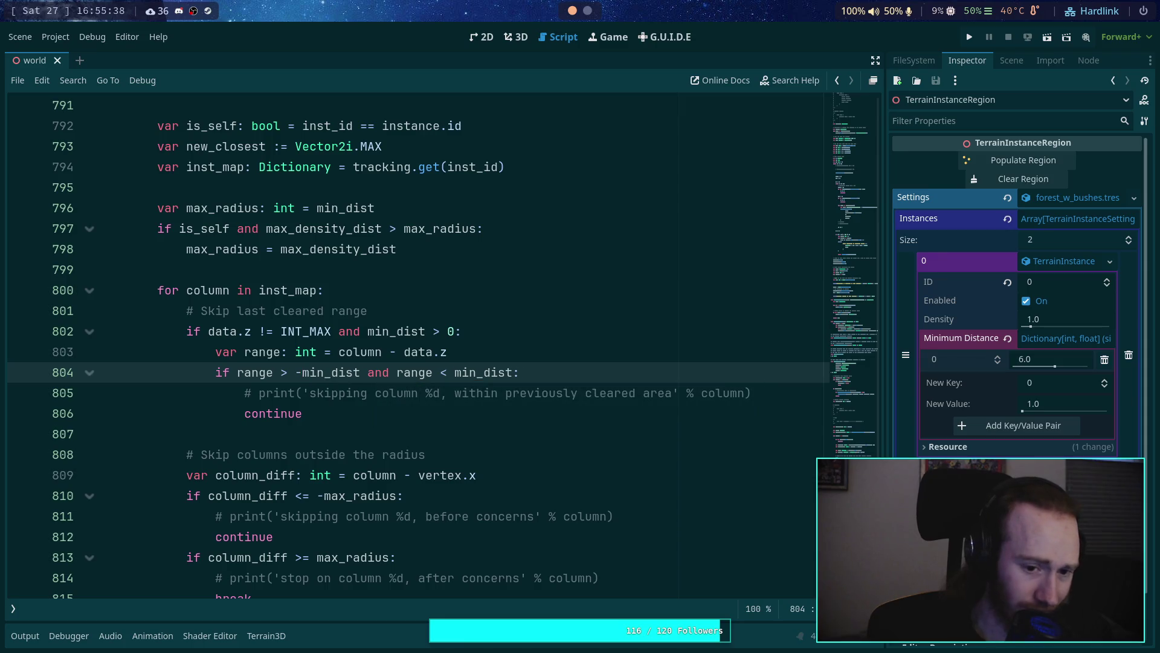
{"action": "type", "text": "("}
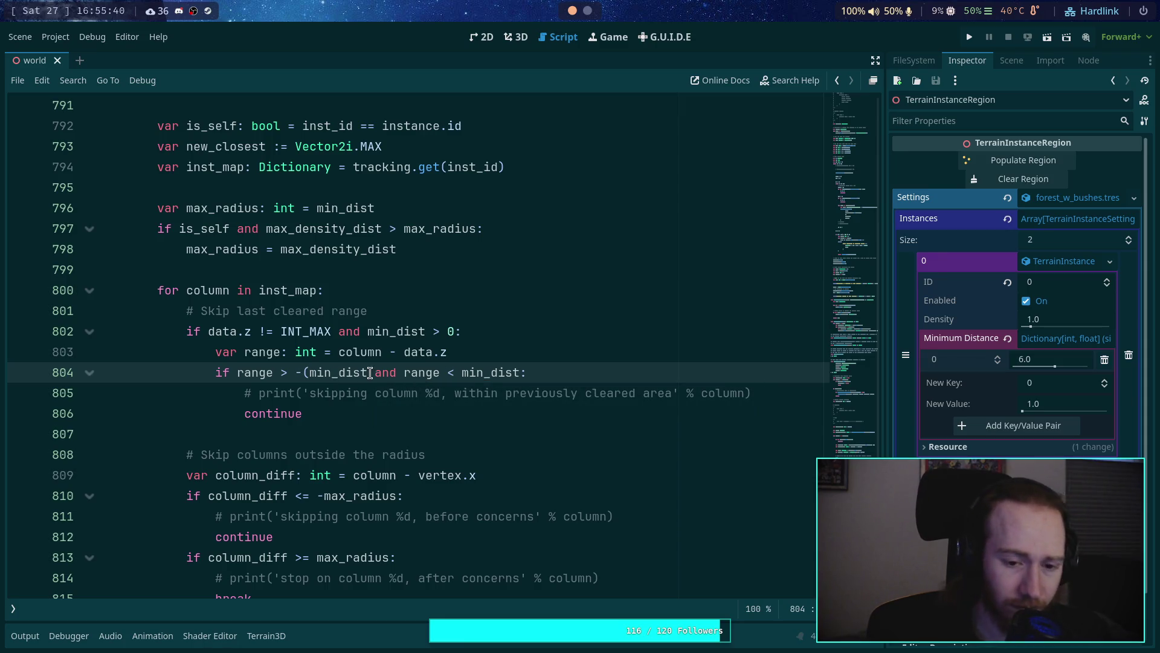
{"action": "key", "text": "ctrl+Right"}
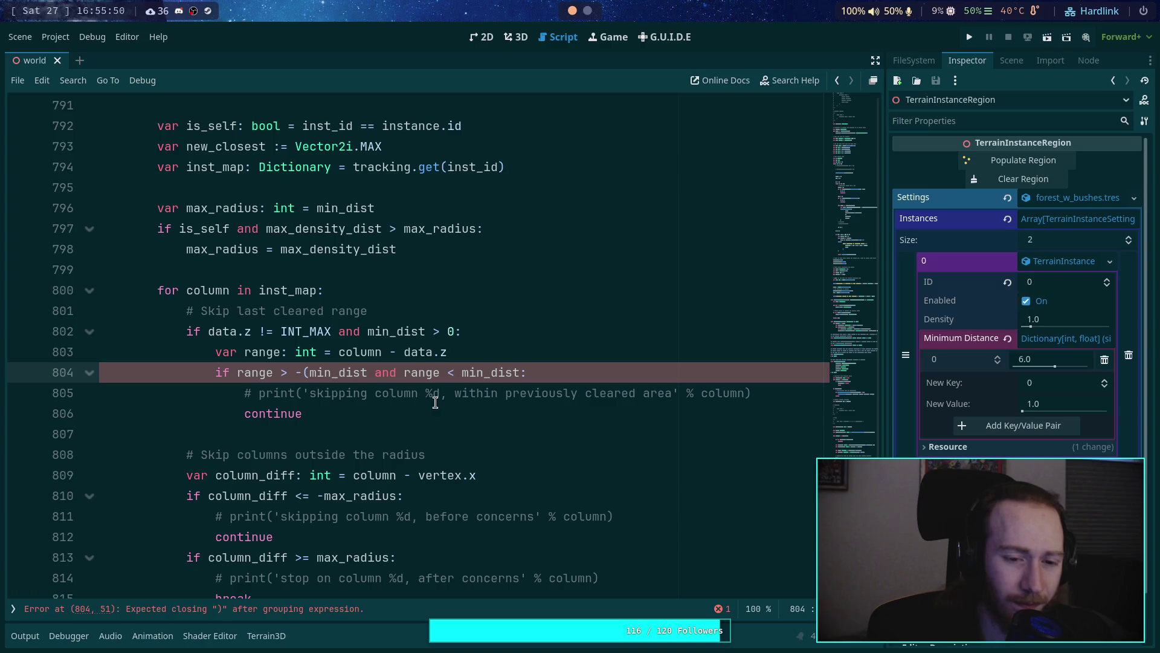
{"action": "key", "text": "BackSpace"}
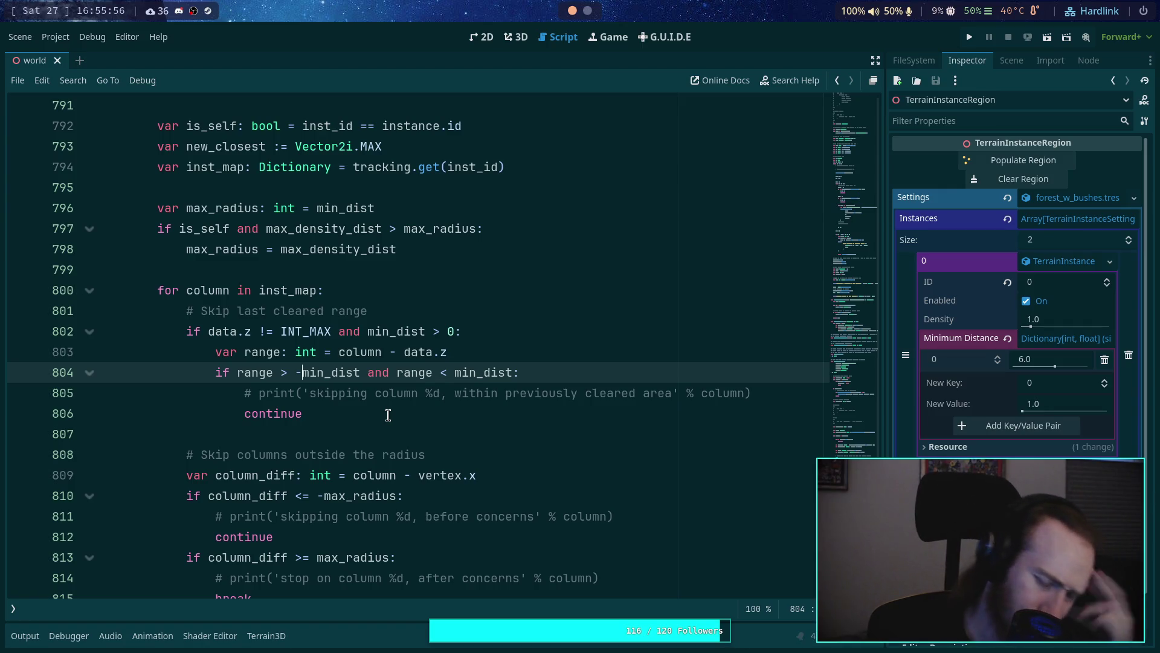
{"action": "left_click", "coordinate": [516, 37]}
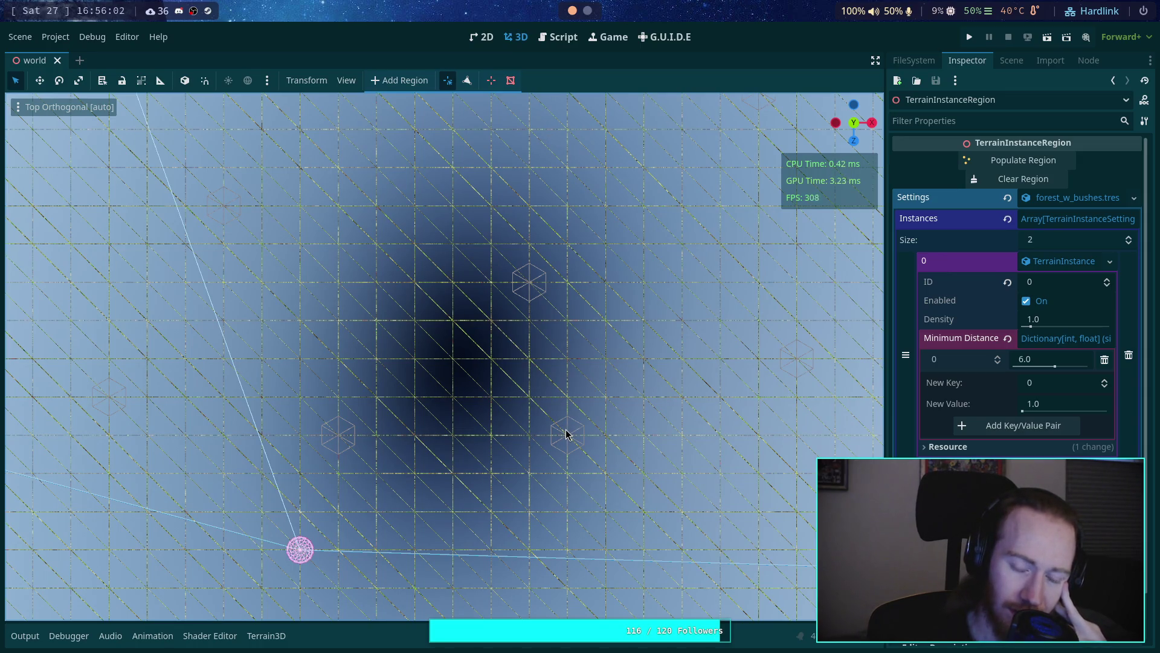
Step: Scroll through the placement script's column checks, then return to the 3D terrain view
{"action": "left_click", "coordinate": [562, 38]}
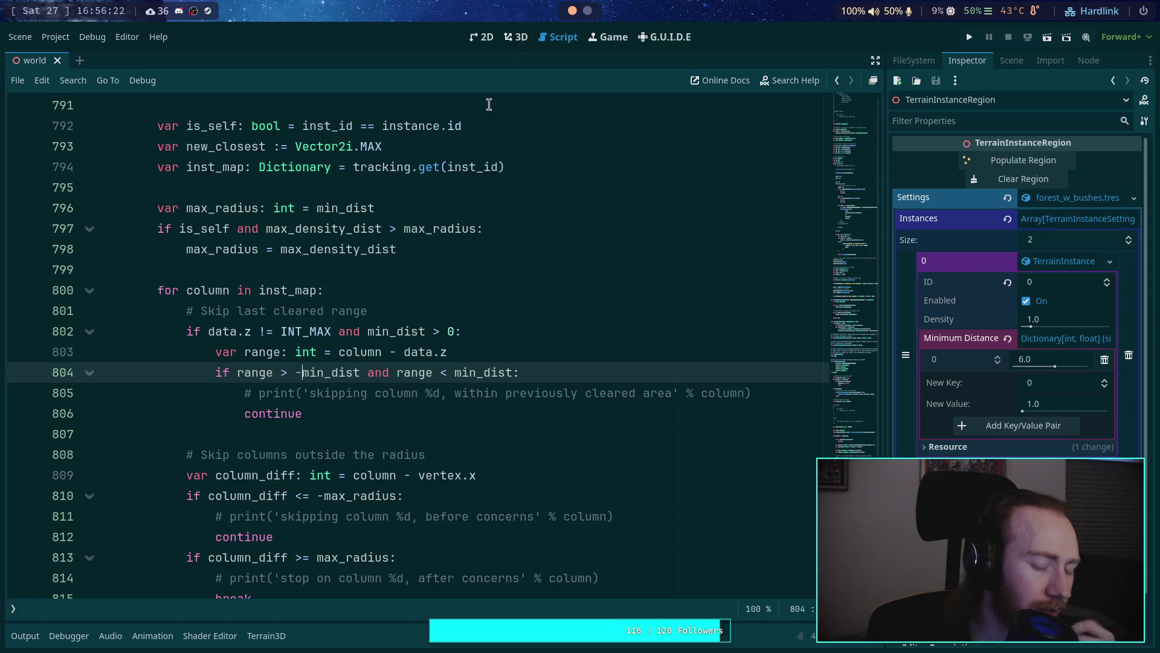
{"action": "scroll", "coordinate": [373, 286], "scroll_direction": "down", "scroll_amount": 2}
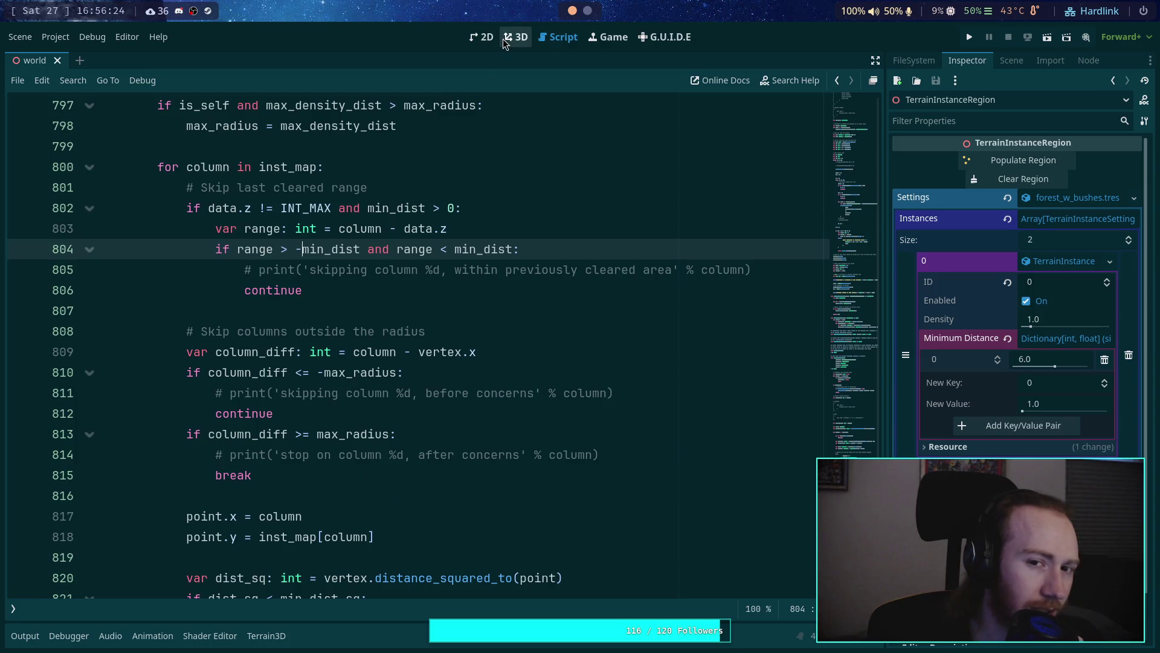
{"action": "left_click", "coordinate": [508, 38]}
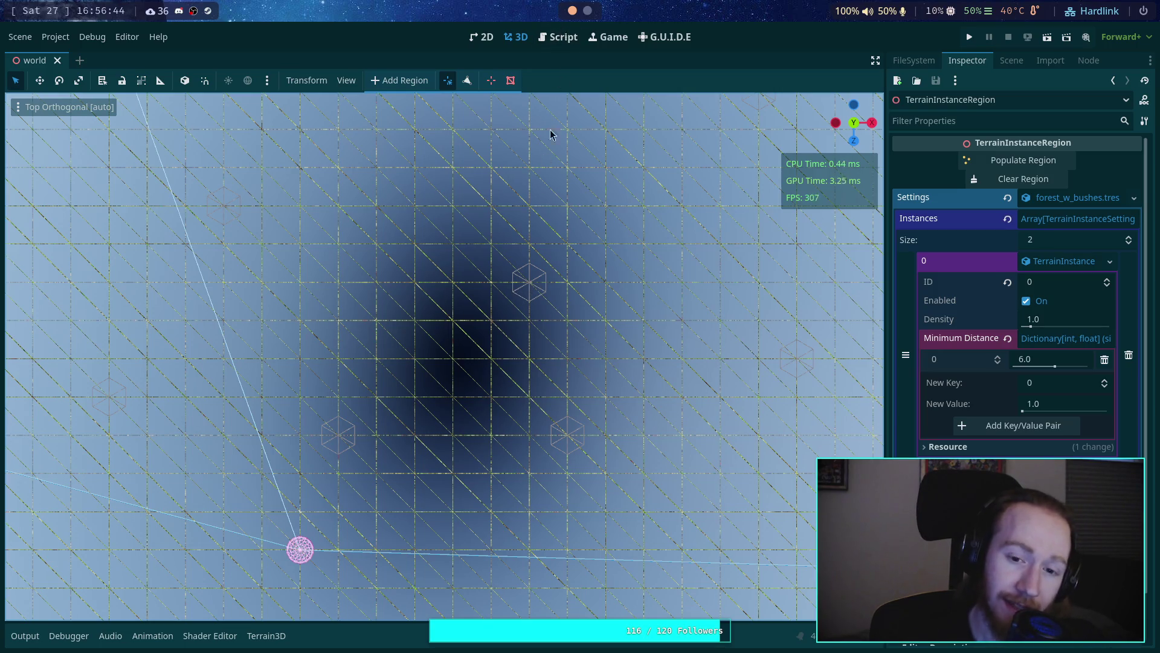
Step: Adjust line 804's cleared-range condition to use (min_dist - 1)
{"action": "left_click", "coordinate": [559, 37]}
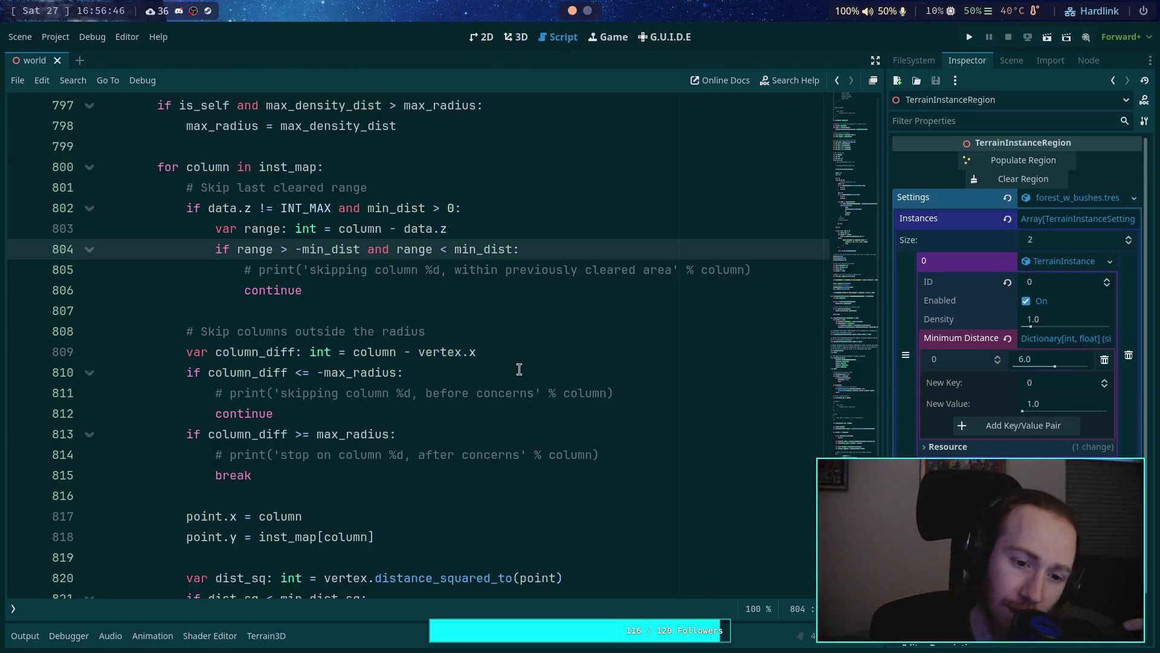
{"action": "left_click", "coordinate": [325, 352]}
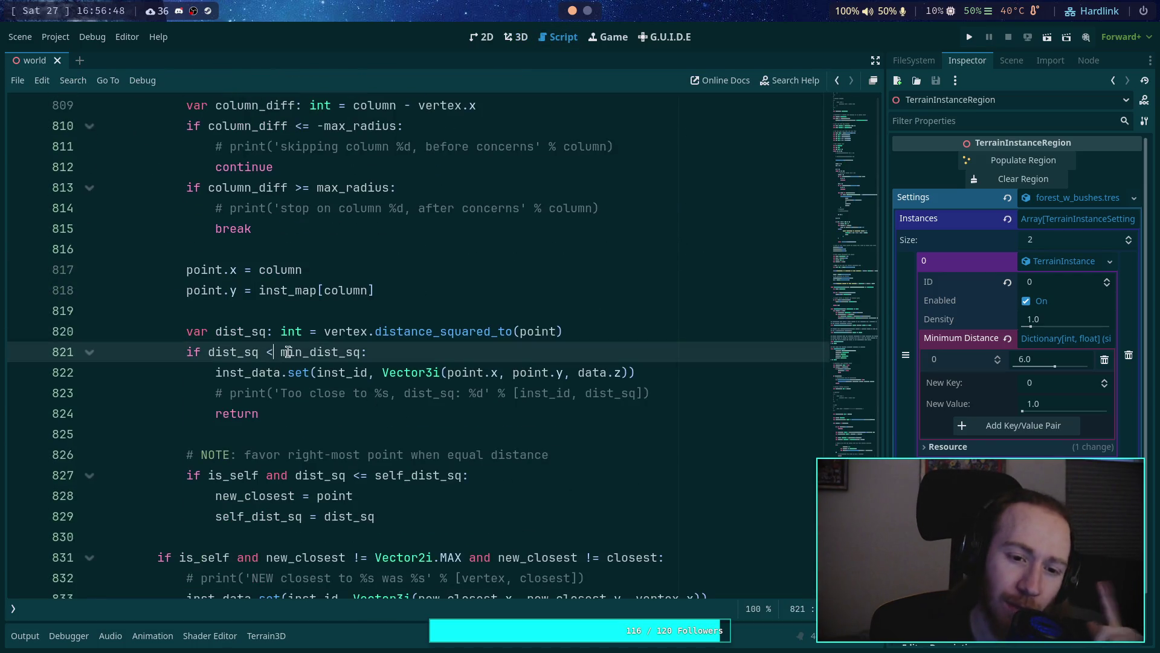
{"action": "scroll", "coordinate": [325, 351], "scroll_direction": "up", "scroll_amount": 2}
{"action": "scroll", "coordinate": [326, 357], "scroll_direction": "up", "scroll_amount": 1}
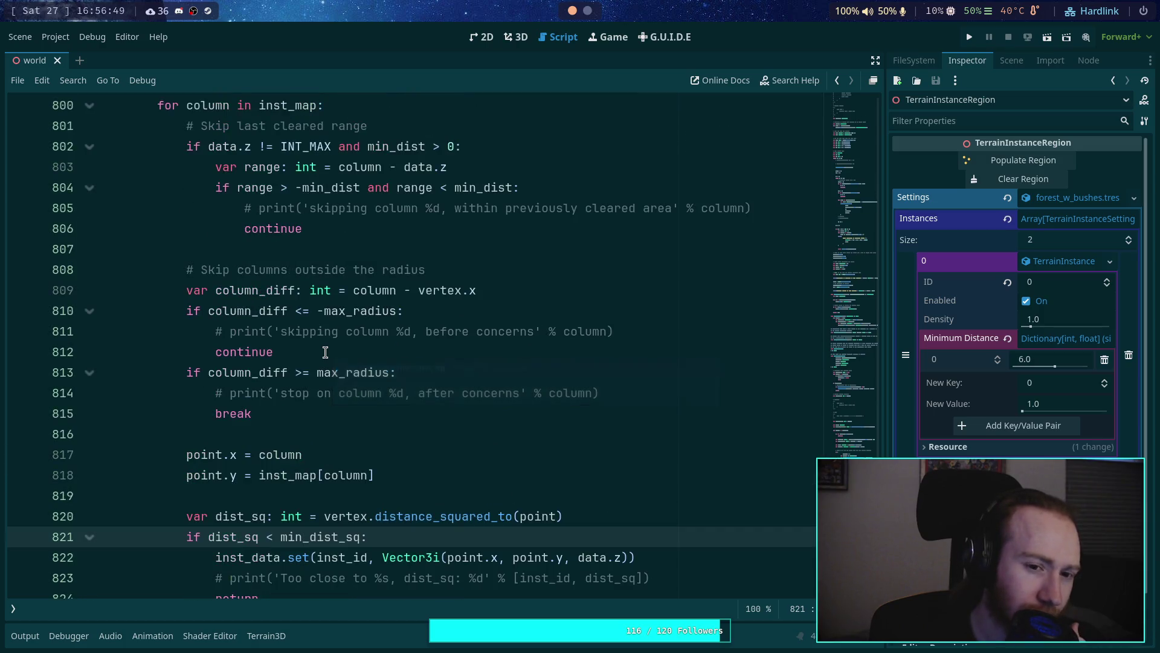
{"action": "left_click", "coordinate": [310, 188]}
{"action": "type", "text": "("}
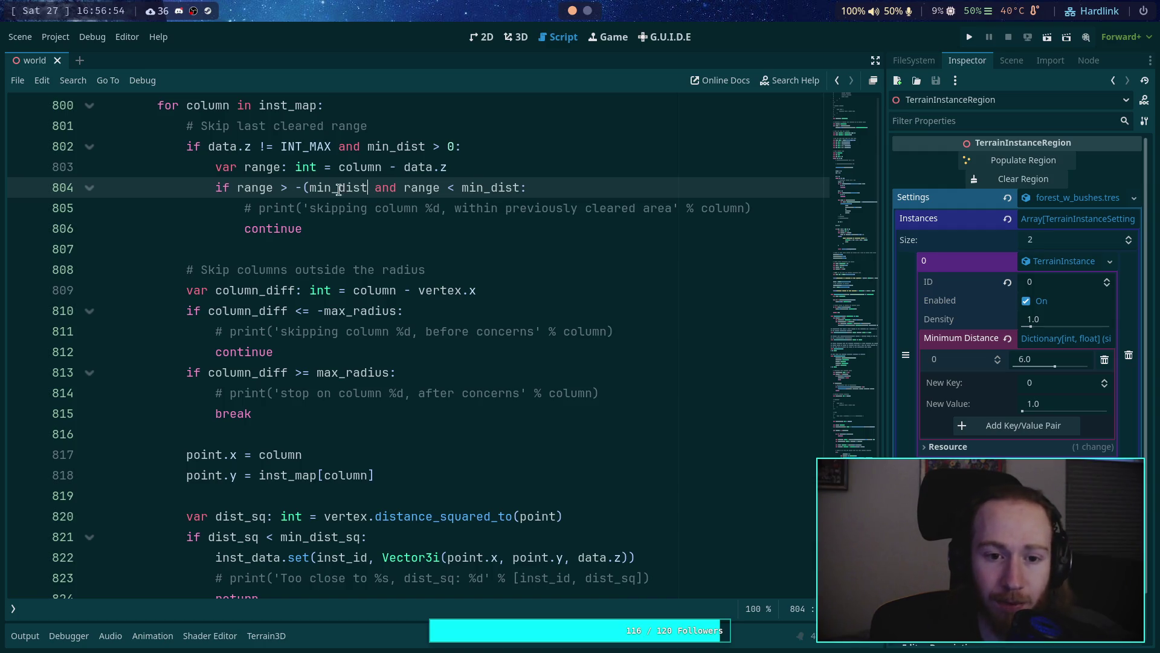
{"action": "type", "text": " - 1)"}
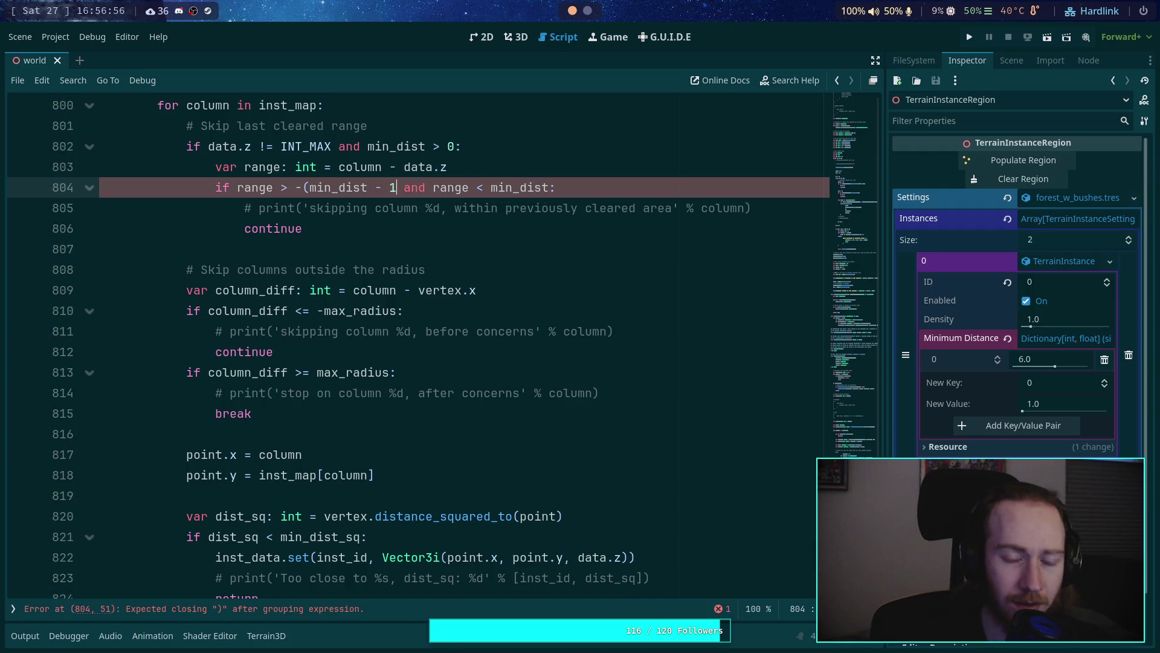
{"action": "left_click", "coordinate": [282, 190]}
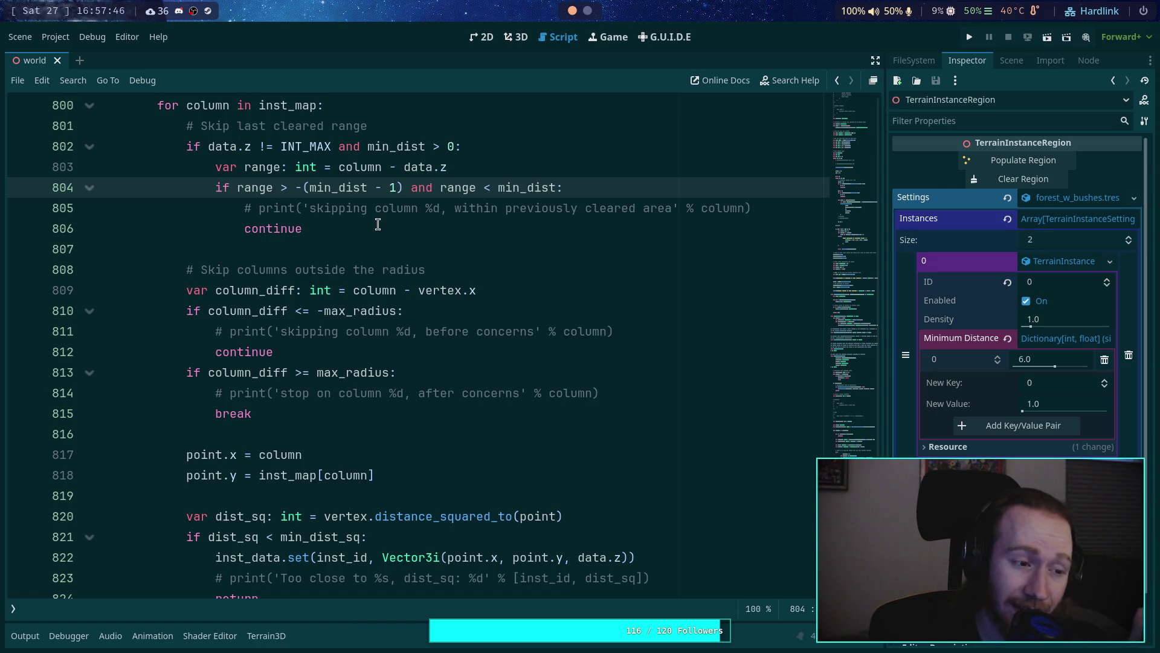
Step: Change line 803 to compute the range as absi(column - data.z)
{"action": "scroll", "coordinate": [378, 224], "scroll_direction": "up", "scroll_amount": 2}
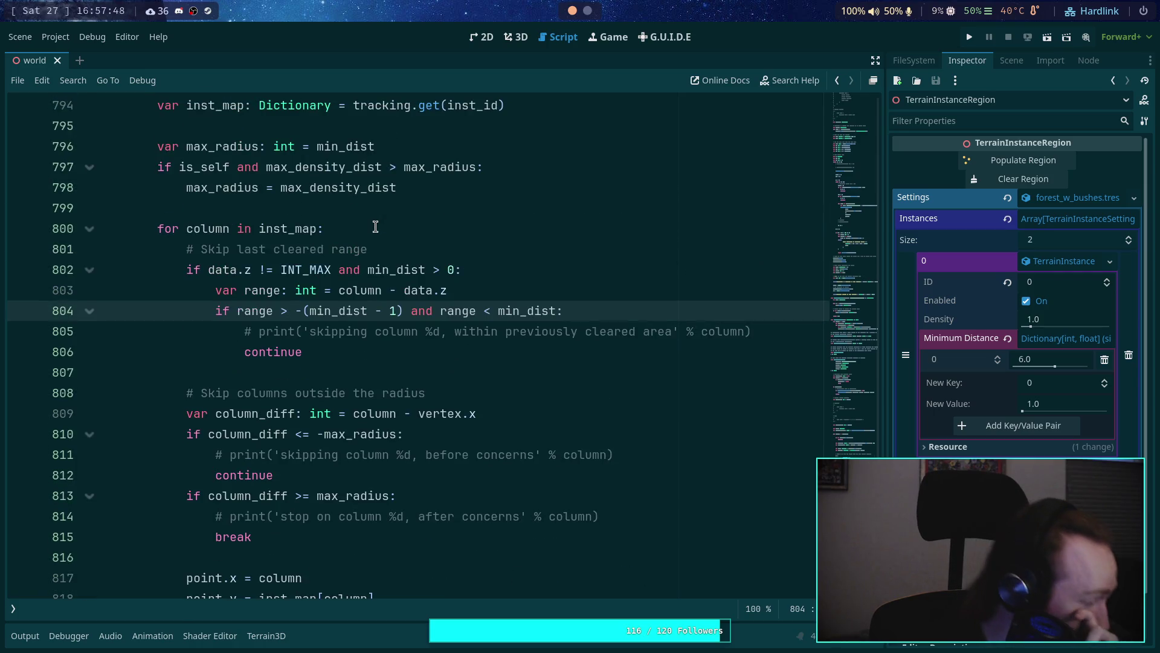
{"action": "left_click", "coordinate": [369, 289]}
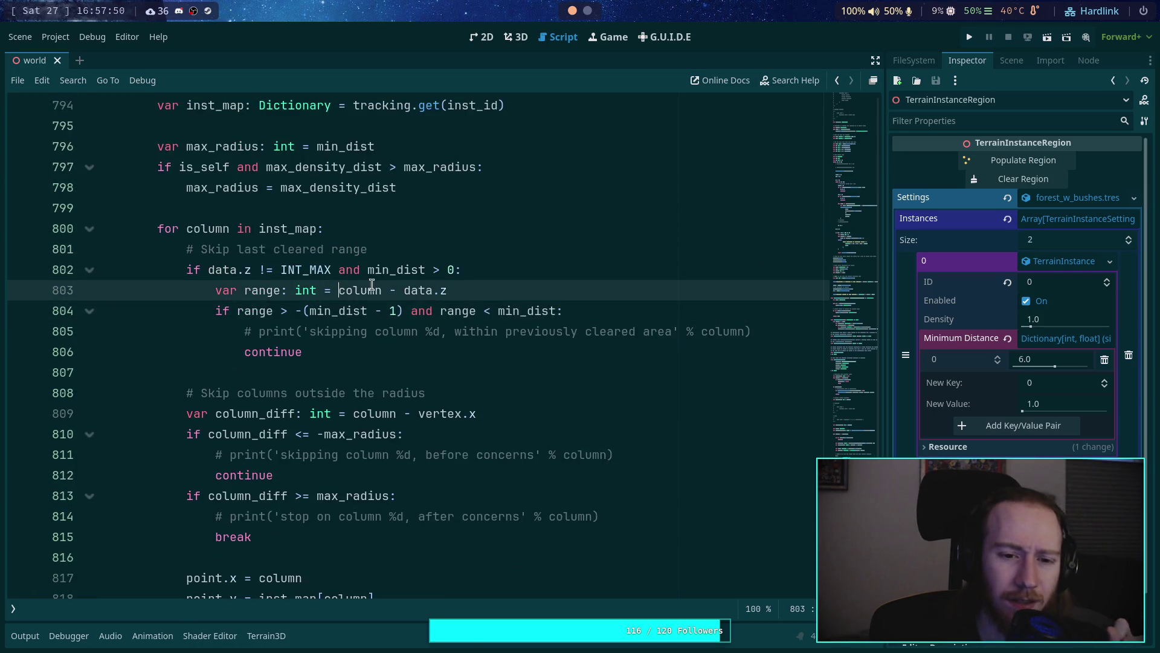
{"action": "type", "text": "abs"}
{"action": "key", "text": "Return"}
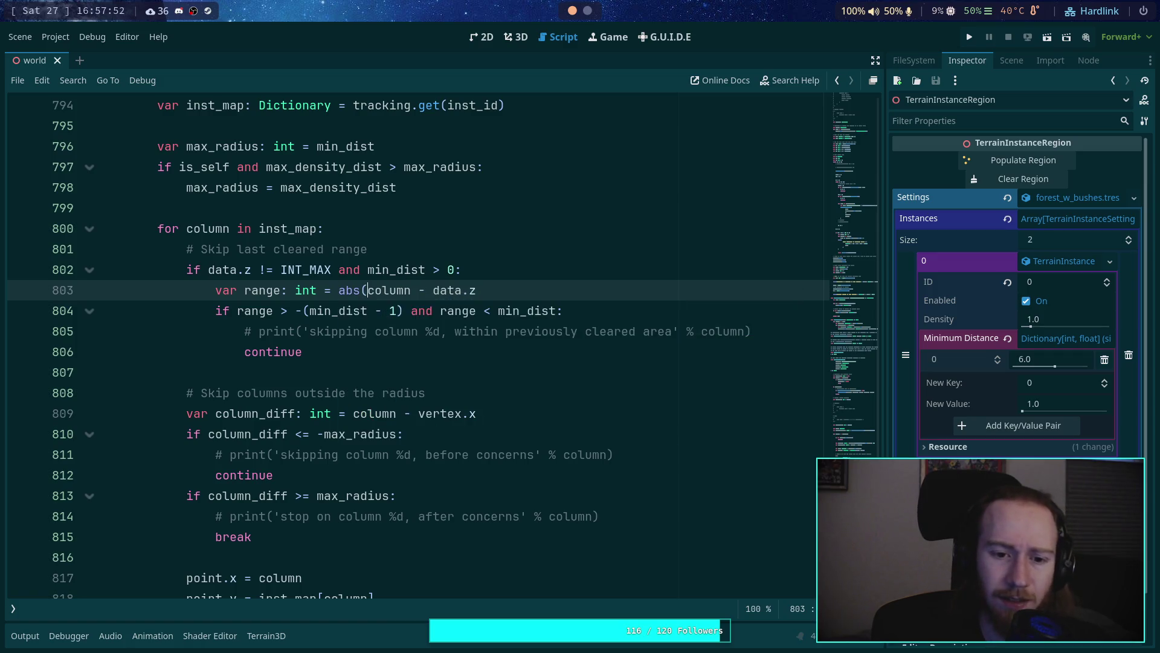
{"action": "key", "text": "BackSpace"}
{"action": "type", "text": "i("}
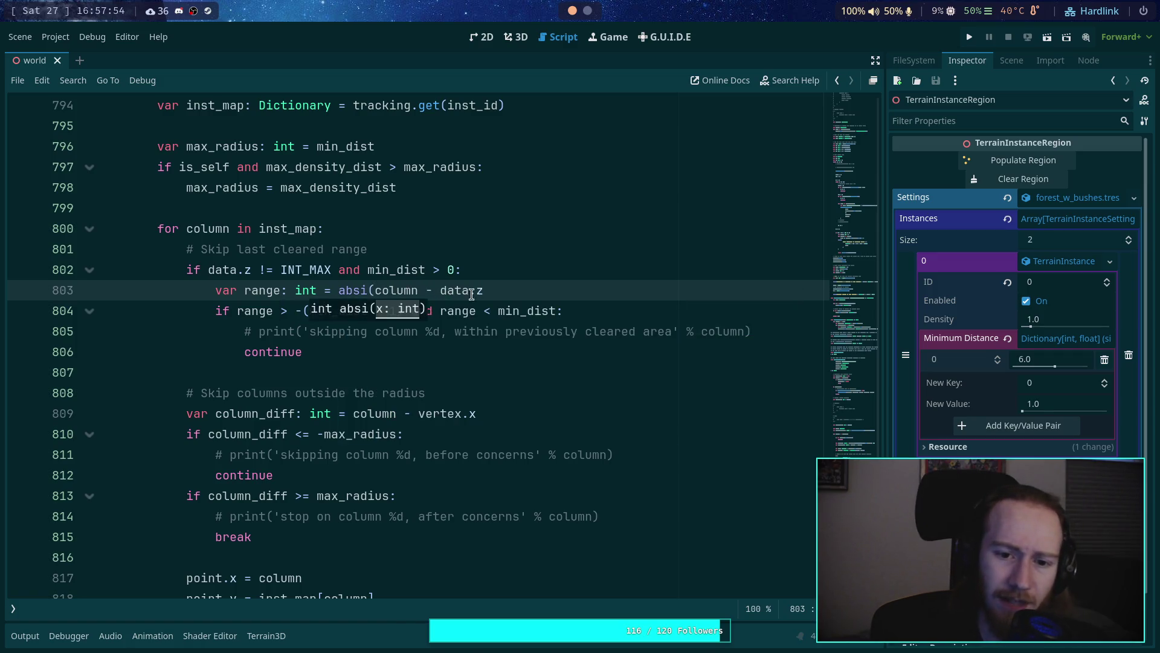
{"action": "left_click", "coordinate": [504, 288]}
{"action": "type", "text": ")"}
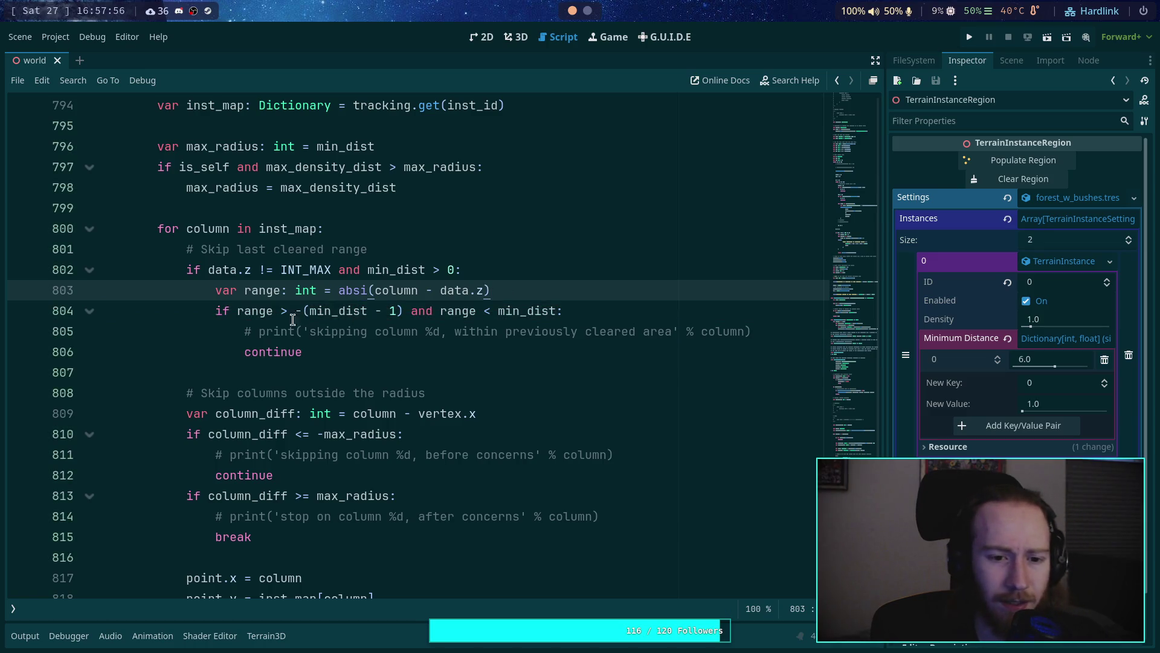
Step: Reduce line 804 to 'if range < min_dist:' by deleting the lower-bound comparison
{"action": "left_click_drag", "start_coordinate": [238, 310], "coordinate": [440, 311]}
{"action": "key", "text": "BackSpace"}
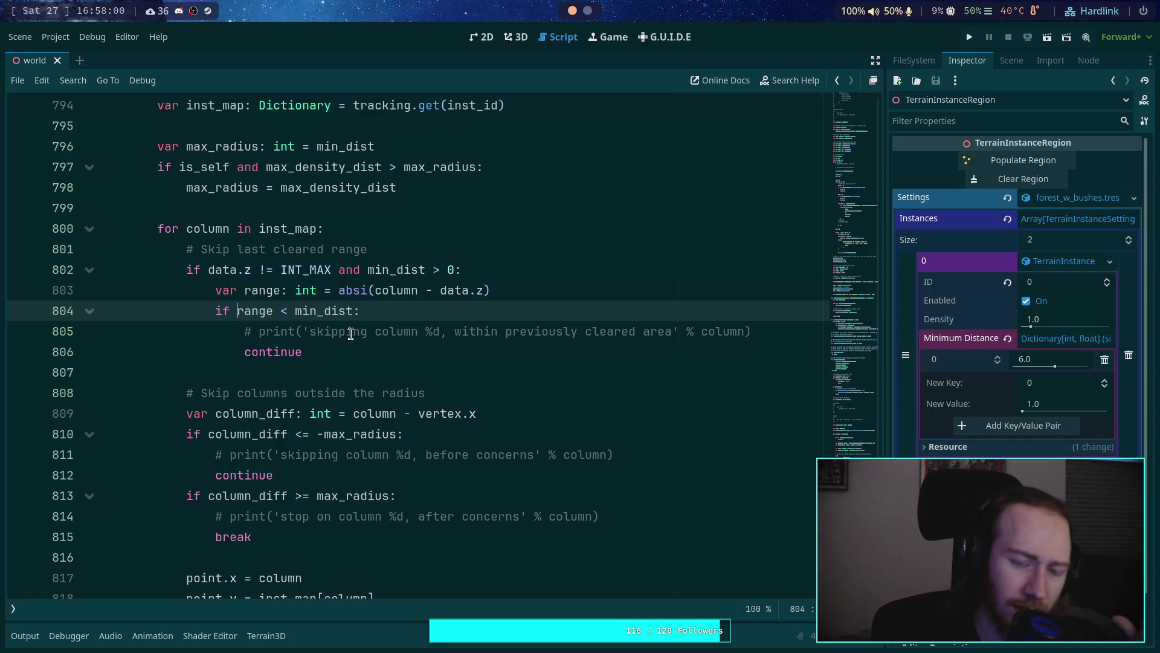
{"action": "double_click", "coordinate": [316, 310]}
{"action": "left_click", "coordinate": [382, 333]}
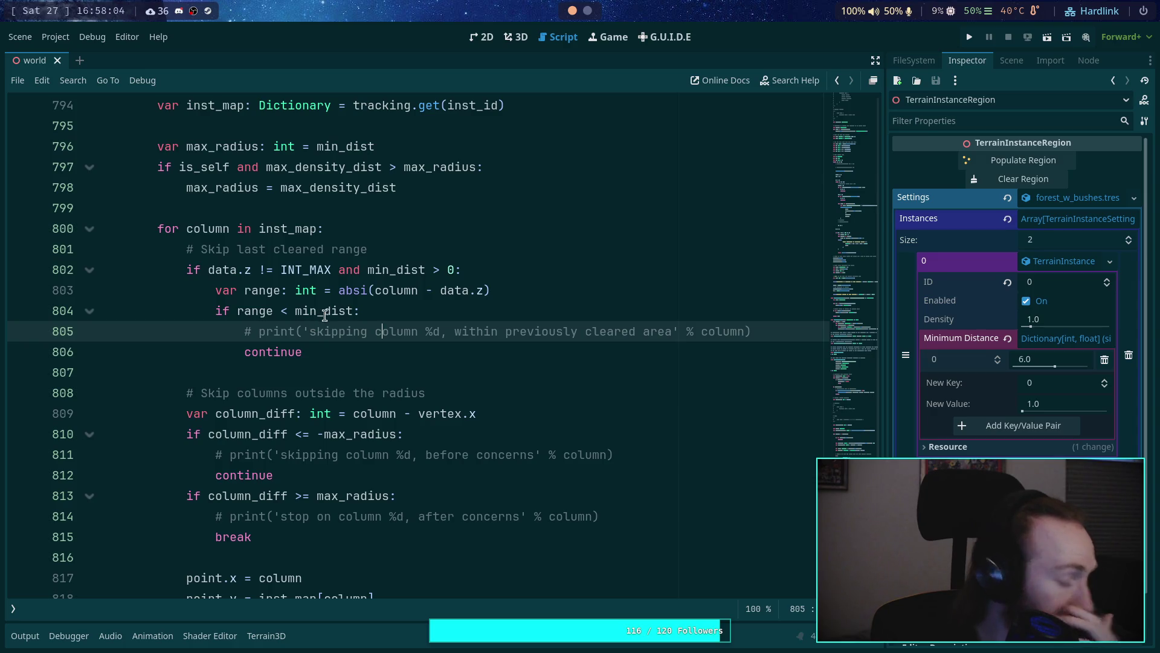
{"action": "left_click", "coordinate": [365, 312]}
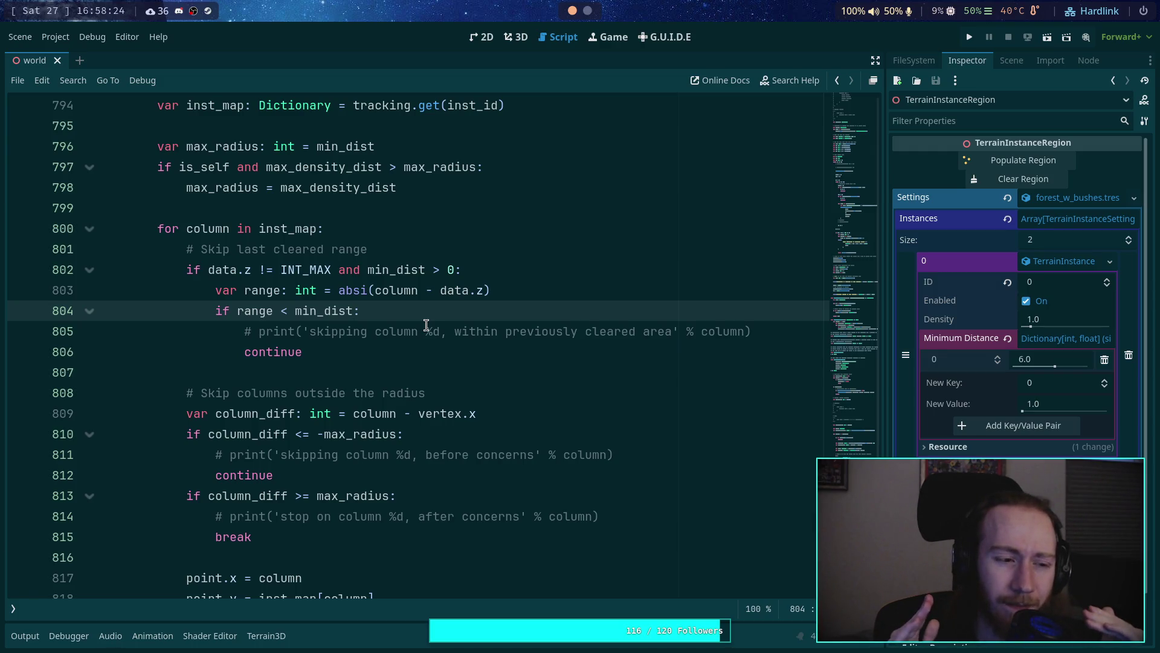
{"action": "scroll", "coordinate": [485, 203], "scroll_direction": "up", "scroll_amount": 1}
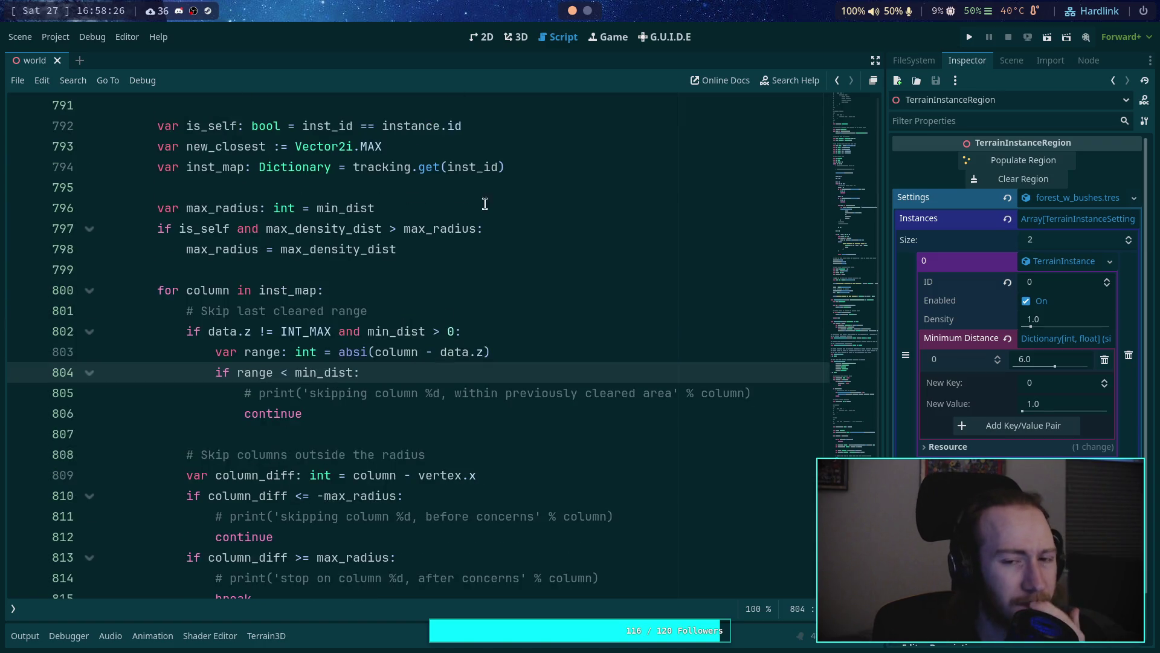
{"action": "left_click", "coordinate": [517, 37]}
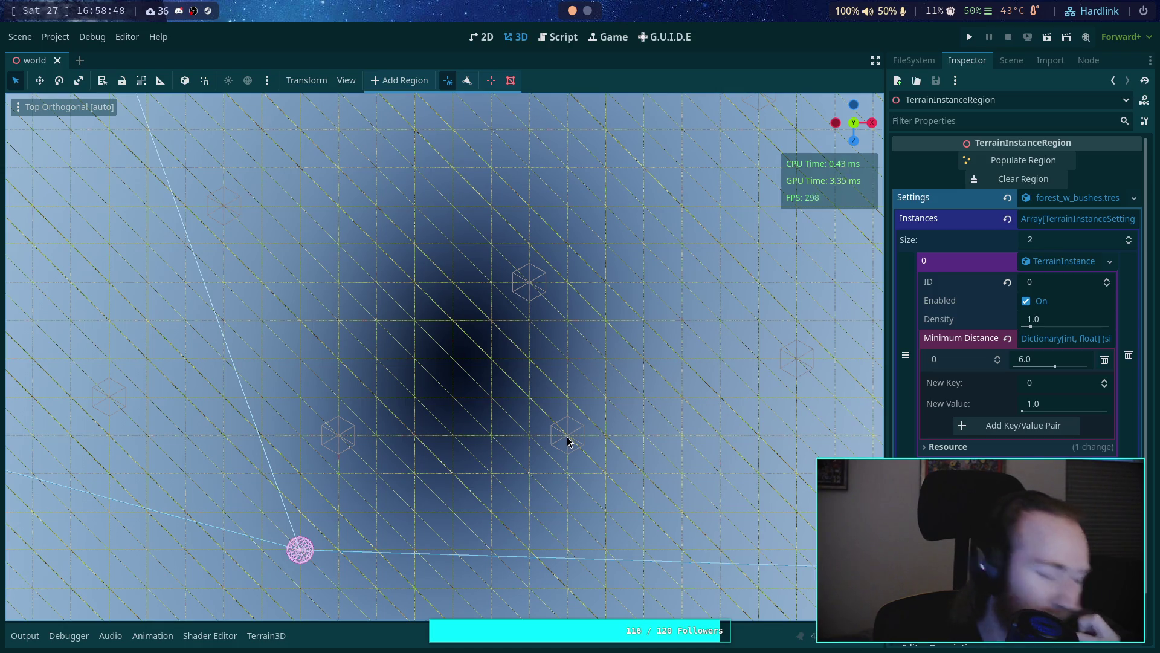
{"action": "left_click", "coordinate": [556, 37]}
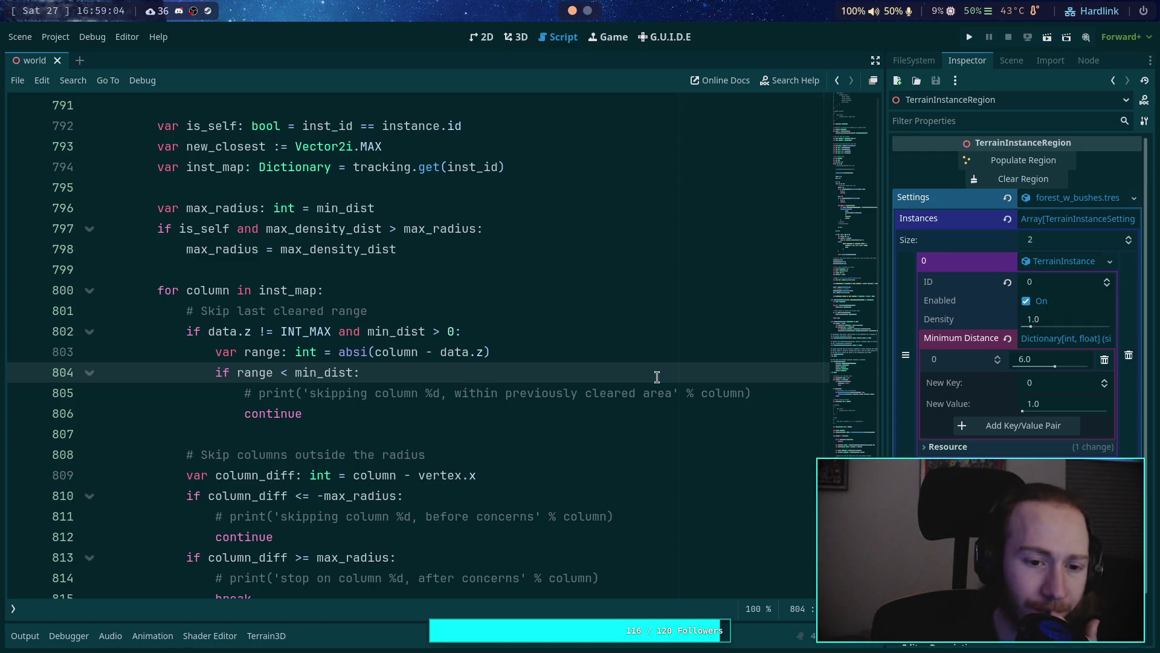
Step: Review the point.x and point.y lines, moving point.y up and back, then selecting both
{"action": "scroll", "coordinate": [657, 376], "scroll_direction": "down", "scroll_amount": 1}
{"action": "scroll", "coordinate": [653, 376], "scroll_direction": "down", "scroll_amount": 2}
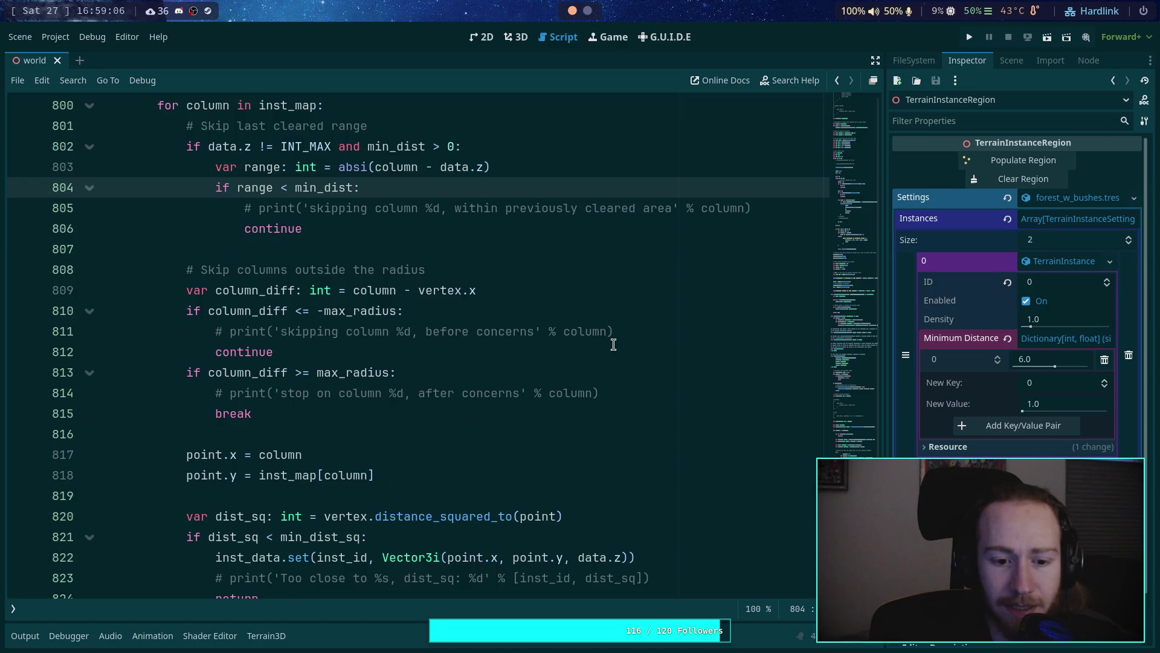
{"action": "scroll", "coordinate": [600, 376], "scroll_direction": "down", "scroll_amount": 1}
{"action": "scroll", "coordinate": [599, 377], "scroll_direction": "up", "scroll_amount": 2}
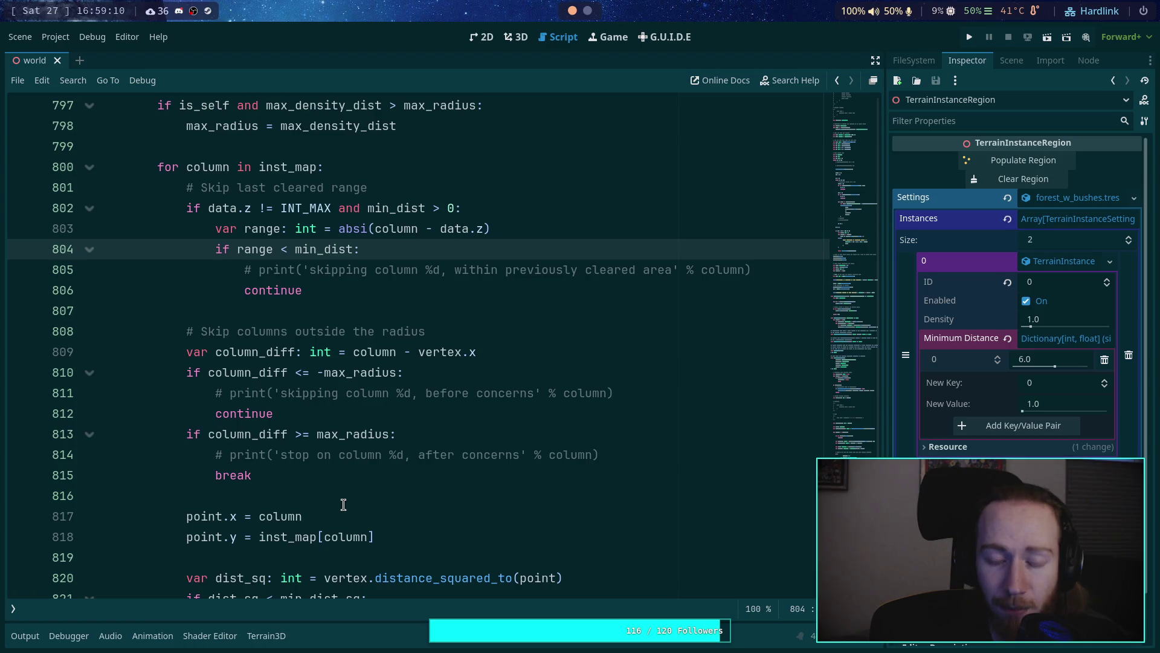
{"action": "left_click", "coordinate": [339, 537]}
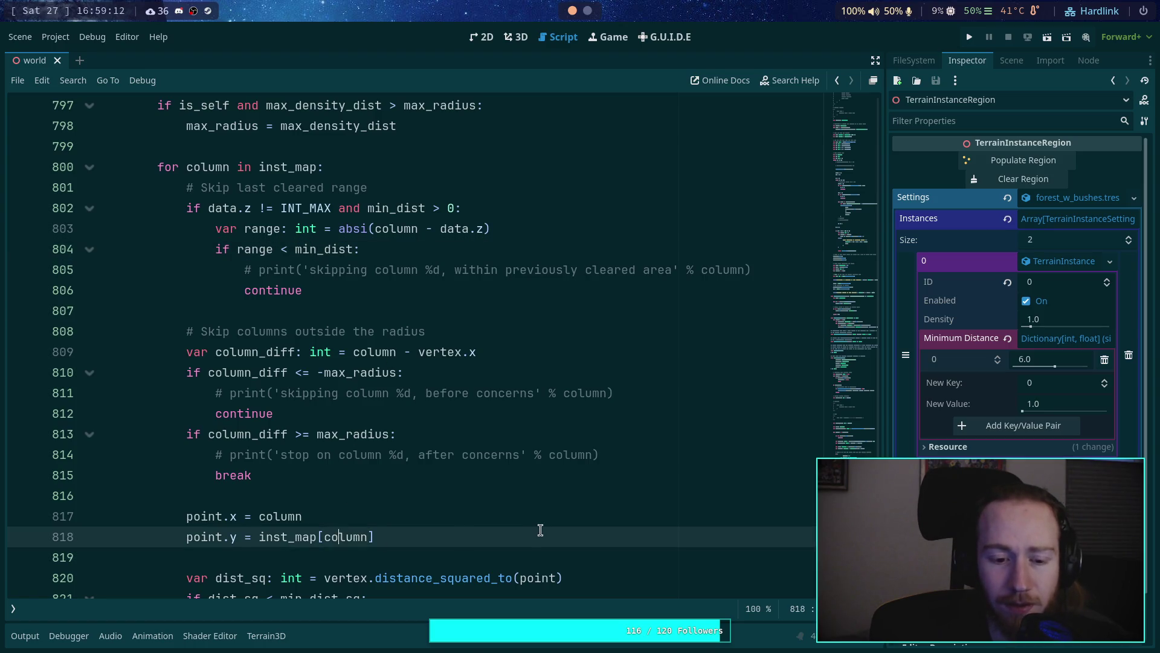
{"action": "key", "text": "alt+Up"}
{"action": "key", "text": "alt+Down"}
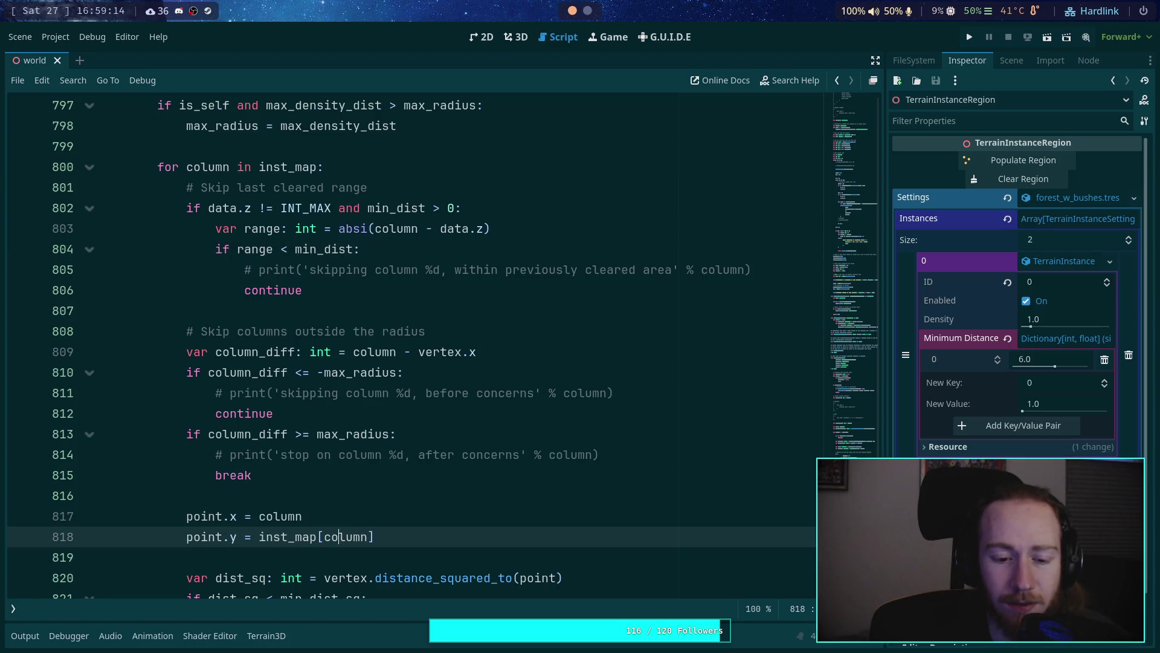
{"action": "key", "text": "shift+Up"}
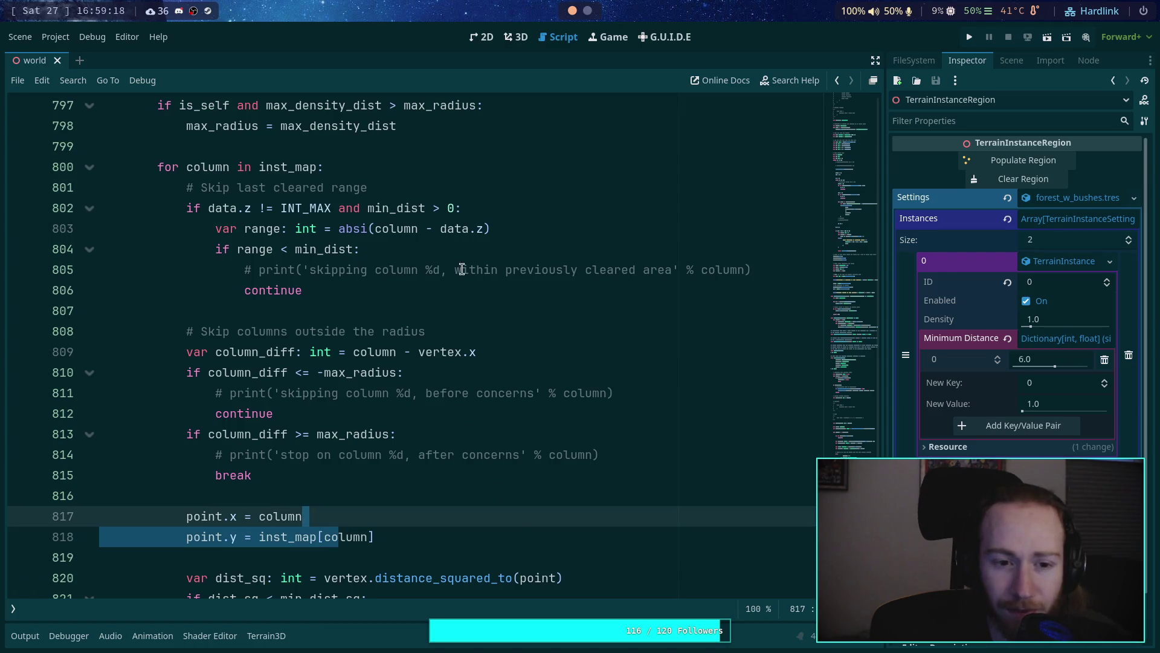
Step: Add 'point.x =' below line 804 and make the check 'range <= min_dist'
{"action": "left_click", "coordinate": [530, 253]}
{"action": "key", "text": "Return"}
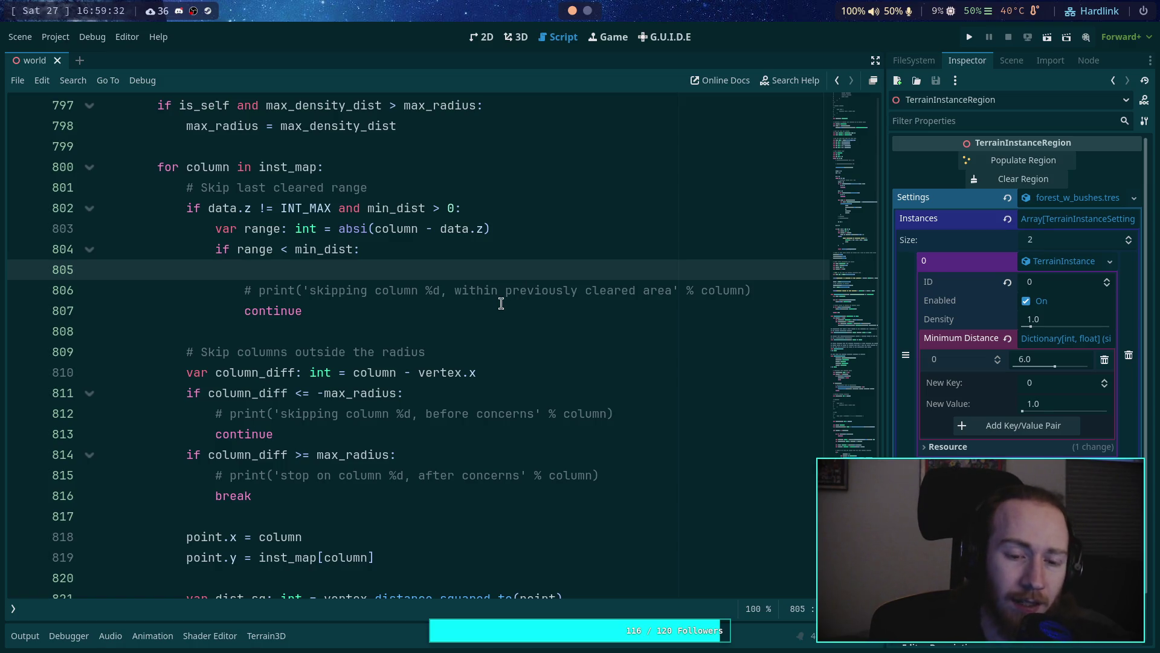
{"action": "type", "text": "point.x ="}
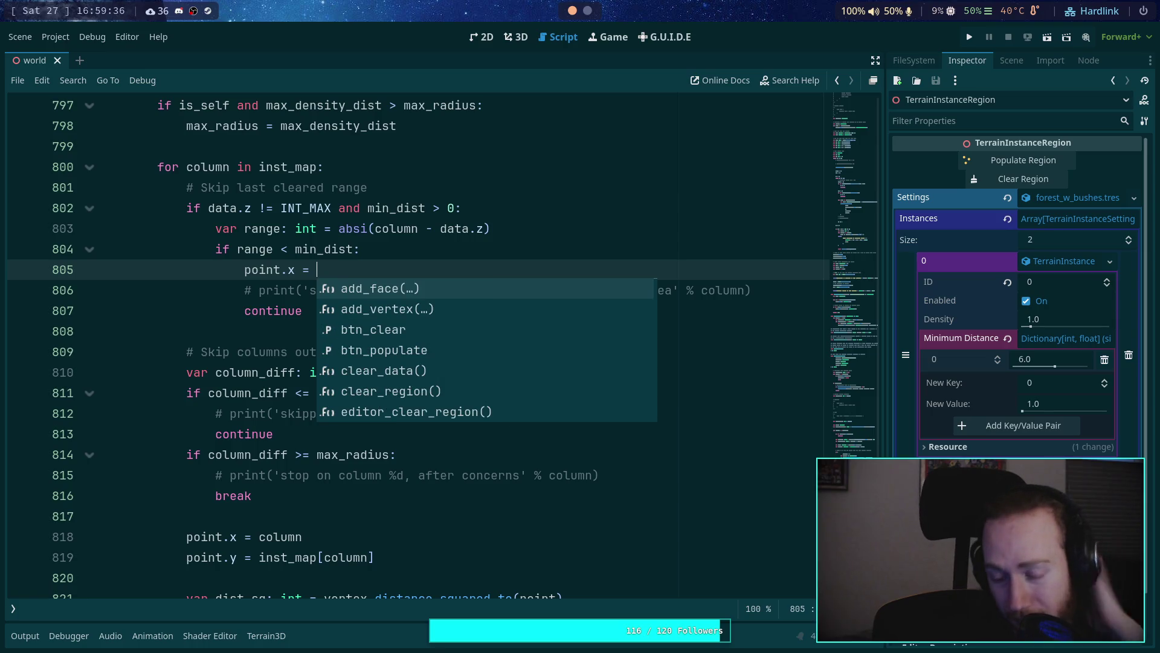
{"action": "left_click", "coordinate": [286, 247]}
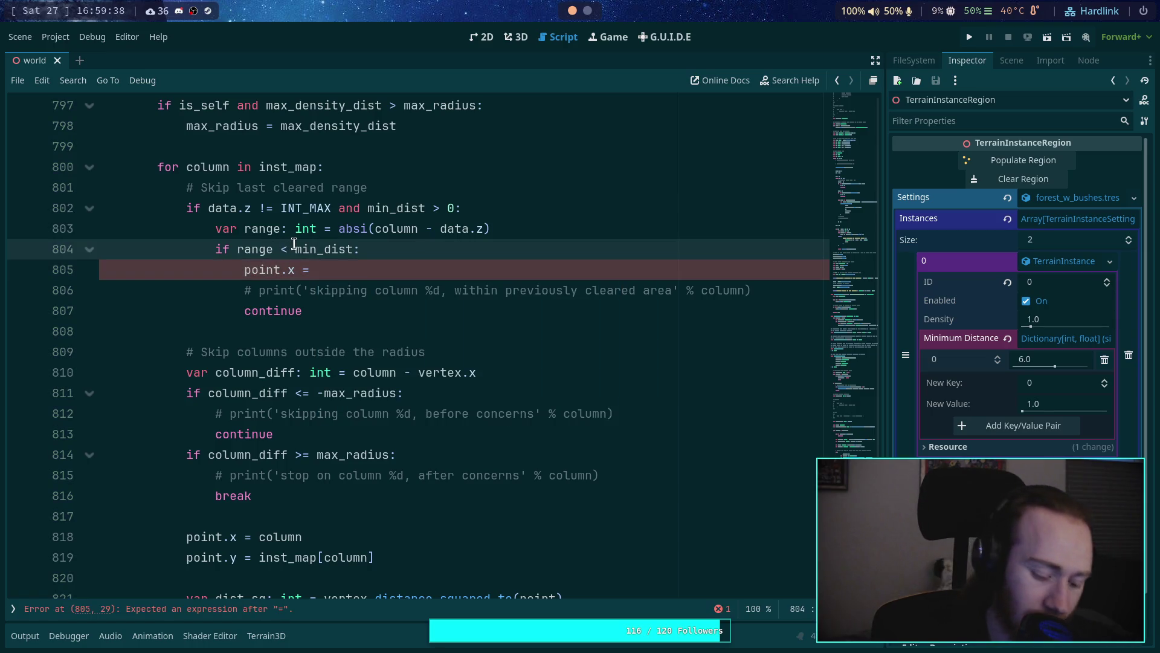
{"action": "type", "text": "="}
{"action": "left_click", "coordinate": [375, 275]}
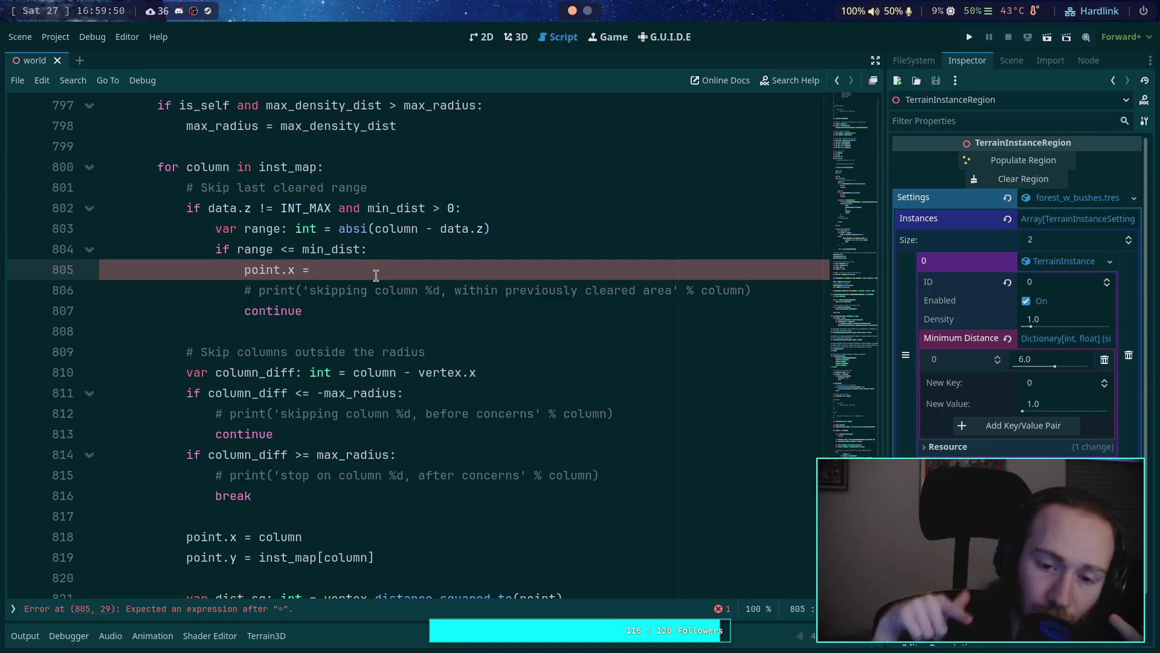
{"action": "left_click", "coordinate": [518, 39]}
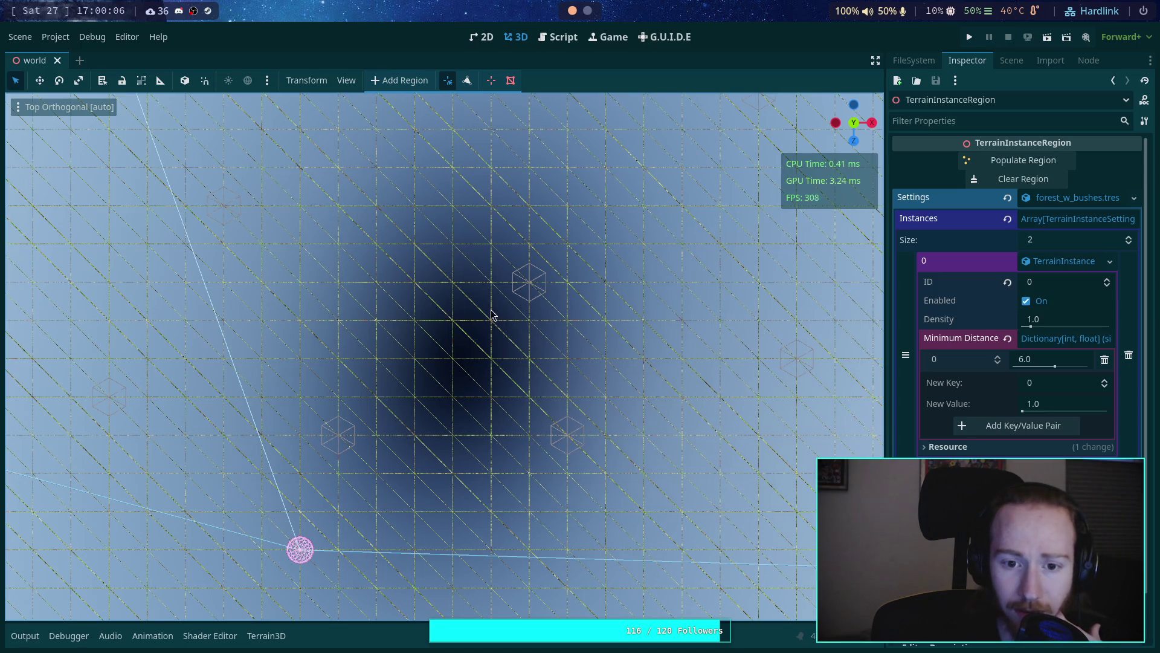
Step: Complete the point.x assignment in the cleared-range skip with 'column'
{"action": "left_click", "coordinate": [558, 37]}
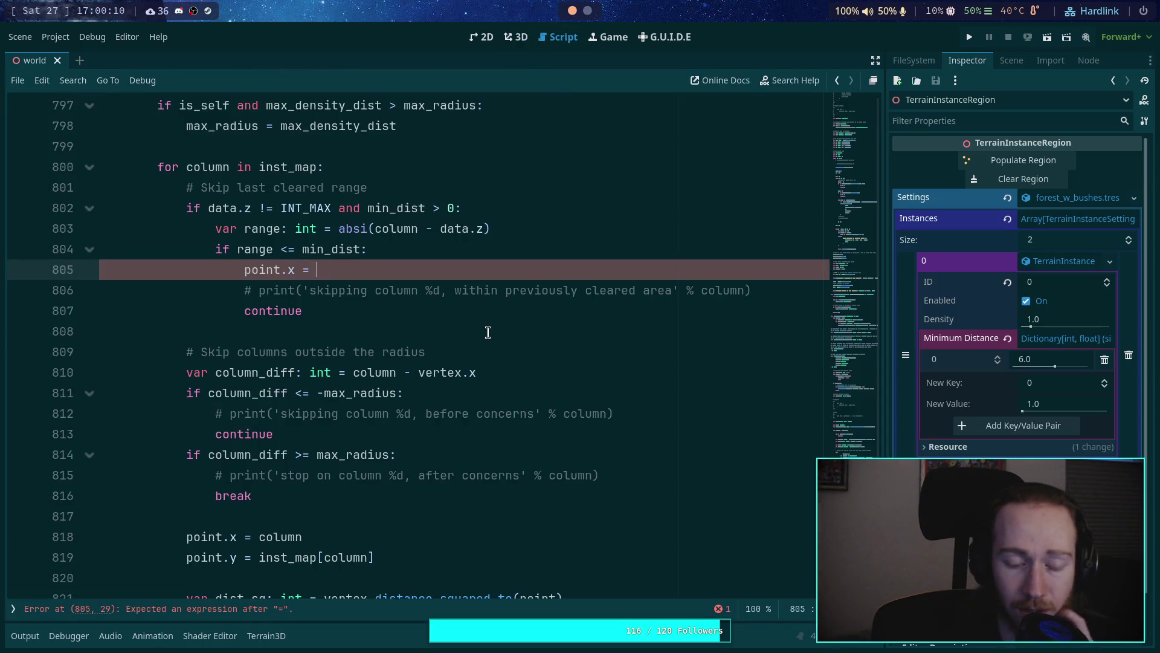
{"action": "type", "text": "column"}
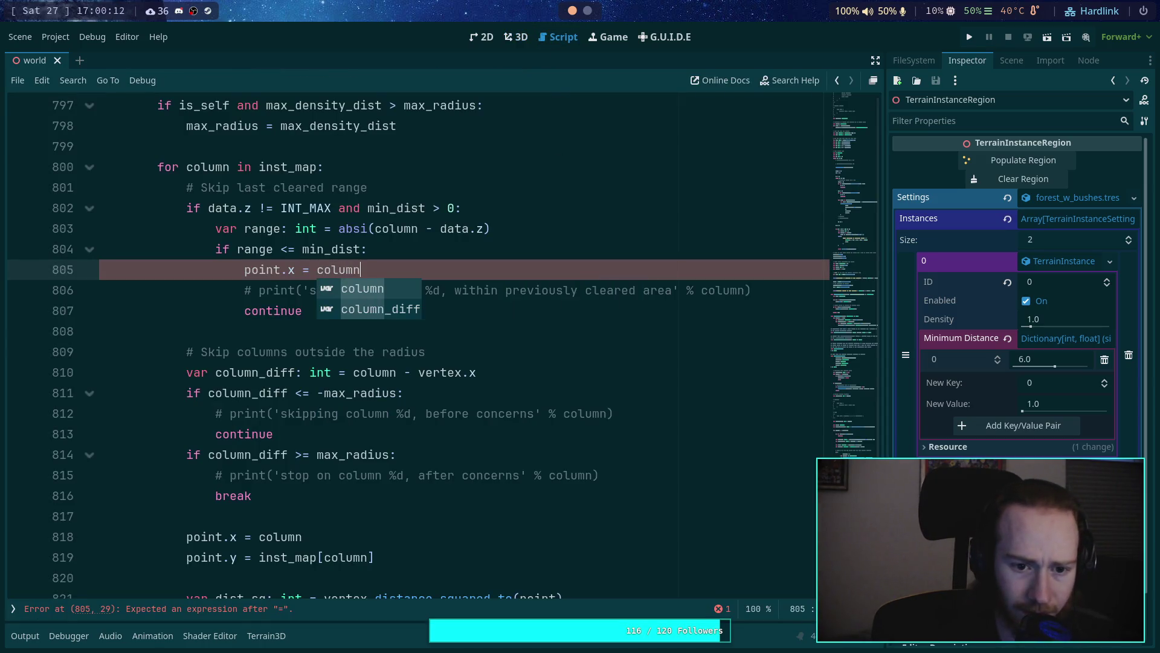
{"action": "key", "text": "Escape"}
Step: Add 'point.y = inst_map[column]' on the next line, correcting the misspelled 'colimn' index
{"action": "key", "text": "Return"}
{"action": "type", "text": "point."}
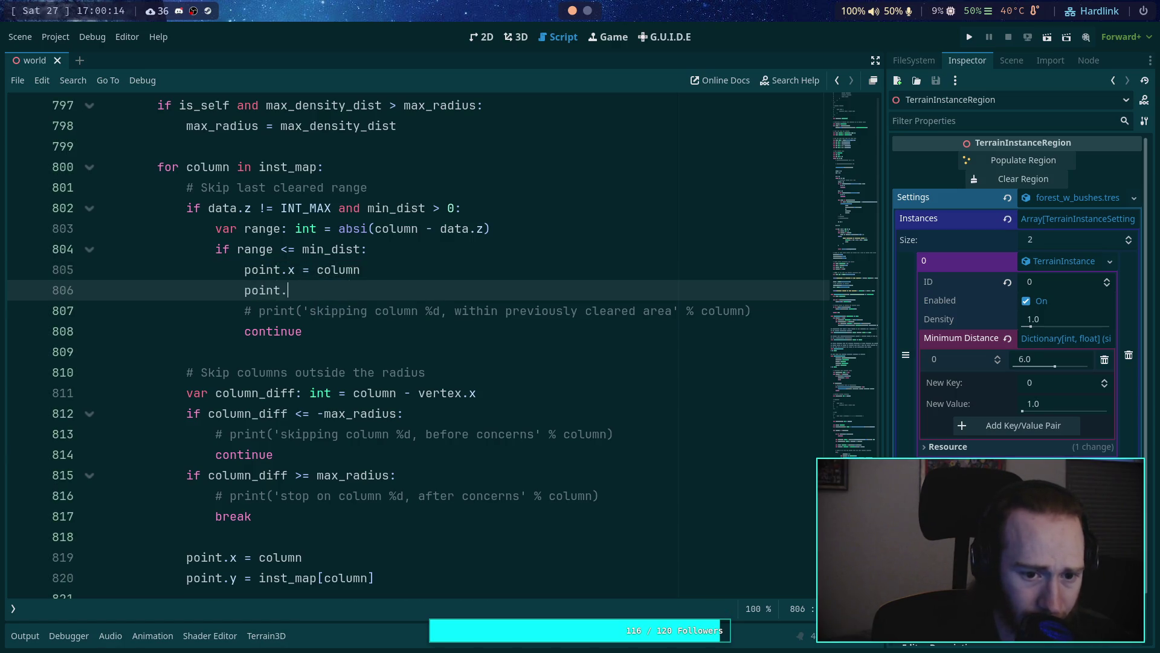
{"action": "type", "text": "y = ins"}
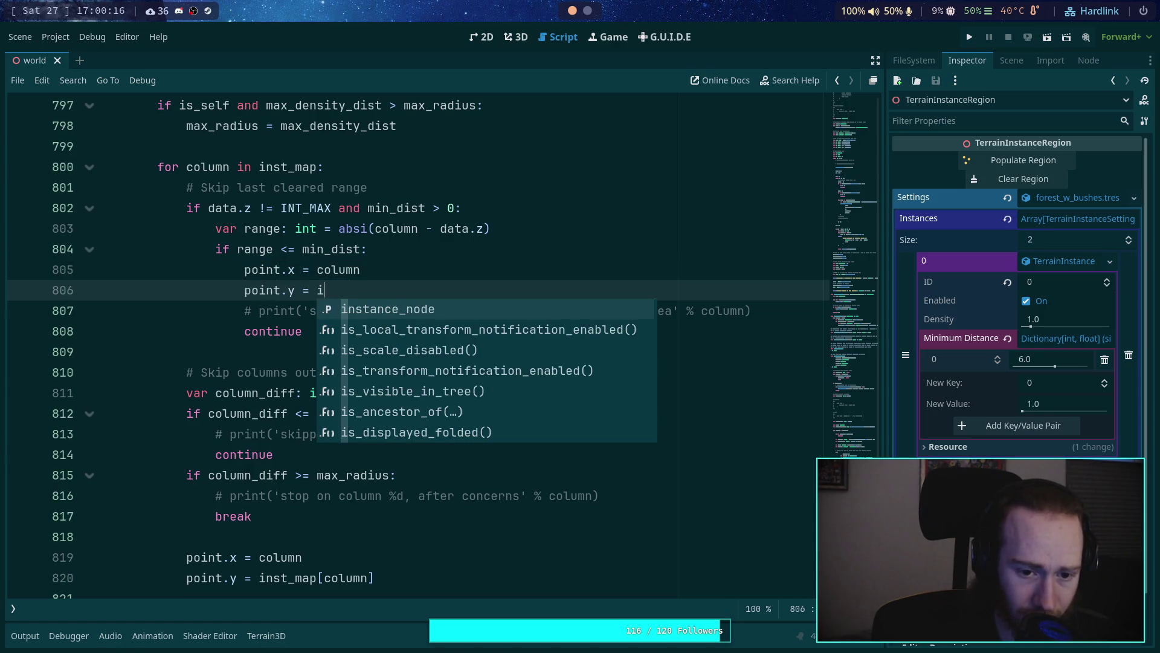
{"action": "key", "text": "BackSpace"}
{"action": "type", "text": "nst_map["}
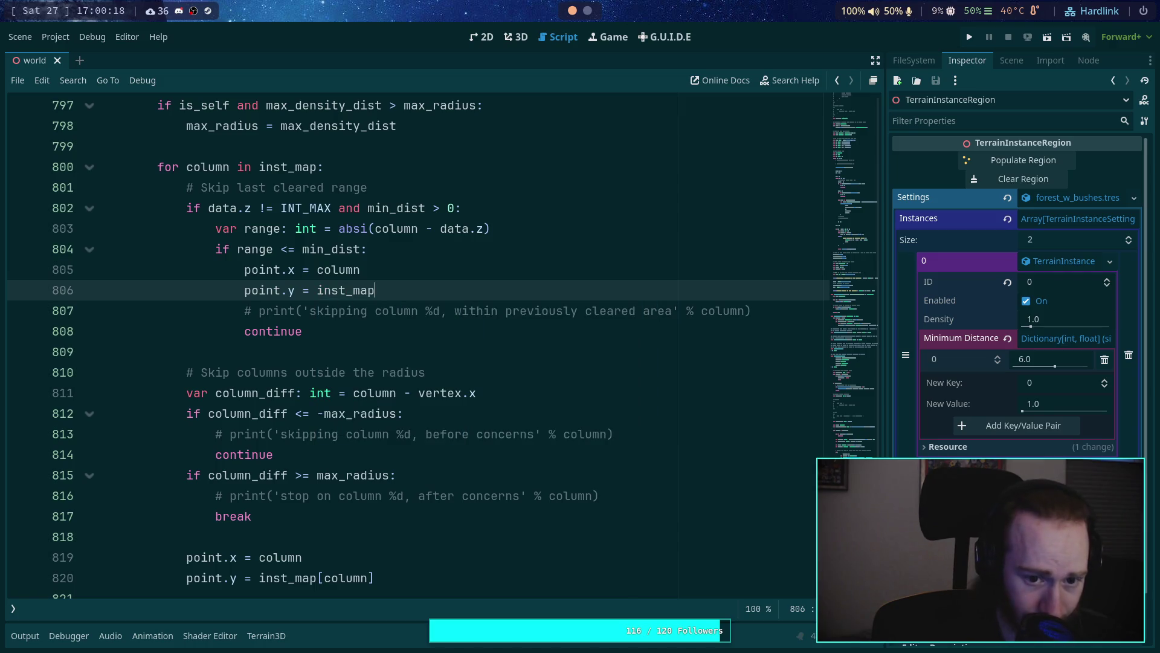
{"action": "type", "text": "co"}
{"action": "key", "text": "BackSpace"}
{"action": "key", "text": "BackSpace"}
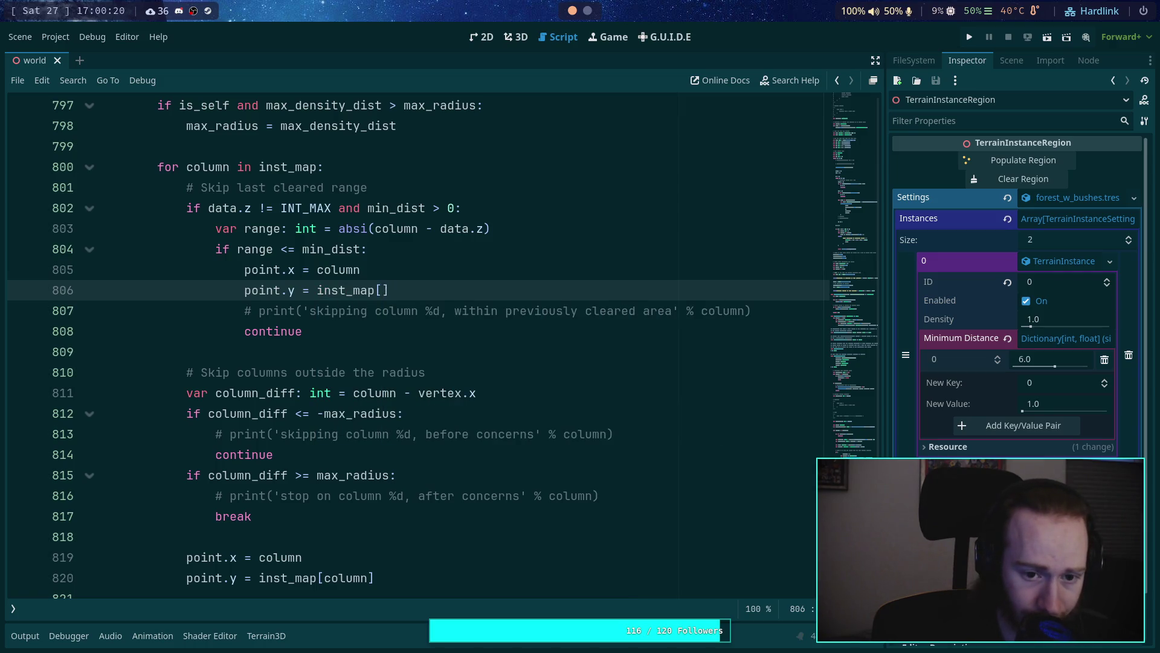
{"action": "type", "text": "colimn"}
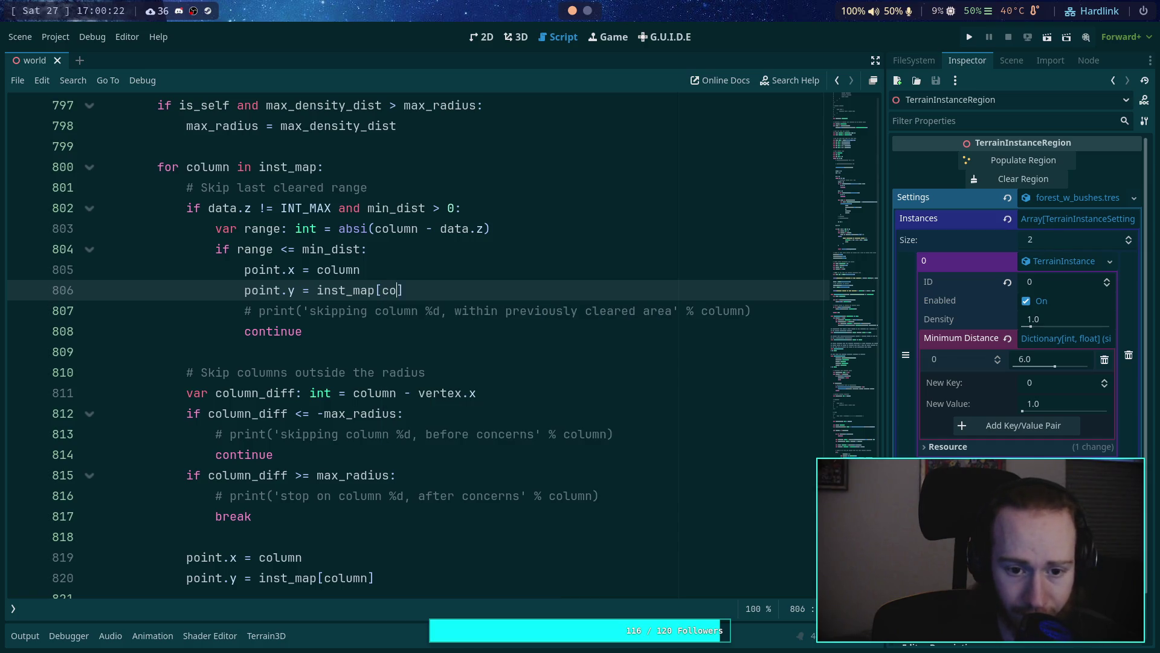
{"action": "key", "text": "BackSpace"}
{"action": "key", "text": "BackSpace"}
{"action": "key", "text": "BackSpace"}
{"action": "type", "text": "umn"}
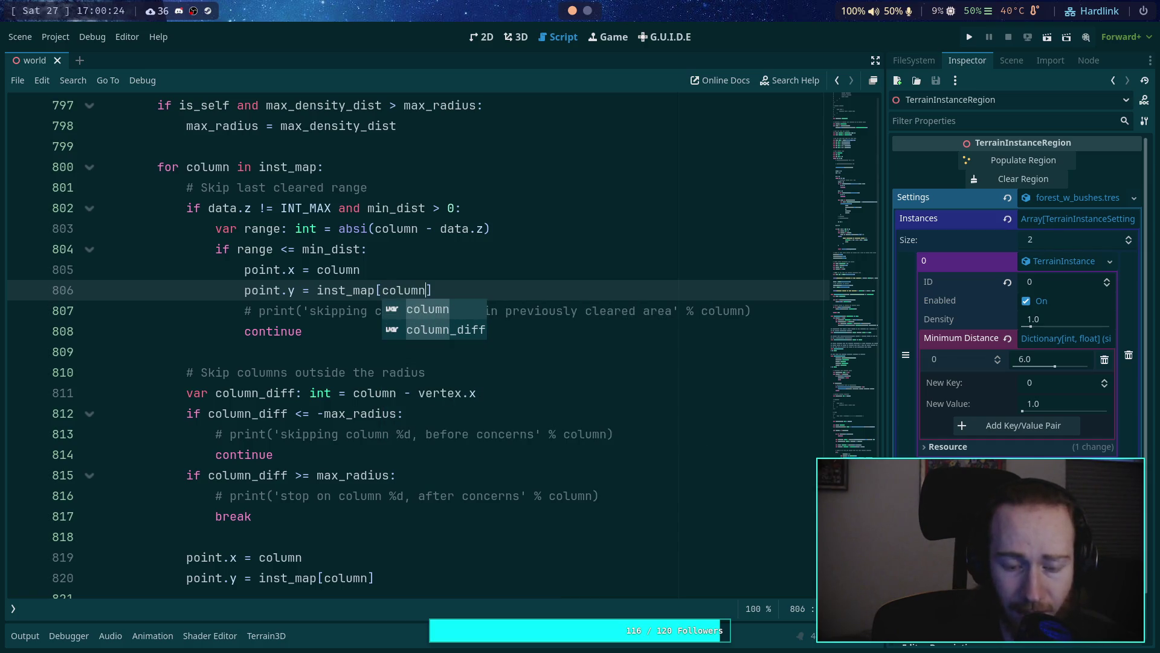
{"action": "scroll", "coordinate": [415, 552], "scroll_direction": "down", "scroll_amount": 2}
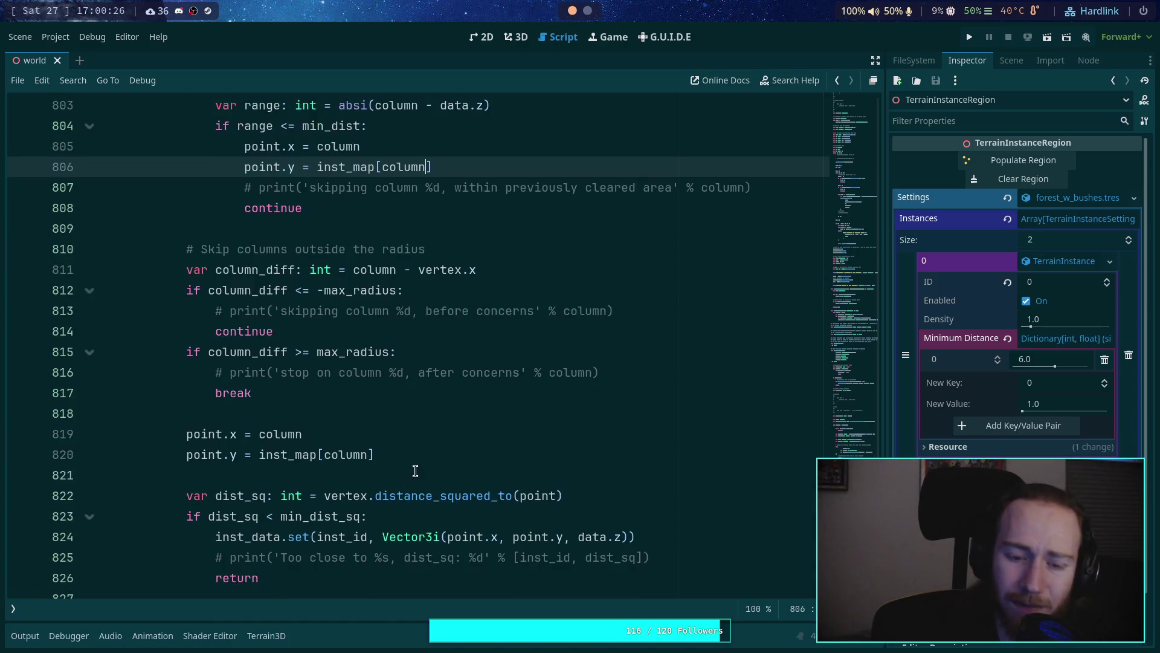
{"action": "scroll", "coordinate": [413, 455], "scroll_direction": "up", "scroll_amount": 1}
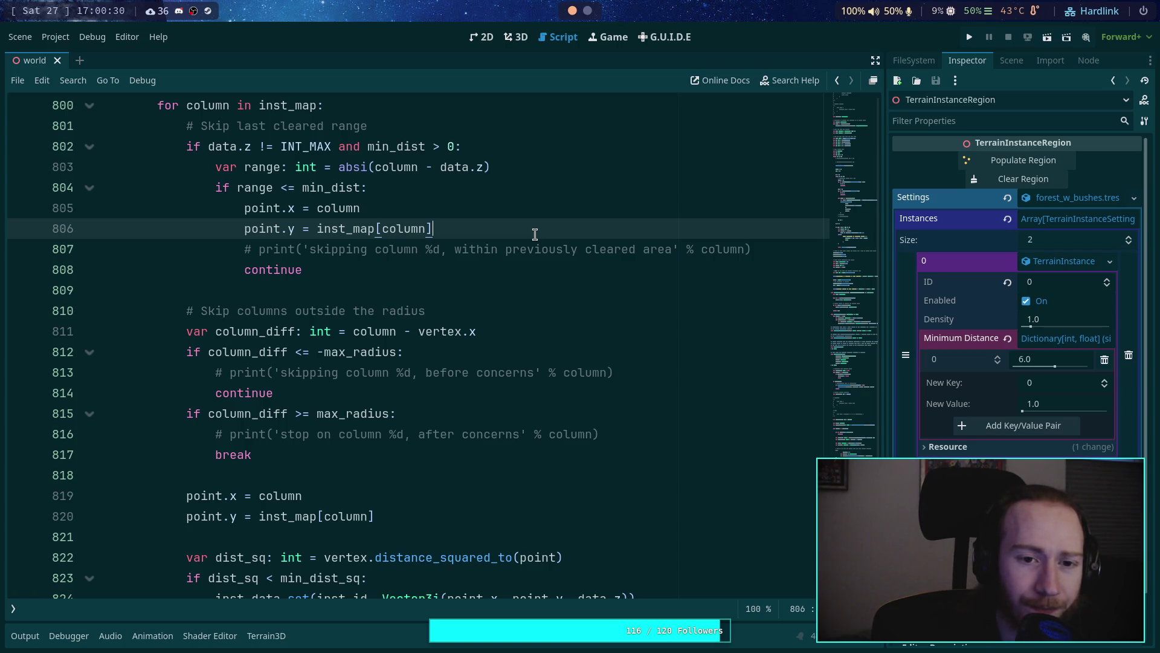
{"action": "scroll", "coordinate": [551, 311], "scroll_direction": "up", "scroll_amount": 1}
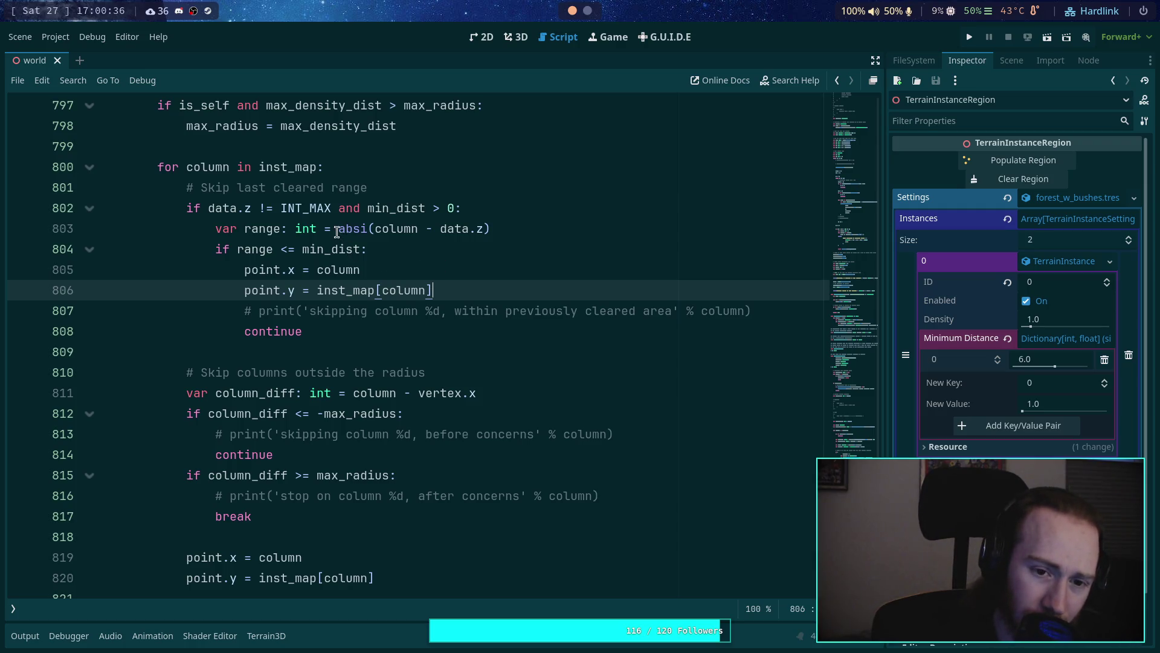
Step: Replace 'range' in the condition with absi(column - data.z) and delete the var range line
{"action": "left_click_drag", "start_coordinate": [338, 230], "coordinate": [491, 230]}
{"action": "key", "text": "ctrl+x"}
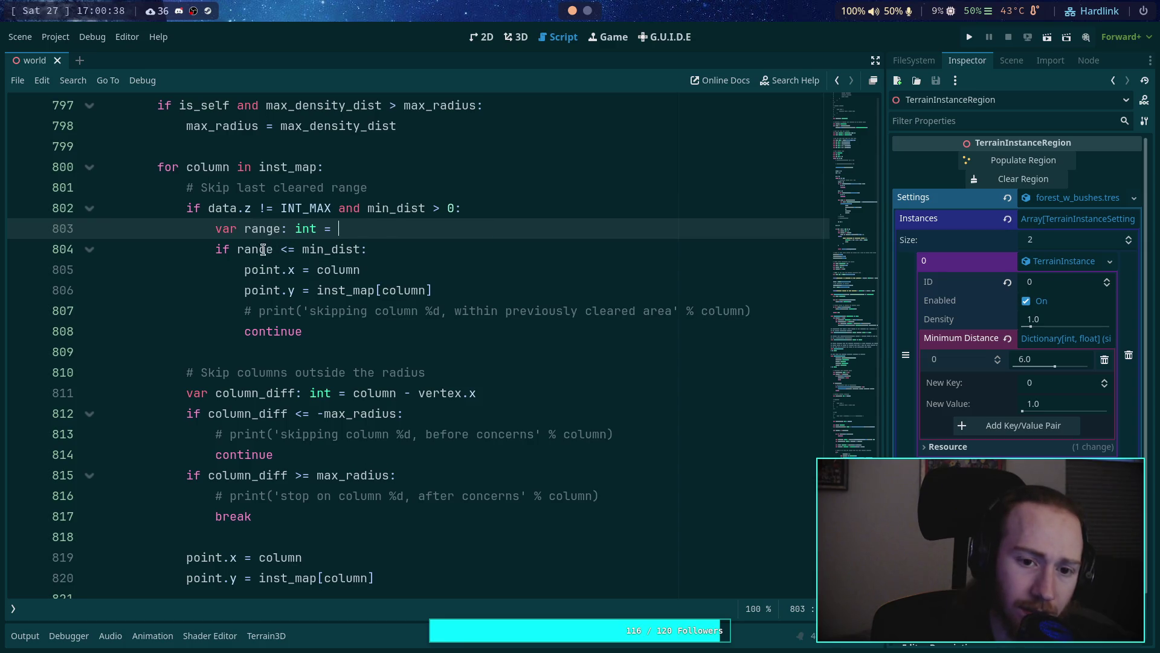
{"action": "double_click", "coordinate": [263, 249]}
{"action": "key", "text": "ctrl+v"}
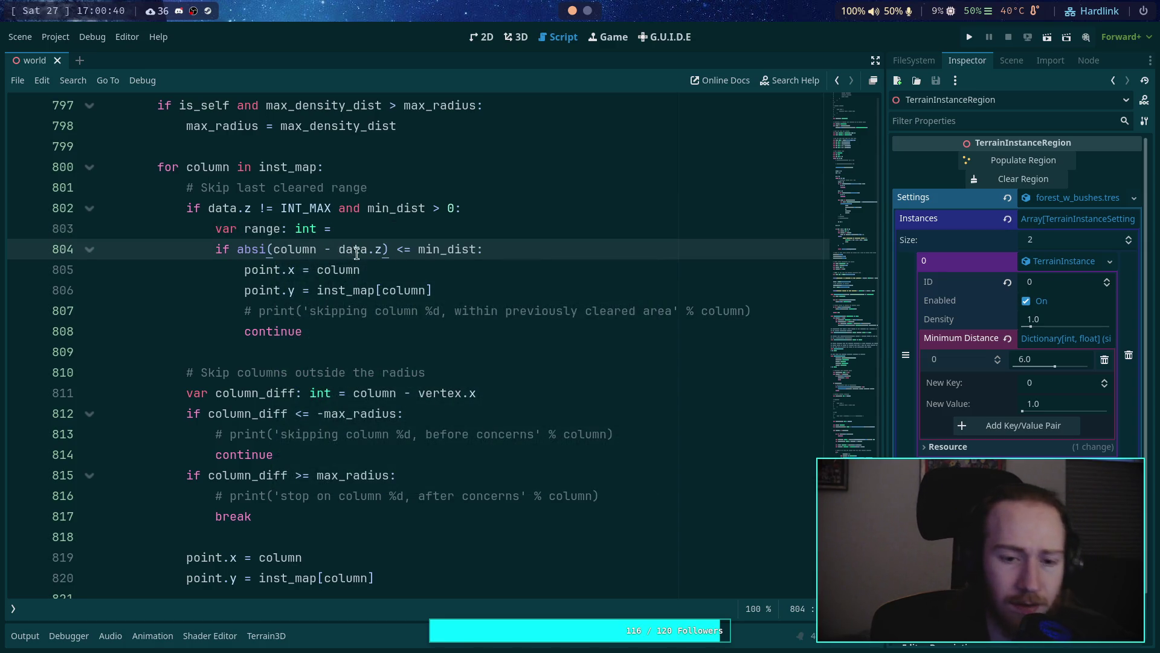
{"action": "left_click", "coordinate": [556, 228]}
{"action": "key", "text": "ctrl+shift+k"}
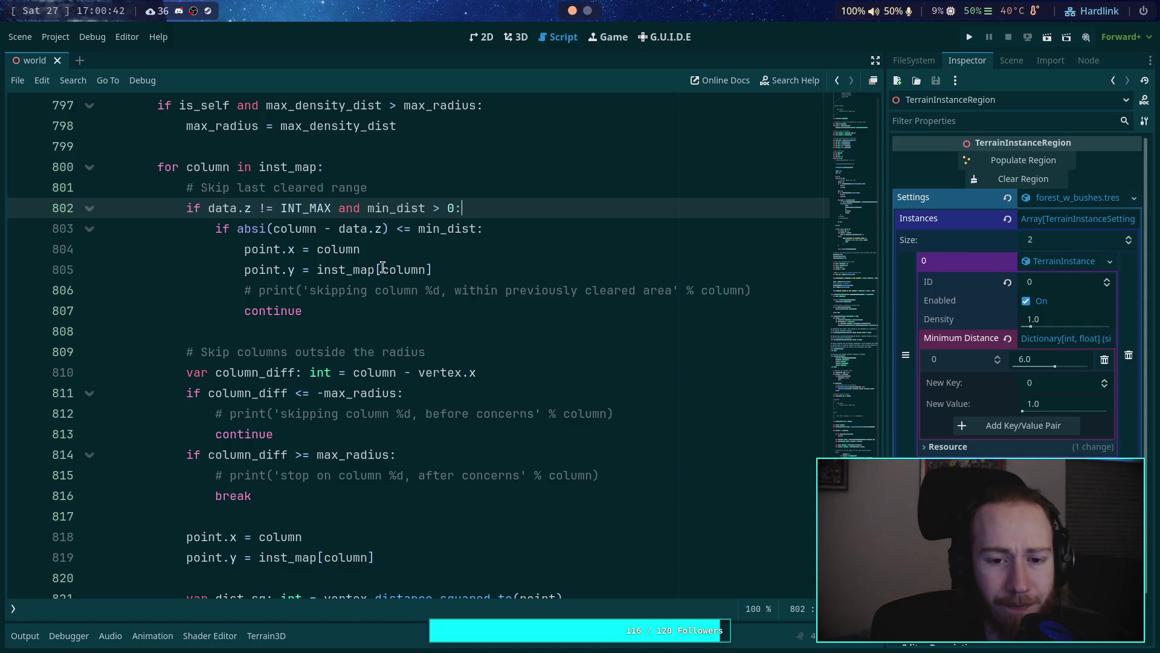
Step: Review the min_dist > 0 check on line 803, then add a blank line after point.y
{"action": "left_click", "coordinate": [493, 271]}
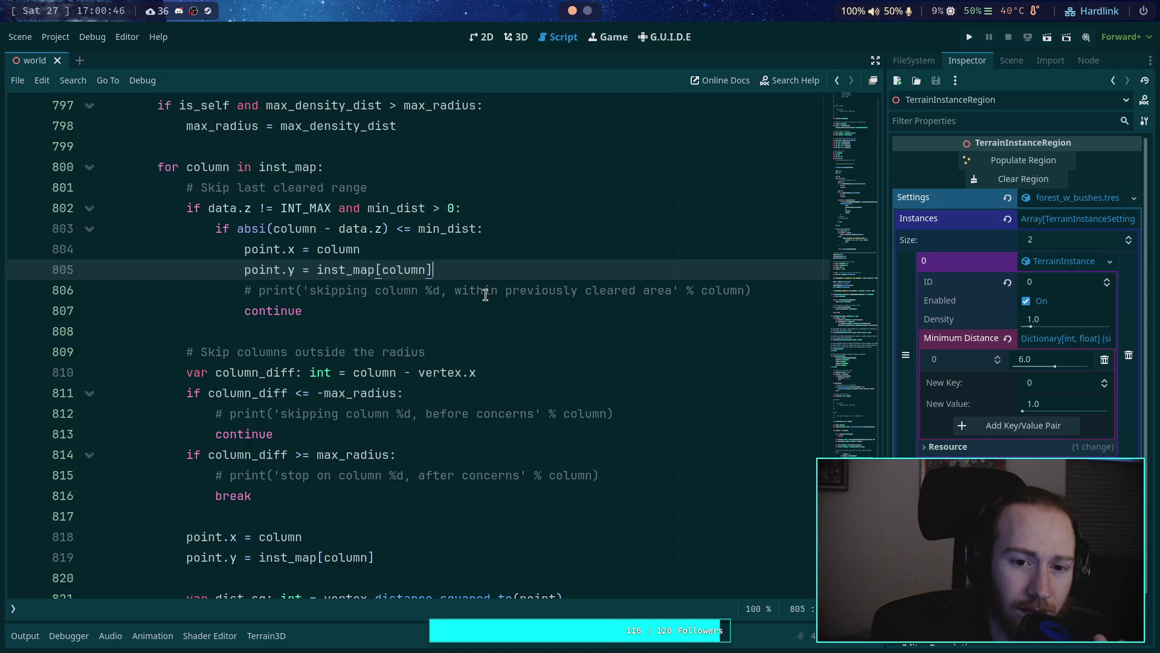
{"action": "scroll", "coordinate": [486, 299], "scroll_direction": "up", "scroll_amount": 2}
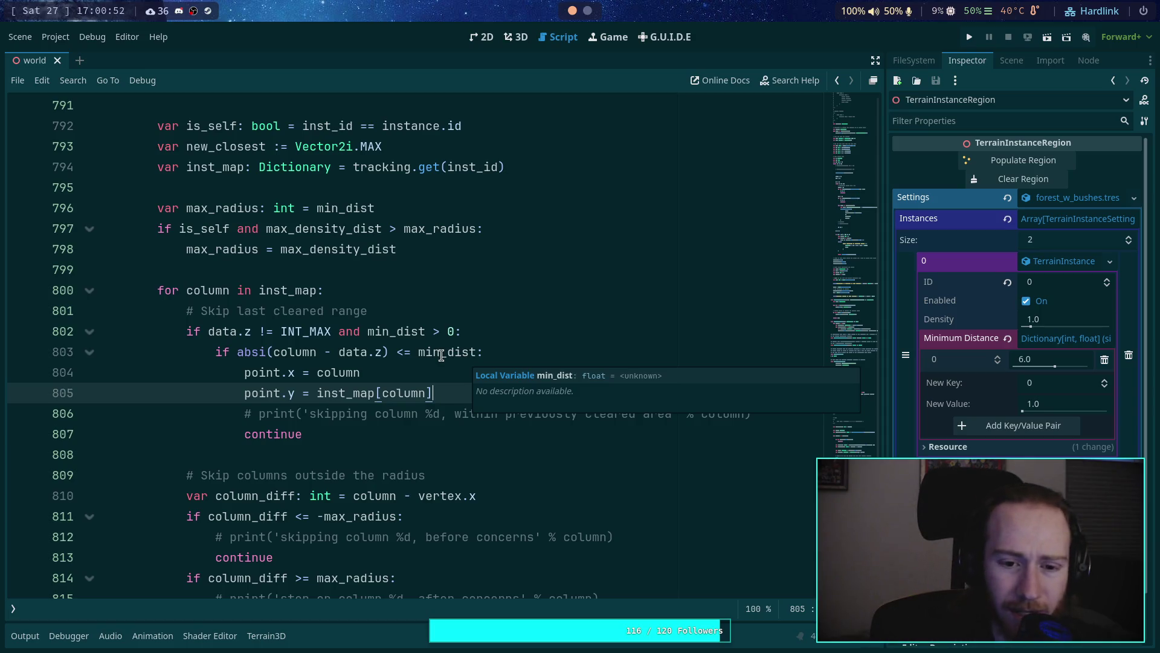
{"action": "left_click_drag", "start_coordinate": [335, 329], "coordinate": [455, 329]}
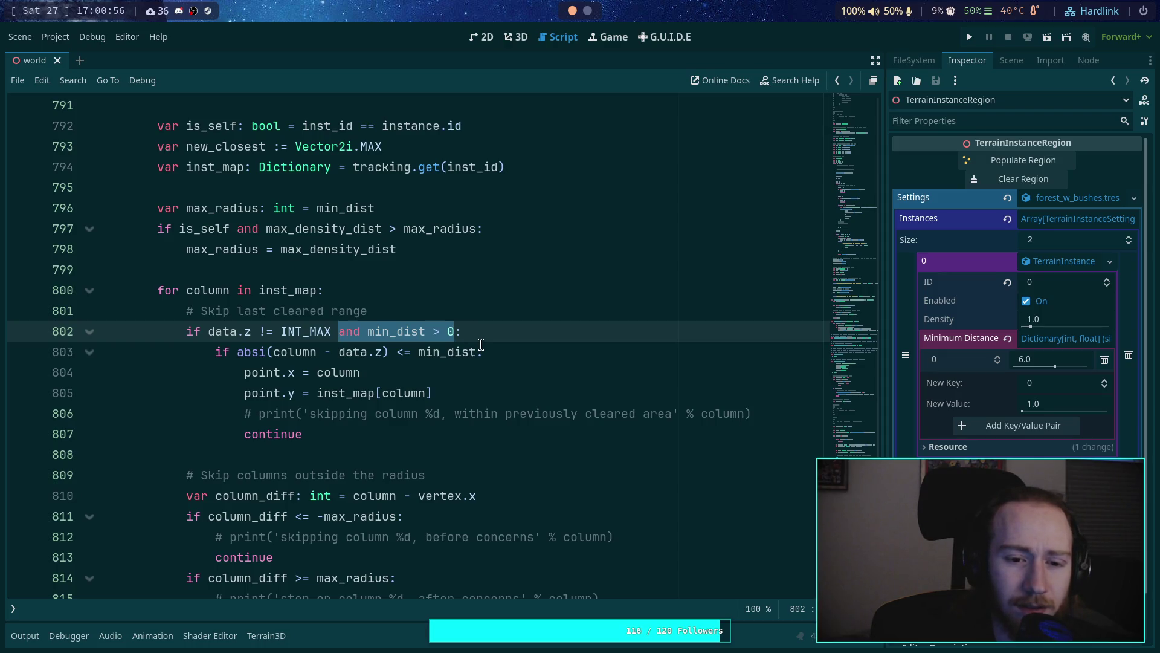
{"action": "left_click_drag", "start_coordinate": [238, 356], "coordinate": [475, 349]}
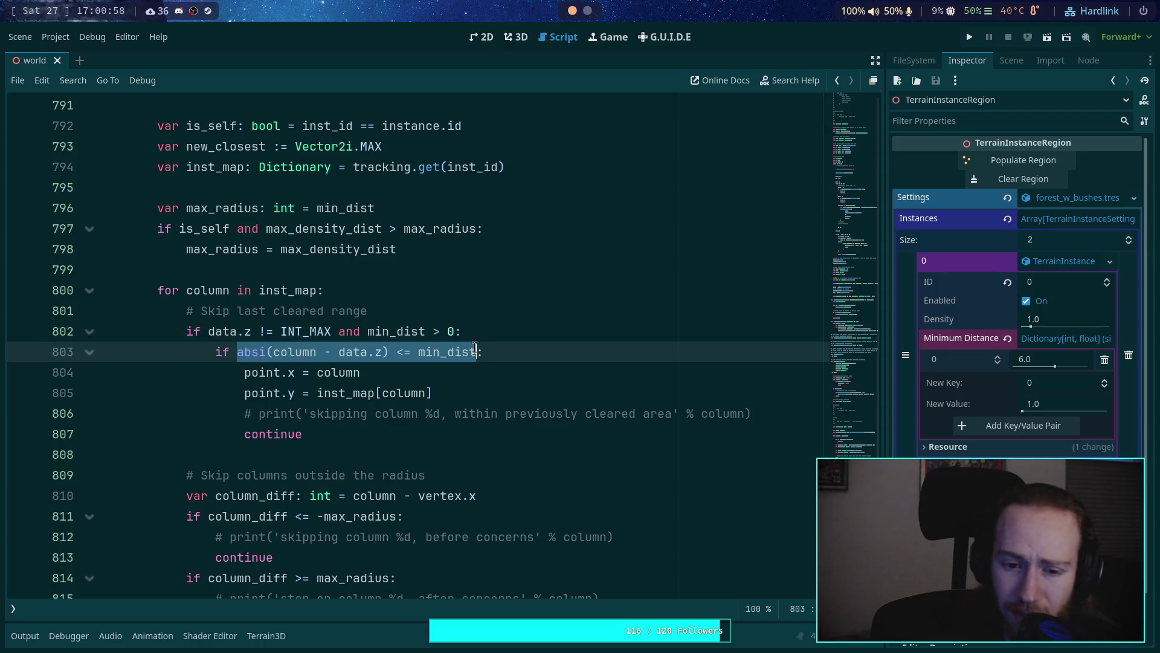
{"action": "left_click", "coordinate": [476, 375]}
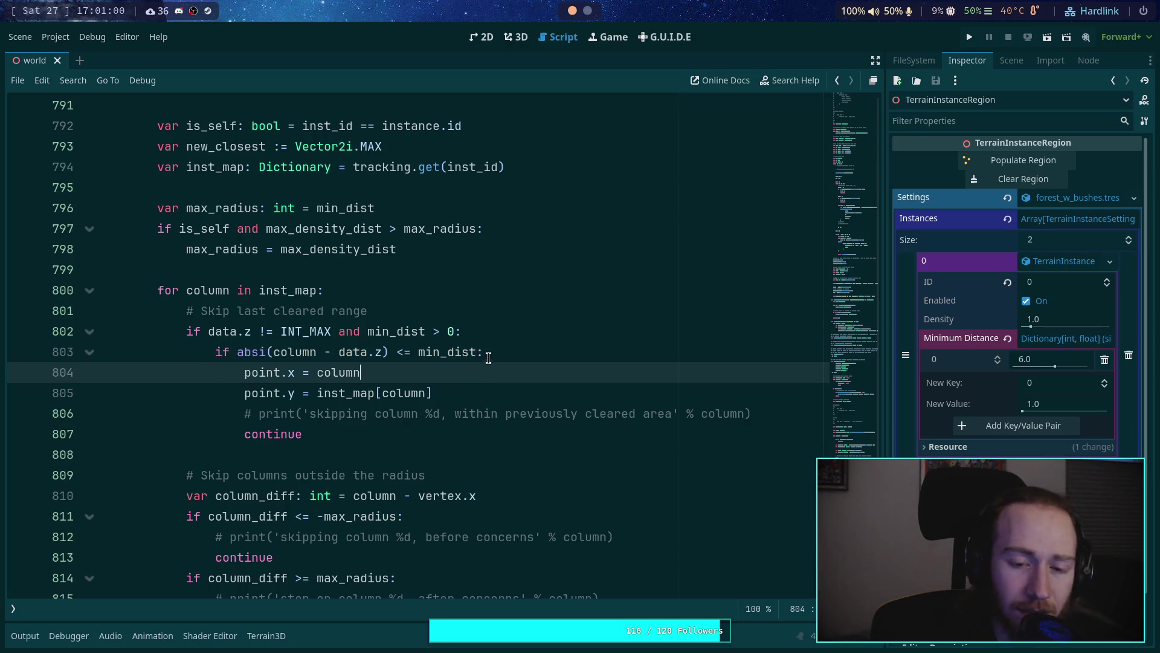
{"action": "left_click_drag", "start_coordinate": [365, 331], "coordinate": [452, 331]}
{"action": "left_click", "coordinate": [462, 356]}
{"action": "mouse_move", "coordinate": [462, 362]}
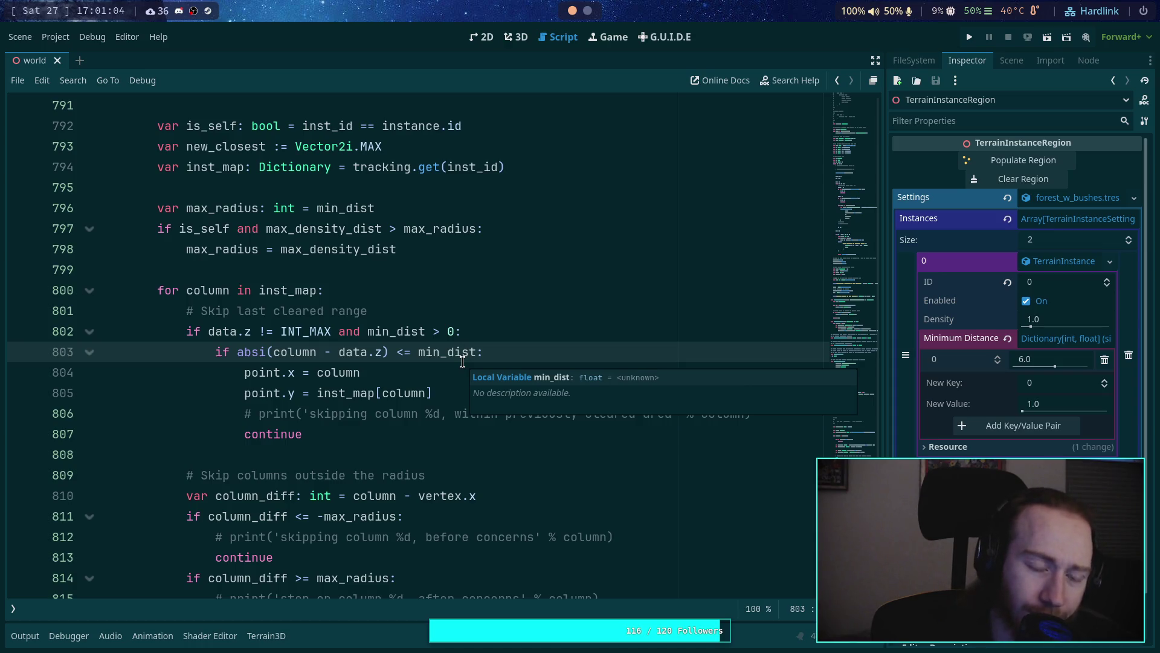
{"action": "left_click", "coordinate": [377, 375]}
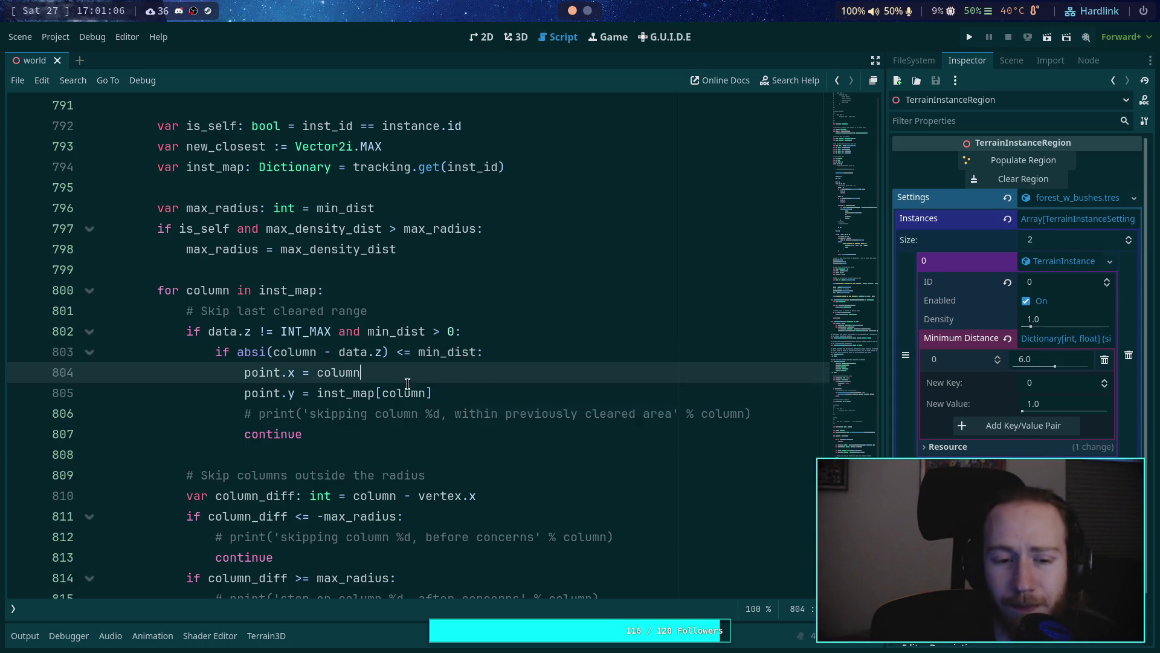
{"action": "left_click", "coordinate": [515, 393]}
{"action": "key", "text": "Return"}
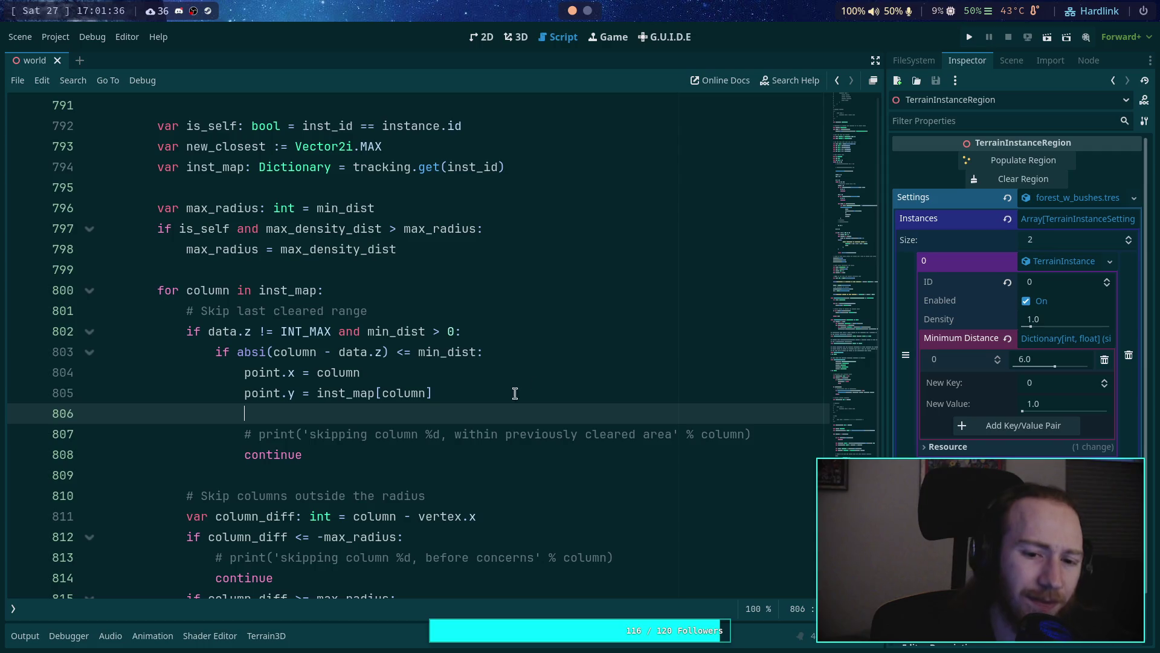
Step: Remove the word 'range' from the cleared-range comment
{"action": "mouse_move", "coordinate": [270, 348]}
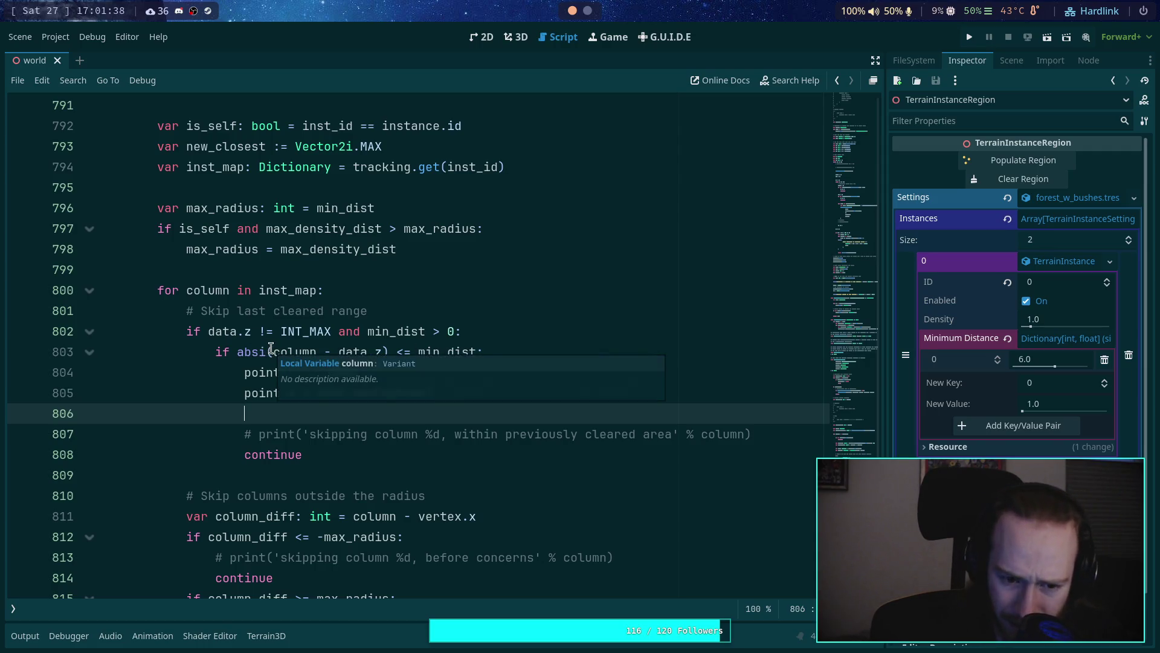
{"action": "left_click", "coordinate": [562, 336]}
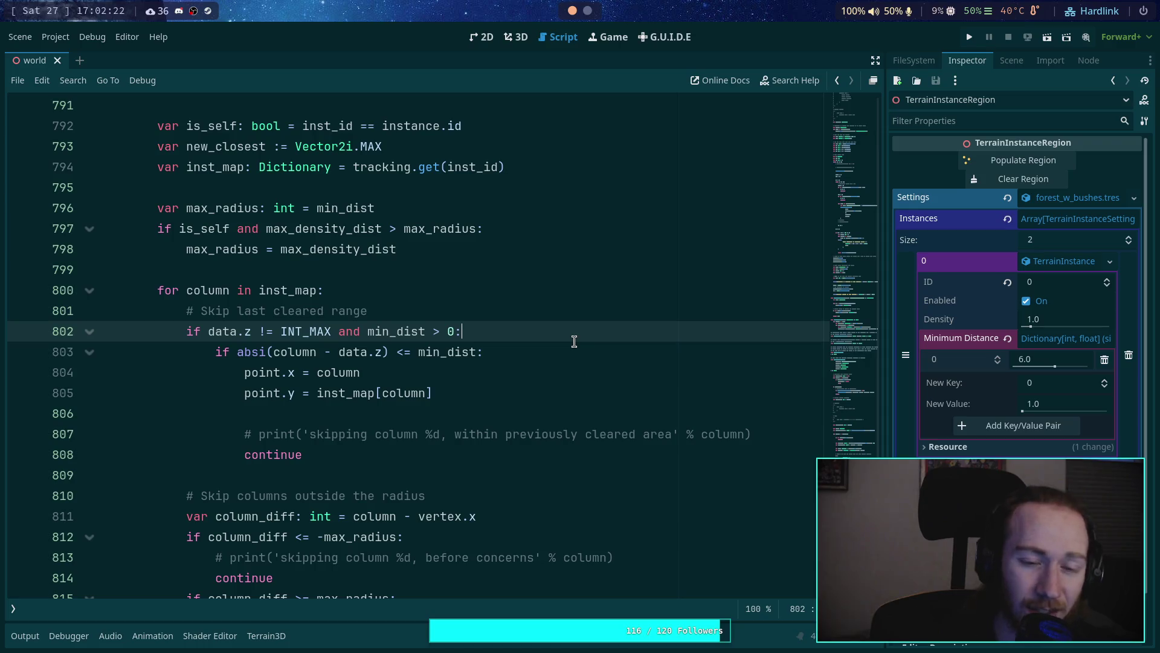
{"action": "left_click", "coordinate": [419, 310]}
{"action": "mouse_move", "coordinate": [378, 310]}
{"action": "left_mouse_down"}
{"action": "mouse_move", "coordinate": [235, 309]}
{"action": "mouse_move", "coordinate": [272, 311]}
{"action": "left_mouse_up"}
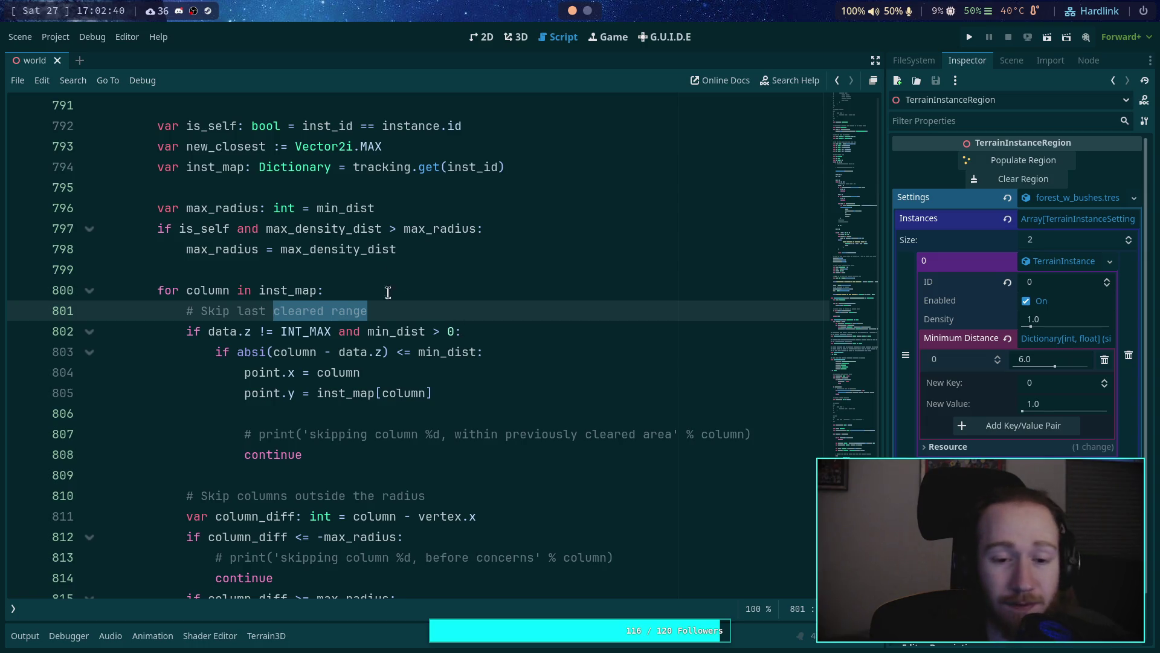
{"action": "left_click", "coordinate": [390, 331]}
{"action": "double_click", "coordinate": [349, 311]}
{"action": "key", "text": "BackSpace"}
{"action": "key", "text": "BackSpace"}
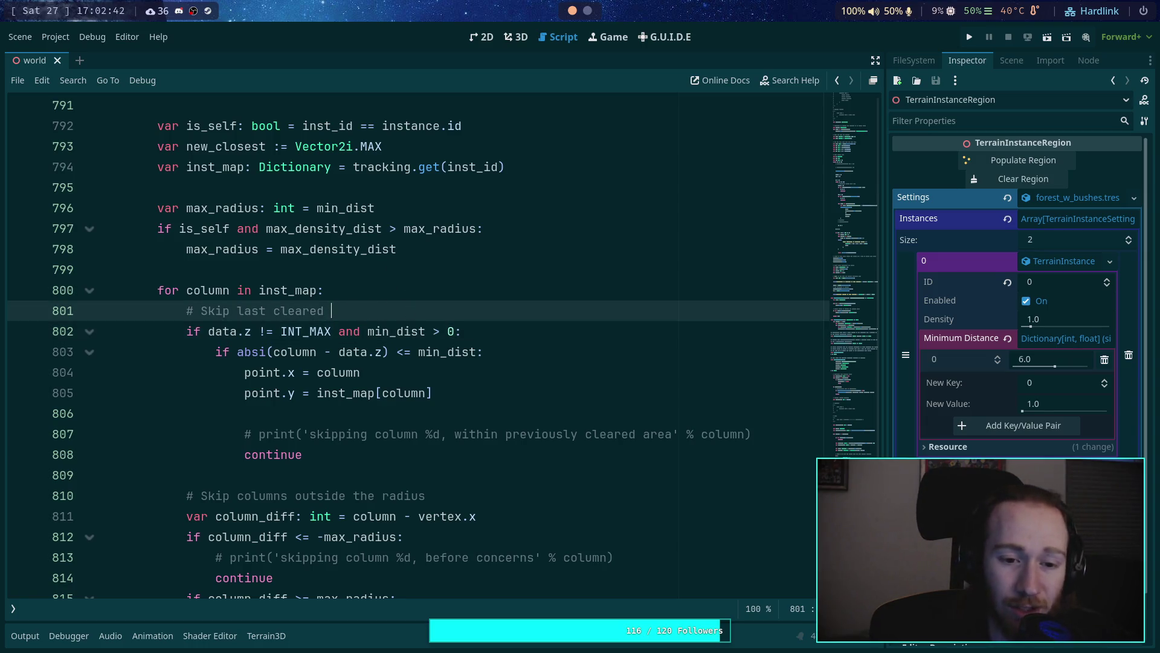
Step: Dedent the commented print line and replace 'min_dist > 0' with 'and column <= data.'
{"action": "left_click", "coordinate": [252, 432]}
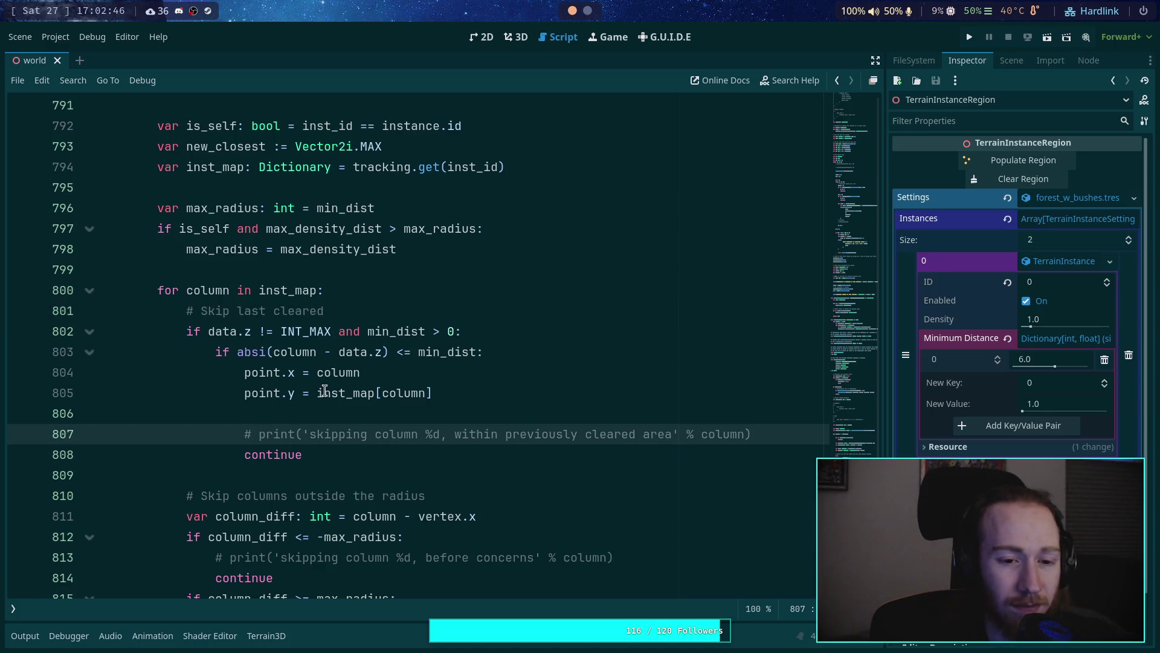
{"action": "key", "text": "shift+Tab"}
{"action": "left_click_drag", "start_coordinate": [332, 331], "coordinate": [452, 334]}
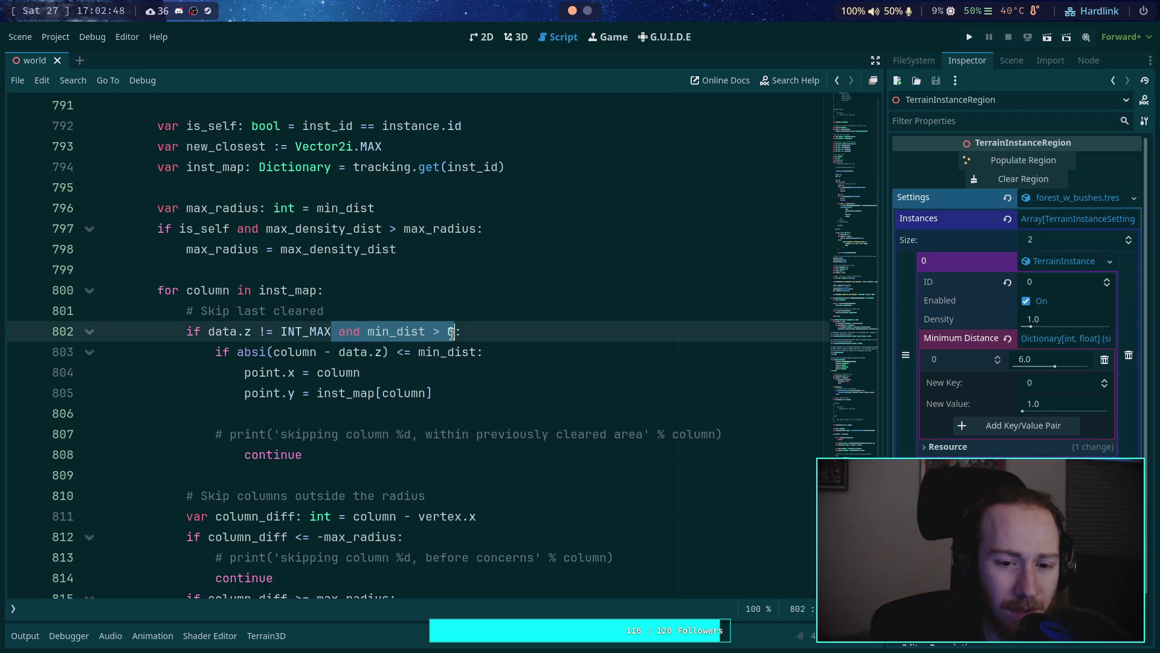
{"action": "type", "text": "and col"}
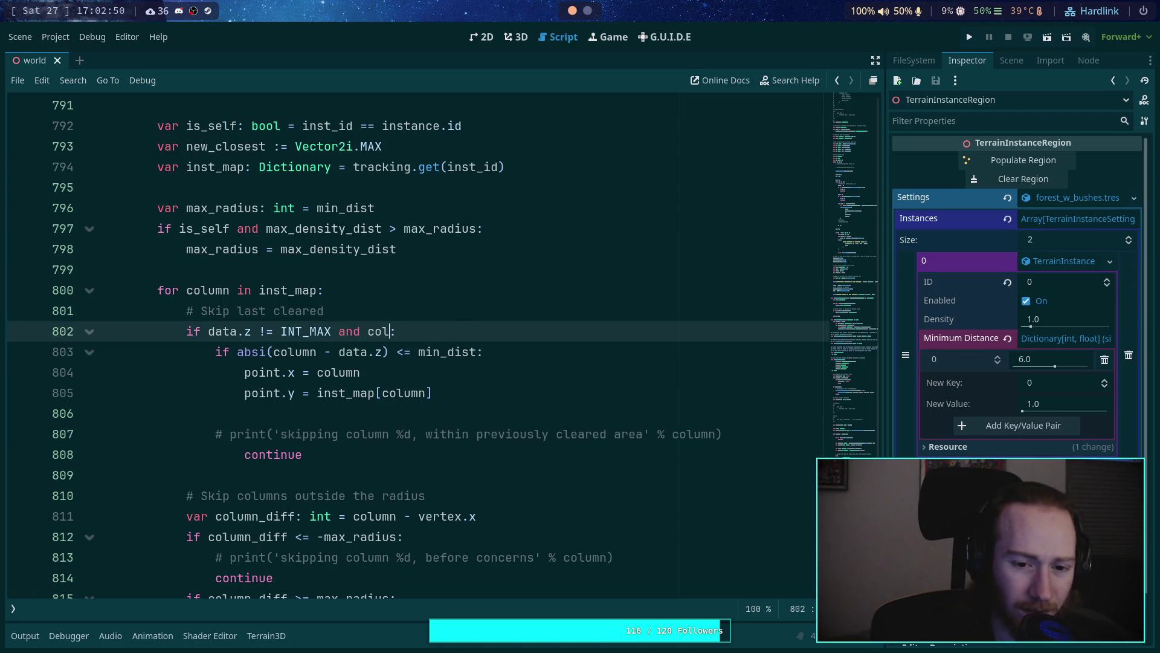
{"action": "type", "text": "umn <= d"}
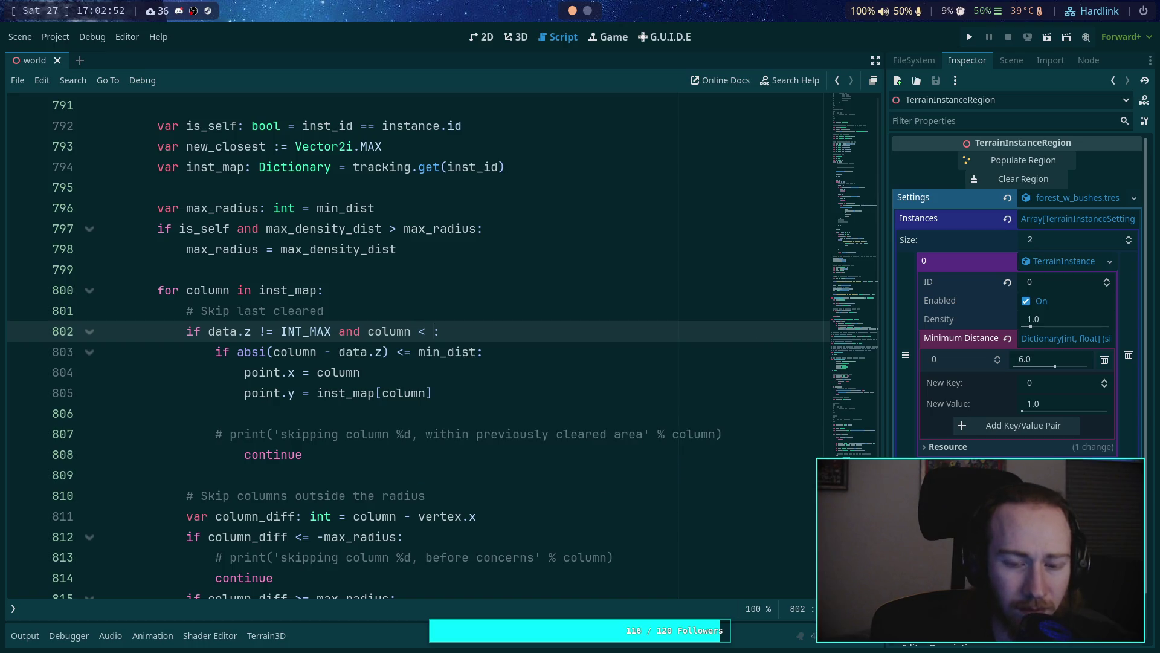
{"action": "type", "text": "ata.z"}
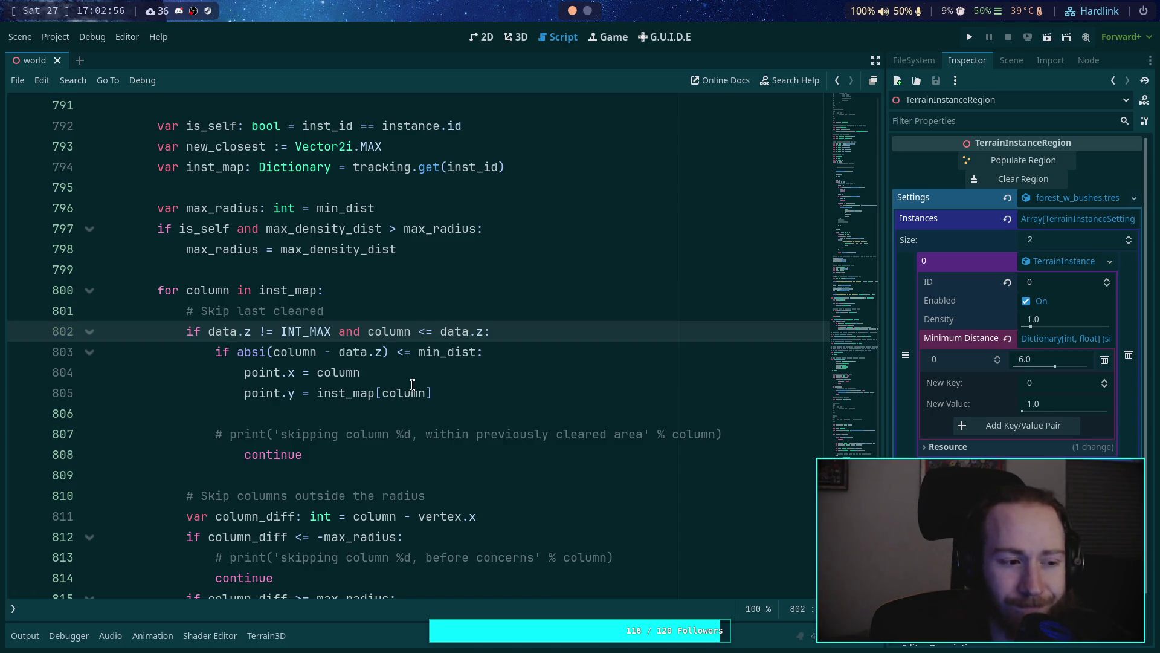
Step: Delete the nested absi/min_dist check, fix the continue indentation, and save with Ctrl+S
{"action": "left_click", "coordinate": [534, 379]}
{"action": "left_click_drag", "start_coordinate": [526, 394], "coordinate": [599, 328]}
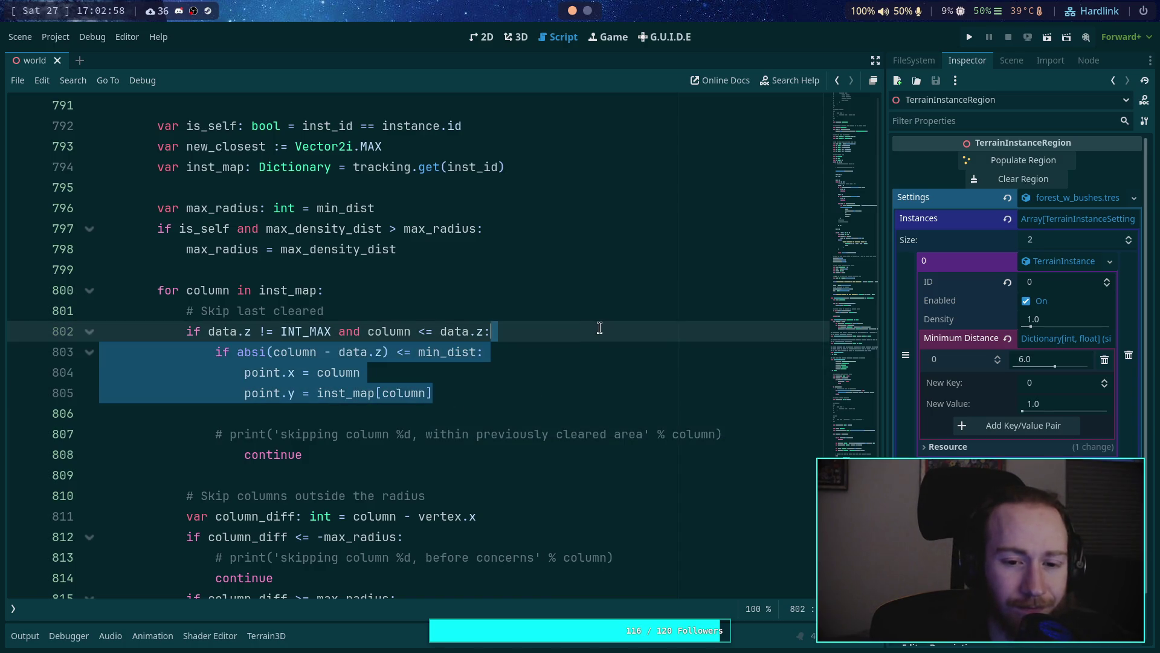
{"action": "key", "text": "BackSpace"}
{"action": "key", "text": "Down"}
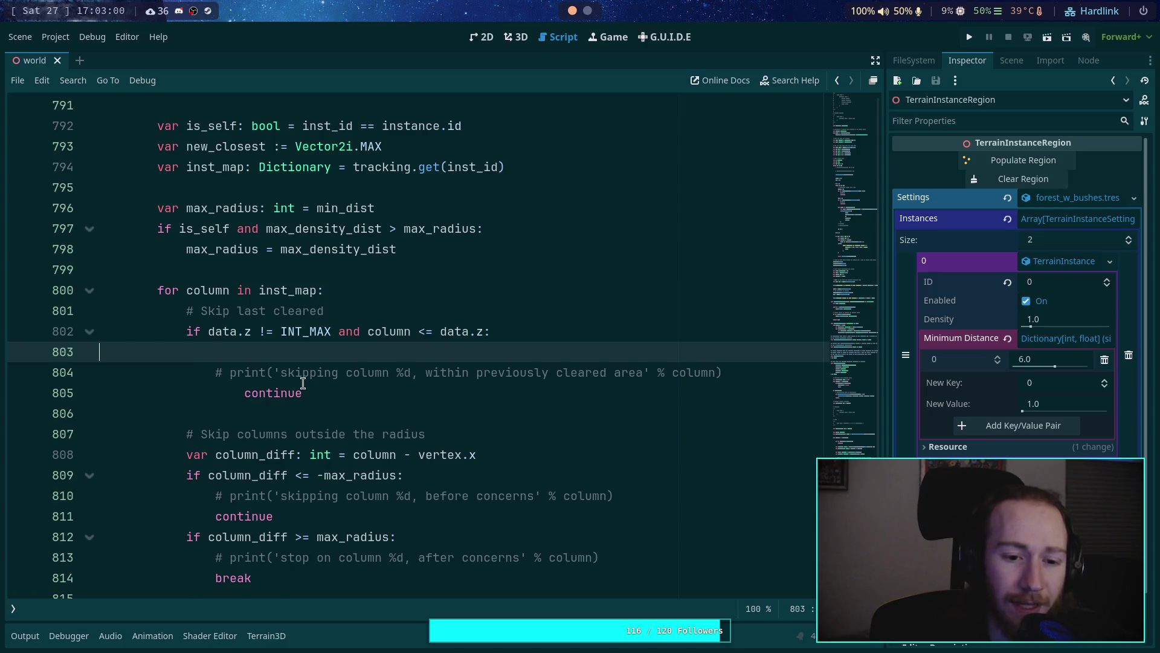
{"action": "key", "text": "Delete"}
{"action": "left_click", "coordinate": [303, 383]}
{"action": "key", "text": "shift+Tab"}
{"action": "key", "text": "ctrl+s"}
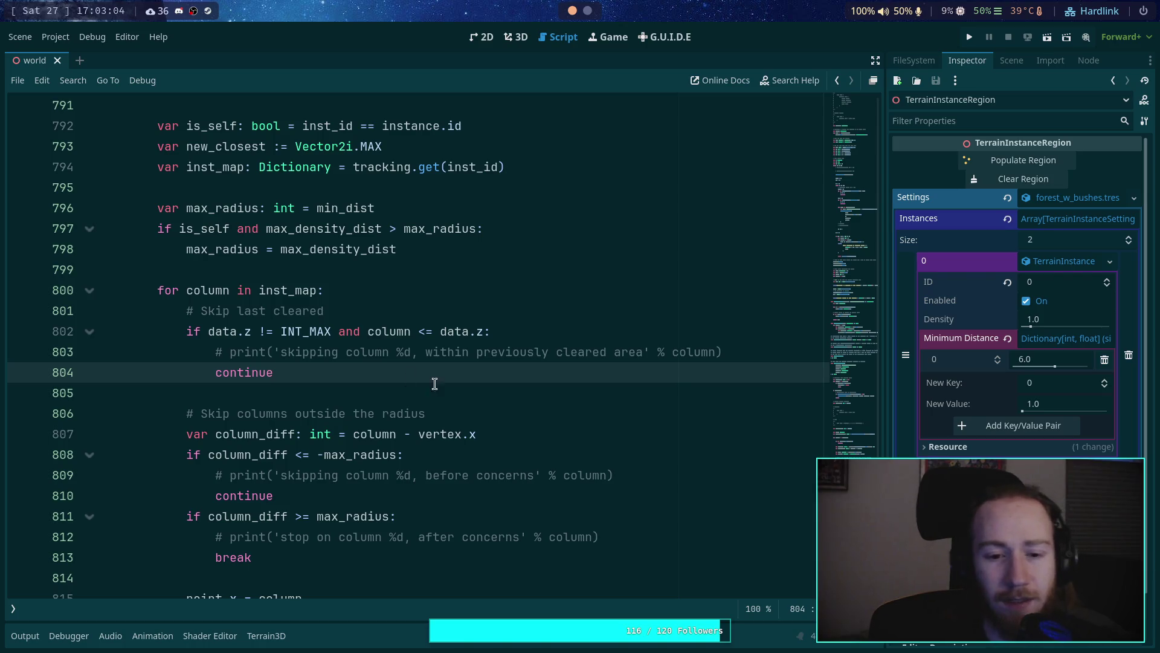
{"action": "left_click", "coordinate": [454, 352]}
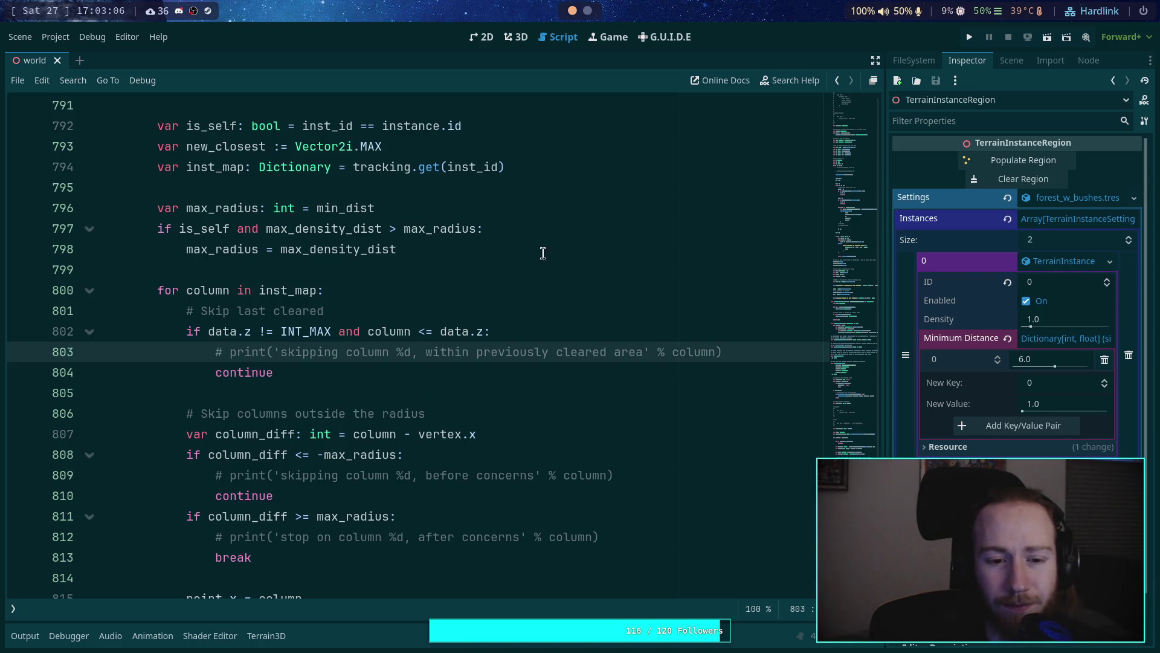
Step: Switch to the 3D view with Normal display and pan to show more regions
{"action": "left_click", "coordinate": [518, 39]}
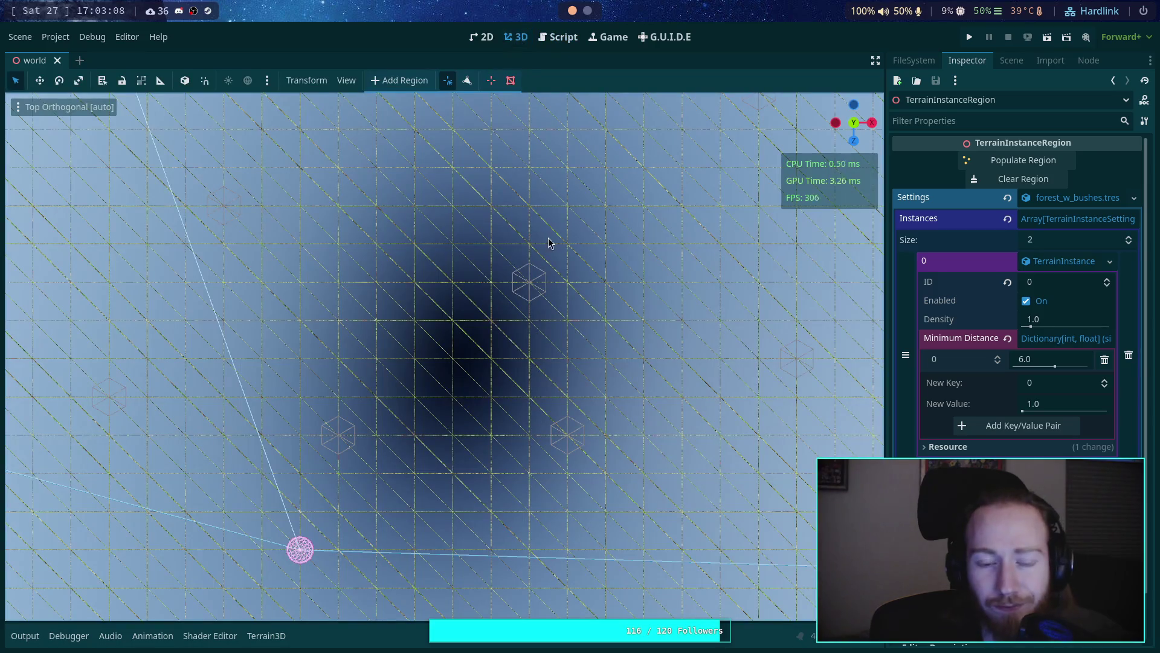
{"action": "left_click", "coordinate": [979, 177]}
{"action": "scroll", "coordinate": [518, 231], "scroll_direction": "down", "scroll_amount": 5}
{"action": "scroll", "coordinate": [518, 232], "scroll_direction": "down", "scroll_amount": 2}
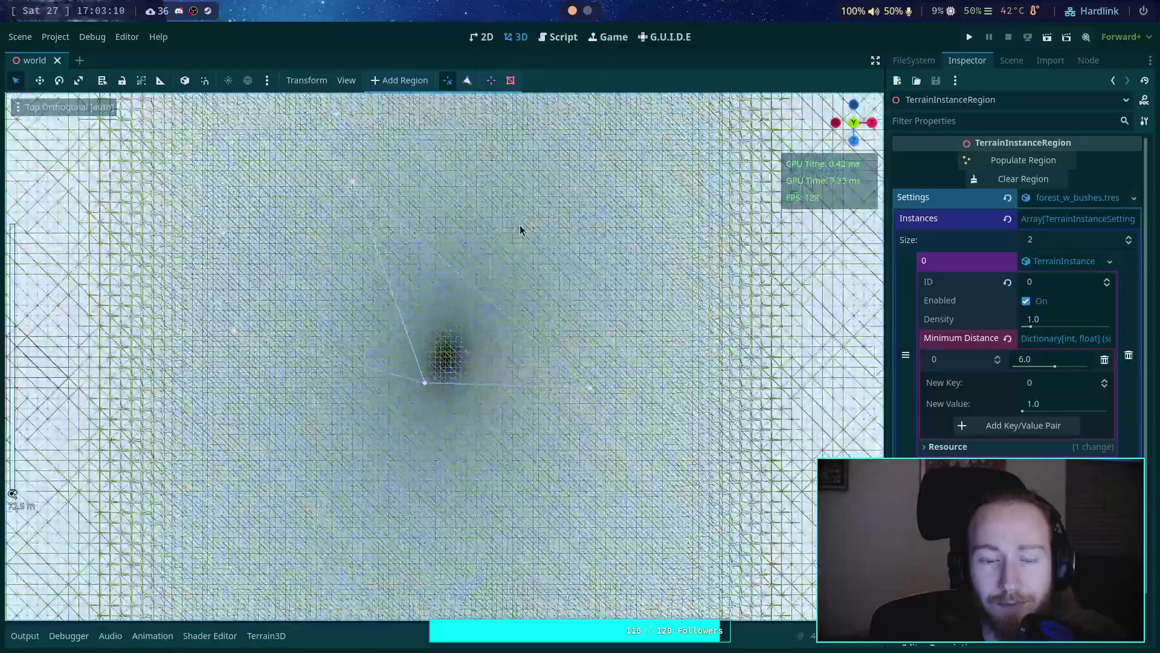
{"action": "left_click", "coordinate": [66, 107]}
{"action": "left_click", "coordinate": [30, 294]}
{"action": "left_click", "coordinate": [415, 259]}
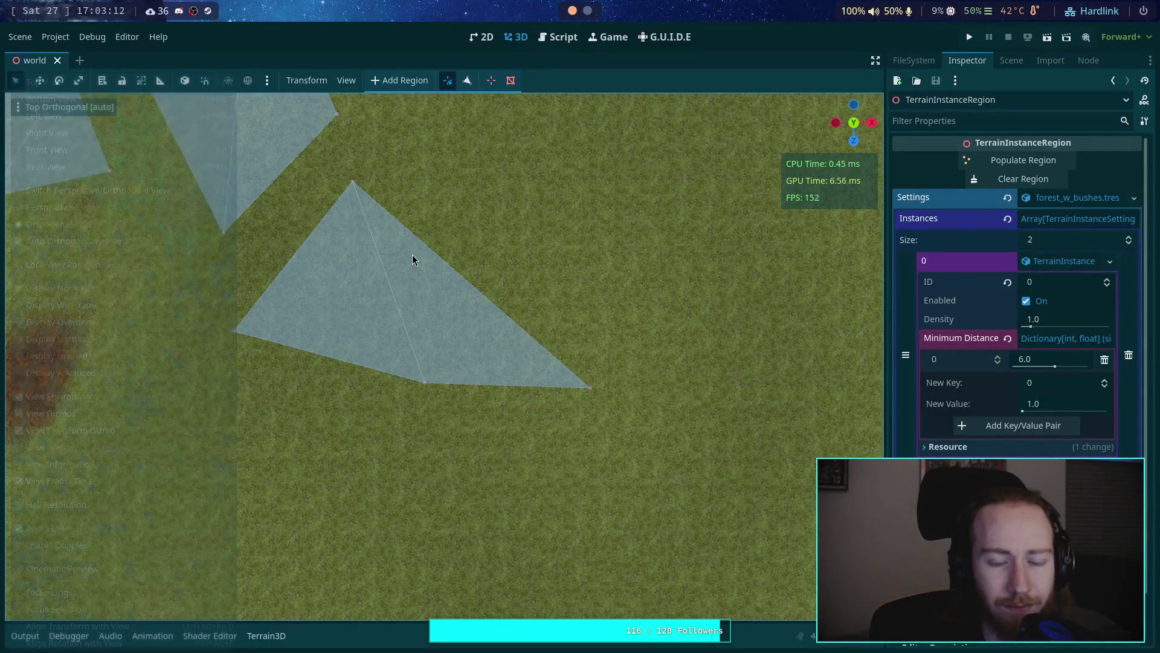
{"action": "mouse_move", "coordinate": [415, 259]}
{"action": "left_mouse_down"}
{"action": "mouse_move", "coordinate": [530, 409]}
{"action": "mouse_move", "coordinate": [556, 474]}
{"action": "left_mouse_up"}
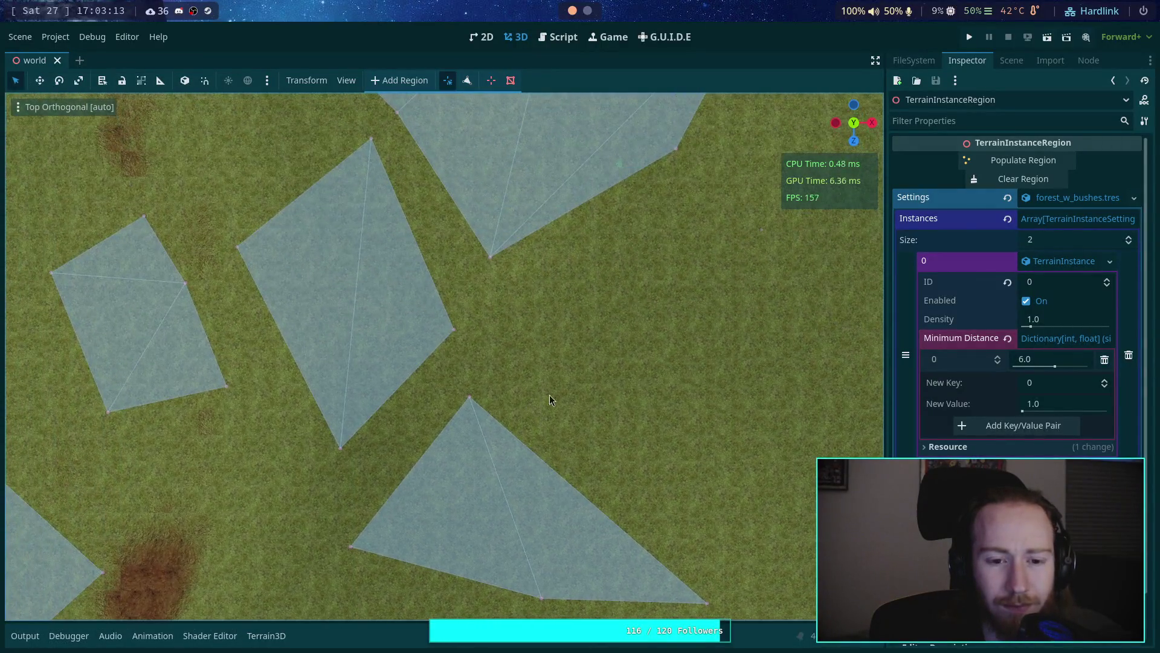
Step: Clear and repopulate the region, then orbit the view with the region overlay hidden
{"action": "left_click", "coordinate": [1015, 179]}
{"action": "left_click", "coordinate": [1015, 160]}
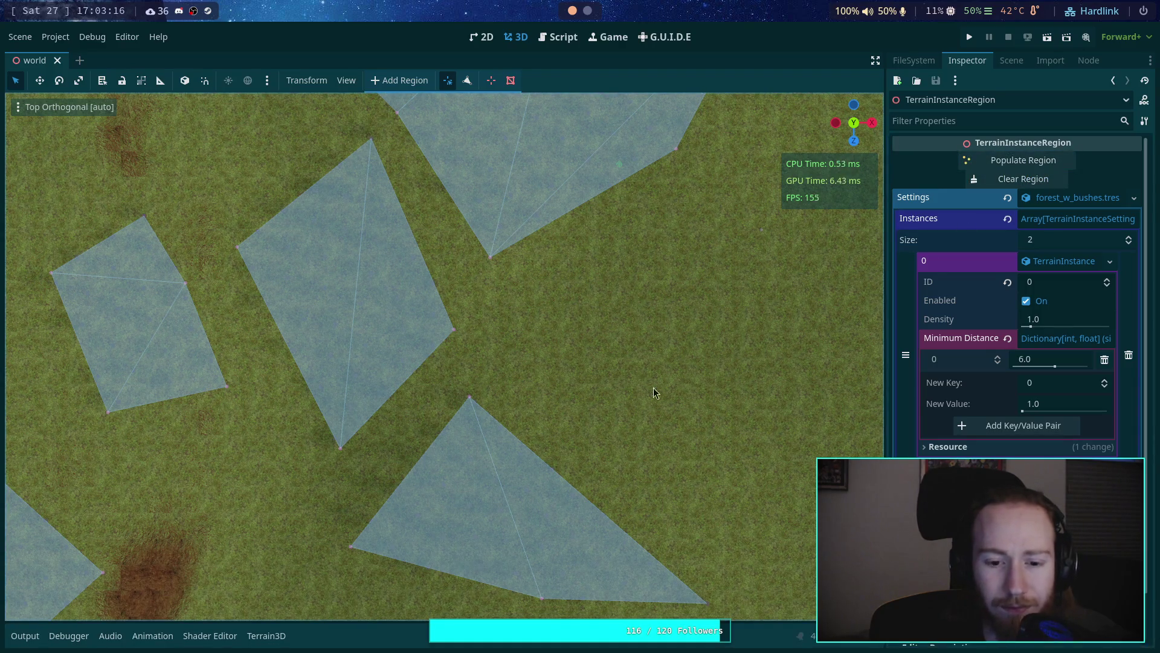
{"action": "mouse_move", "coordinate": [555, 379]}
{"action": "left_mouse_down"}
{"action": "mouse_move", "coordinate": [428, 357]}
{"action": "mouse_move", "coordinate": [466, 314]}
{"action": "mouse_move", "coordinate": [531, 466]}
{"action": "mouse_move", "coordinate": [441, 284]}
{"action": "mouse_move", "coordinate": [447, 332]}
{"action": "mouse_move", "coordinate": [514, 332]}
{"action": "left_mouse_up"}
{"action": "left_click", "coordinate": [1016, 60]}
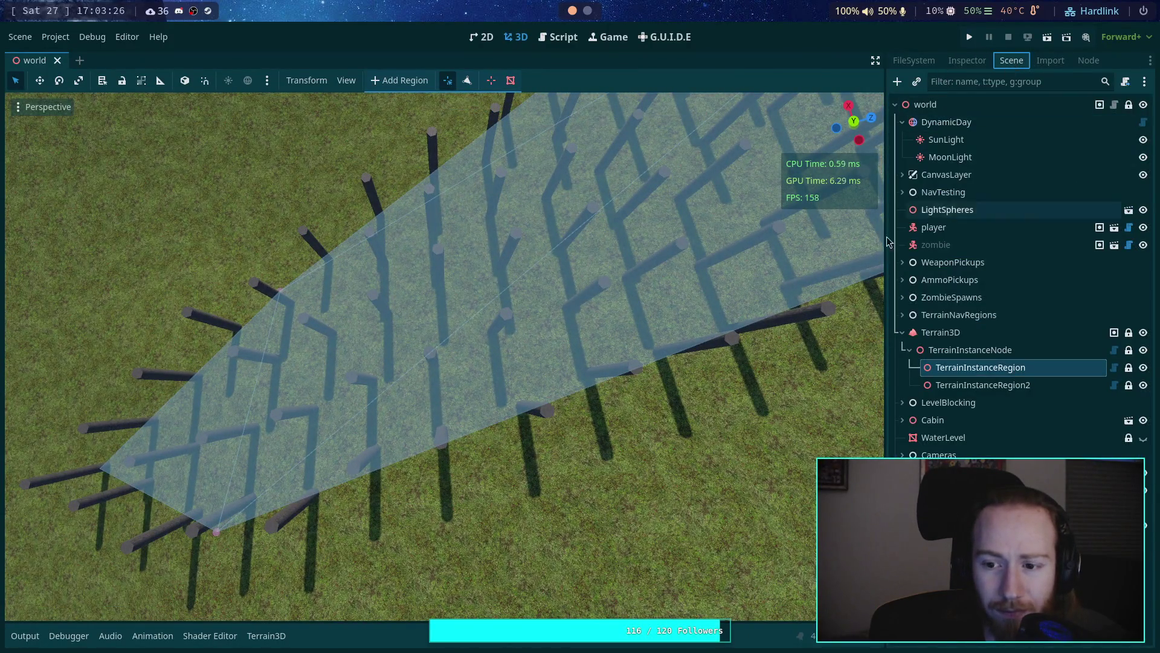
{"action": "left_click", "coordinate": [959, 314]}
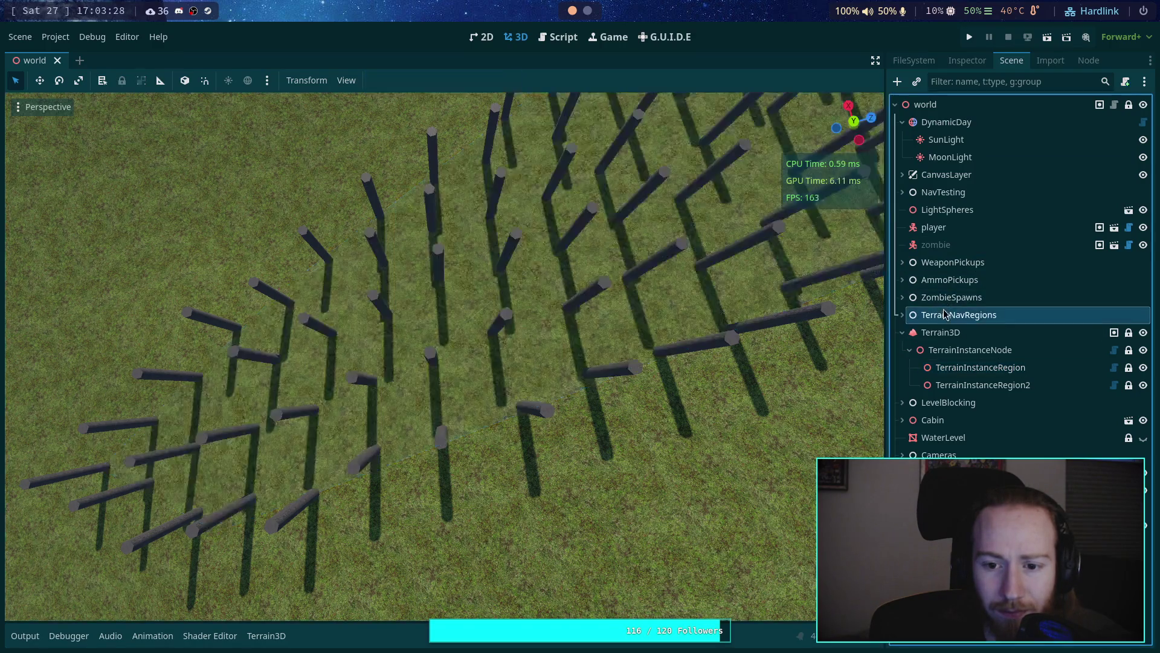
{"action": "mouse_move", "coordinate": [444, 356]}
{"action": "left_mouse_down"}
{"action": "mouse_move", "coordinate": [492, 349]}
{"action": "mouse_move", "coordinate": [268, 493]}
{"action": "left_mouse_up"}
Step: Open the Output log (Alt+J) and find the populated instance count
{"action": "key", "text": "alt+j"}
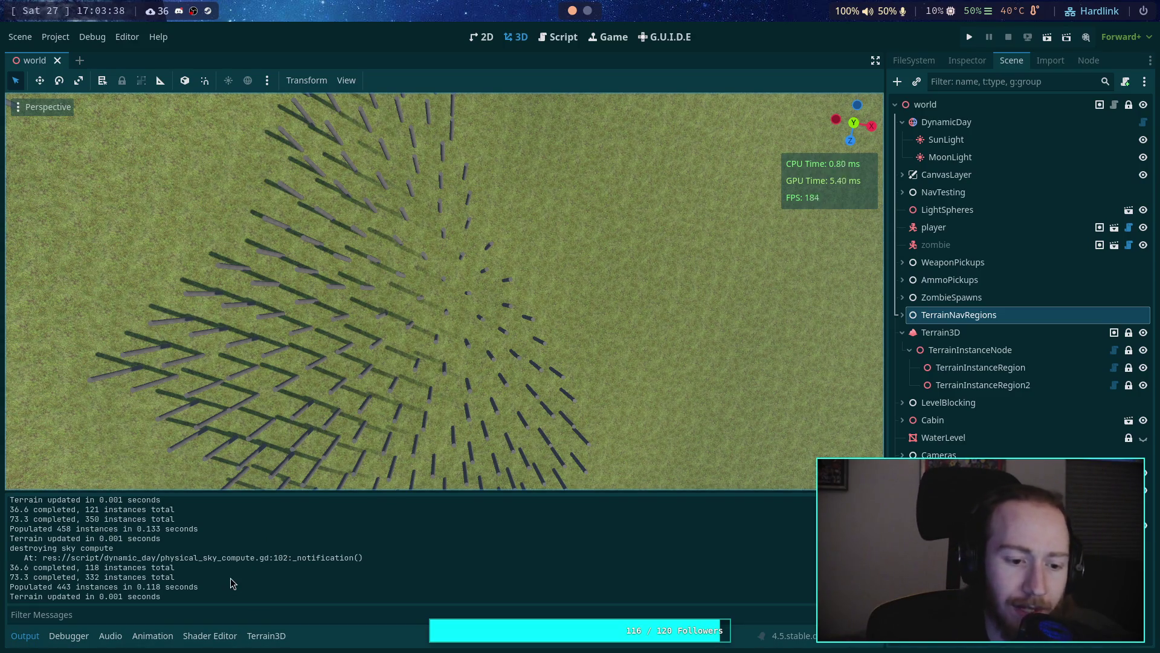
{"action": "left_click_drag", "start_coordinate": [58, 529], "coordinate": [198, 530]}
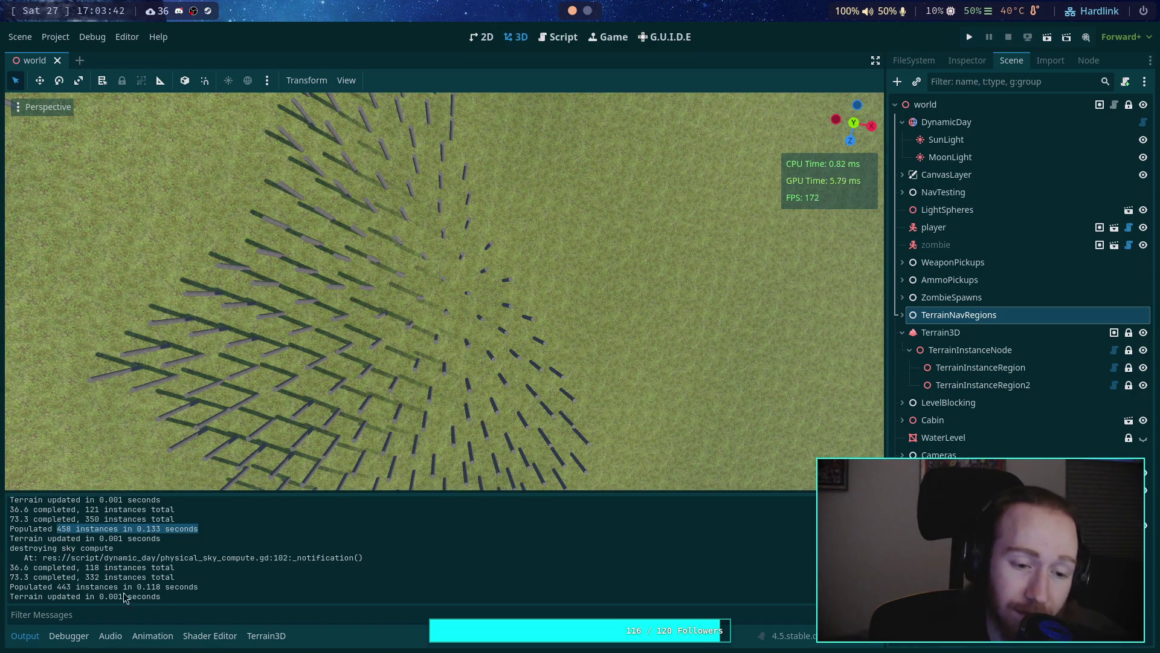
{"action": "scroll", "coordinate": [183, 568], "scroll_direction": "up", "scroll_amount": 5}
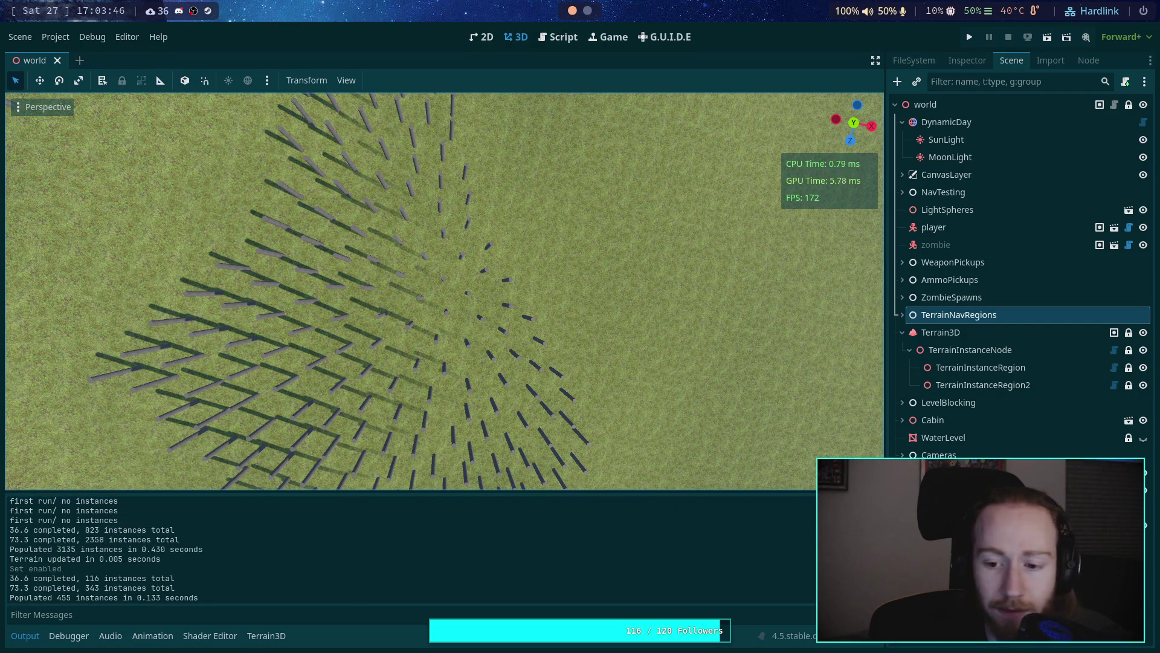
Step: Clear the Output log and select TerrainInstanceRegion, checking its instance settings
{"action": "left_click", "coordinate": [874, 502]}
{"action": "left_click", "coordinate": [966, 63]}
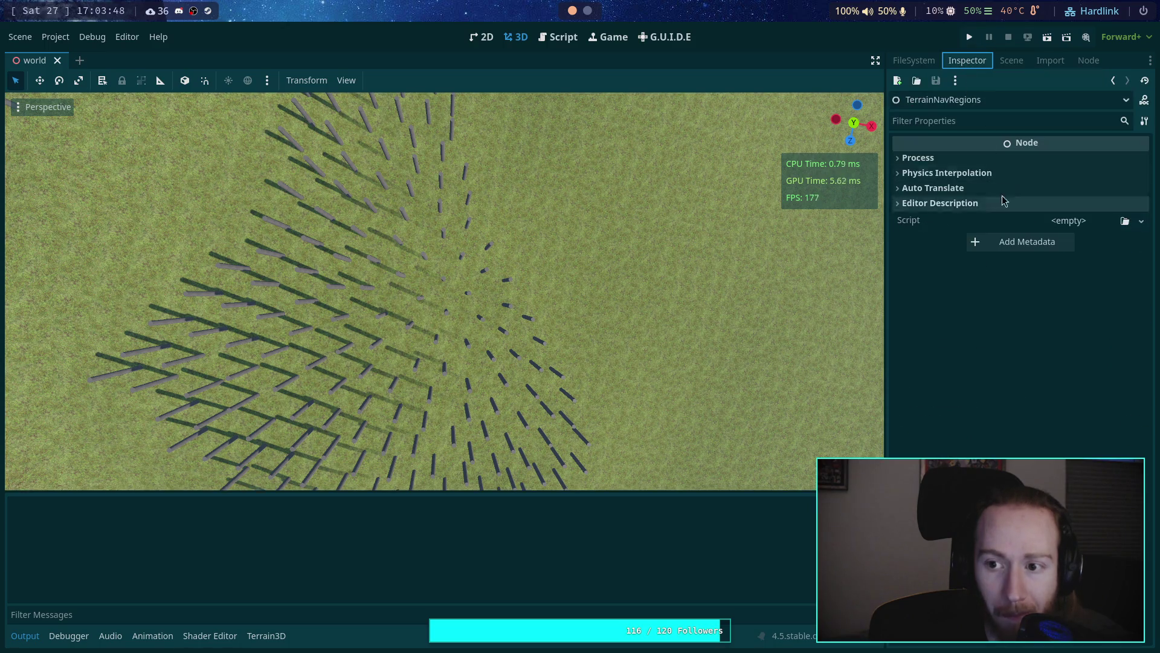
{"action": "left_click", "coordinate": [1011, 62]}
{"action": "left_click", "coordinate": [983, 385]}
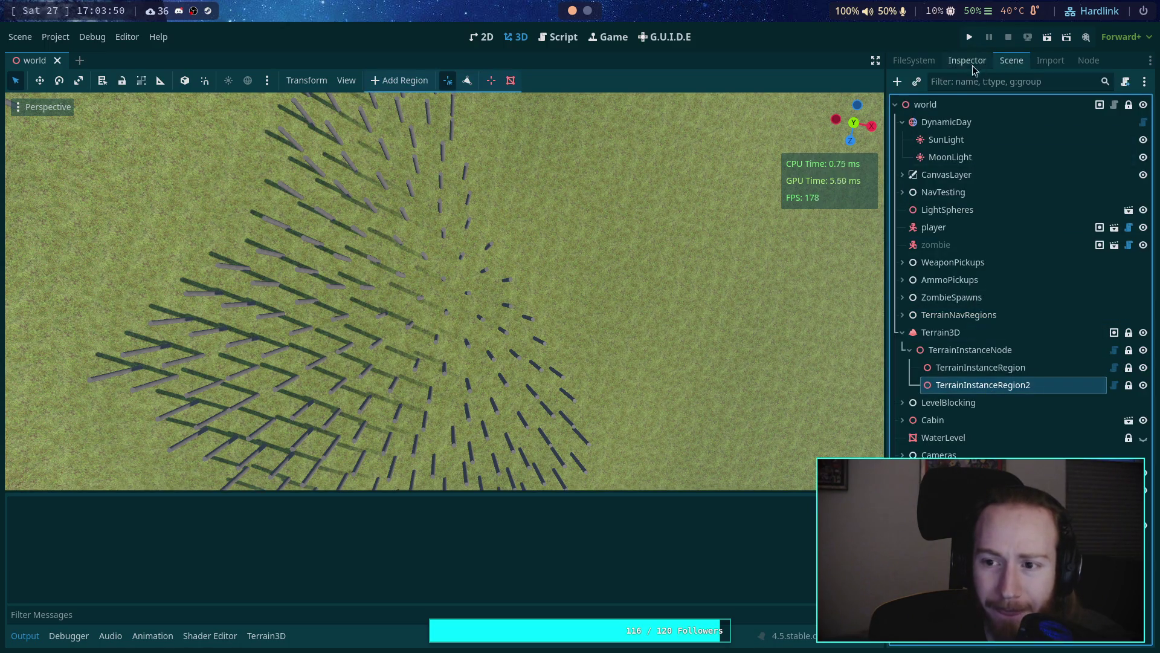
{"action": "left_click", "coordinate": [966, 61]}
{"action": "left_click", "coordinate": [1011, 60]}
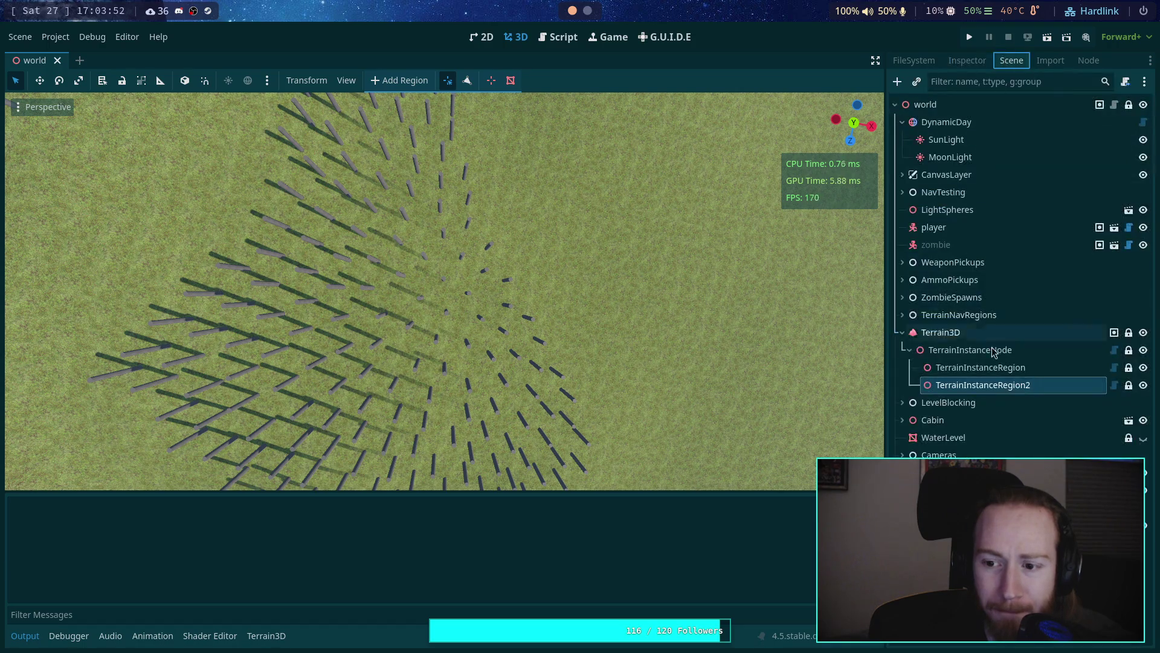
{"action": "left_click", "coordinate": [991, 370]}
{"action": "left_click", "coordinate": [962, 62]}
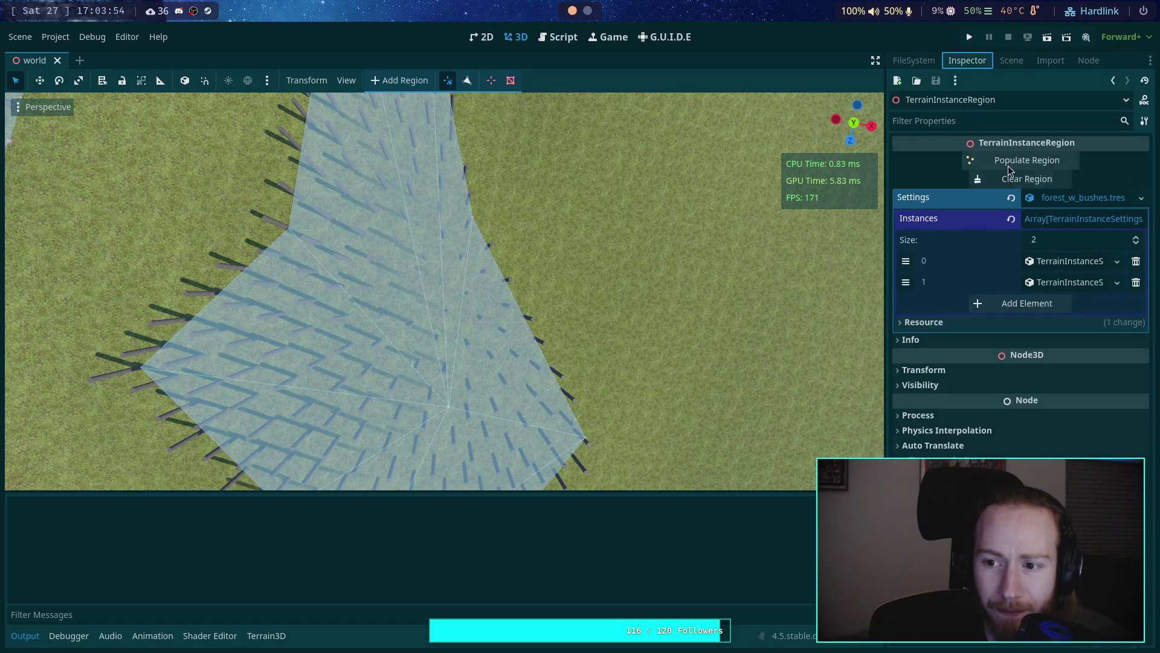
{"action": "left_click", "coordinate": [1054, 283]}
{"action": "left_click", "coordinate": [1053, 284]}
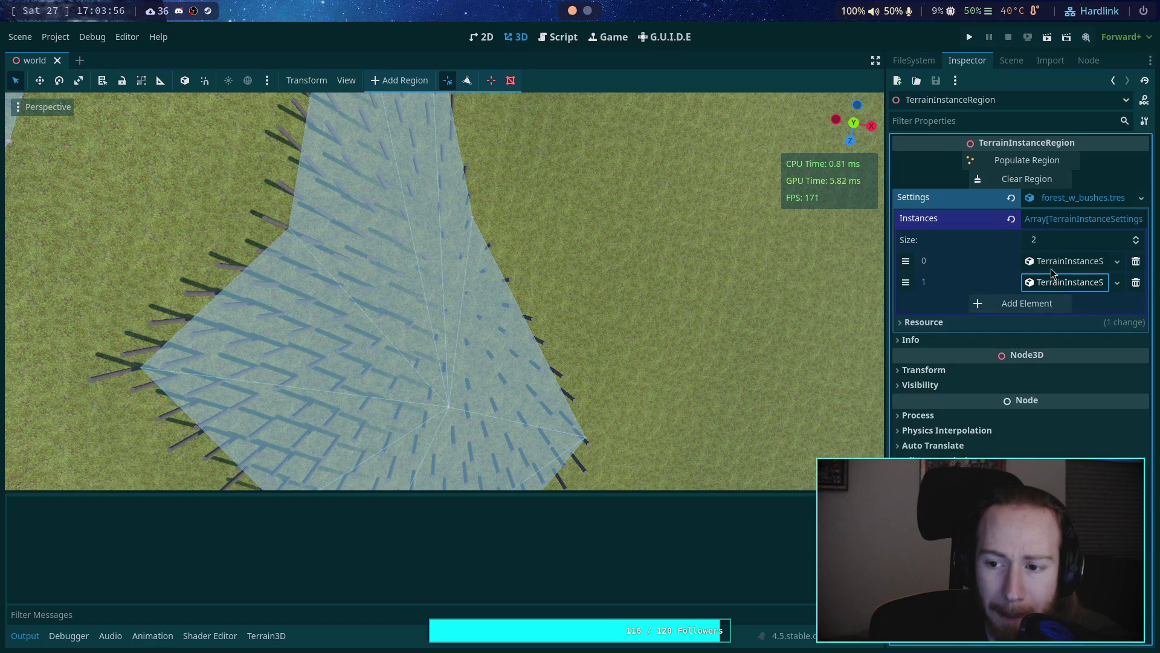
Step: Repopulate TerrainInstanceRegion to 446 instances and hide the region overlay by selecting ZombieSpawns
{"action": "left_click", "coordinate": [1023, 162]}
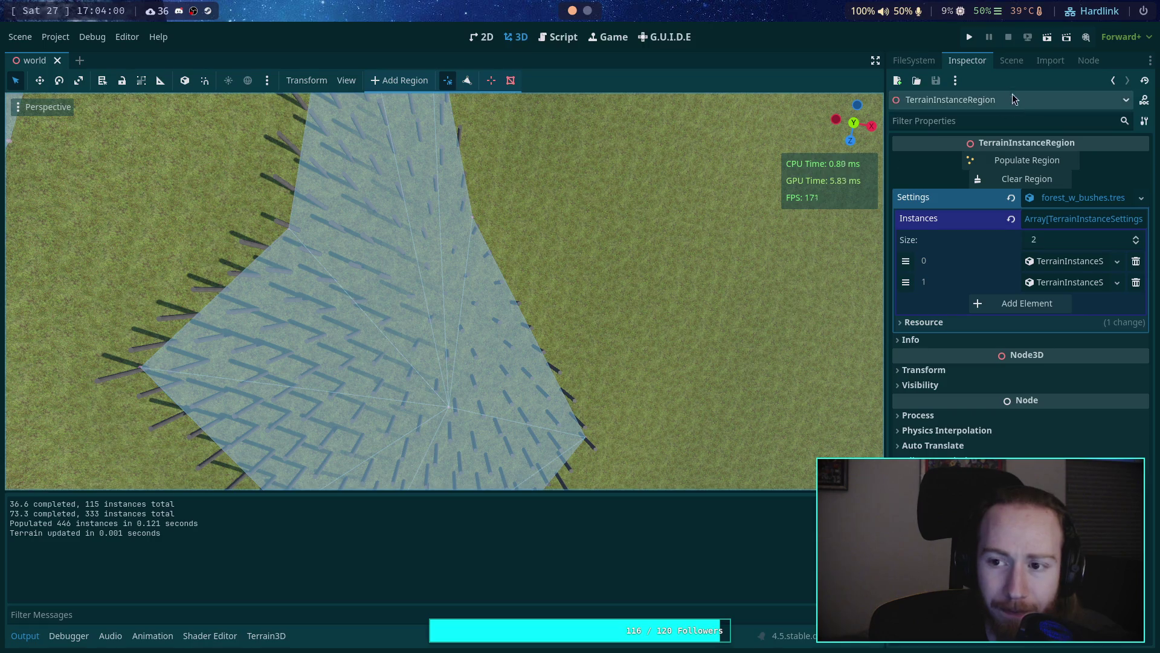
{"action": "left_click", "coordinate": [1012, 59]}
{"action": "left_click", "coordinate": [952, 297]}
Step: Fly the camera over the post field with WASD, then switch to Top view
{"action": "right_click", "coordinate": [724, 326]}
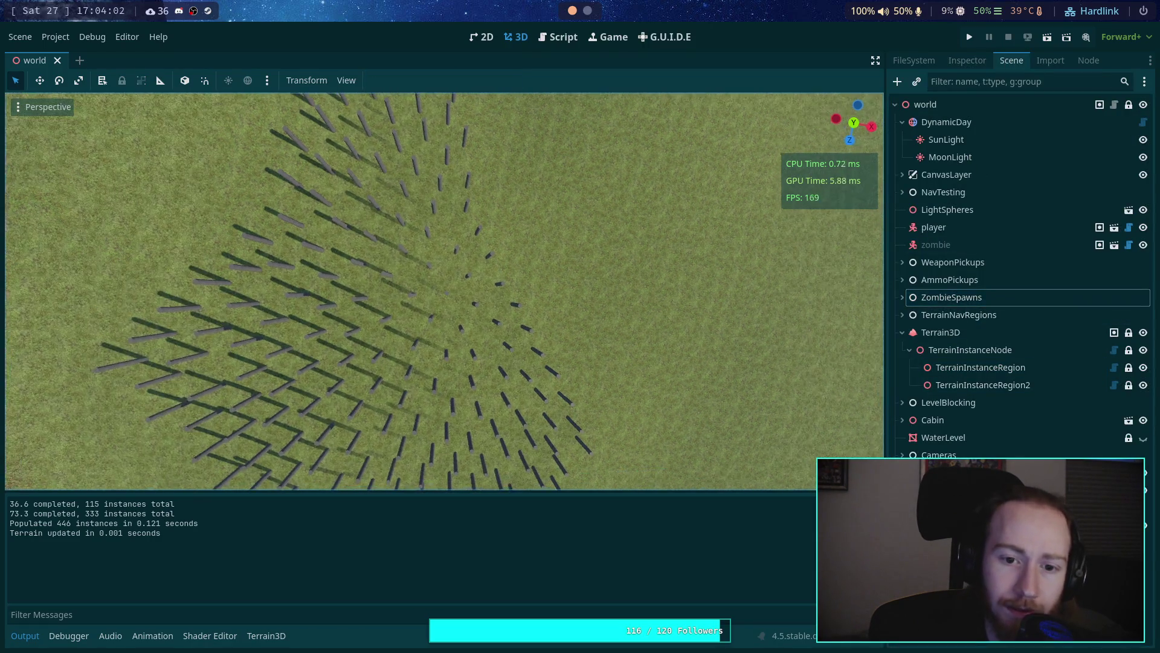
{"action": "key", "text": "w"}
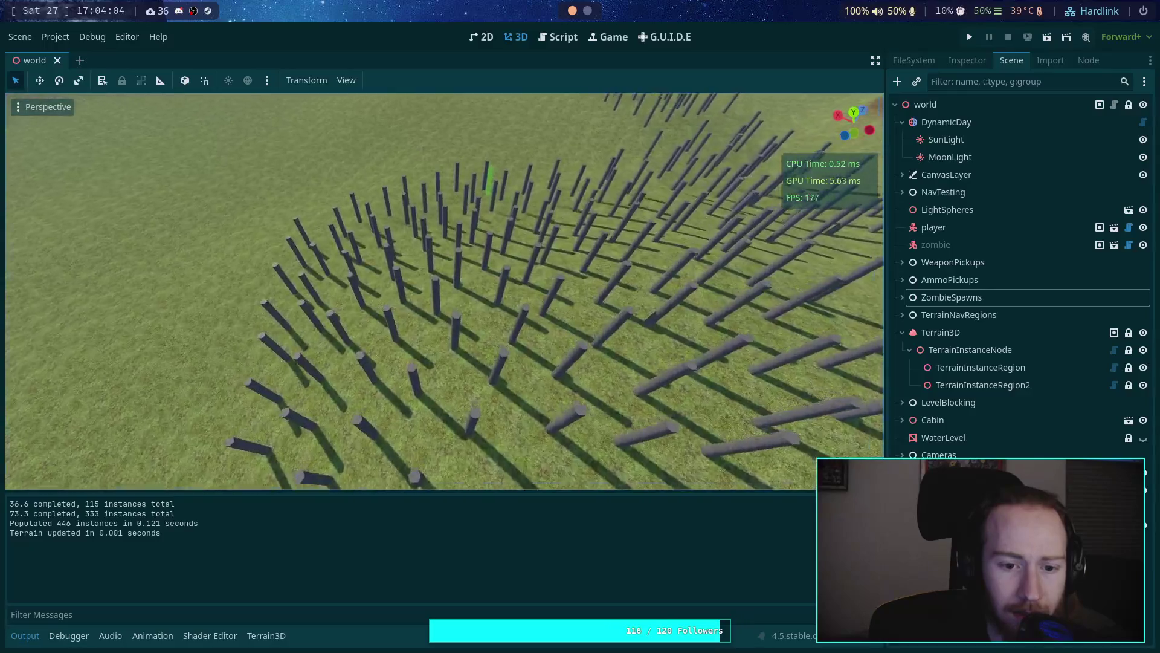
{"action": "key", "text": "s"}
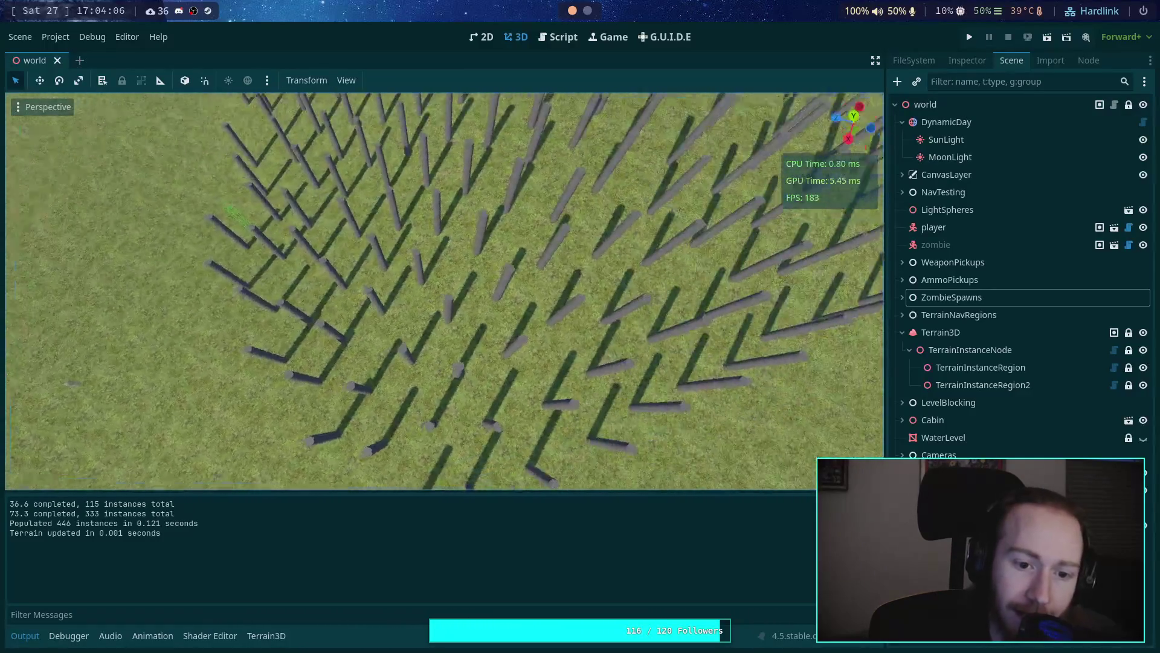
{"action": "key", "text": "w"}
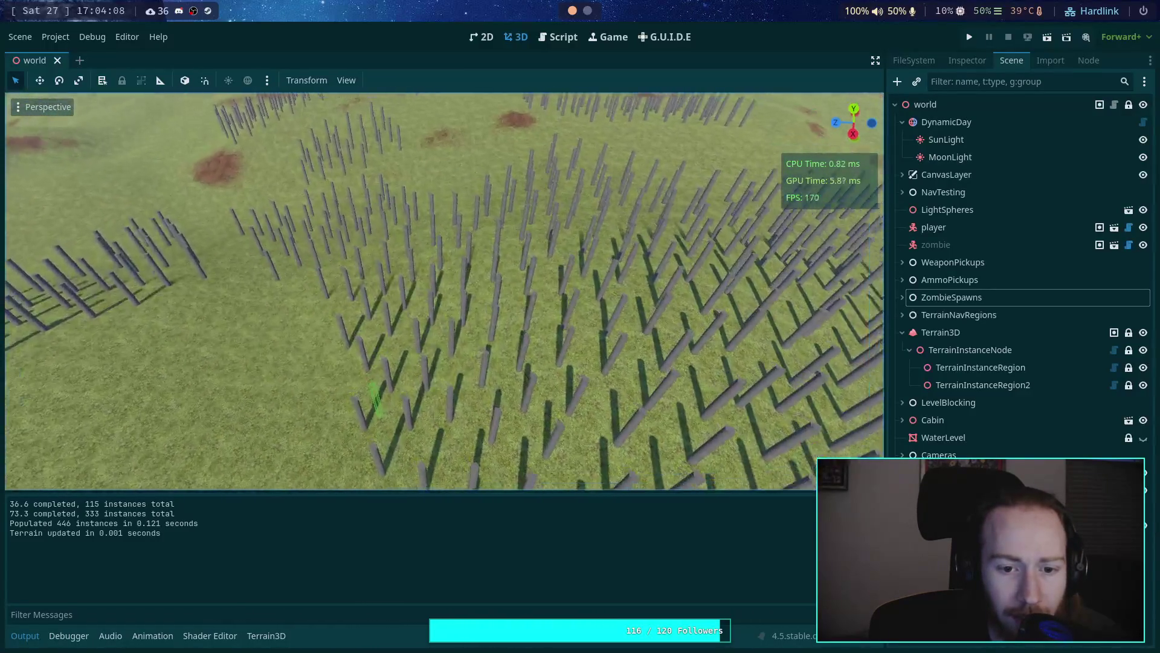
{"action": "key", "text": "w"}
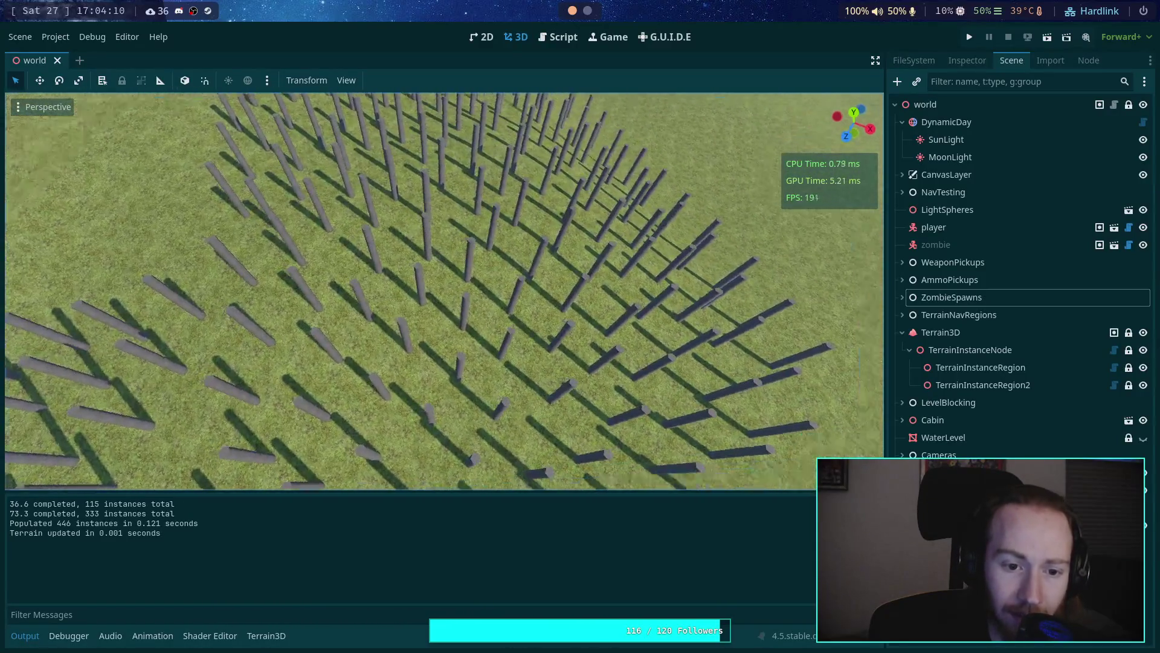
{"action": "left_click", "coordinate": [854, 113]}
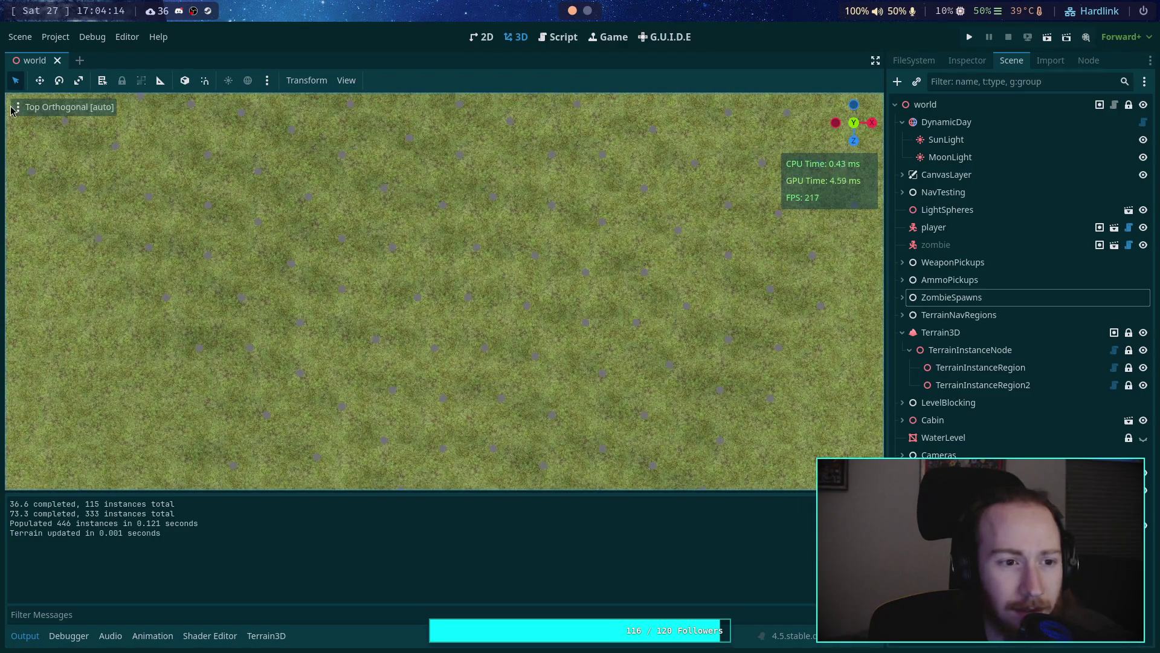
Step: Switch the viewport to Overdraw display and zoom to see the instances
{"action": "left_click", "coordinate": [18, 107]}
{"action": "left_click", "coordinate": [47, 323]}
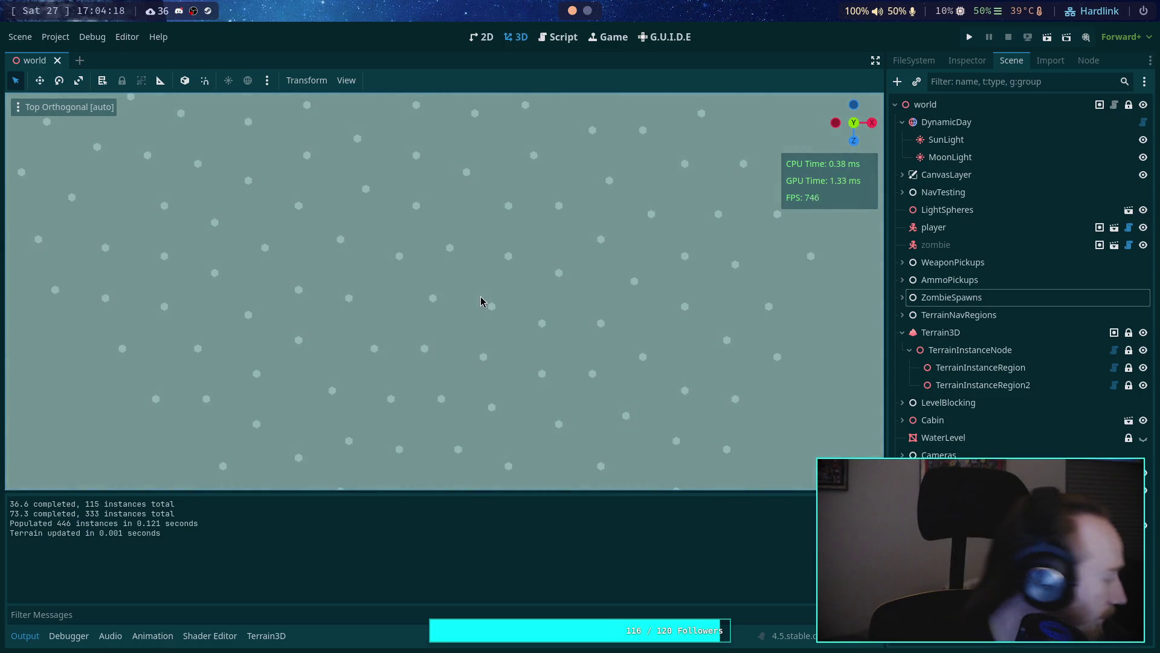
{"action": "scroll", "coordinate": [481, 300], "scroll_direction": "down", "scroll_amount": 4}
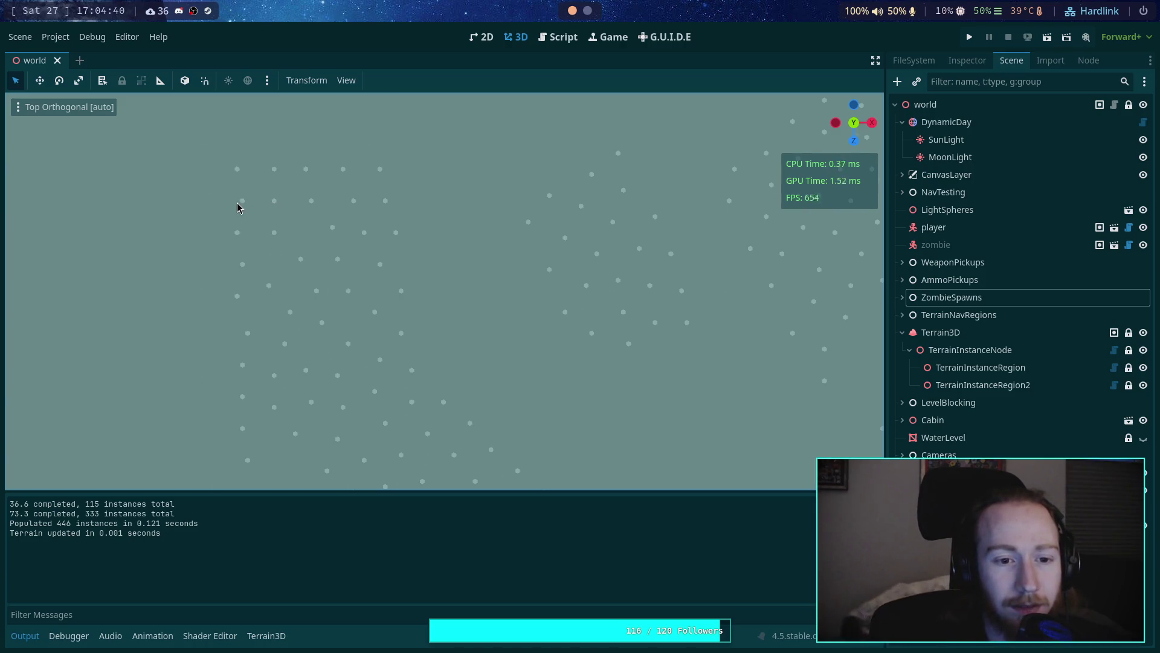
{"action": "scroll", "coordinate": [238, 207], "scroll_direction": "up", "scroll_amount": 5}
{"action": "scroll", "coordinate": [339, 255], "scroll_direction": "up", "scroll_amount": 10}
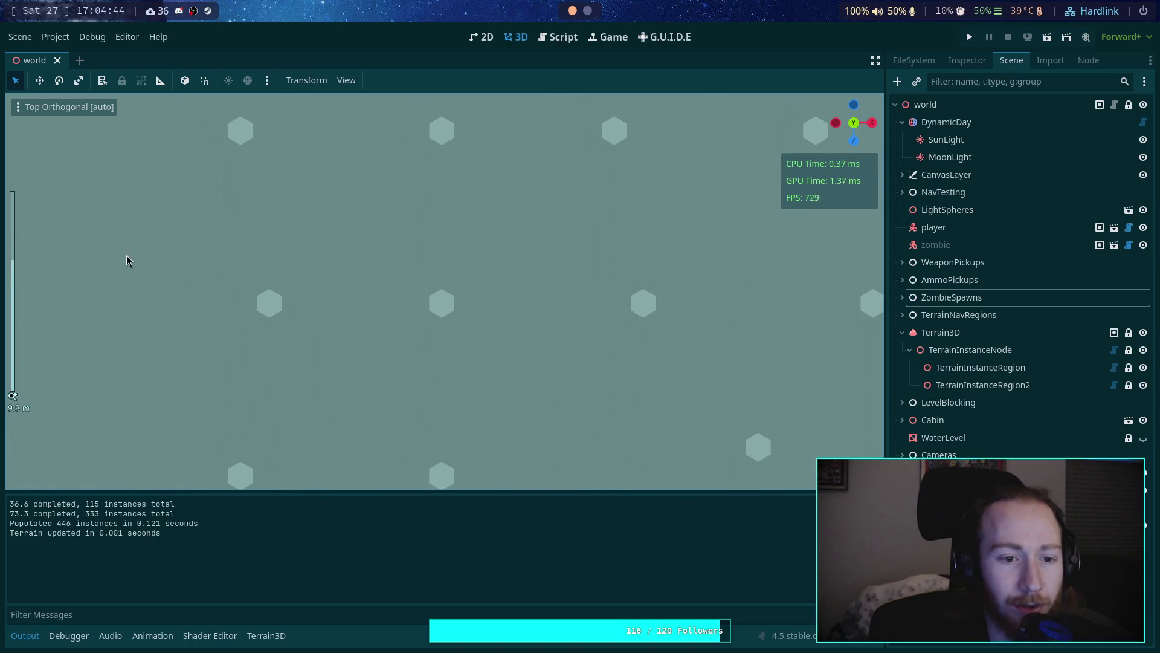
Step: Try Wireframe display, then return to Overdraw and zoom far out over the terrain
{"action": "left_click", "coordinate": [18, 108]}
{"action": "left_click", "coordinate": [29, 308]}
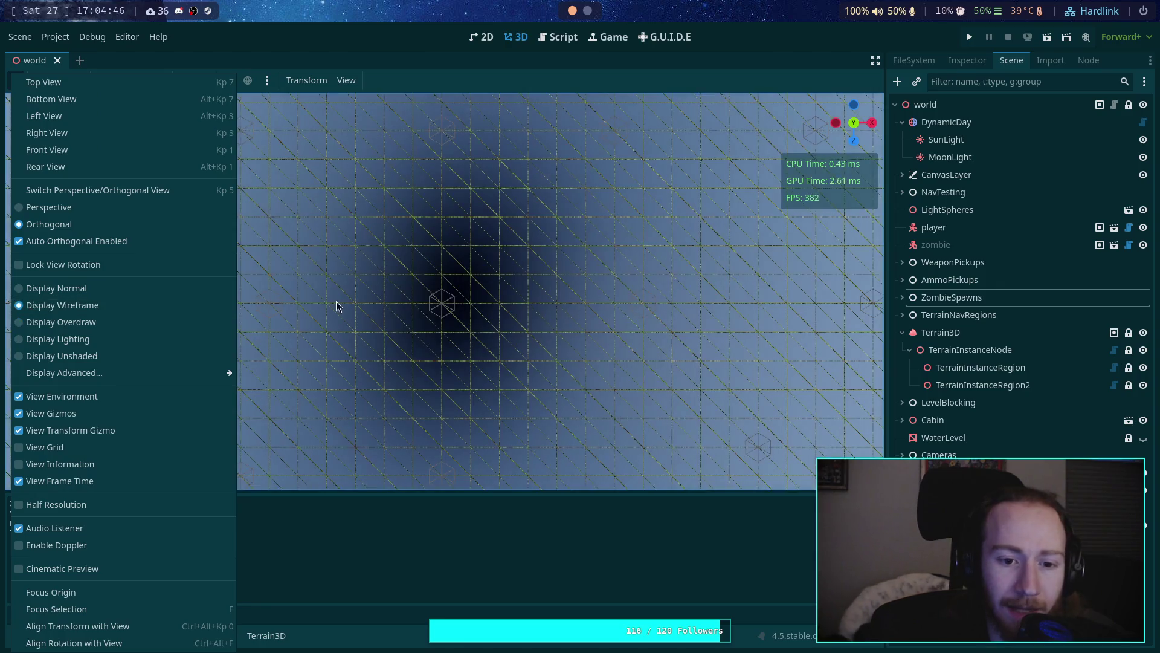
{"action": "left_click", "coordinate": [297, 299]}
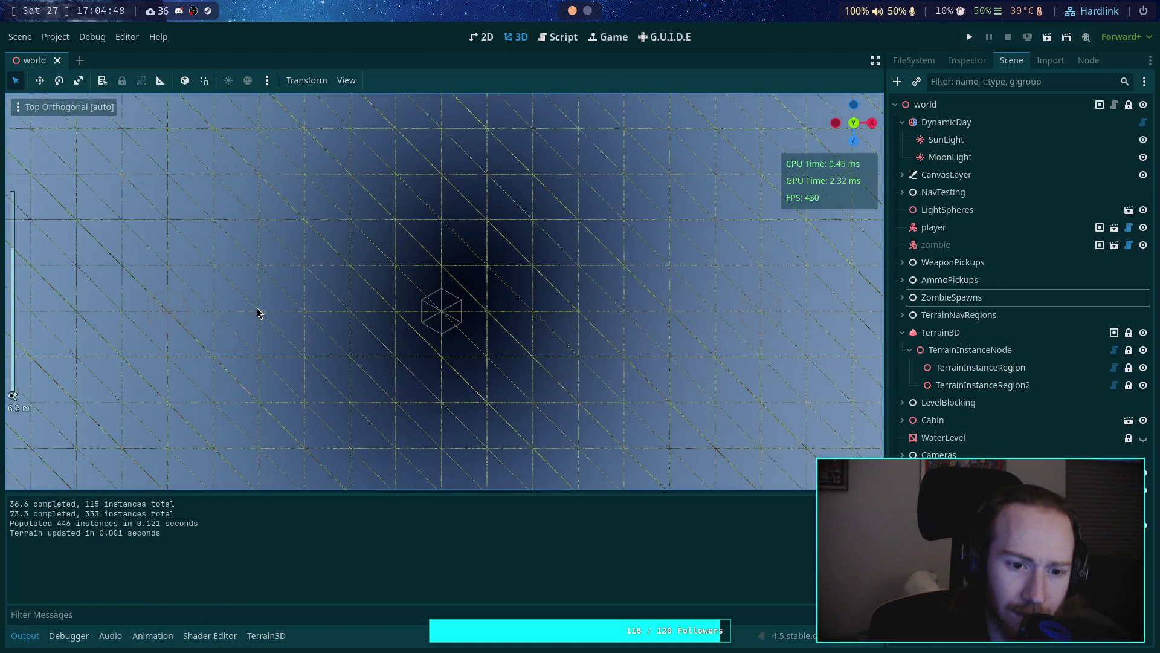
{"action": "left_click", "coordinate": [35, 108]}
{"action": "left_click", "coordinate": [43, 287]}
{"action": "left_click", "coordinate": [43, 322]}
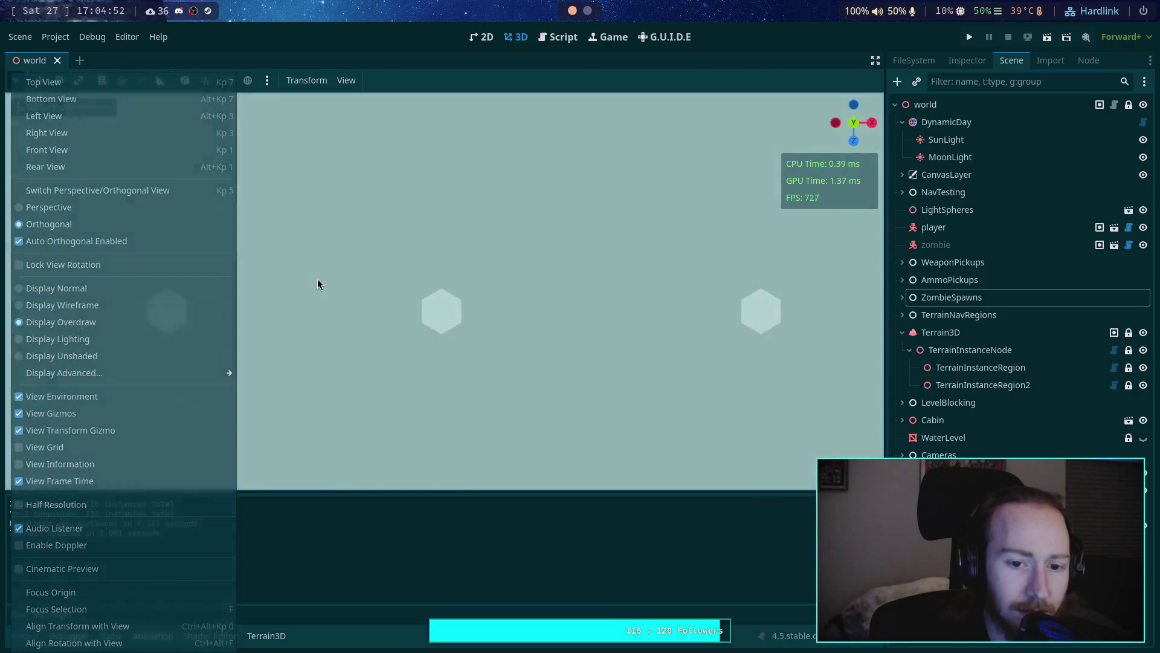
{"action": "scroll", "coordinate": [362, 293], "scroll_direction": "down", "scroll_amount": 15}
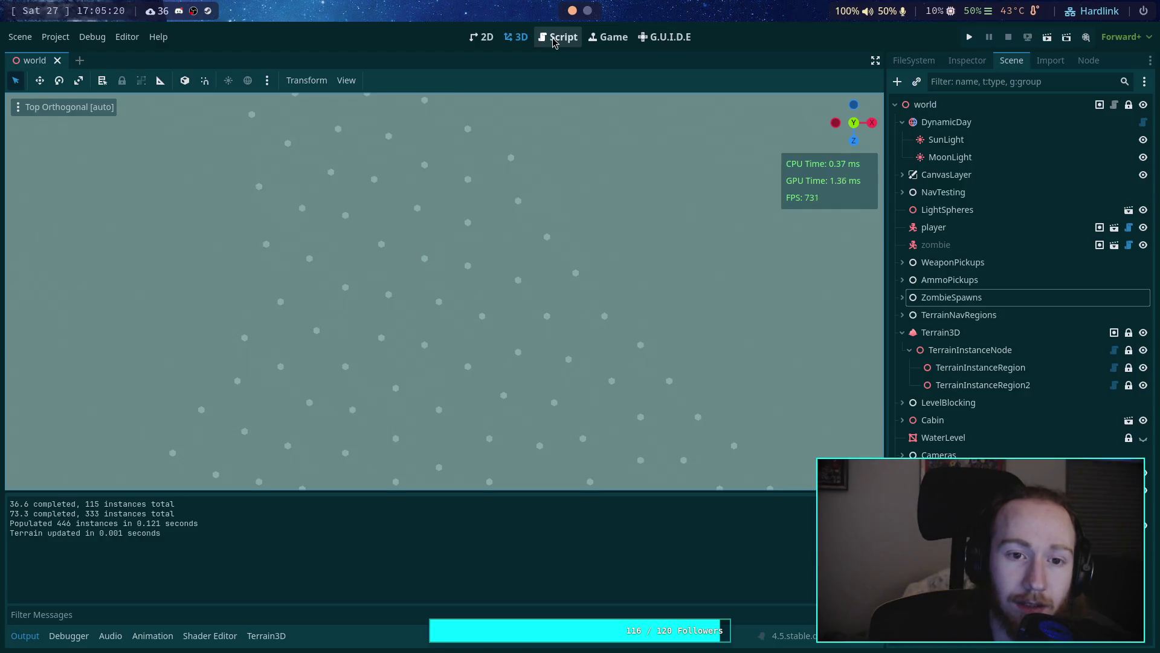
Step: Return to the script and inspect the square-root distance argument on line 838
{"action": "left_click", "coordinate": [554, 39]}
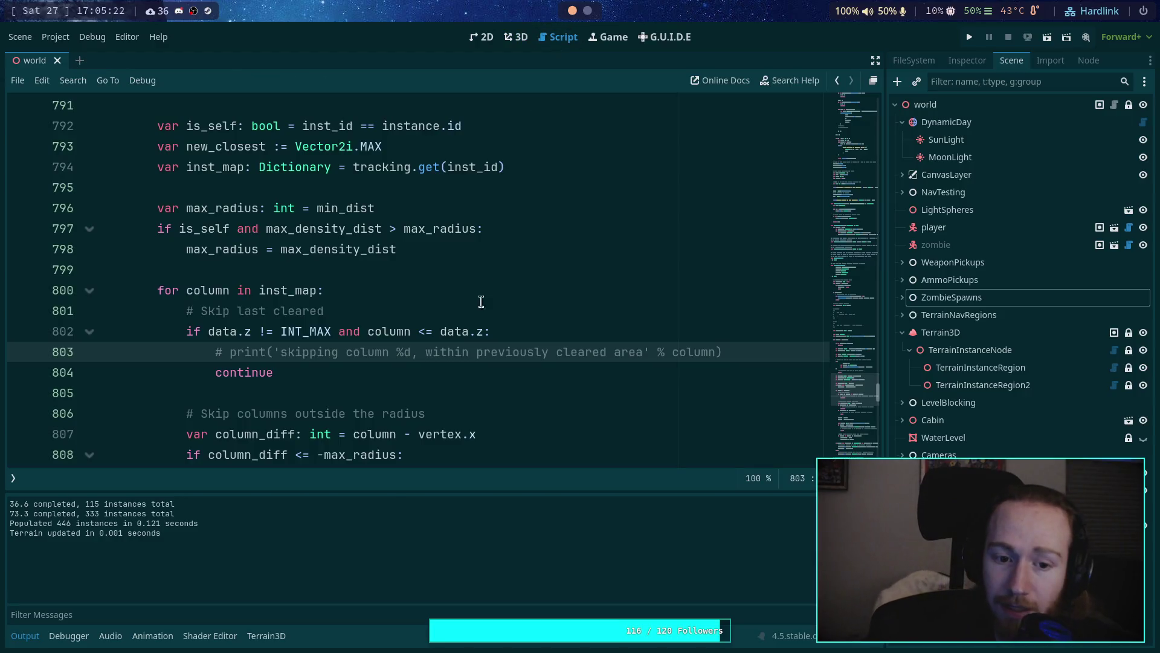
{"action": "scroll", "coordinate": [352, 349], "scroll_direction": "down", "scroll_amount": 5}
{"action": "scroll", "coordinate": [352, 349], "scroll_direction": "down", "scroll_amount": 10}
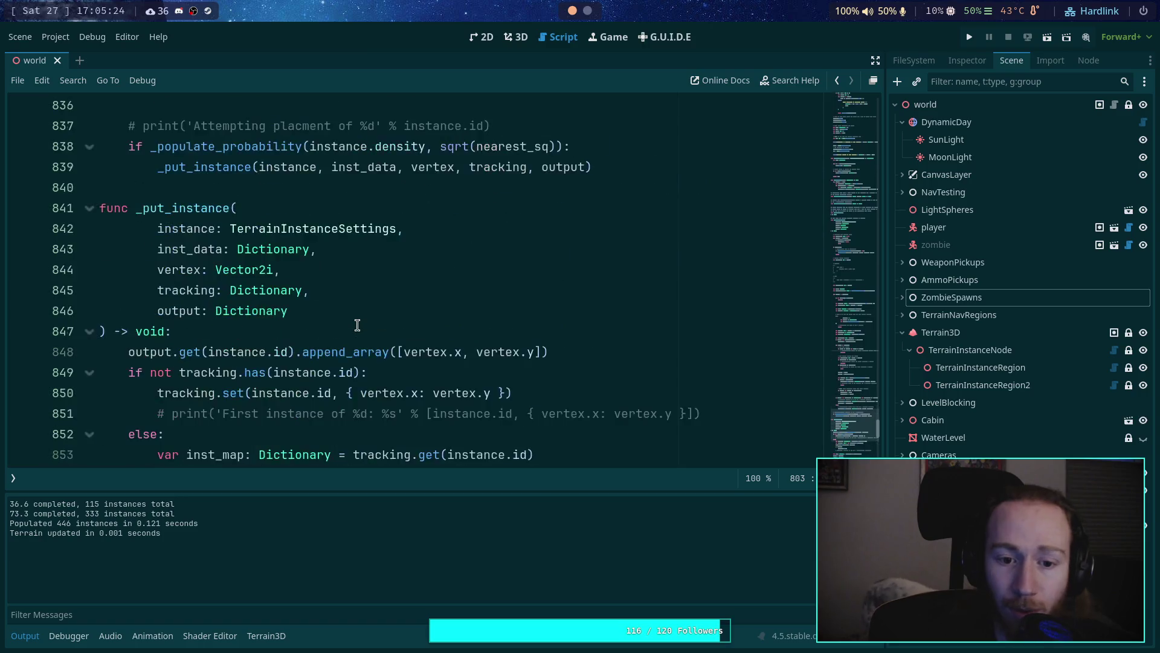
{"action": "scroll", "coordinate": [332, 345], "scroll_direction": "up", "scroll_amount": 3}
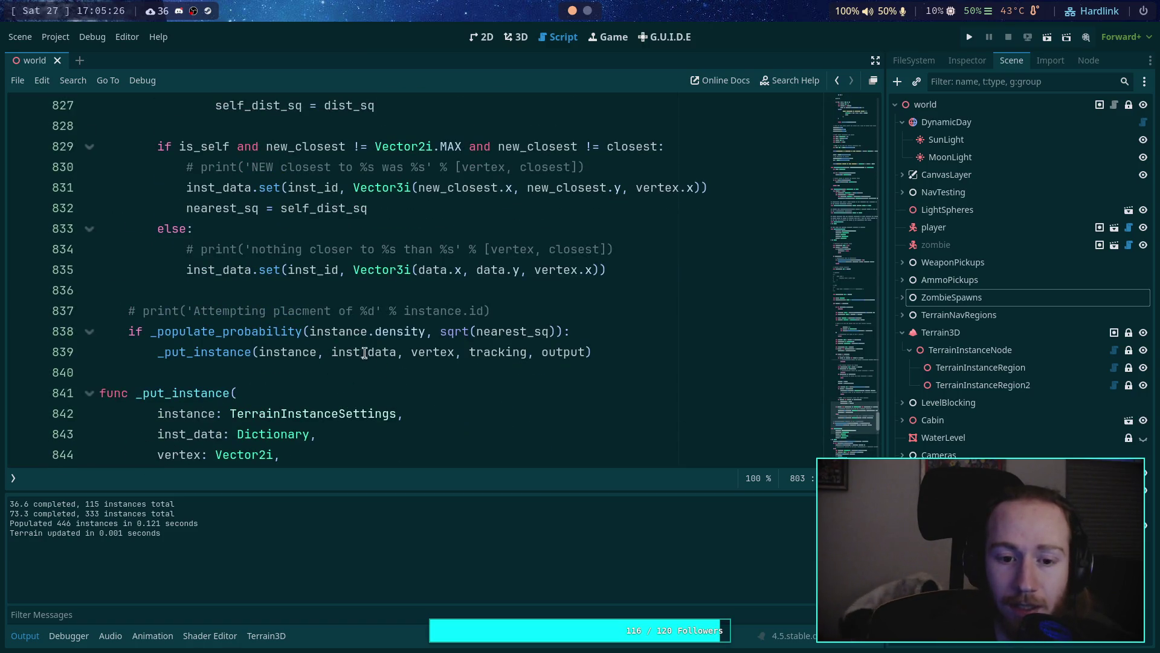
{"action": "left_click", "coordinate": [490, 336]}
{"action": "left_click_drag", "start_coordinate": [440, 332], "coordinate": [552, 333]}
{"action": "left_click", "coordinate": [553, 333]}
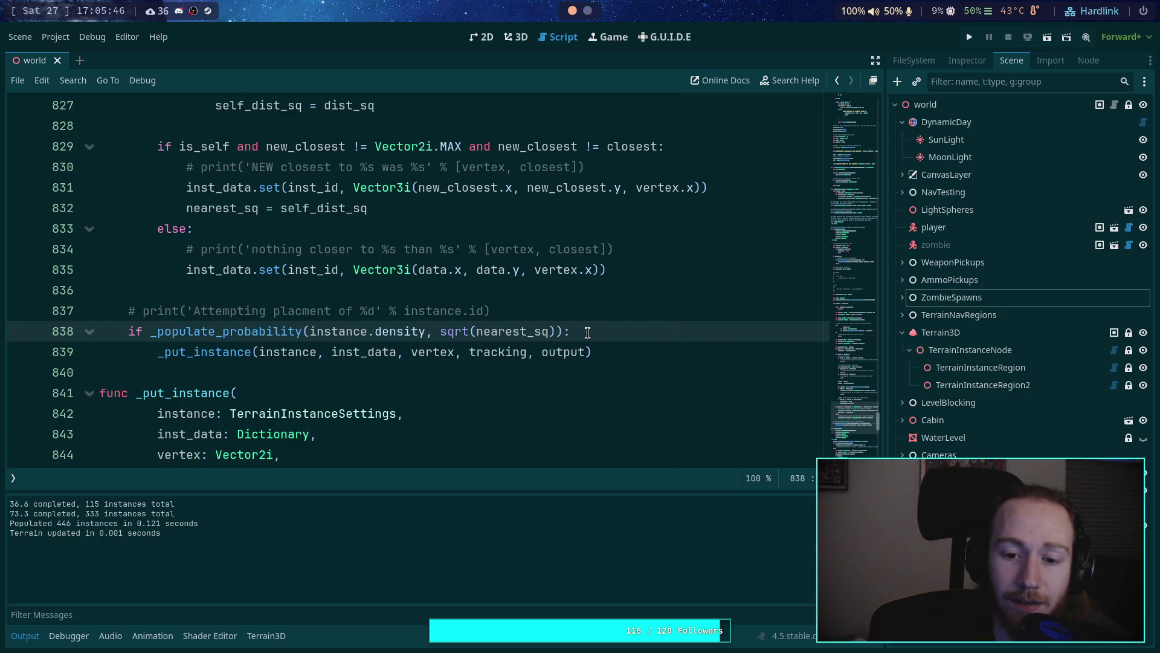
Step: Insert 'var distance: float = nearest_sq' after line 837 and begin an 'if min' condition
{"action": "left_click", "coordinate": [608, 309]}
{"action": "key", "text": "Return"}
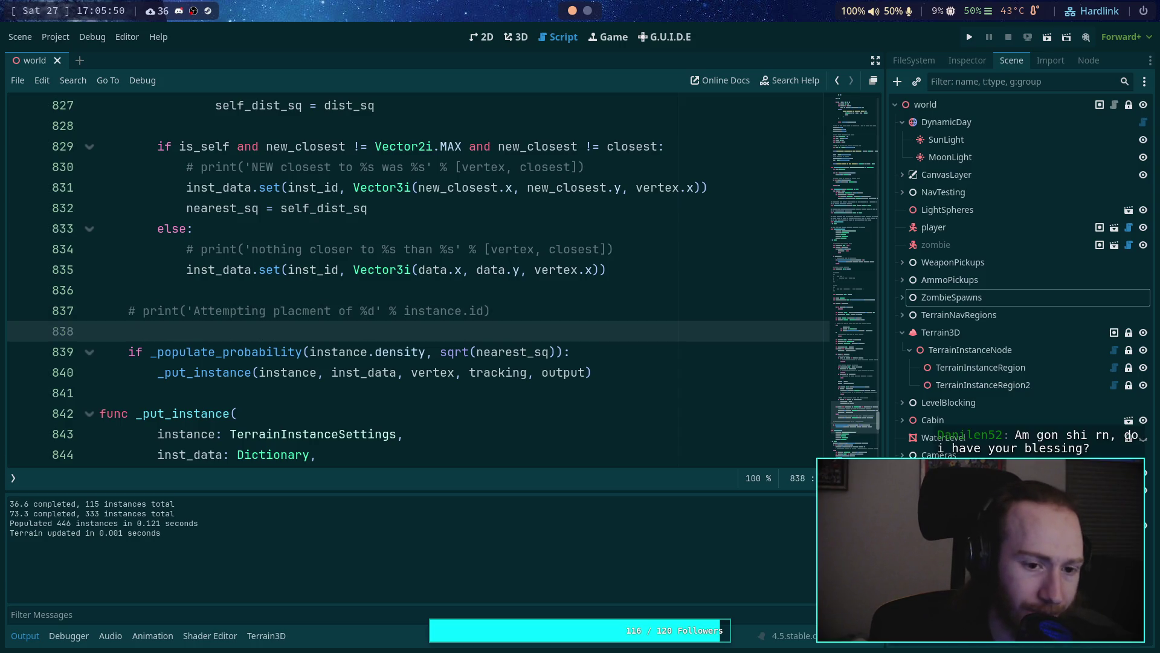
{"action": "type", "text": "var d"}
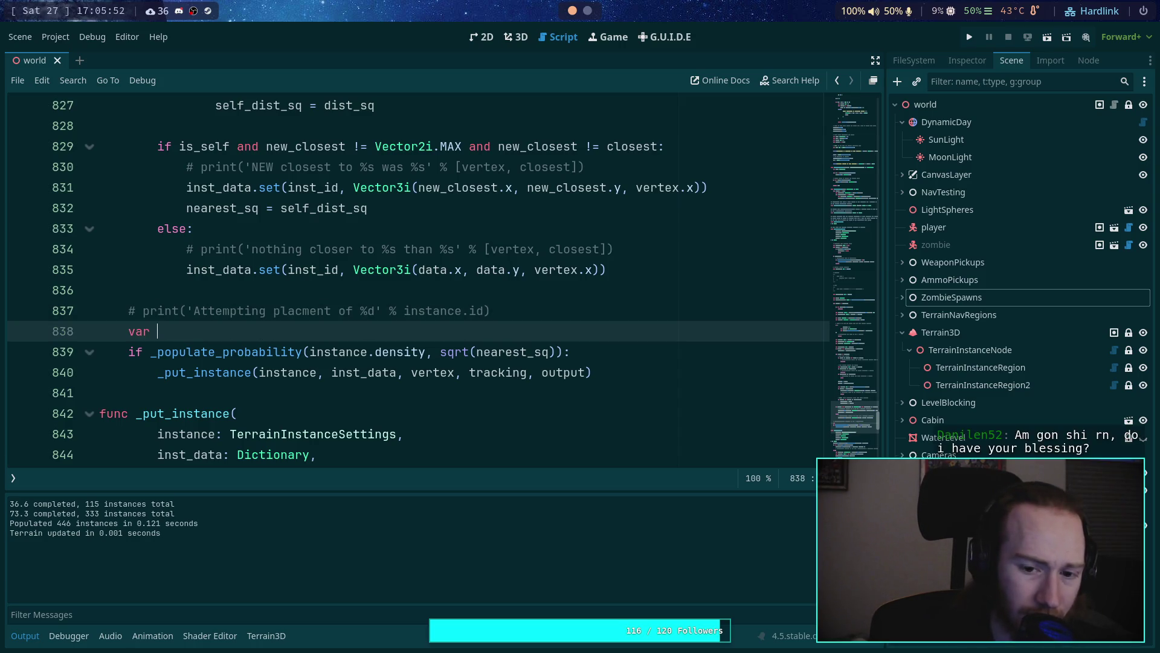
{"action": "type", "text": "ista"}
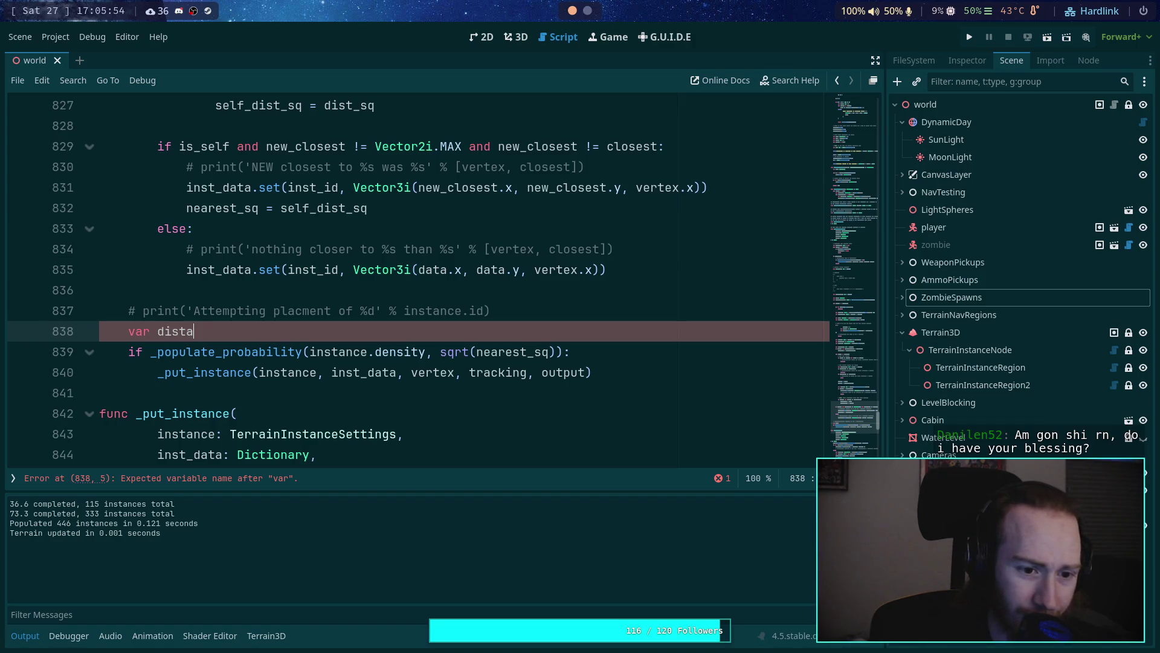
{"action": "type", "text": "nce: float "}
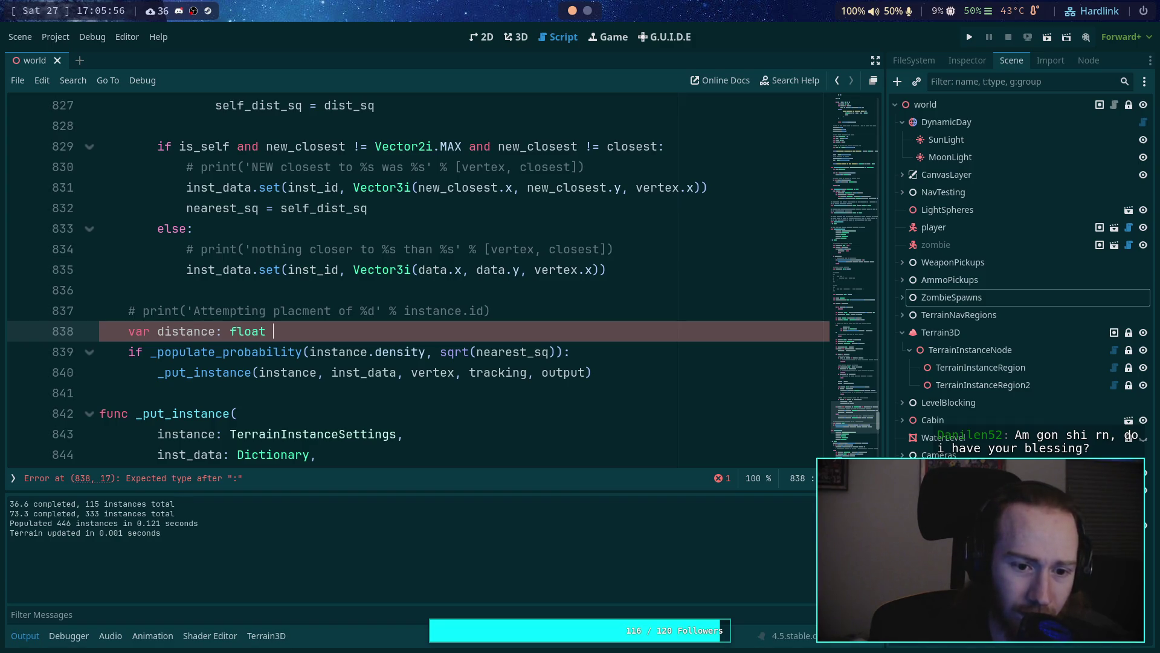
{"action": "type", "text": "= nearest"}
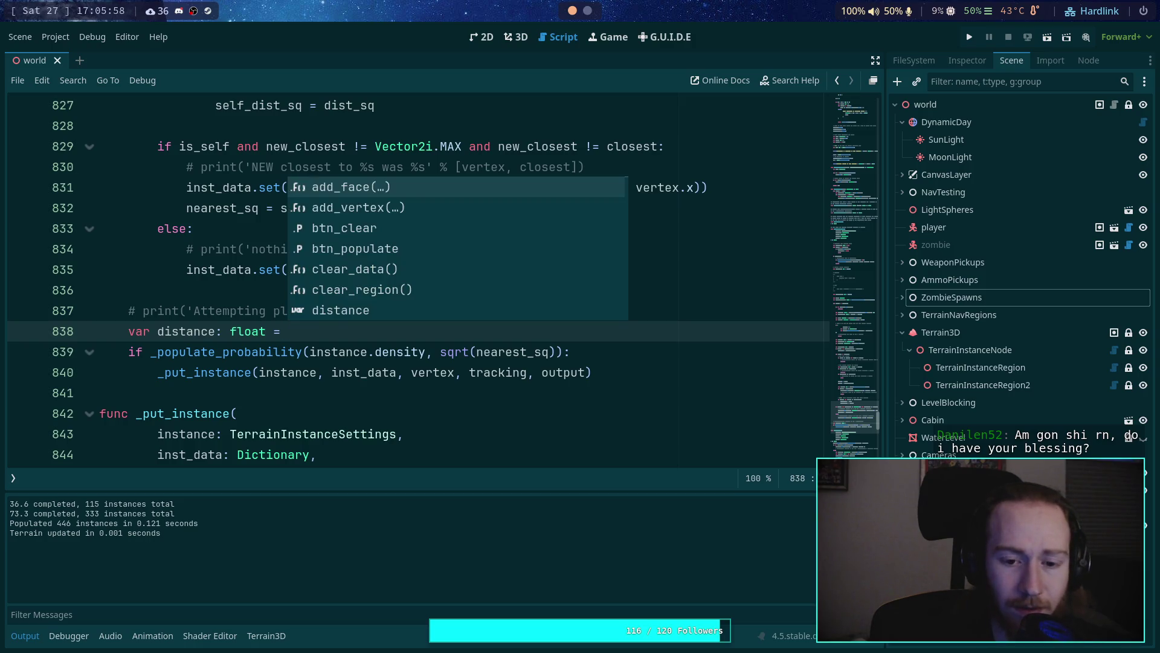
{"action": "key", "text": "Return"}
{"action": "key", "text": "Return"}
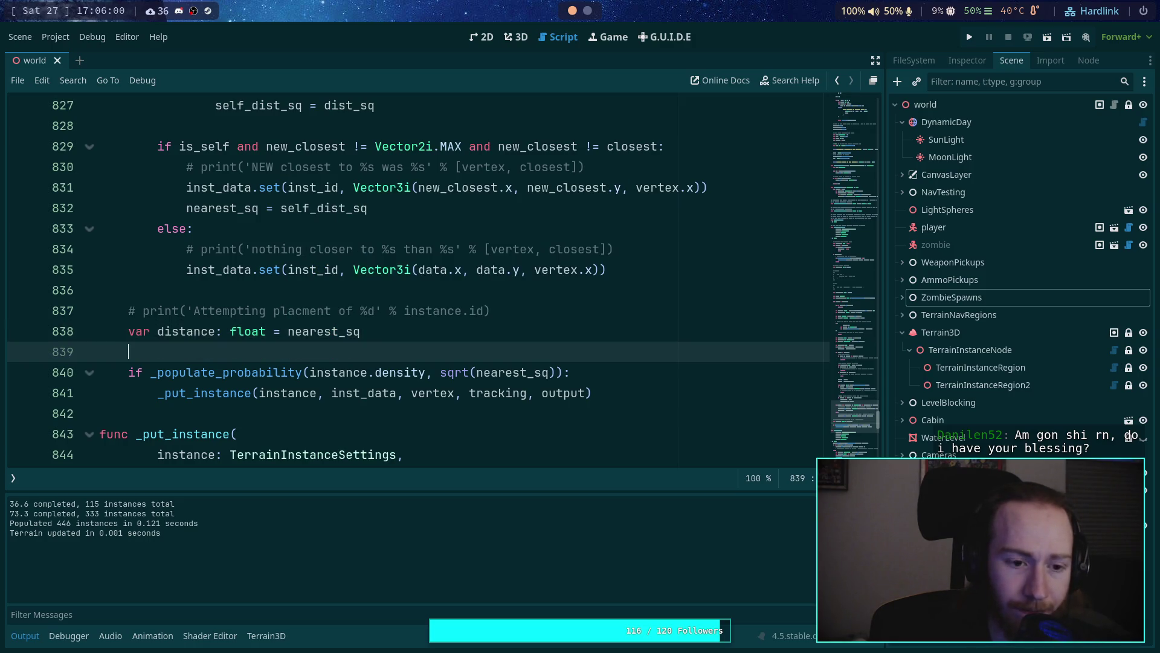
{"action": "key", "text": "BackSpace"}
{"action": "type", "text": "f wi"}
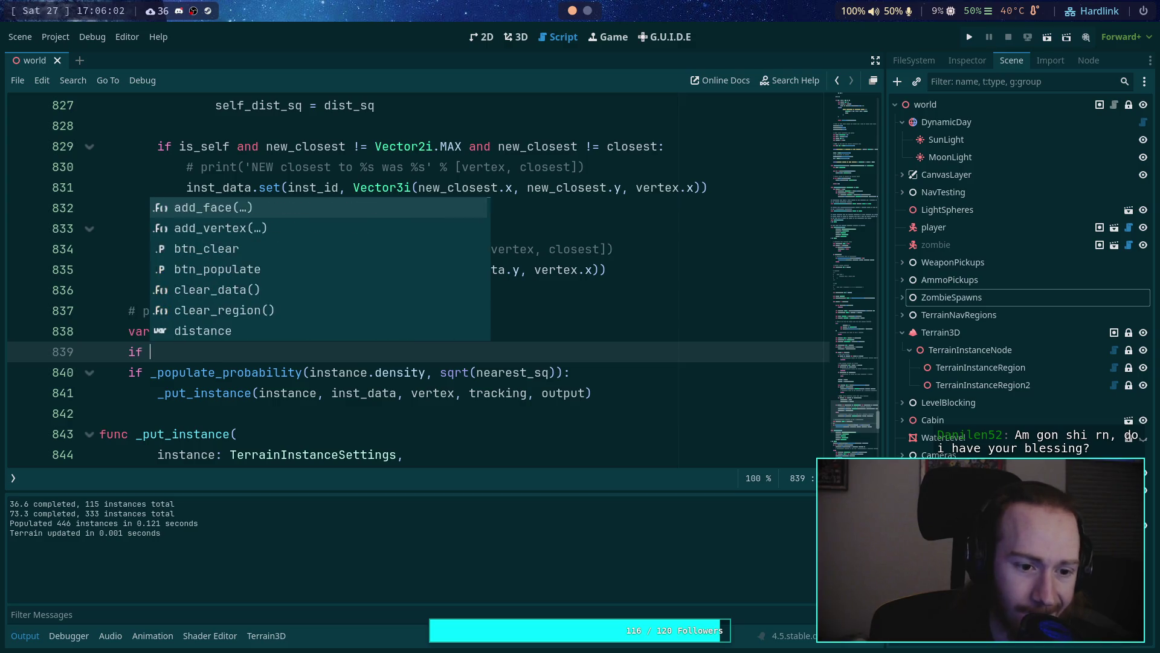
{"action": "key", "text": "BackSpace"}
{"action": "key", "text": "BackSpace"}
{"action": "type", "text": "min"}
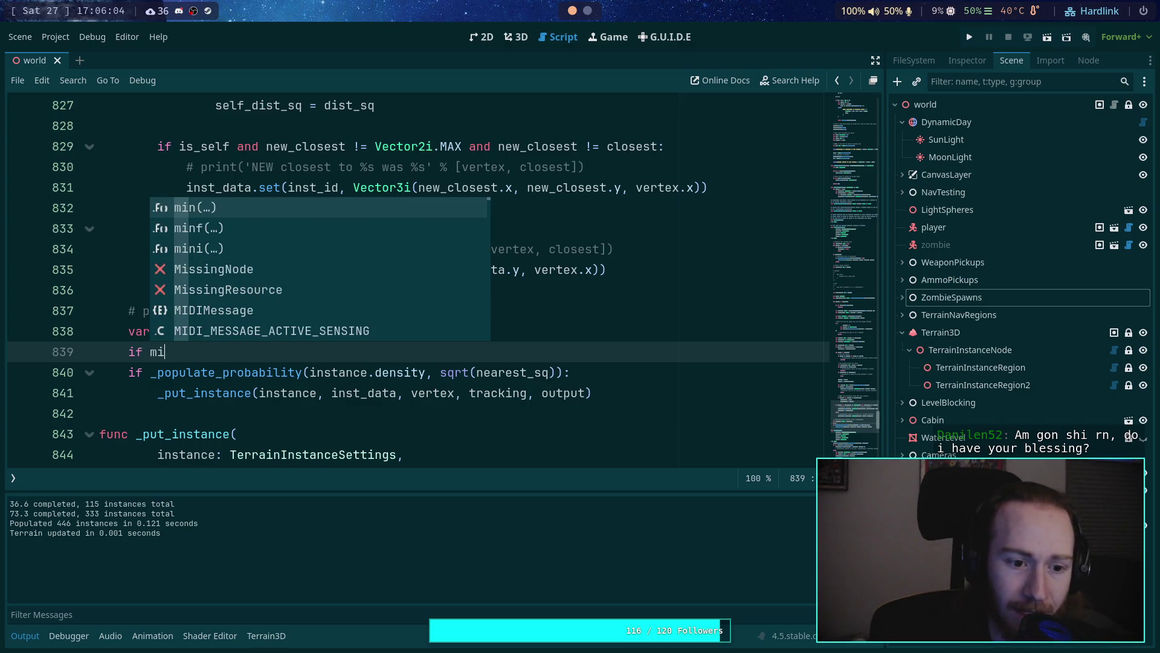
{"action": "key", "text": "Escape"}
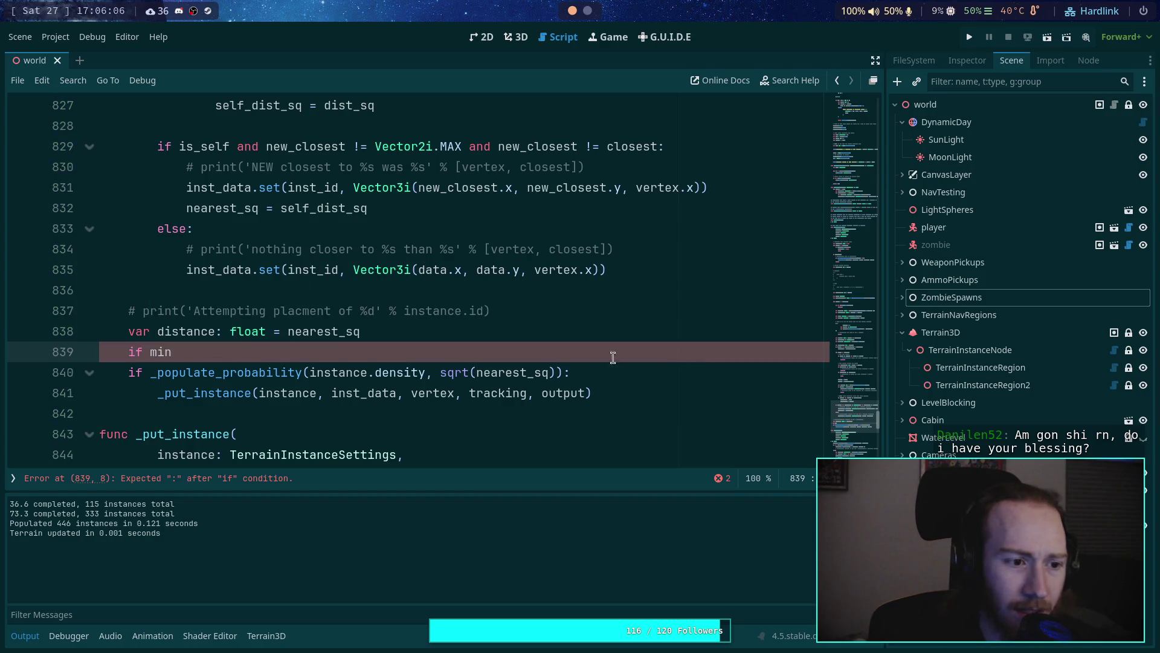
Step: Scroll back up and select the min_dist and min_dist_sq declarations on lines 777–778
{"action": "scroll", "coordinate": [438, 357], "scroll_direction": "up", "scroll_amount": 5}
{"action": "scroll", "coordinate": [321, 326], "scroll_direction": "up", "scroll_amount": 5}
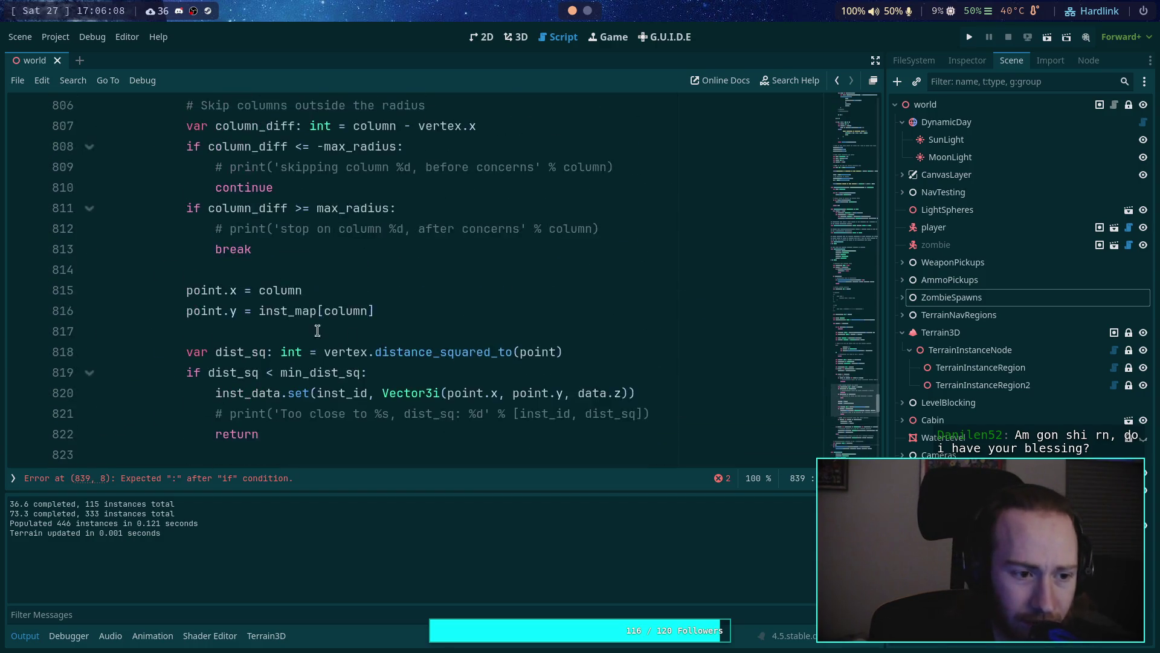
{"action": "scroll", "coordinate": [326, 322], "scroll_direction": "up", "scroll_amount": 3}
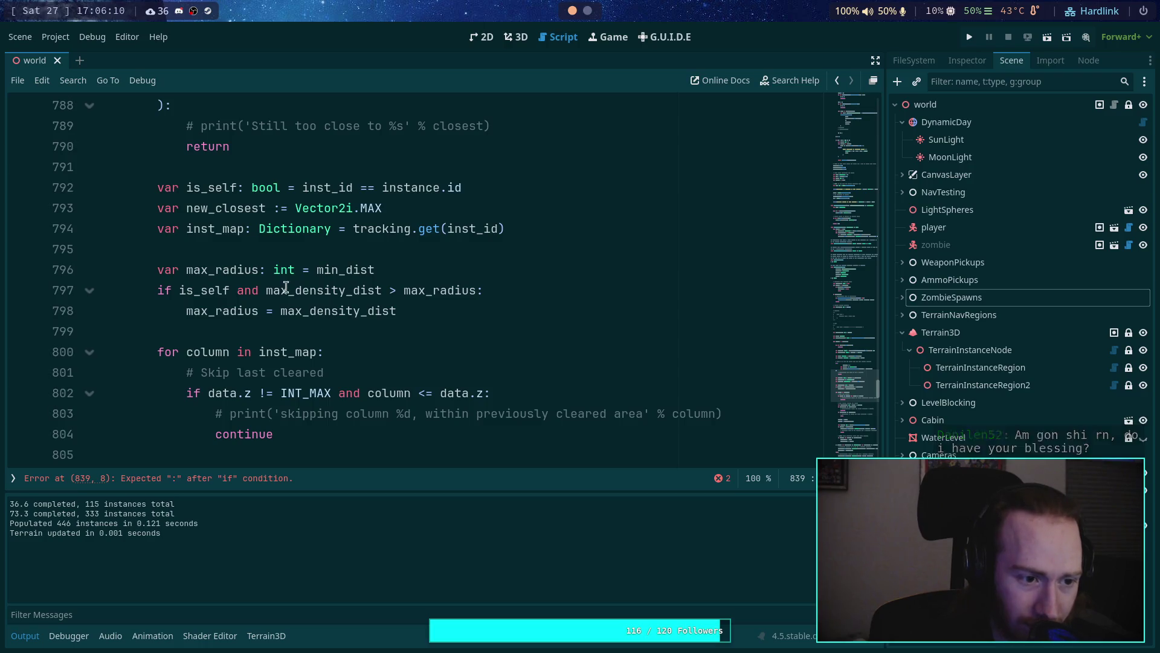
{"action": "left_click", "coordinate": [258, 249]}
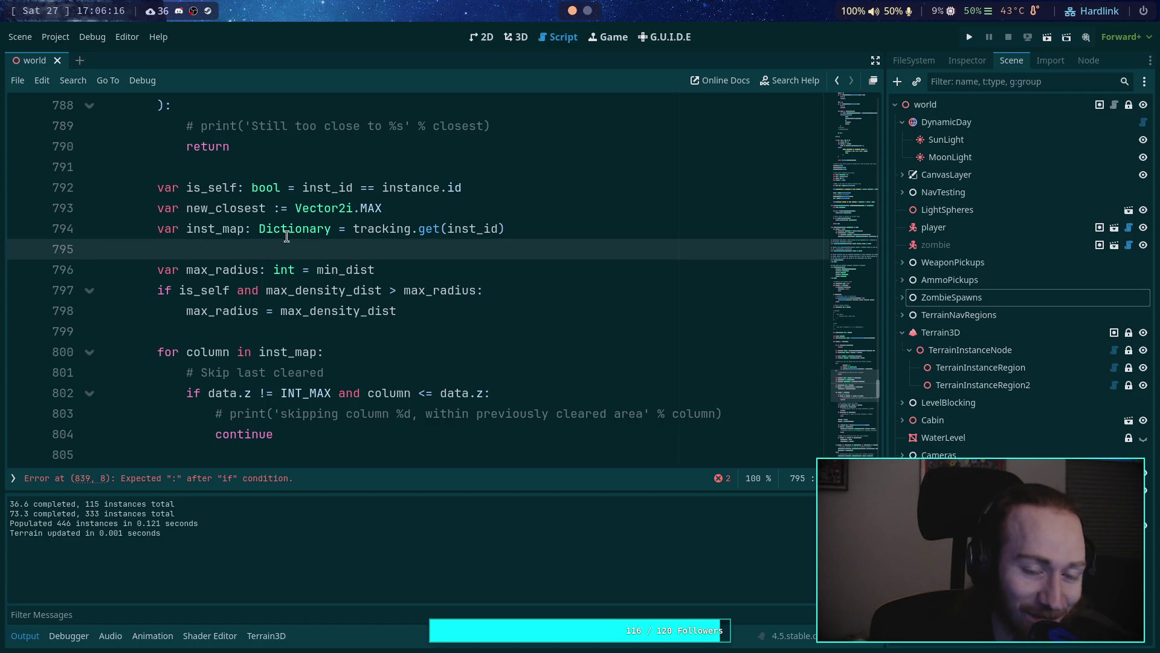
{"action": "scroll", "coordinate": [328, 237], "scroll_direction": "up", "scroll_amount": 10}
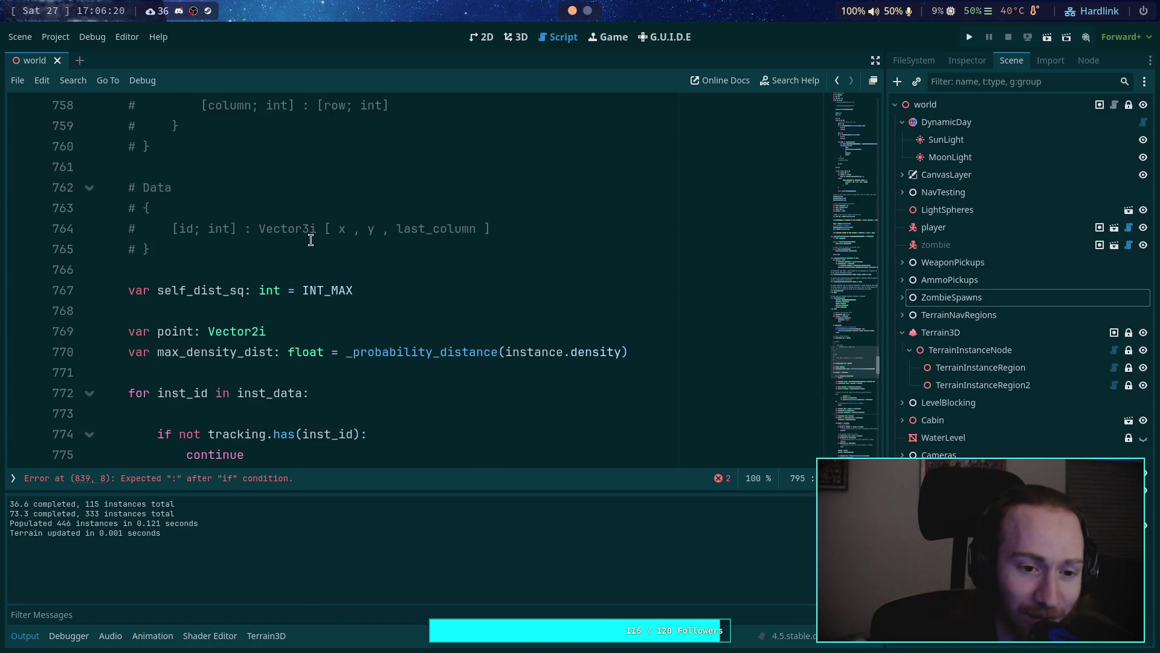
{"action": "scroll", "coordinate": [297, 322], "scroll_direction": "down", "scroll_amount": 3}
{"action": "scroll", "coordinate": [297, 321], "scroll_direction": "down", "scroll_amount": 1}
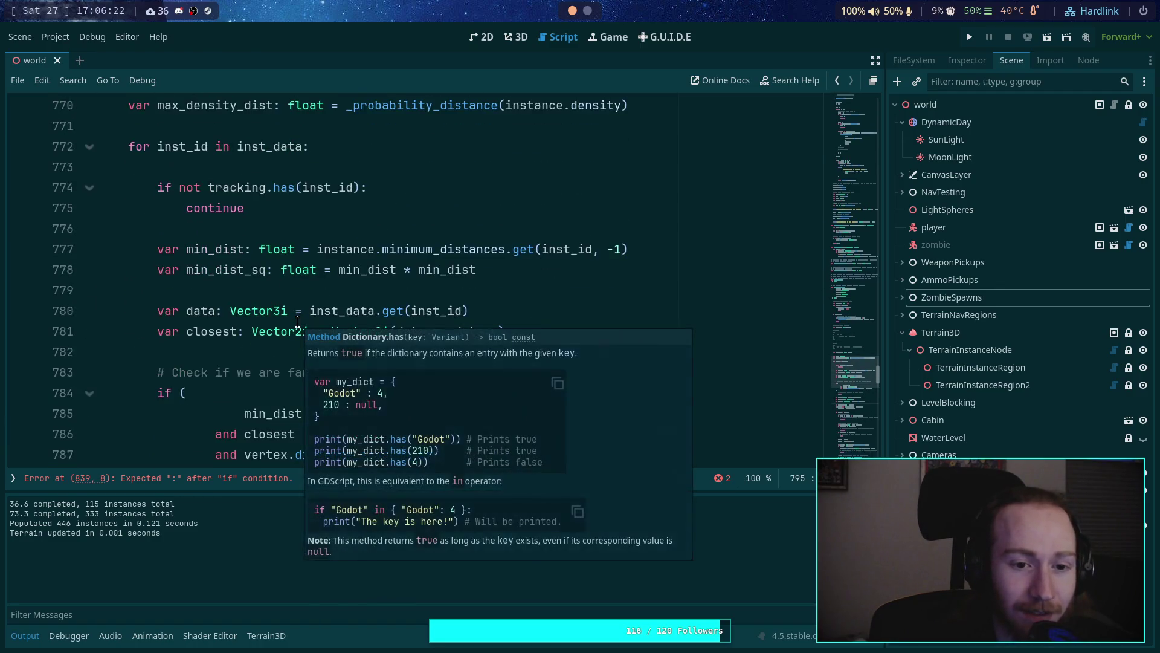
{"action": "mouse_move", "coordinate": [156, 249]}
{"action": "left_mouse_down"}
{"action": "mouse_move", "coordinate": [601, 232]}
{"action": "mouse_move", "coordinate": [673, 249]}
{"action": "mouse_move", "coordinate": [679, 267]}
{"action": "left_mouse_up"}
{"action": "key", "text": "ctrl+c"}
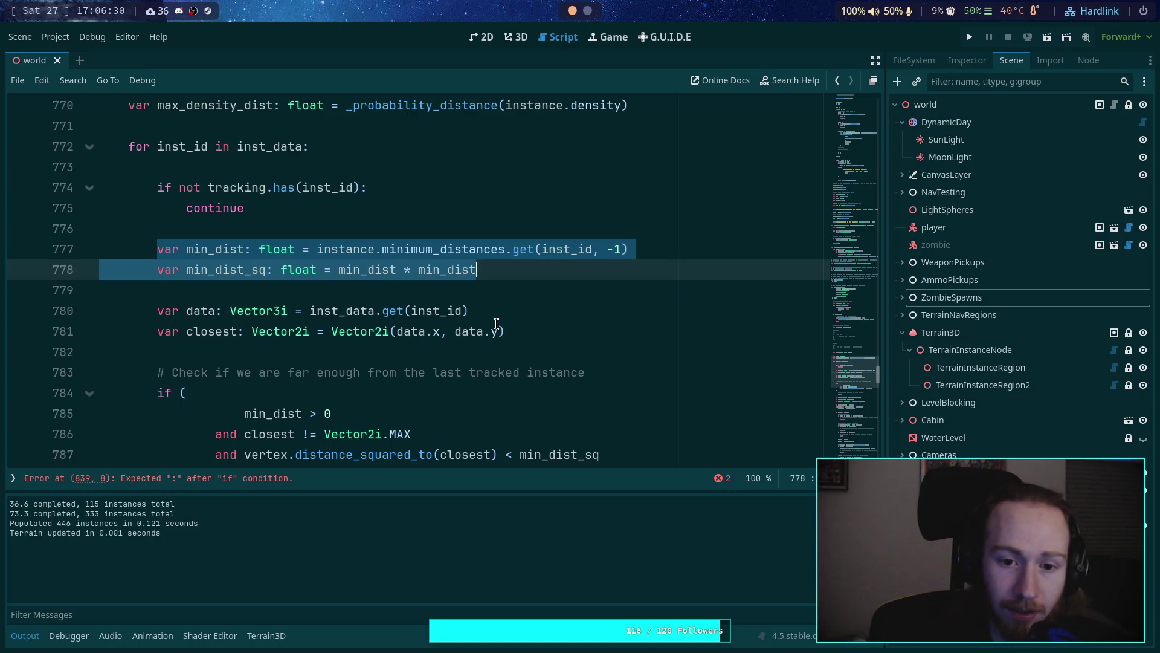
Step: Paste the min_dist lines over the unfinished 'if min' text and fix their indentation
{"action": "scroll", "coordinate": [486, 335], "scroll_direction": "down", "scroll_amount": 19}
{"action": "scroll", "coordinate": [486, 336], "scroll_direction": "down", "scroll_amount": 2}
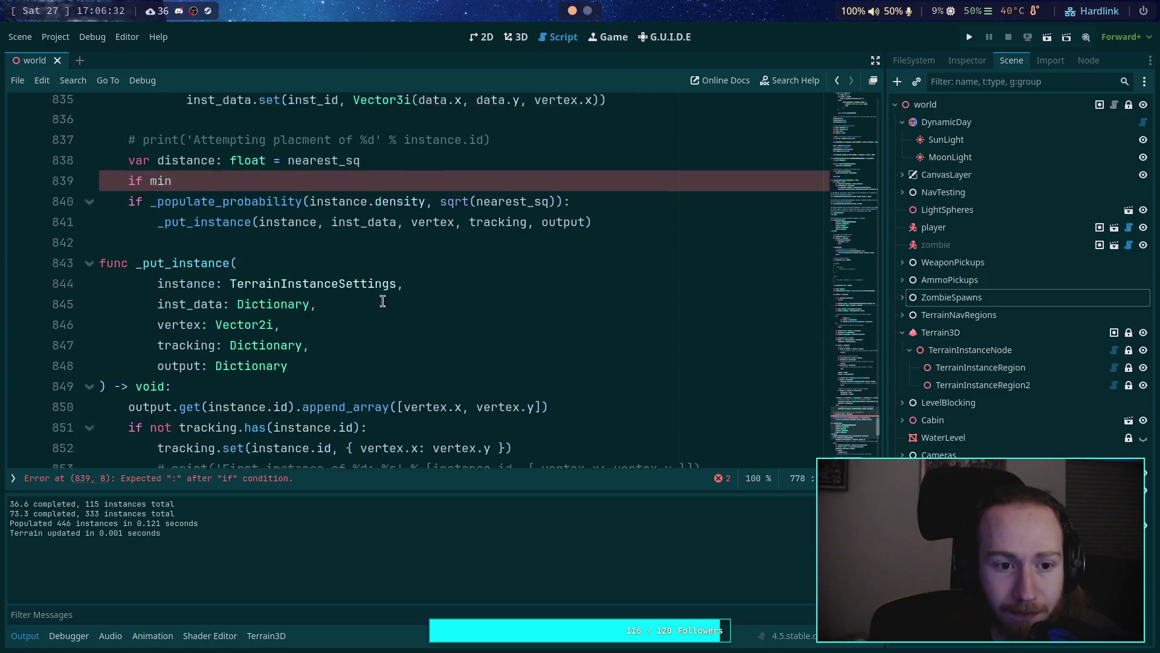
{"action": "scroll", "coordinate": [383, 302], "scroll_direction": "up", "scroll_amount": 2}
{"action": "left_click", "coordinate": [202, 293]}
{"action": "key", "text": "shift+Home"}
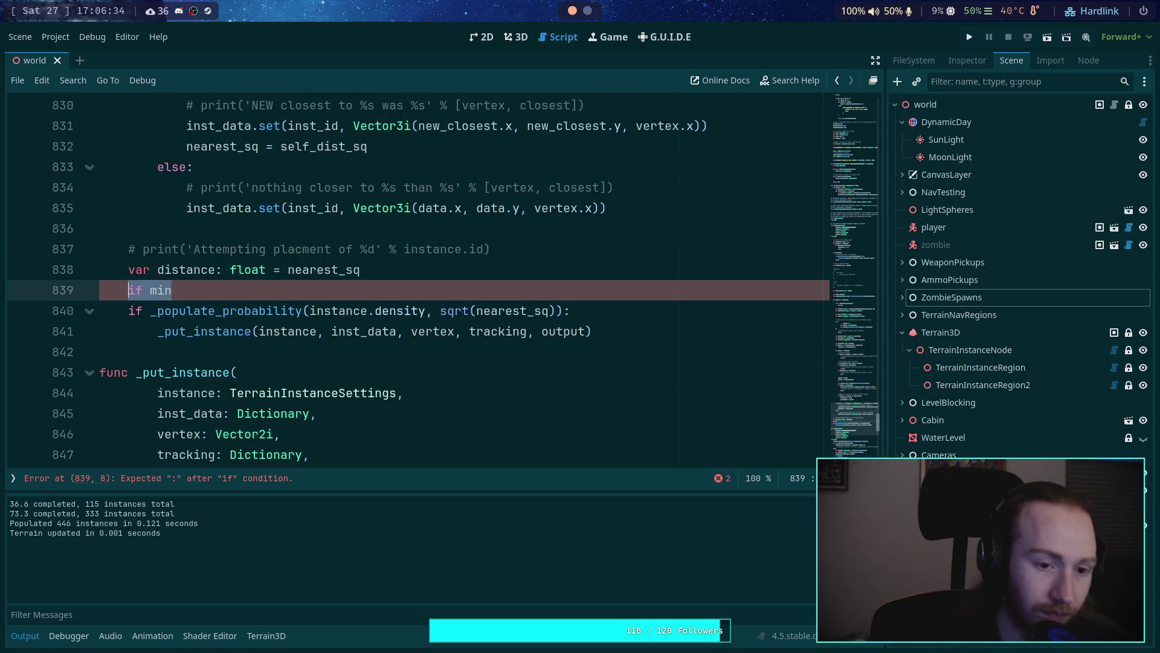
{"action": "key", "text": "ctrl+v"}
{"action": "key", "text": "Tab"}
{"action": "key", "text": "Right"}
{"action": "key", "text": "Right"}
{"action": "key", "text": "Right"}
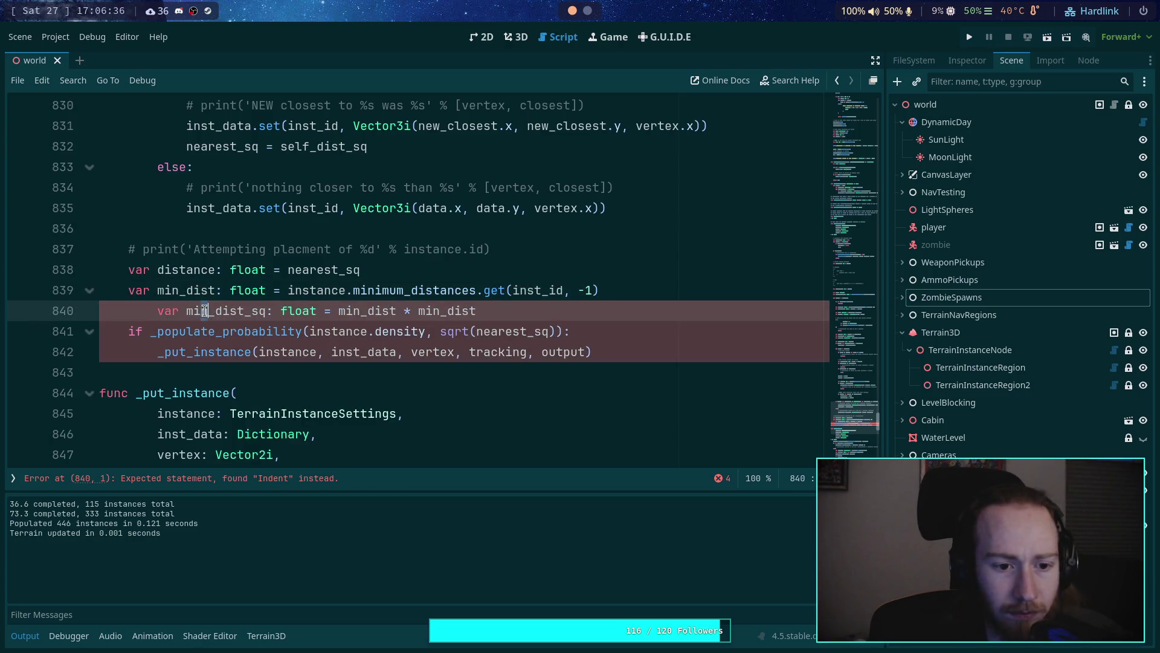
{"action": "key", "text": "shift+Tab"}
{"action": "key", "text": "shift+Tab"}
Step: Start an if guard after the distance variable that references instance.minimum_distances
{"action": "left_click", "coordinate": [429, 269]}
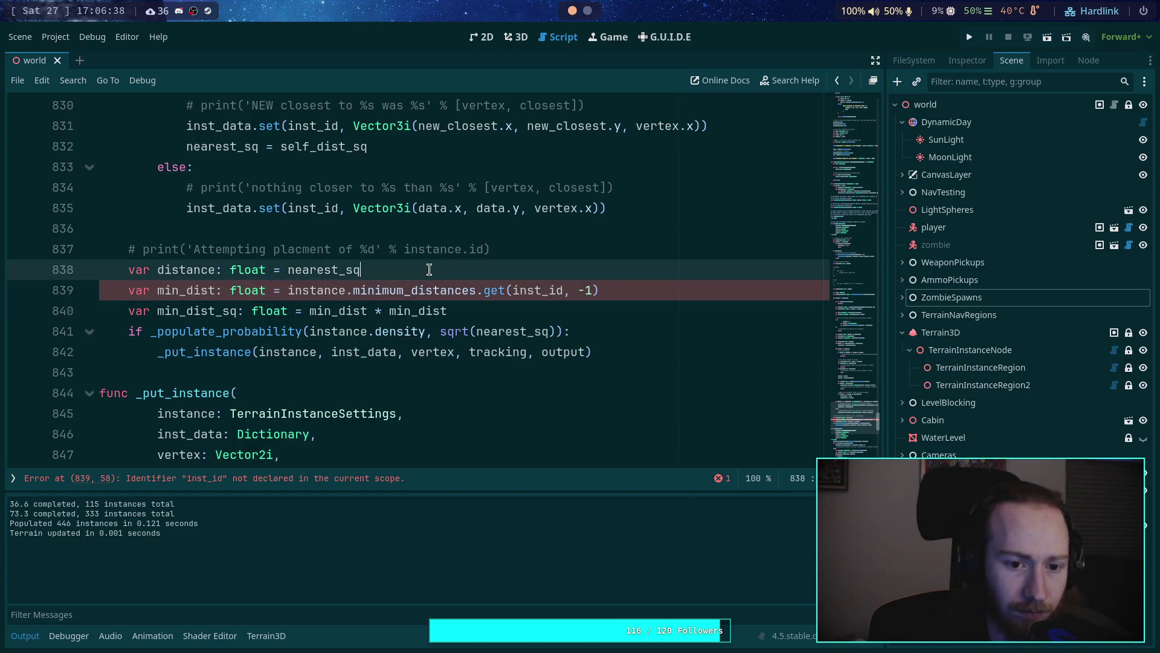
{"action": "key", "text": "Return"}
{"action": "type", "text": "if int"}
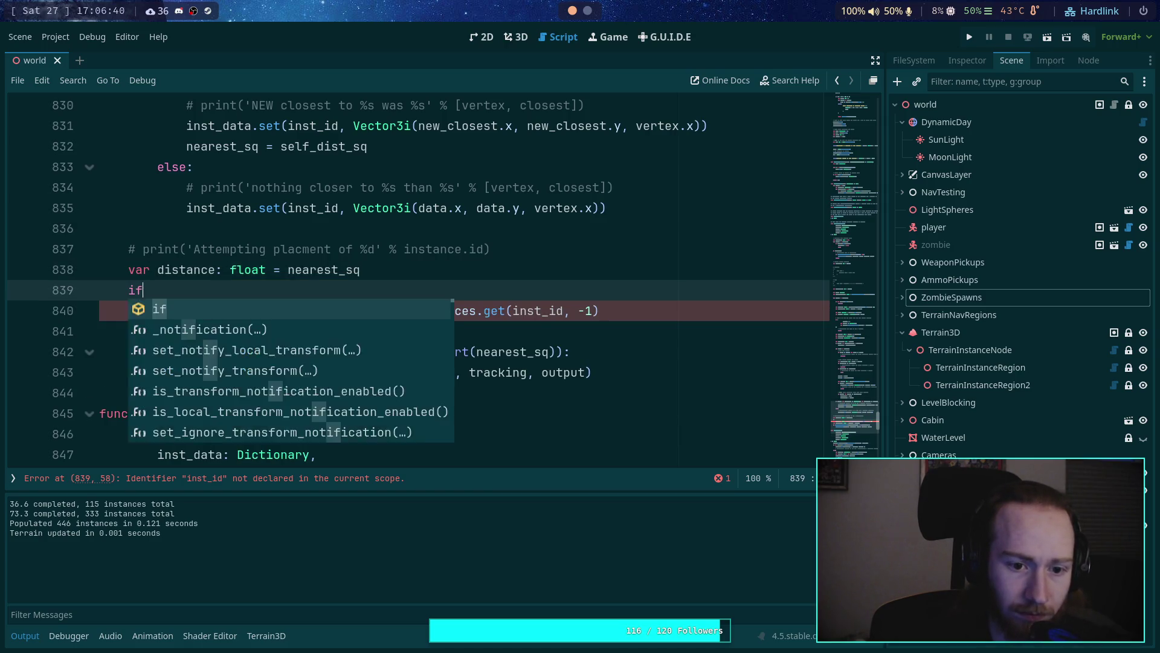
{"action": "key", "text": "BackSpace"}
{"action": "type", "text": "s"}
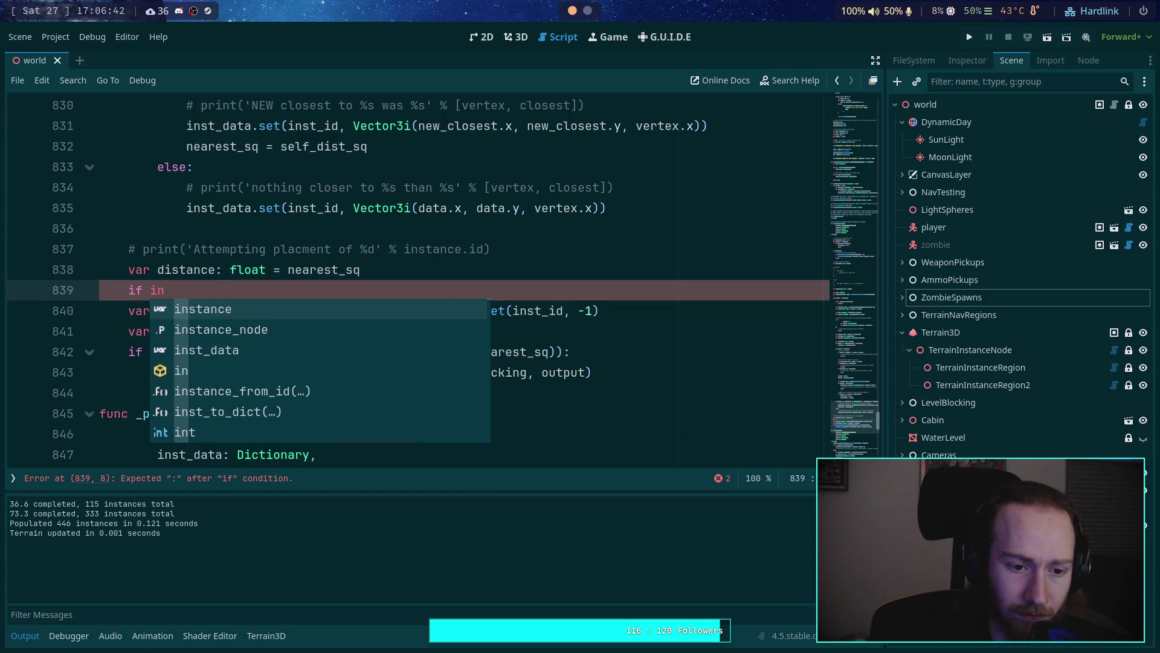
{"action": "key", "text": "Return"}
{"action": "type", "text": "mi"}
{"action": "key", "text": "Return"}
Step: Finish the guard as 'if ...minimum_distances.has(instance.id):' and open an indented line beneath it
{"action": "type", "text": ".has9"}
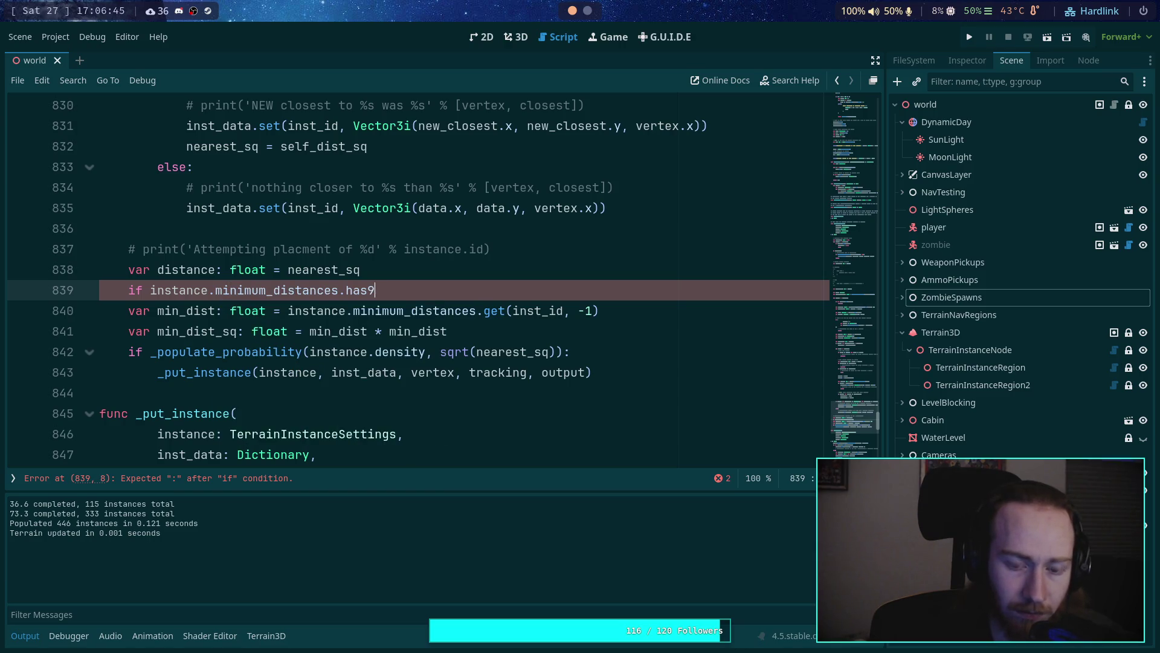
{"action": "key", "text": "BackSpace"}
{"action": "type", "text": "()"}
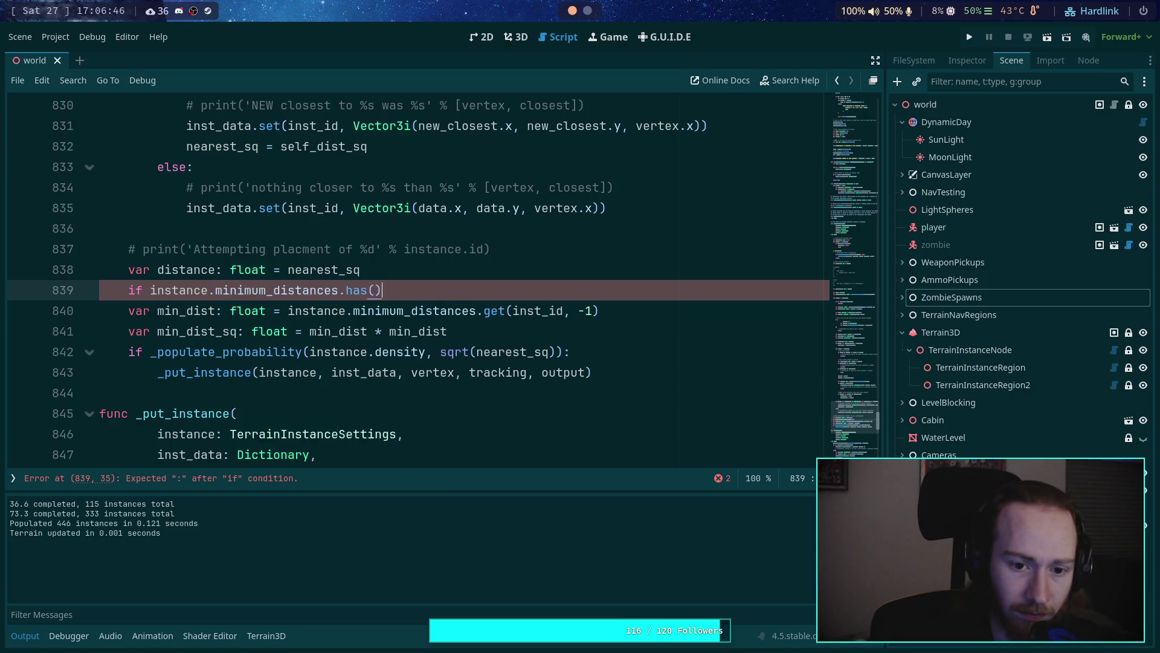
{"action": "type", "text": "nstance.id"}
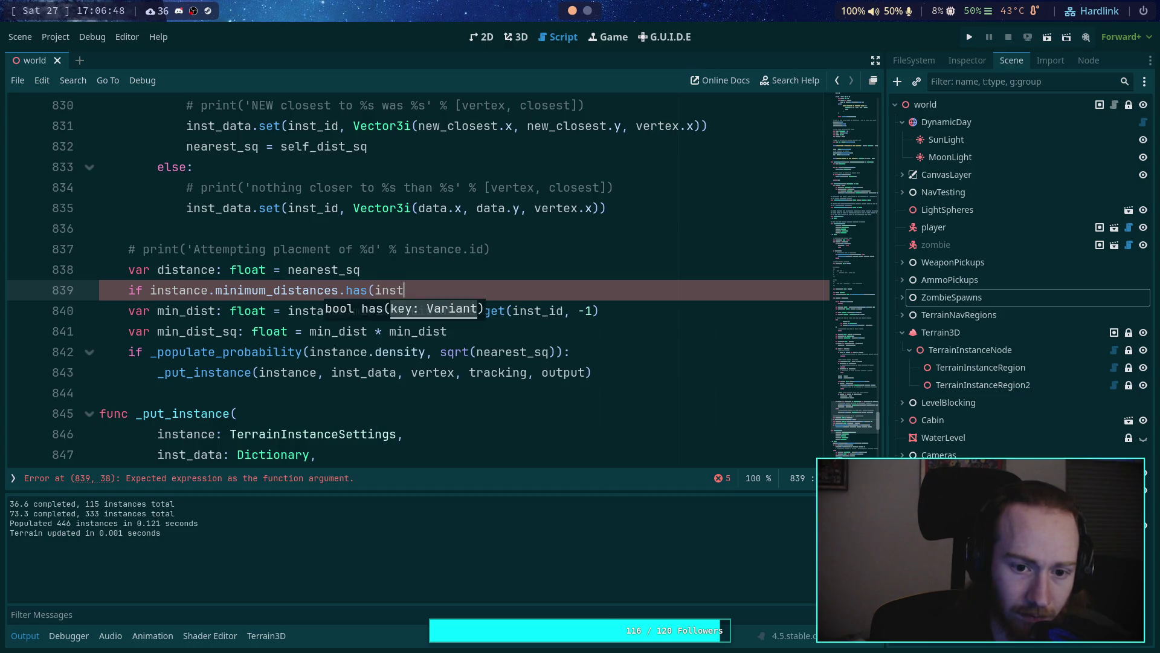
{"action": "key", "text": "Escape"}
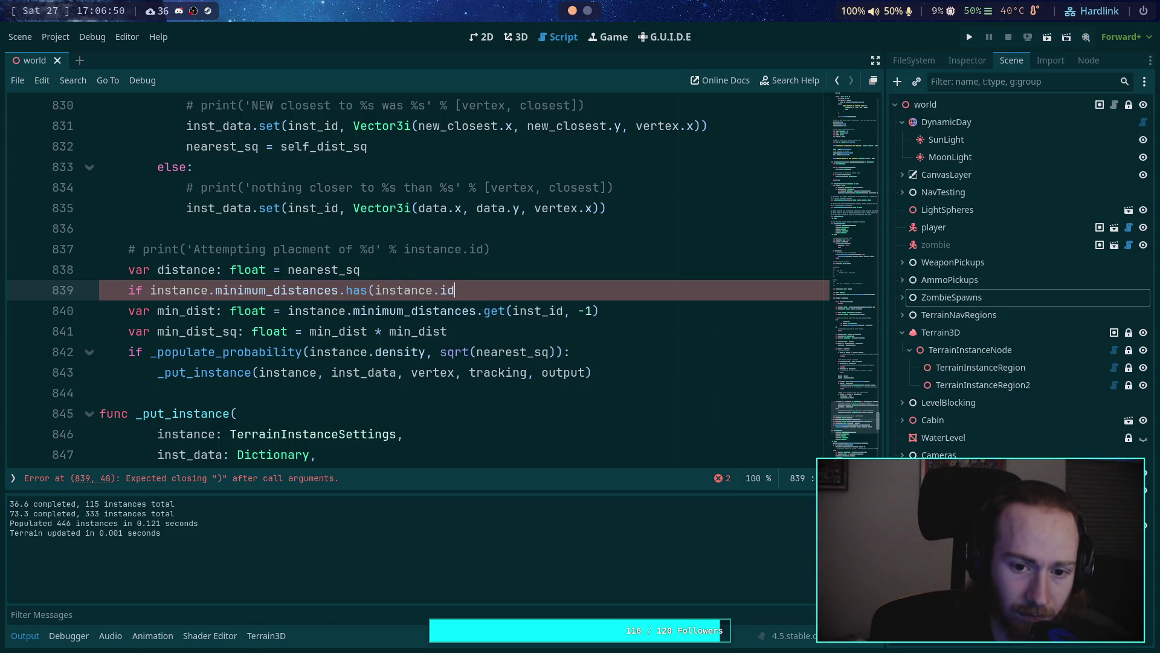
{"action": "type", "text": ":"}
{"action": "key", "text": "Return"}
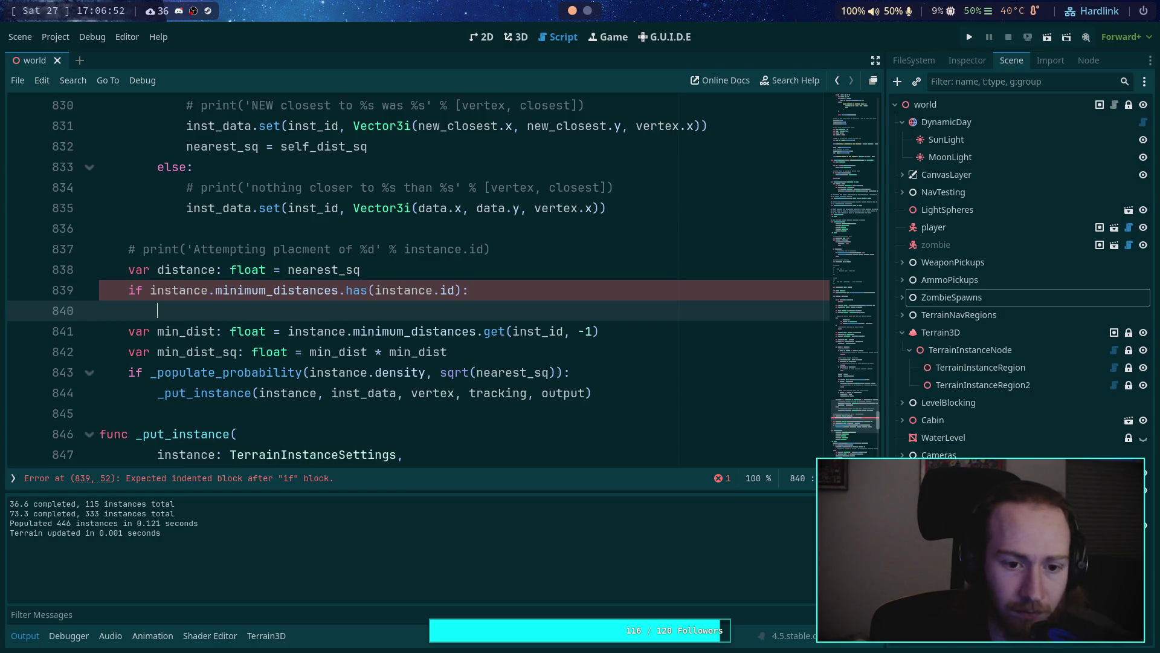
Step: Drop the unfinished 'distance -=' line and indent the min_dist line under the if
{"action": "type", "text": "distance "}
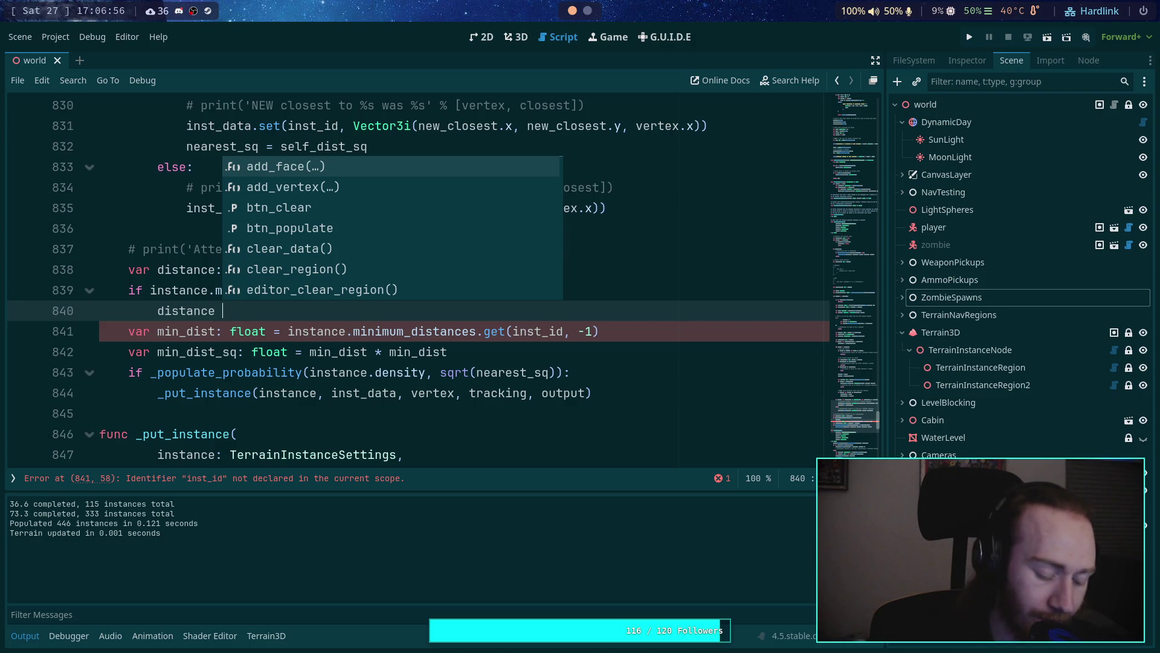
{"action": "type", "text": "-="}
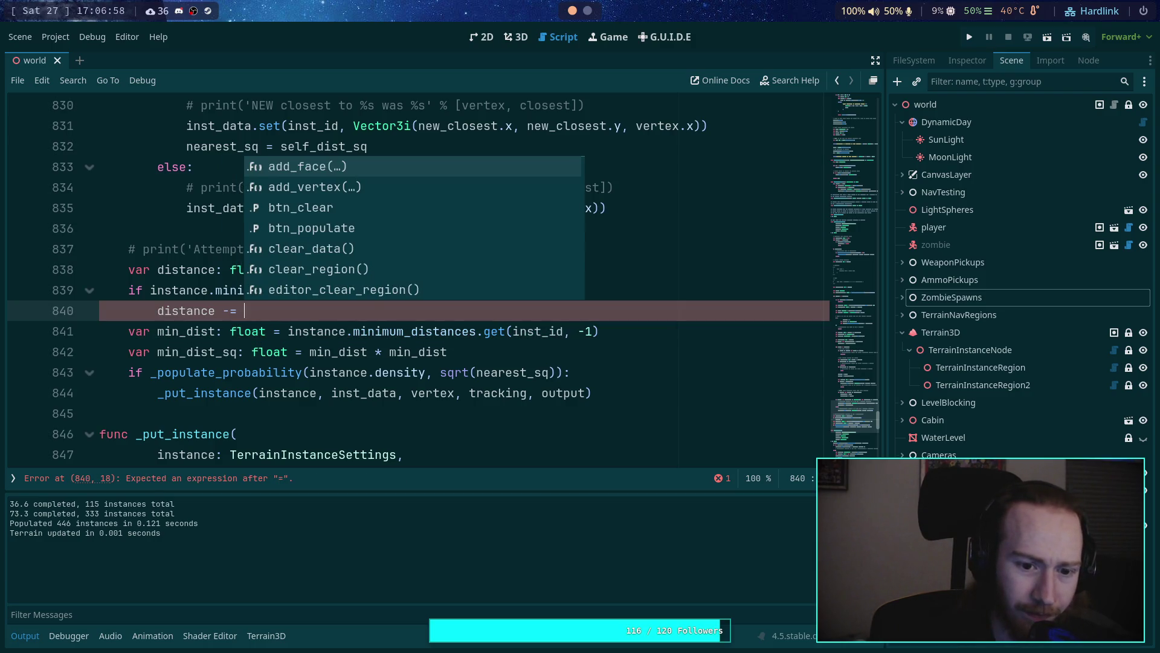
{"action": "key", "text": "BackSpace"}
{"action": "key", "text": "BackSpace"}
{"action": "key", "text": "BackSpace"}
{"action": "key", "text": "BackSpace"}
{"action": "key", "text": "BackSpace"}
{"action": "key", "text": "BackSpace"}
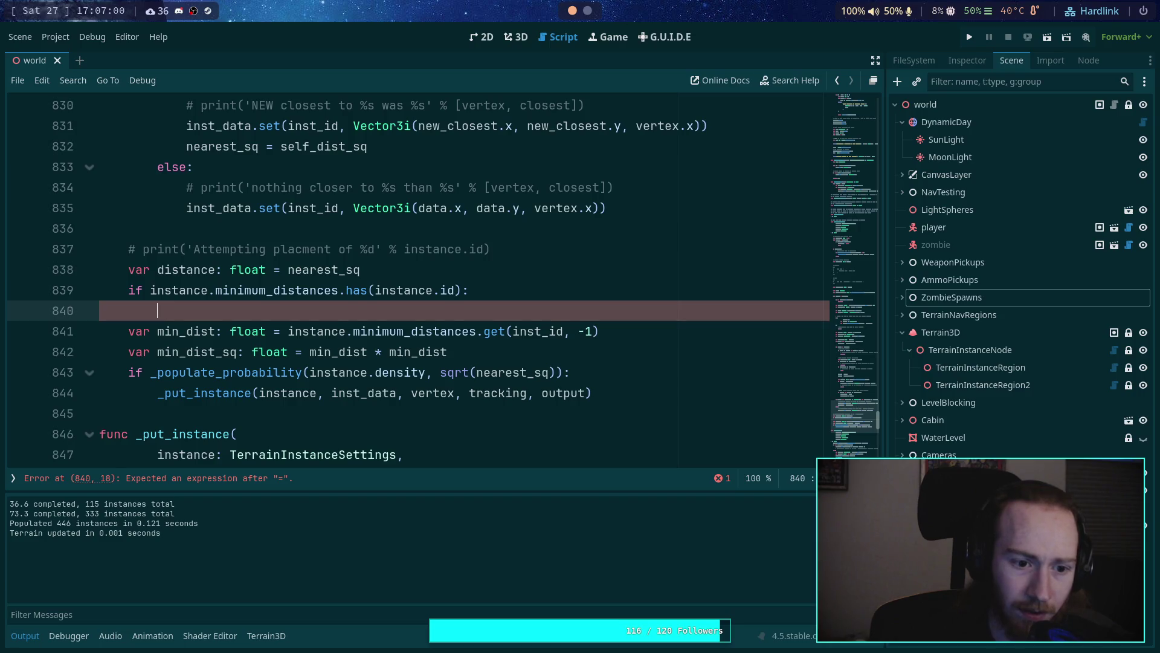
{"action": "key", "text": "Down"}
{"action": "key", "text": "alt+Up"}
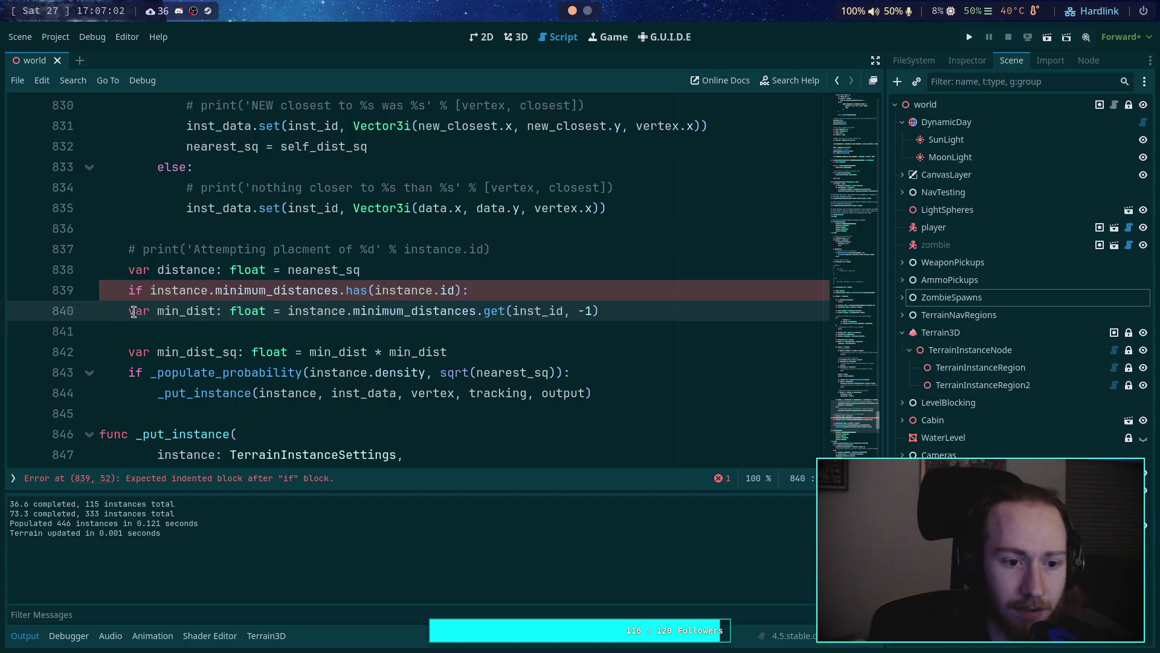
{"action": "key", "text": "Home"}
{"action": "key", "text": "Tab"}
Step: Remove the -1 default argument from get, then revert the edits to the min_dist line
{"action": "left_click_drag", "start_coordinate": [596, 314], "coordinate": [626, 312]}
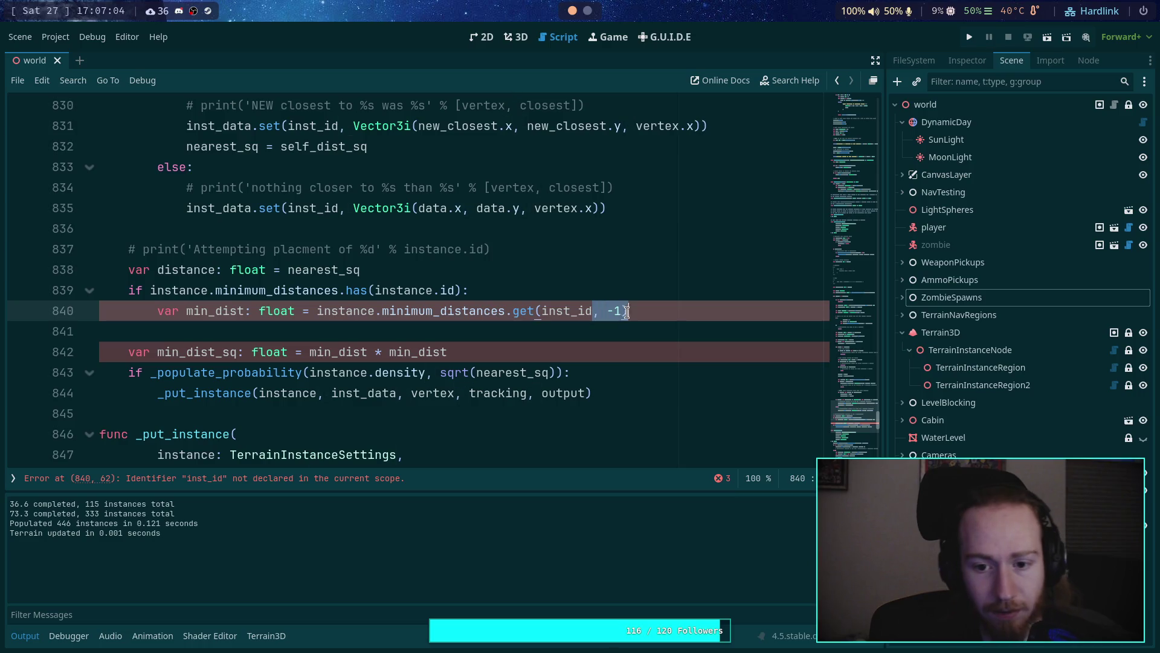
{"action": "key", "text": "BackSpace"}
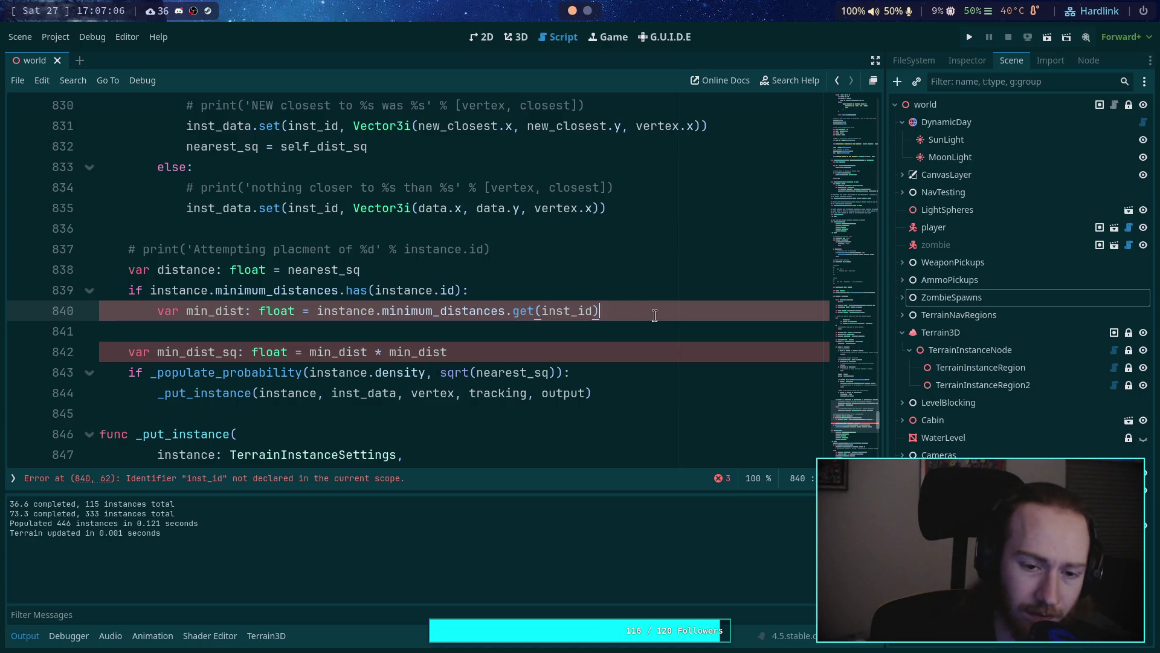
{"action": "left_click", "coordinate": [295, 310]}
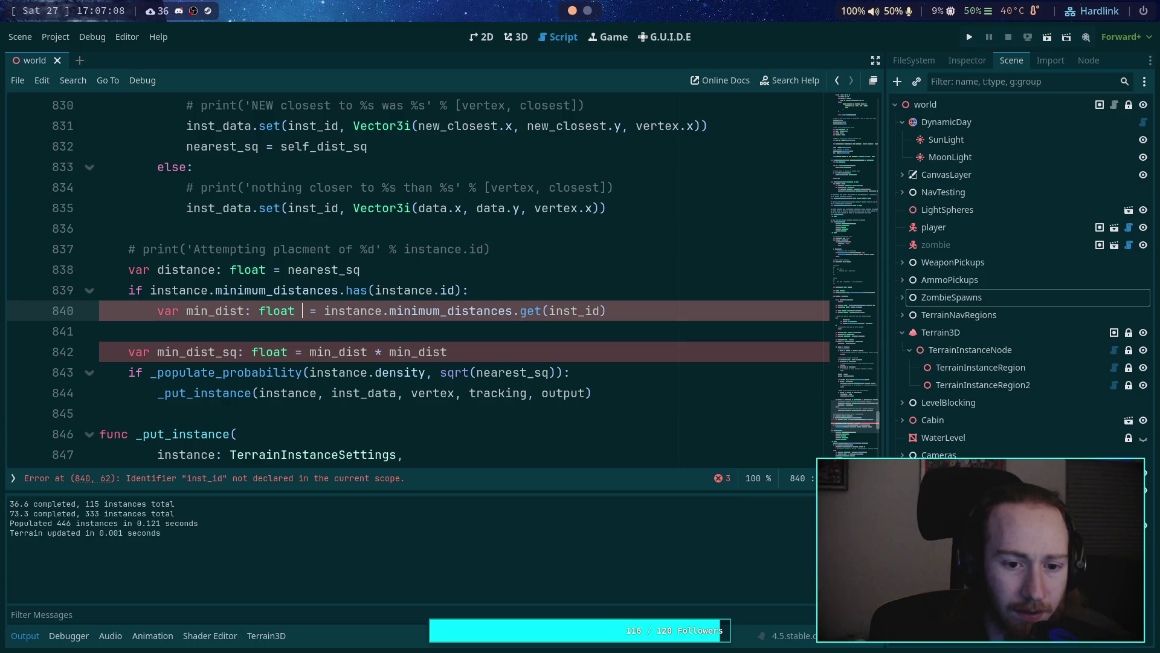
{"action": "key", "text": "BackSpace"}
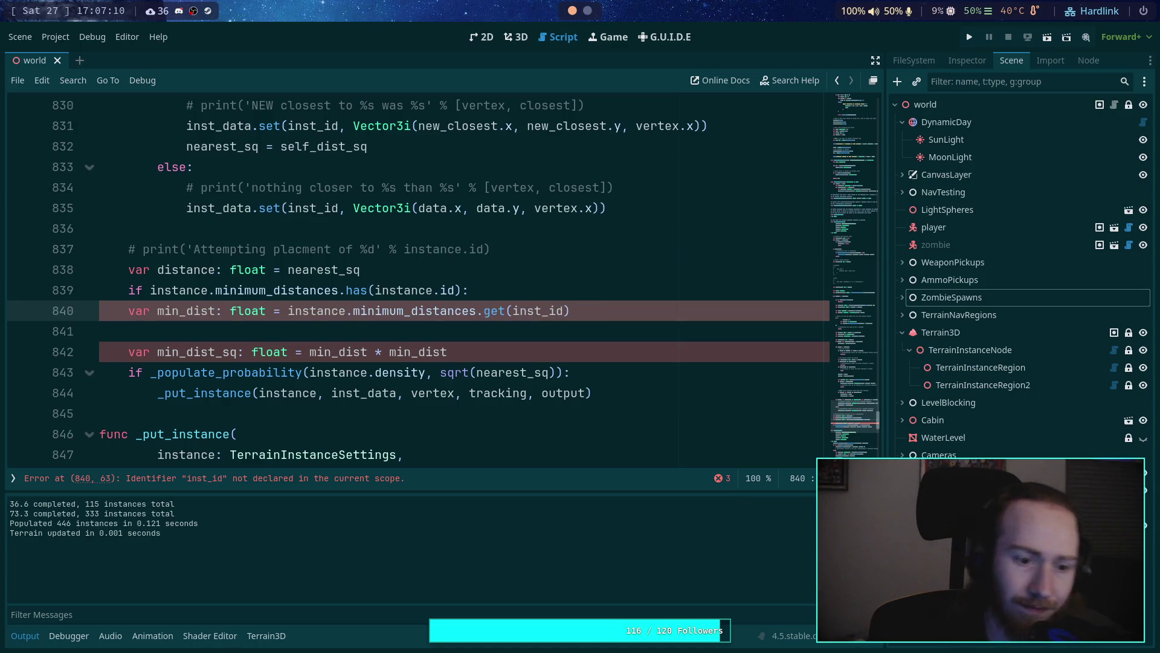
{"action": "key", "text": "shift+Tab"}
Step: Delete the if has(instance.id) guard line and restore the ', -1' default argument in get
{"action": "left_click_drag", "start_coordinate": [483, 291], "coordinate": [489, 273]}
{"action": "key", "text": "BackSpace"}
{"action": "key", "text": "Down"}
{"action": "key", "text": "End"}
{"action": "key", "text": "Left"}
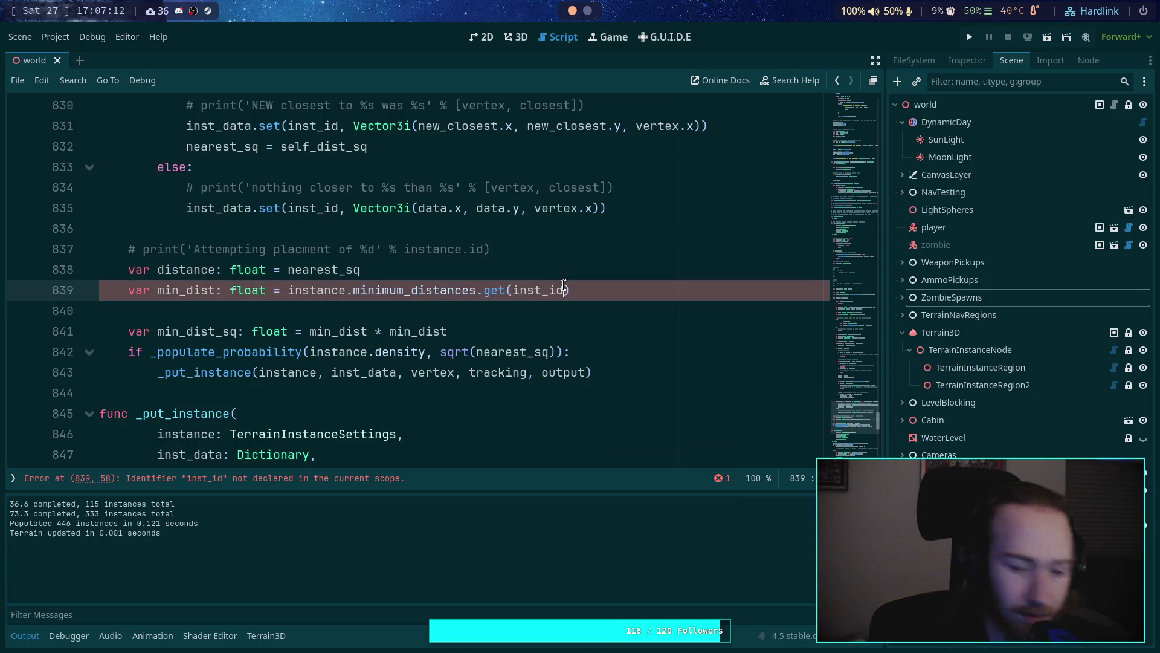
{"action": "type", "text": ", -1"}
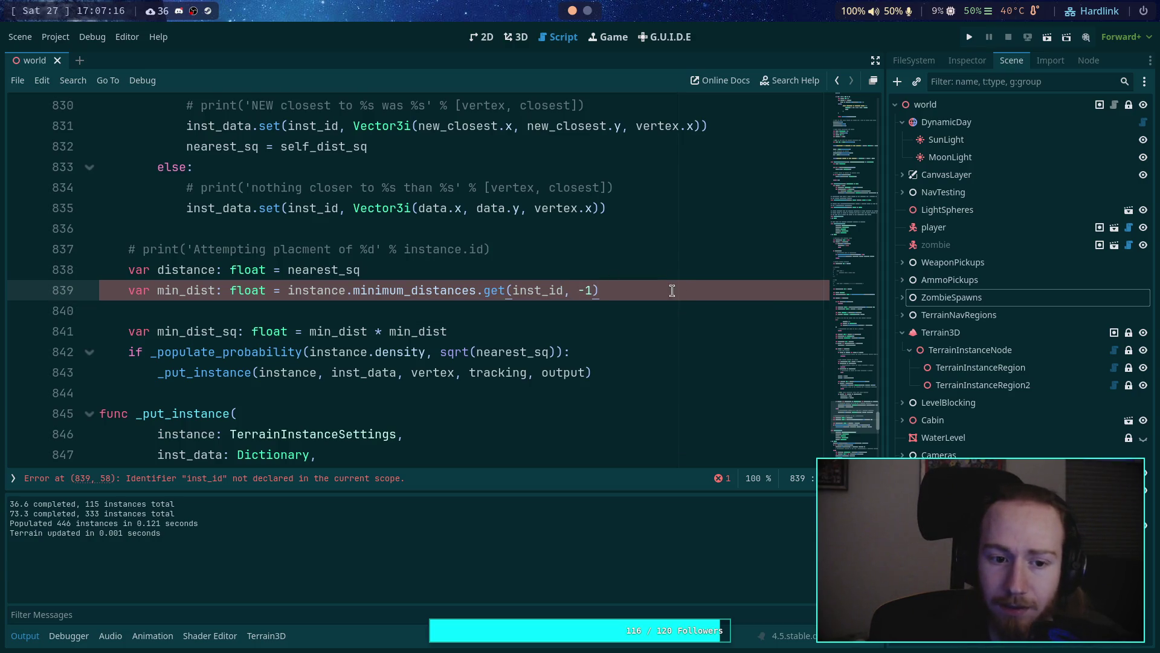
Step: Delete the distance, min_dist and min_dist_sq lines below the placement comment
{"action": "scroll", "coordinate": [671, 290], "scroll_direction": "up", "scroll_amount": 1}
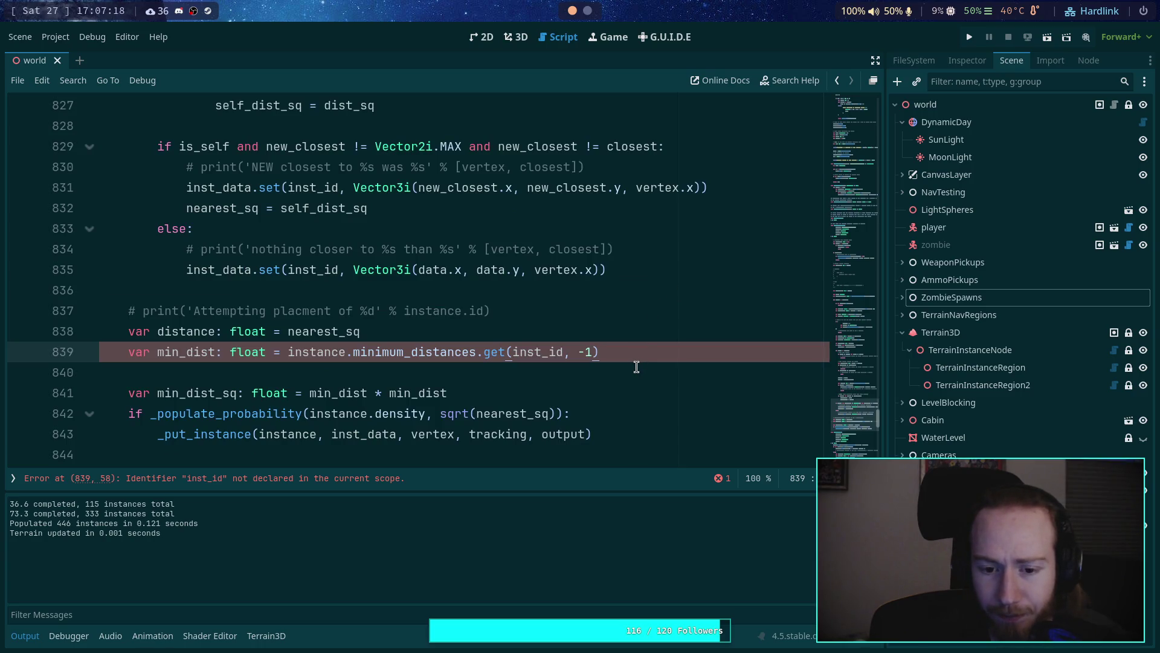
{"action": "scroll", "coordinate": [639, 361], "scroll_direction": "up", "scroll_amount": 1}
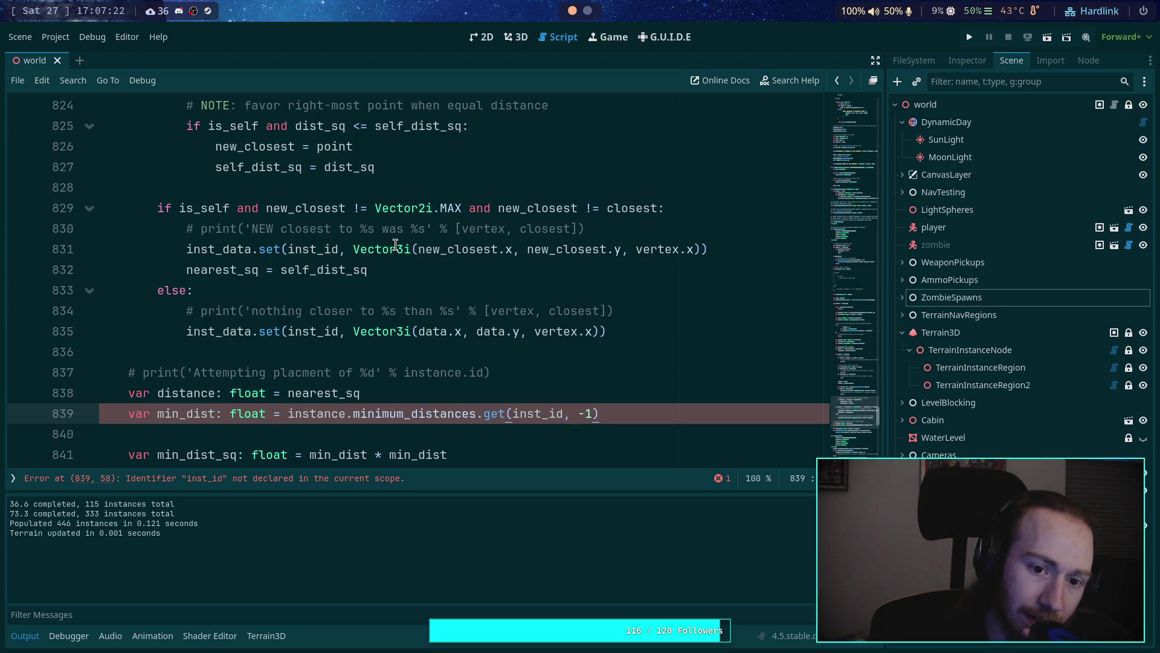
{"action": "left_click", "coordinate": [287, 270]}
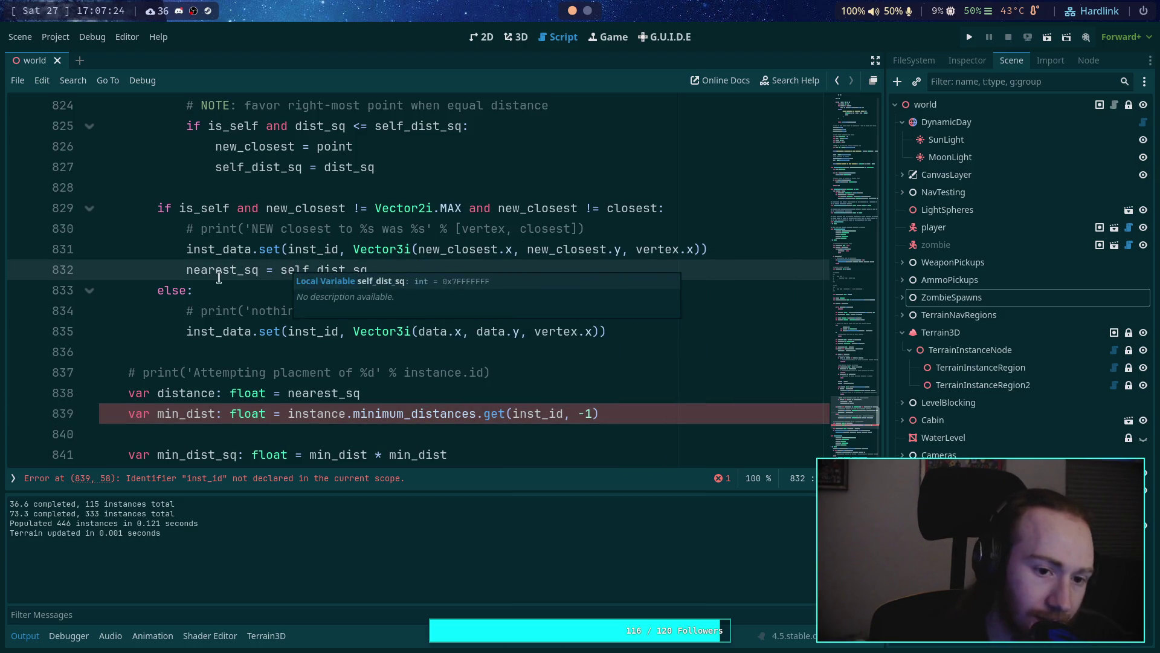
{"action": "left_click", "coordinate": [180, 372]}
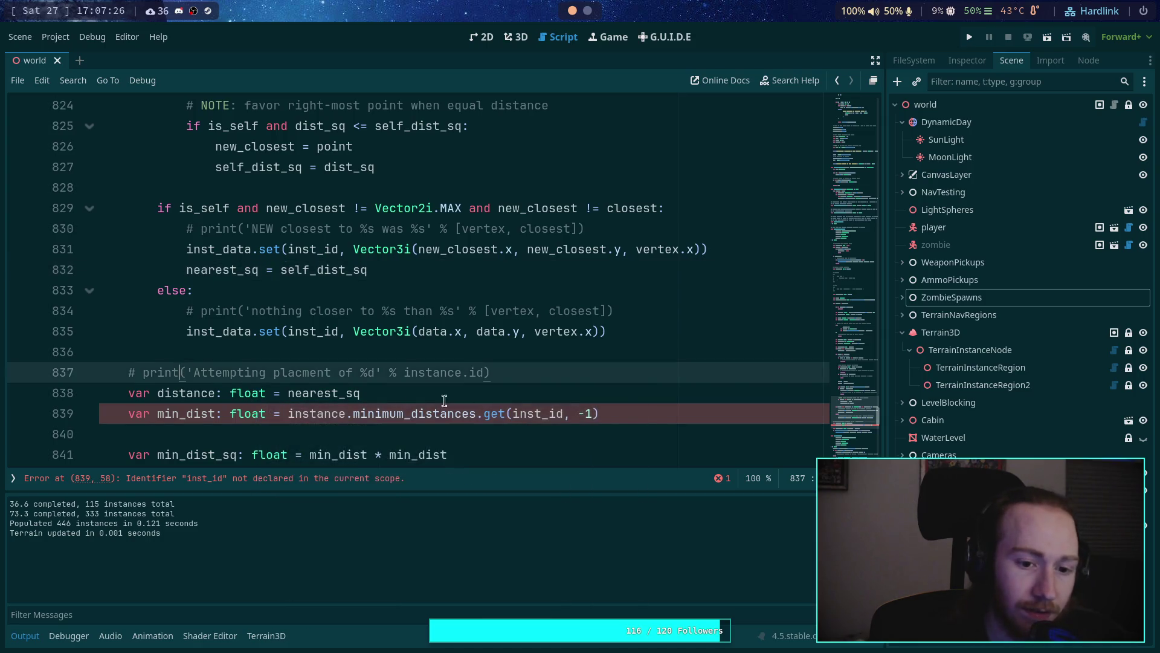
{"action": "left_click_drag", "start_coordinate": [626, 410], "coordinate": [363, 383]}
{"action": "key", "text": "BackSpace"}
{"action": "left_click", "coordinate": [498, 404]}
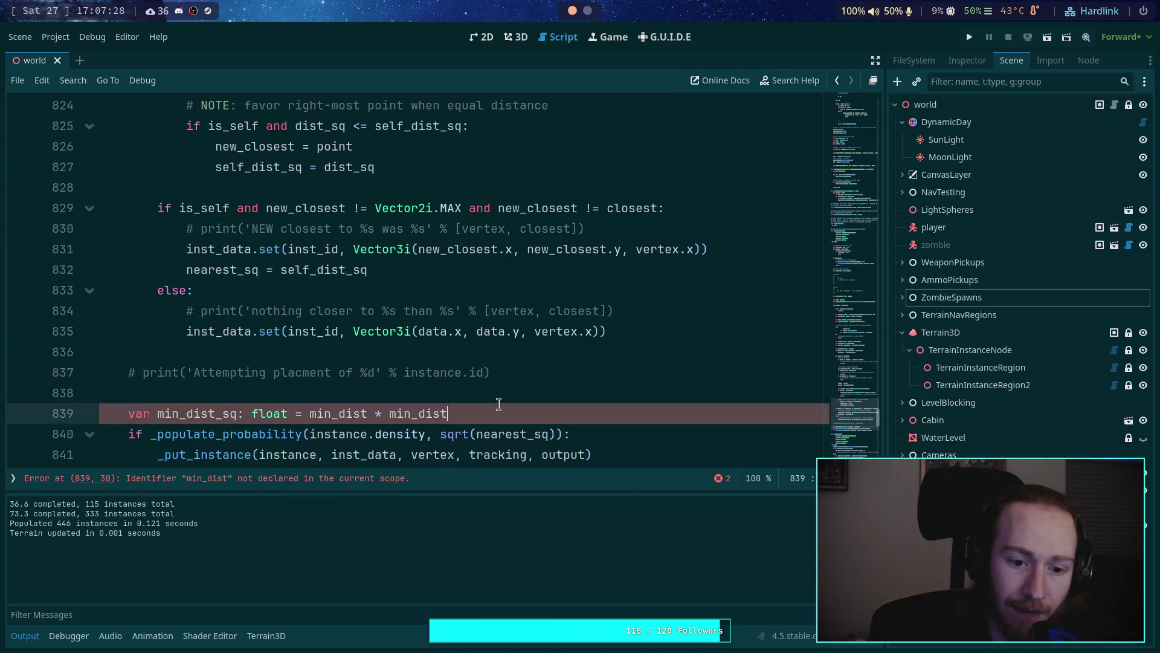
{"action": "key", "text": "shift+Home"}
{"action": "key", "text": "BackSpace"}
{"action": "key", "text": "BackSpace"}
{"action": "key", "text": "BackSpace"}
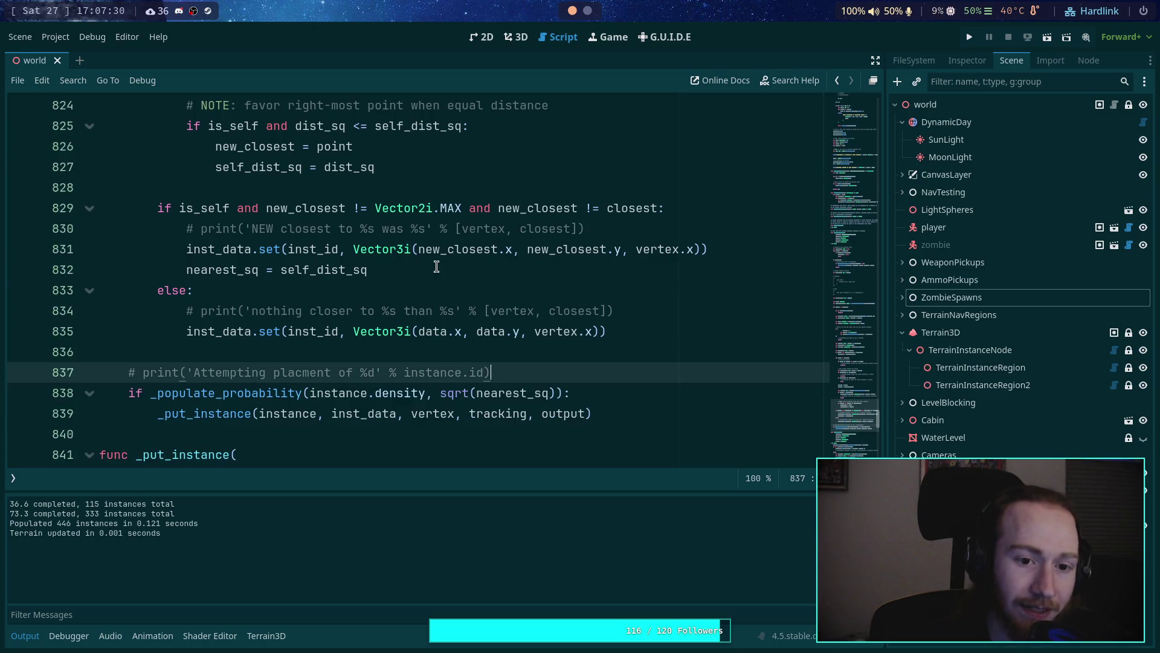
Step: Append min_dist_sq so line 832 reads nearest_sq = self_dist_sq - min_dist_sq, and save
{"action": "left_click", "coordinate": [436, 267]}
{"action": "type", "text": "-"}
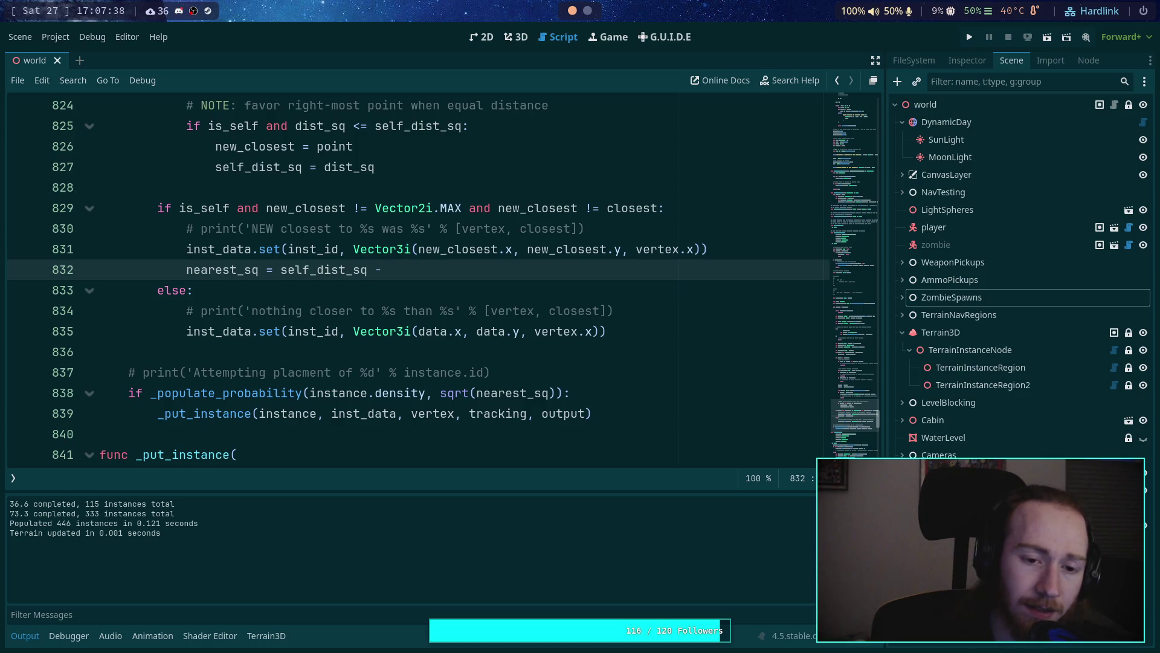
{"action": "type", "text": "min_dist_sq"}
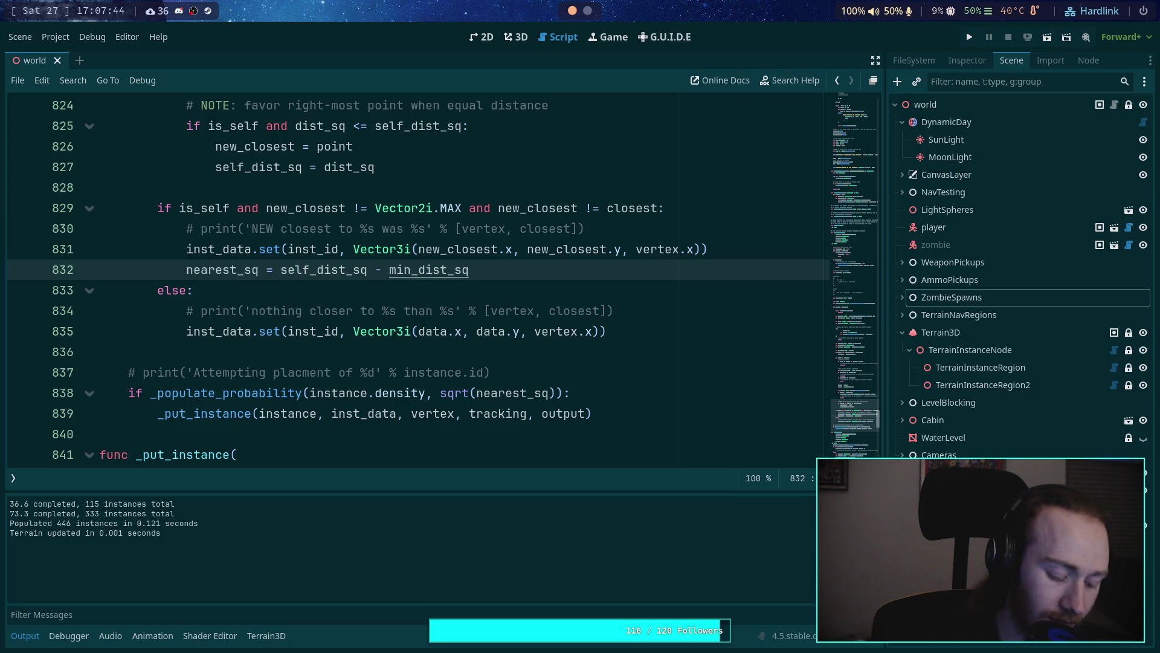
{"action": "key", "text": "ctrl+s"}
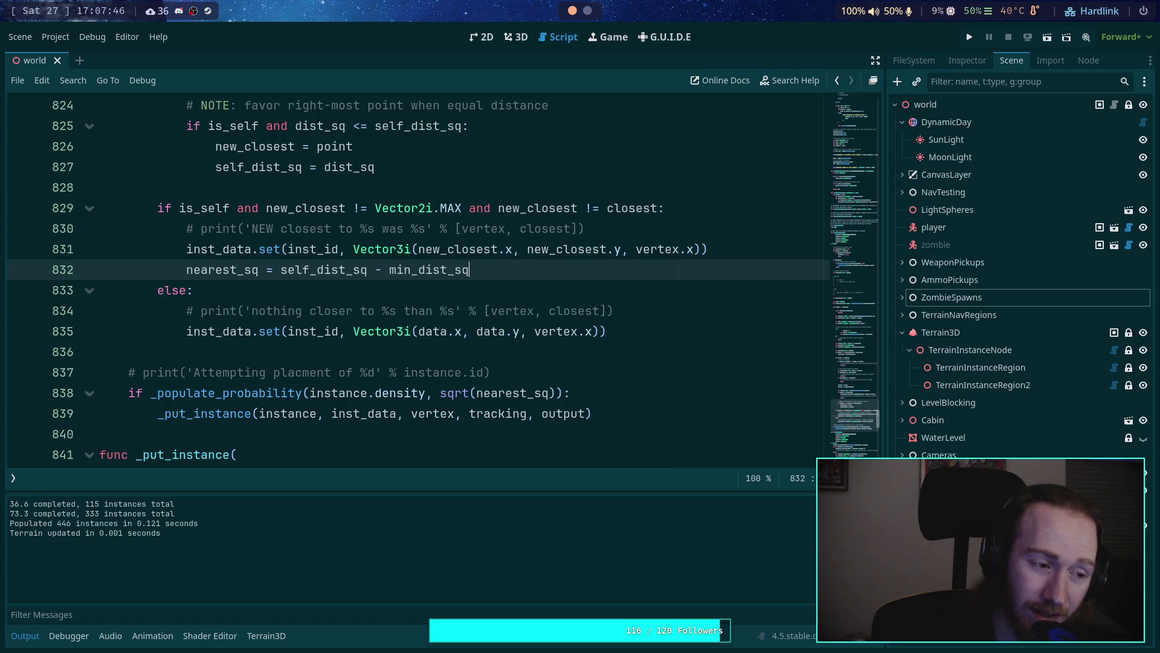
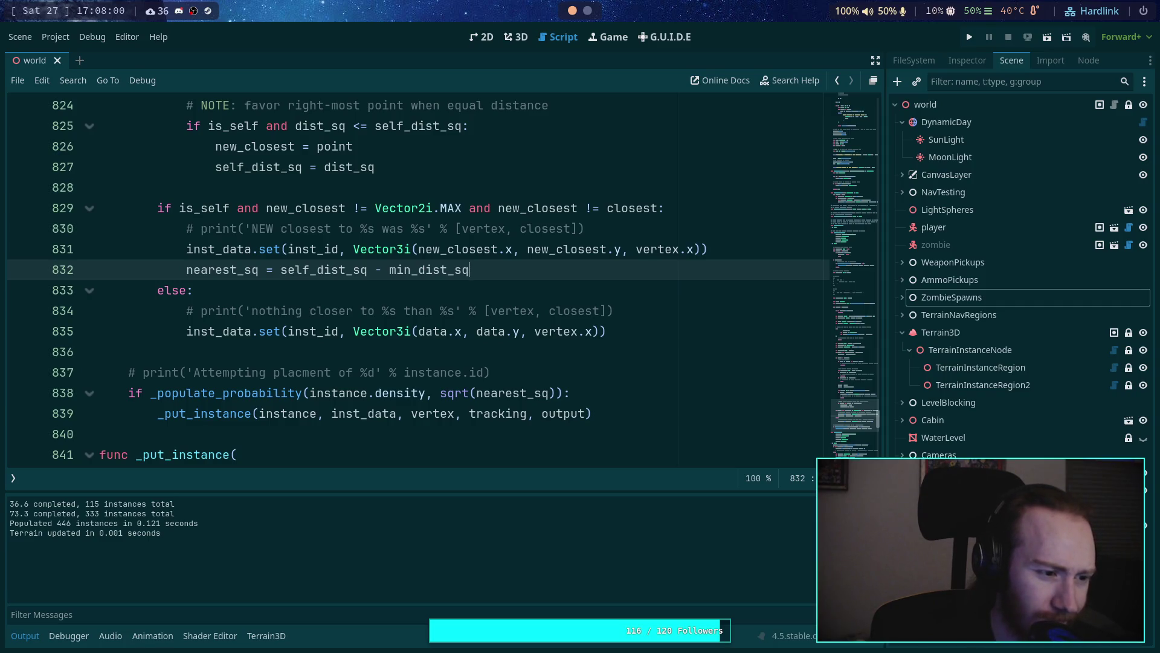
Step: Open a terminal on an empty workspace, start Python and import the math module
{"action": "key", "text": "super+2"}
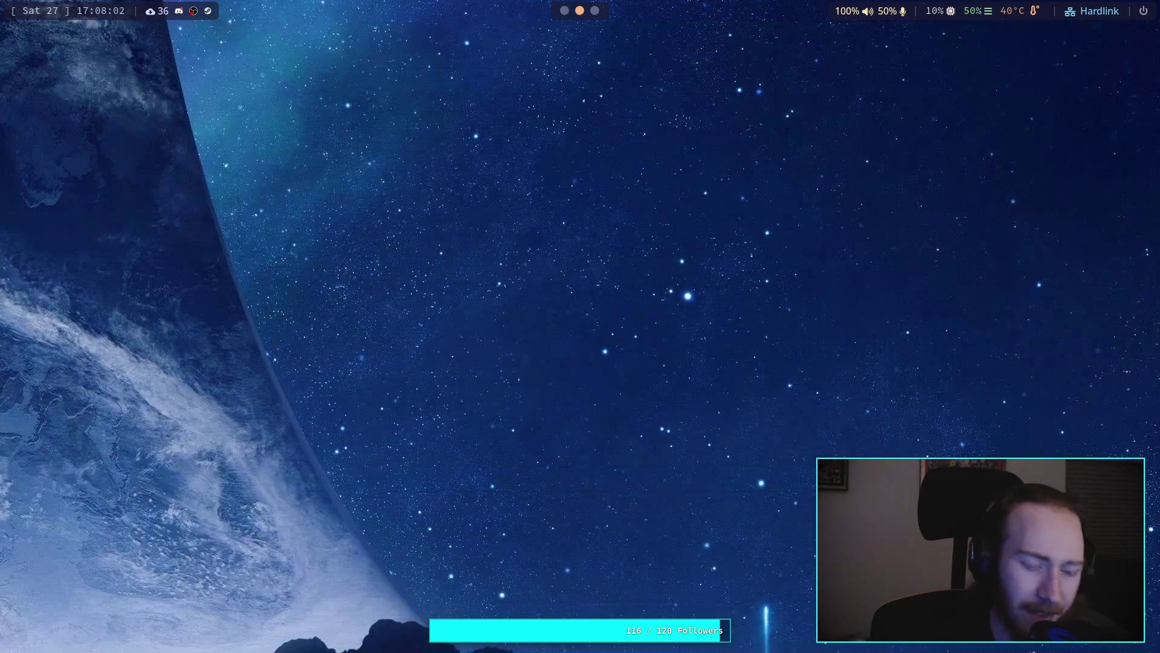
{"action": "key", "text": "super+Return"}
{"action": "type", "text": "python"}
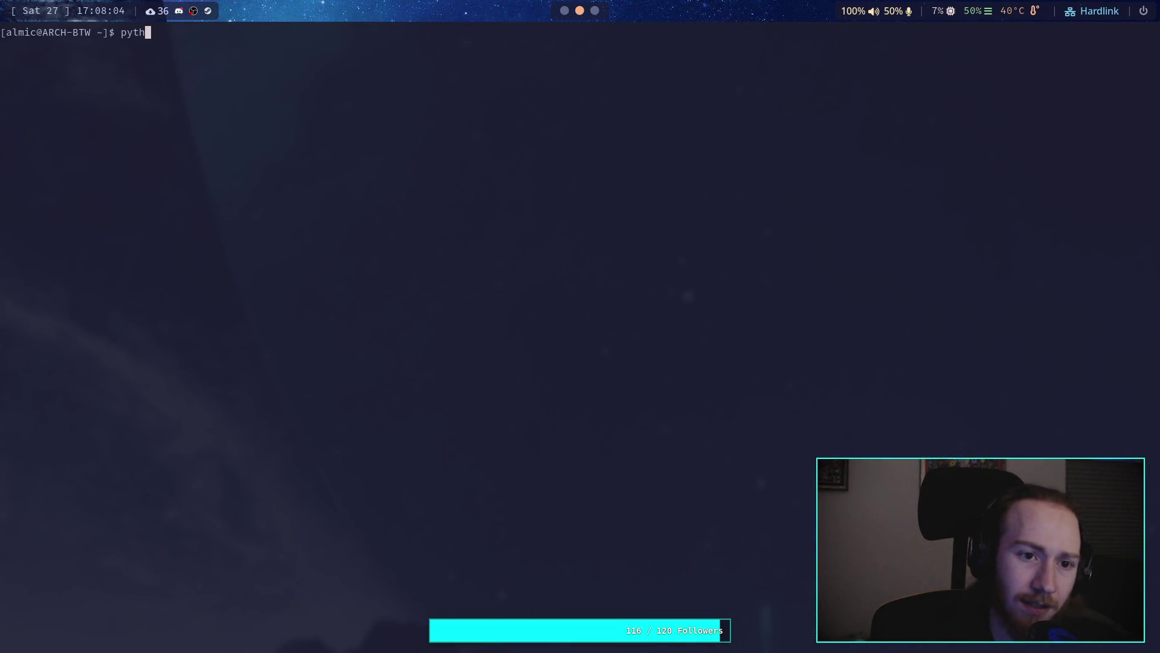
{"action": "key", "text": "Return"}
{"action": "type", "text": "mat"}
{"action": "key", "text": "BackSpace"}
{"action": "key", "text": "BackSpace"}
{"action": "key", "text": "BackSpace"}
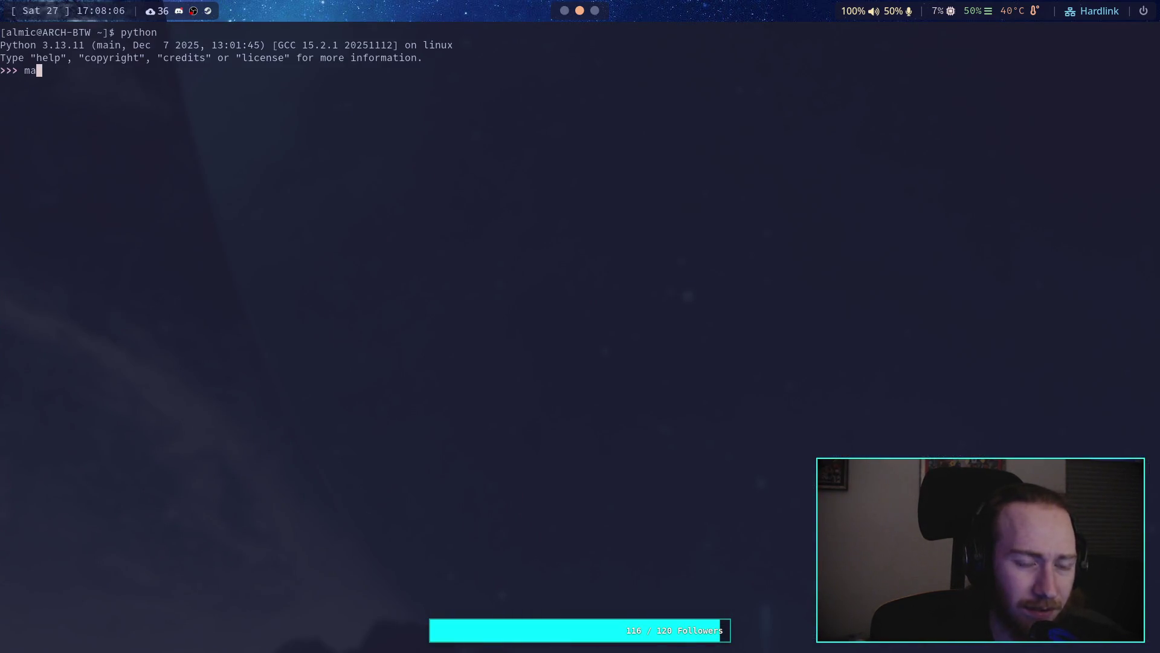
{"action": "type", "text": "import math"}
{"action": "key", "text": "Return"}
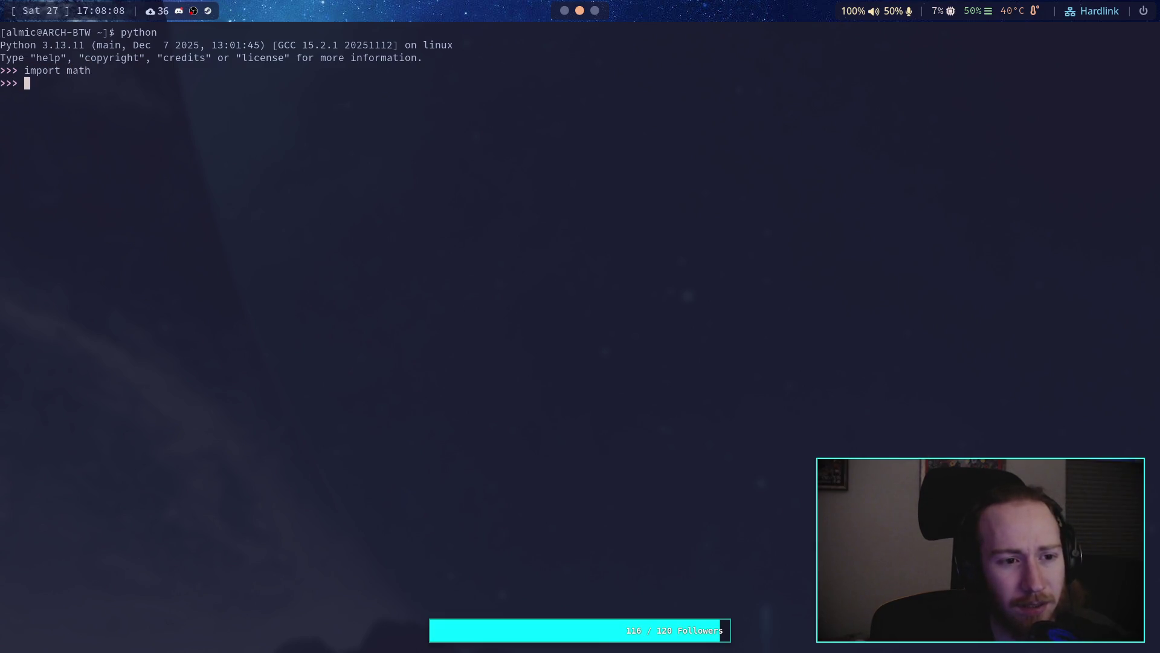
Step: Evaluate math.sqrt(25 - 9), which returns 4.0
{"action": "type", "text": "math."}
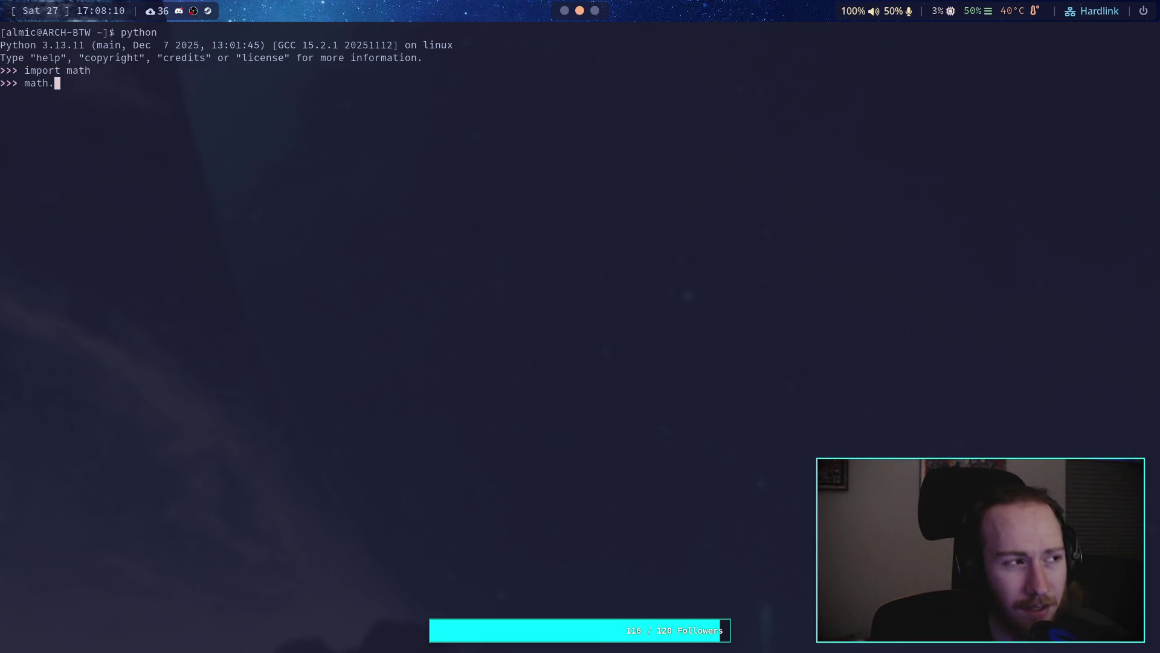
{"action": "type", "text": "sqrt9"}
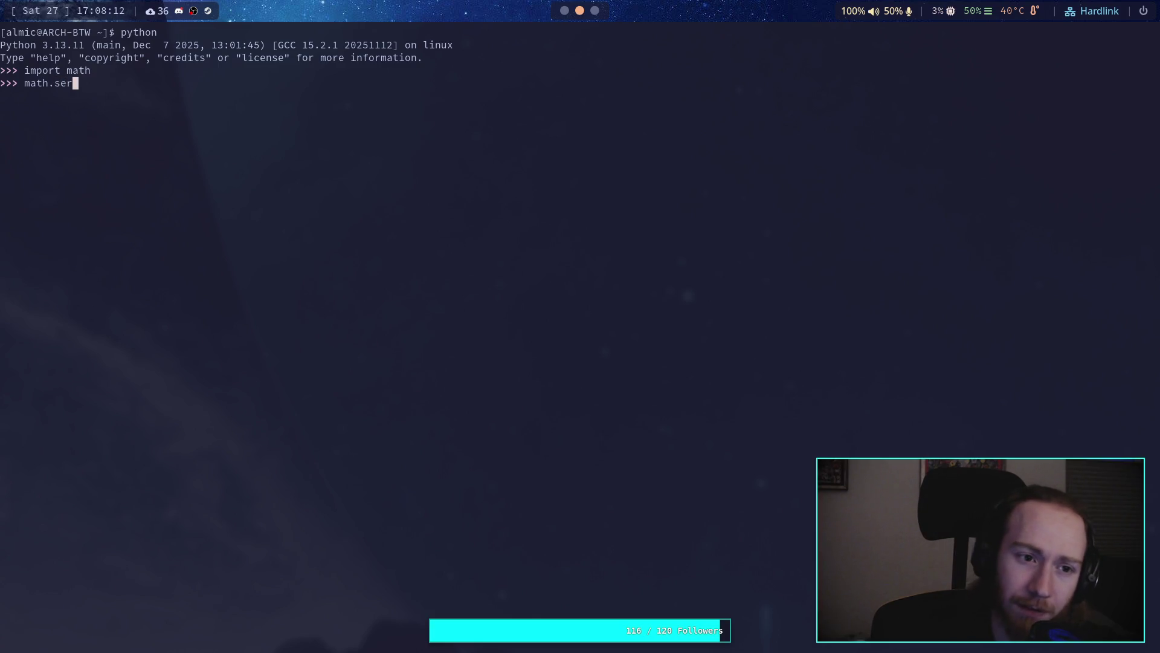
{"action": "key", "text": "BackSpace"}
{"action": "type", "text": "qrt"}
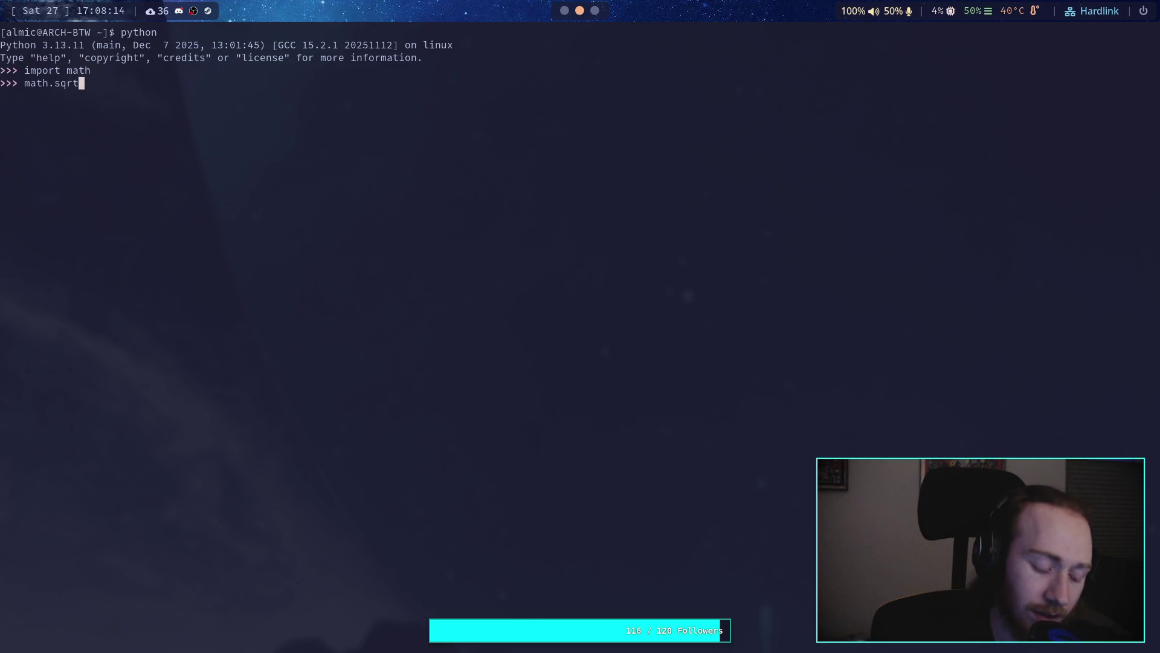
{"action": "type", "text": "(25 - 9"}
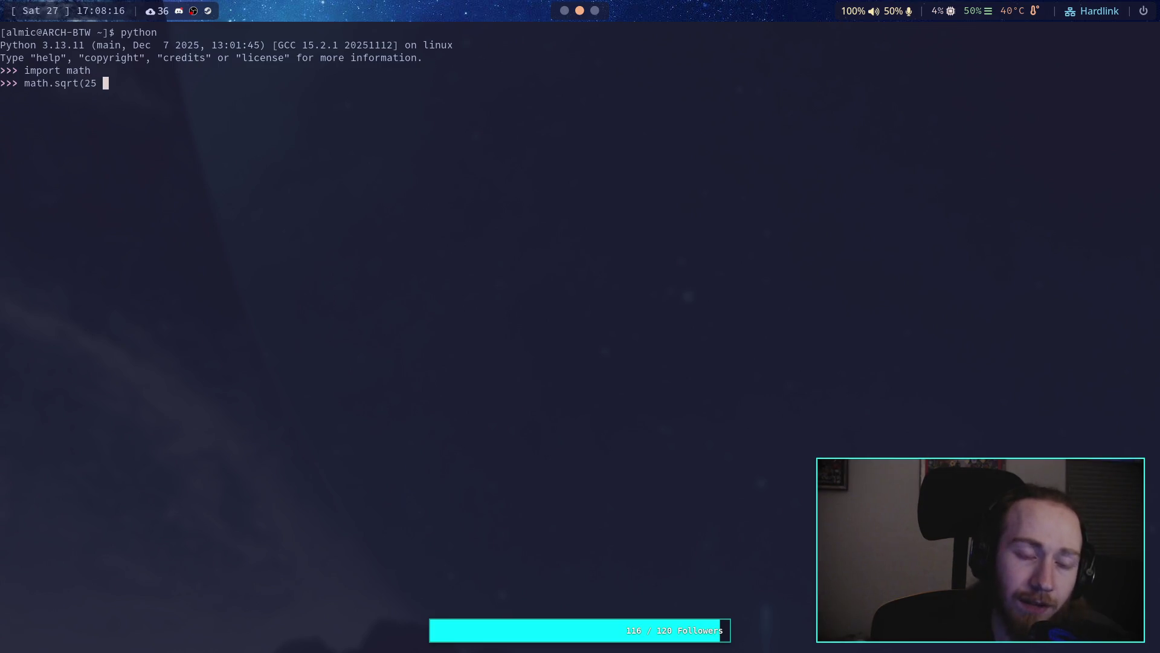
{"action": "type", "text": ")"}
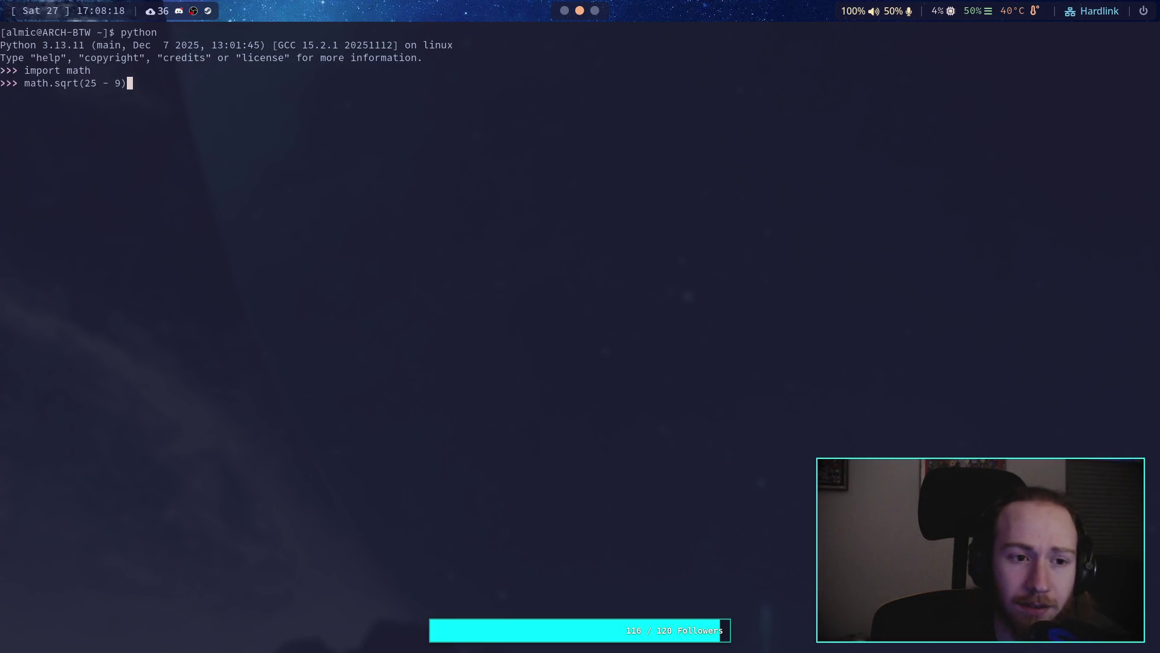
{"action": "key", "text": "Return"}
Step: Evaluate math.sqrt(25) - math.sqrt(9), which returns 2.0, then go back to Godot
{"action": "type", "text": "math."}
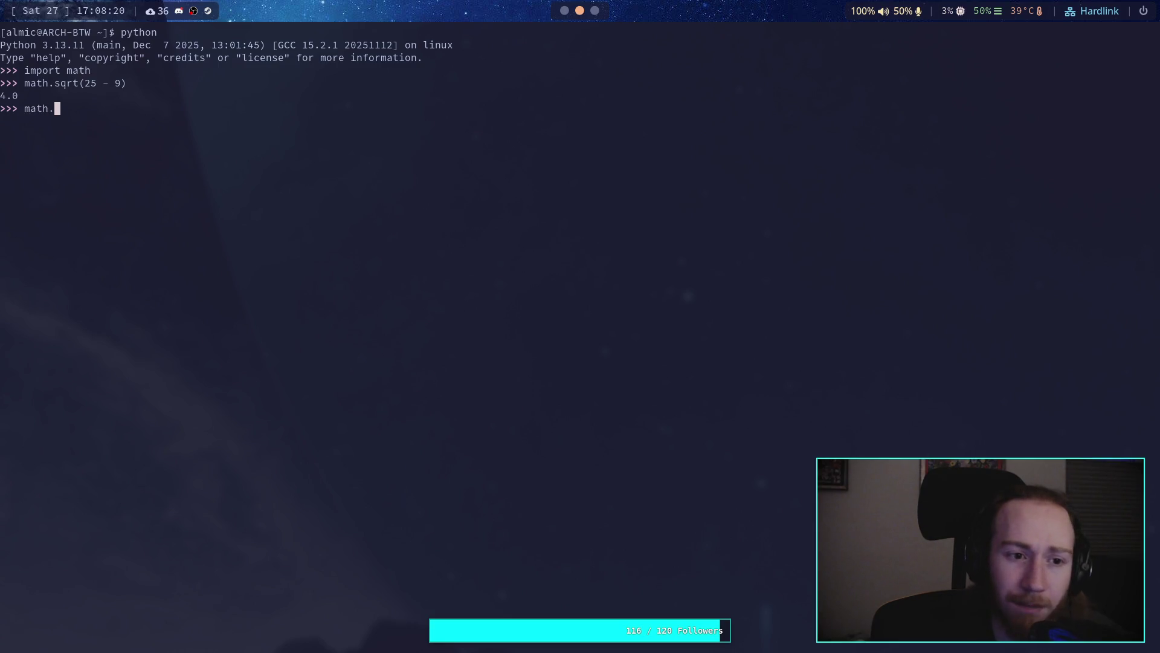
{"action": "type", "text": "sap"}
{"action": "key", "text": "BackSpace"}
{"action": "key", "text": "BackSpace"}
{"action": "type", "text": "qrt9"}
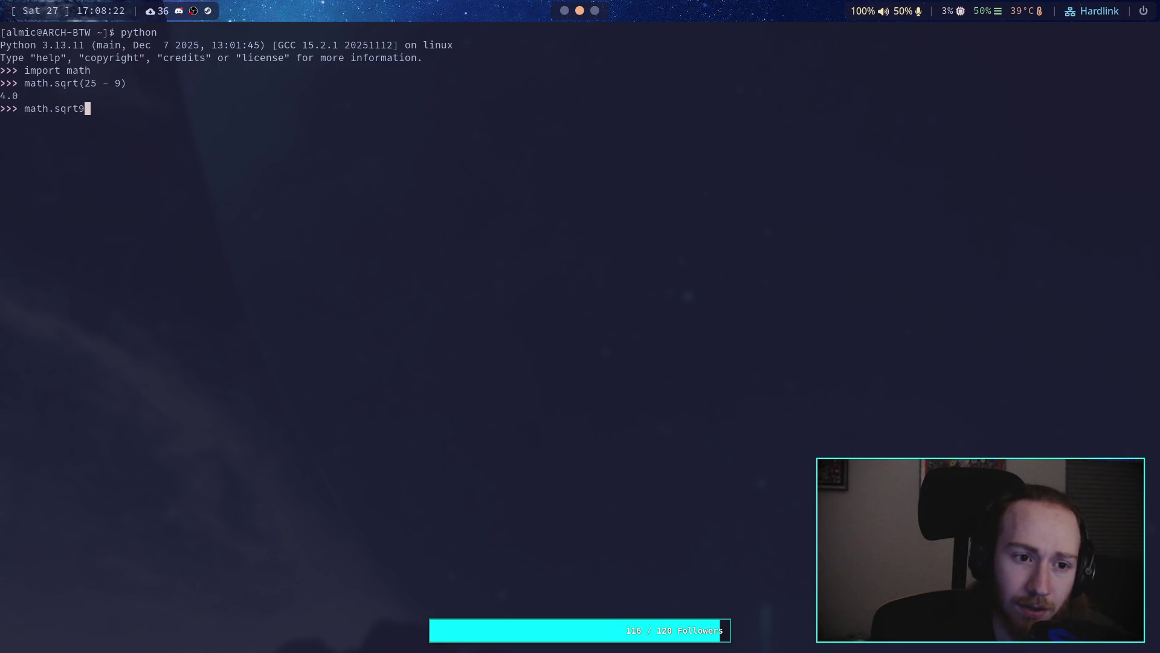
{"action": "key", "text": "BackSpace"}
{"action": "type", "text": "("}
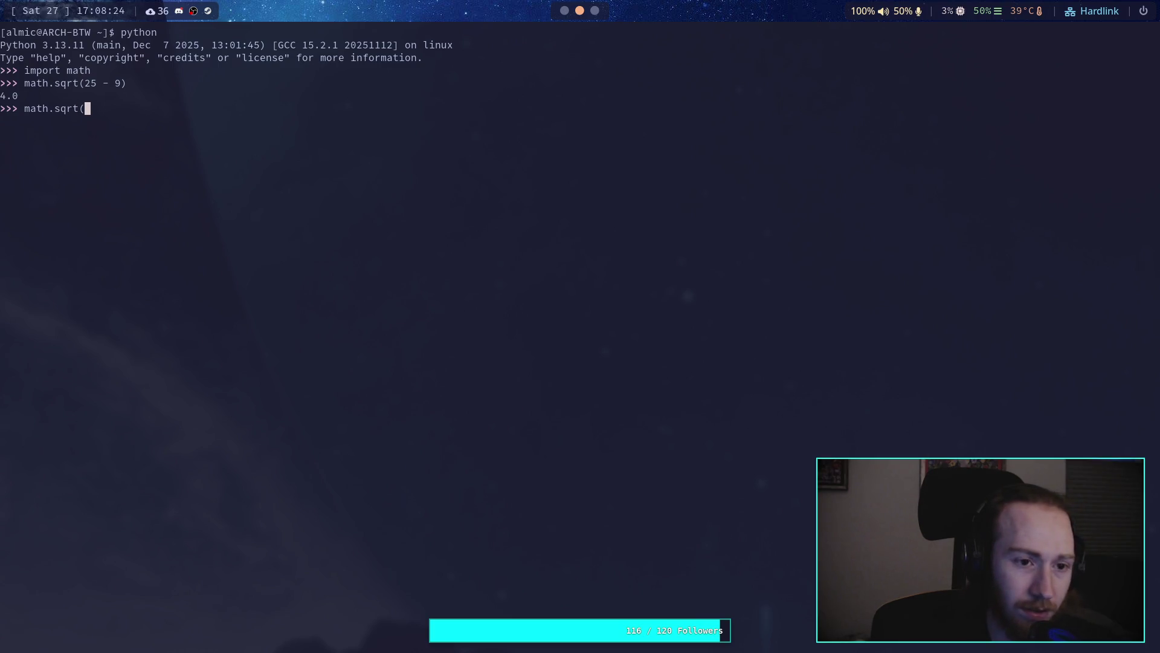
{"action": "type", "text": "36"}
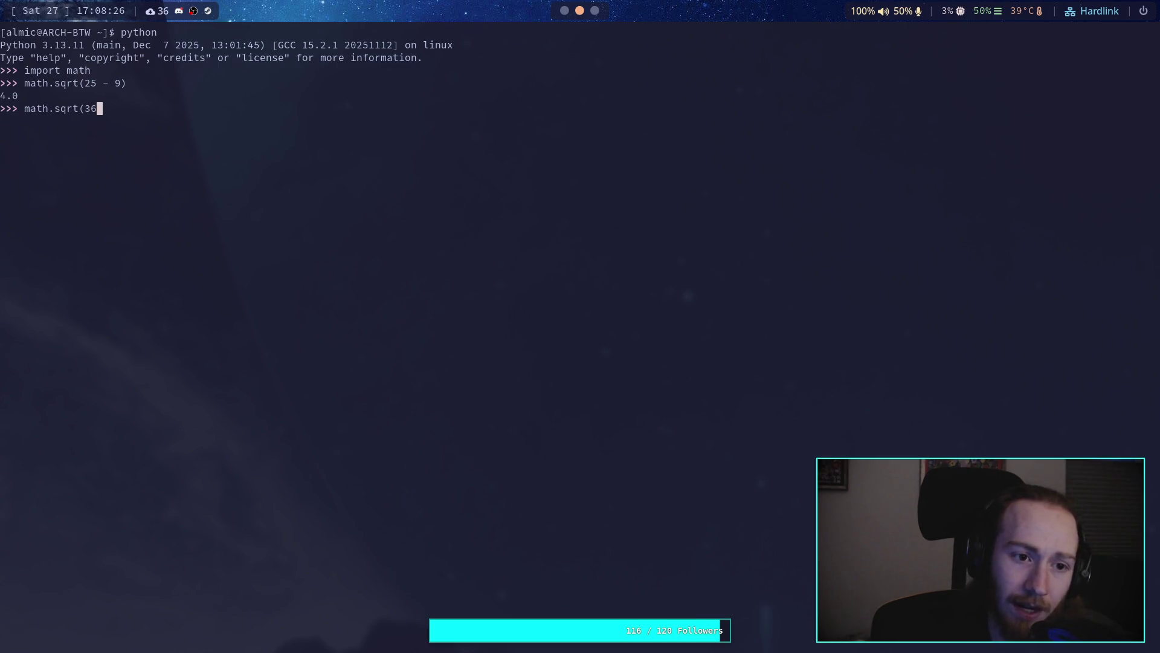
{"action": "key", "text": "BackSpace"}
{"action": "key", "text": "BackSpace"}
{"action": "type", "text": "46"}
{"action": "key", "text": "BackSpace"}
{"action": "key", "text": "BackSpace"}
{"action": "type", "text": "25"}
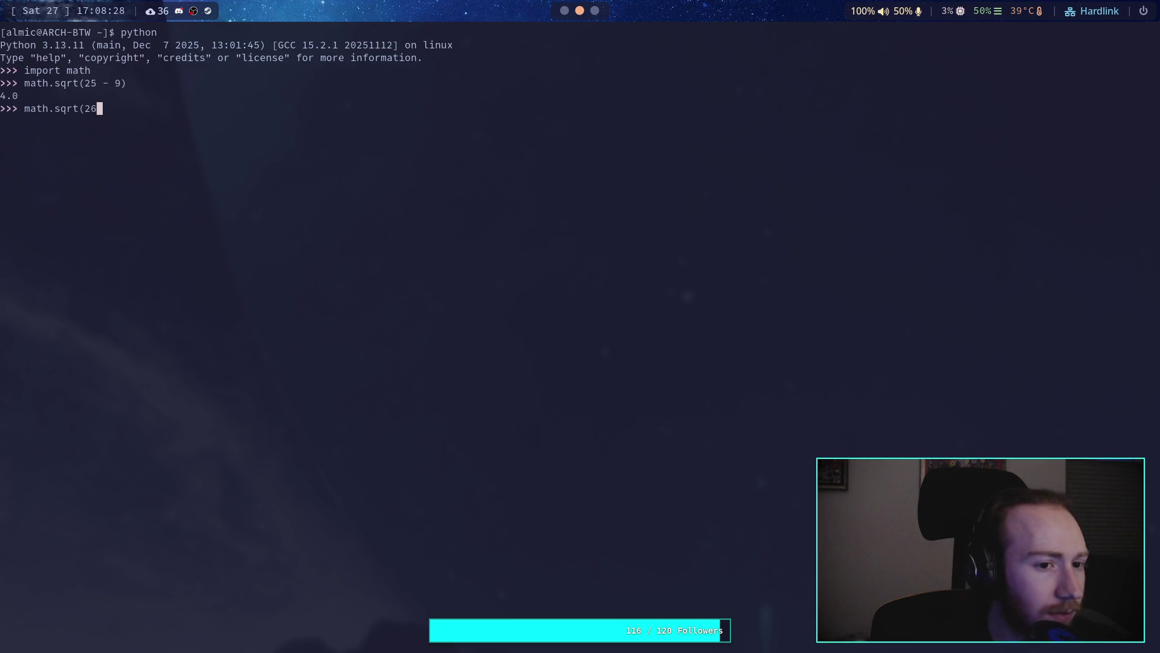
{"action": "type", "text": ")"}
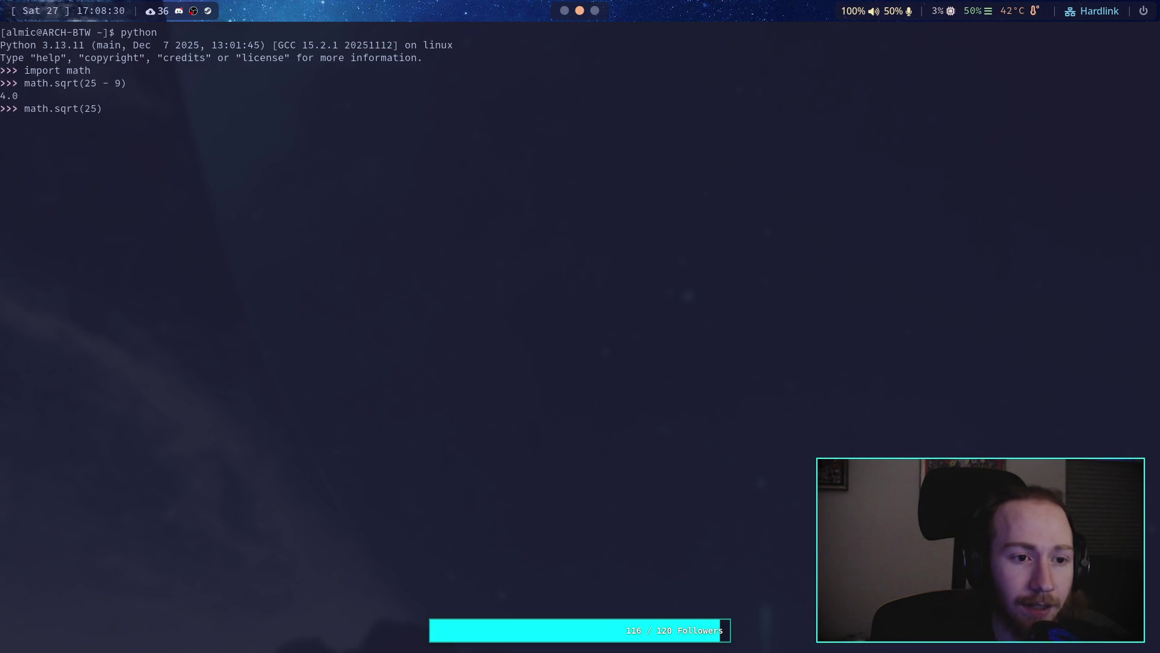
{"action": "type", "text": " - math.sq"}
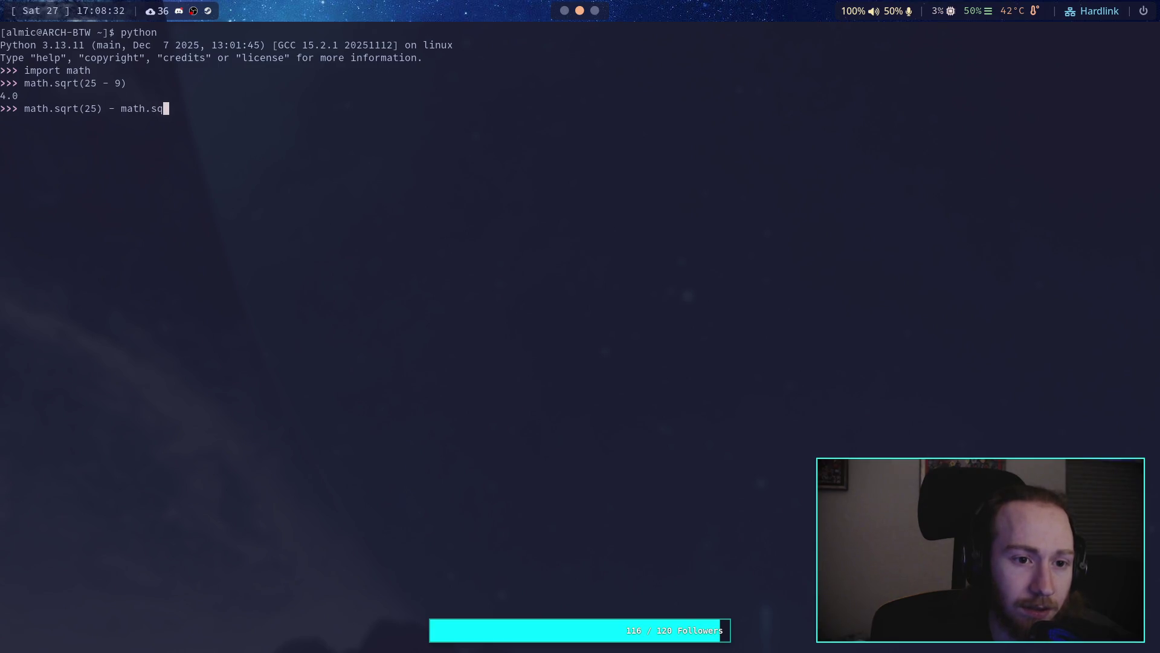
{"action": "type", "text": "rt(9)"}
{"action": "key", "text": "Return"}
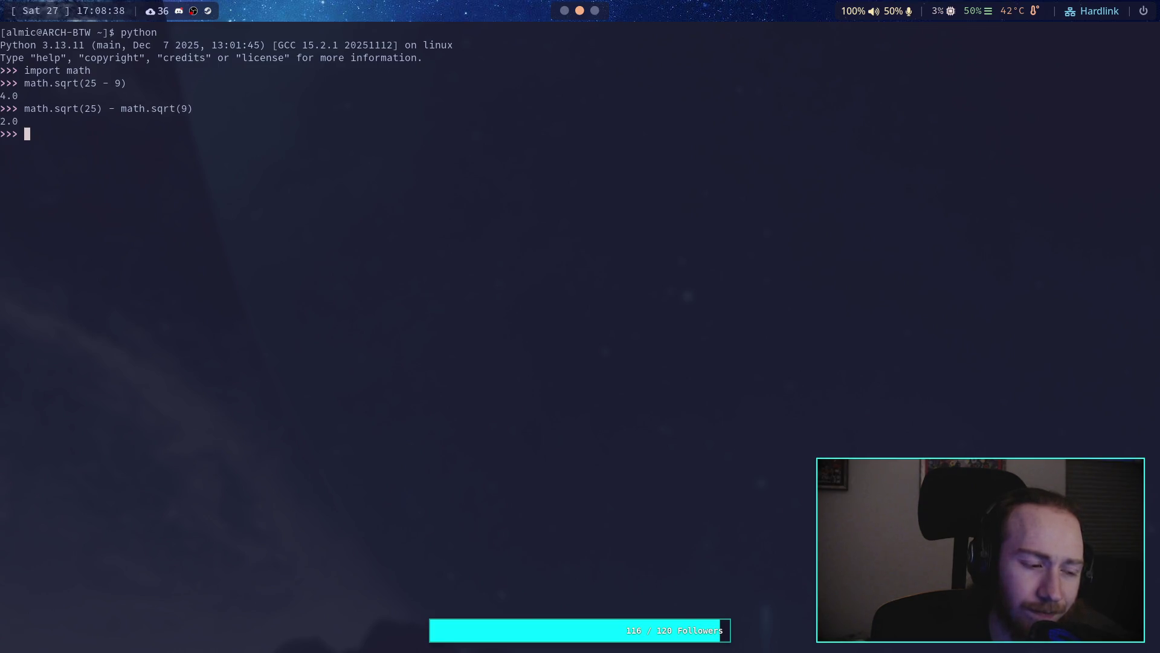
{"action": "key", "text": "super+1"}
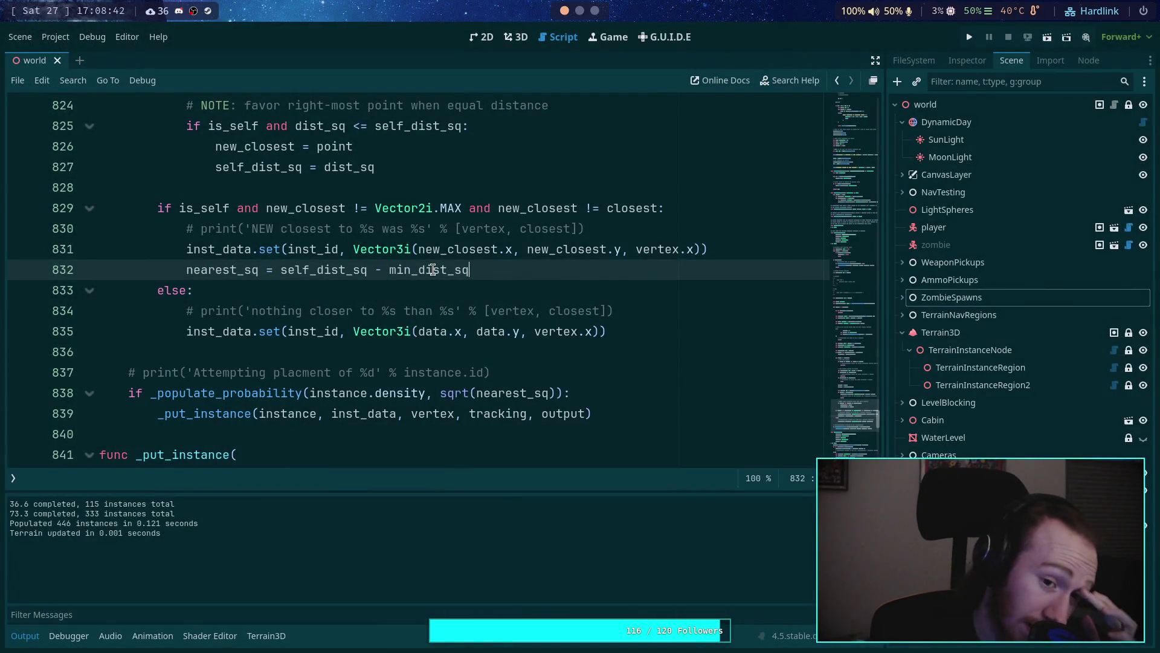
Step: Rename nearest_sq to nearest on lines 753 and 832 and remove the sqrt wrapper on line 838
{"action": "scroll", "coordinate": [401, 297], "scroll_direction": "down", "scroll_amount": 1}
{"action": "double_click", "coordinate": [224, 208]}
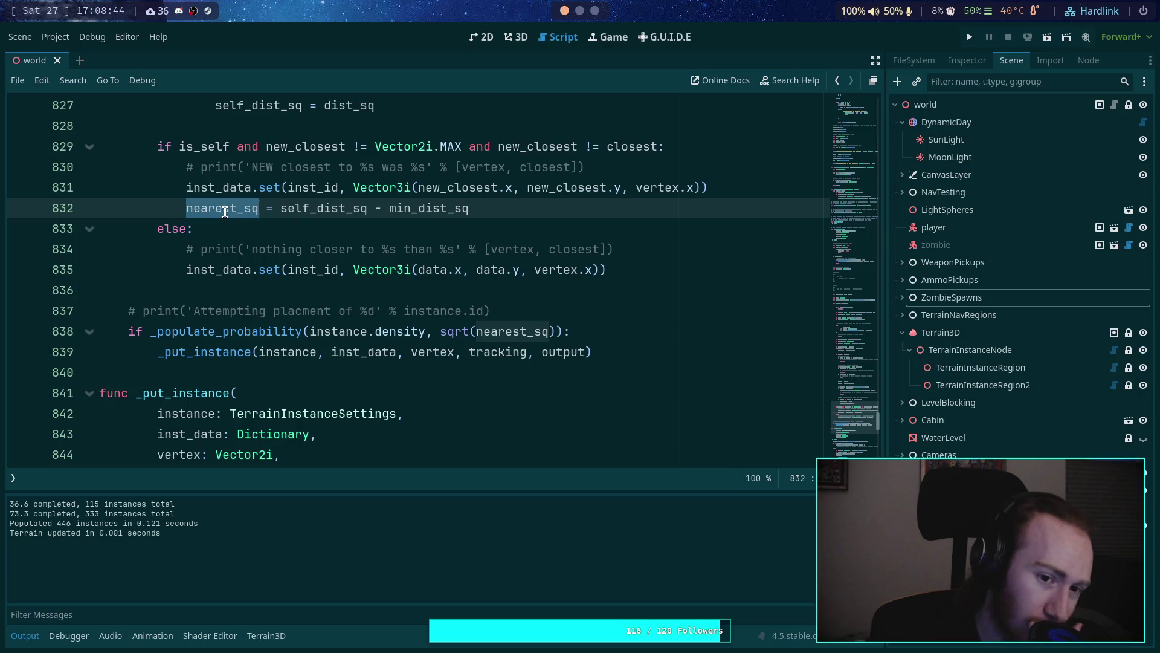
{"action": "scroll", "coordinate": [205, 284], "scroll_direction": "up", "scroll_amount": 1}
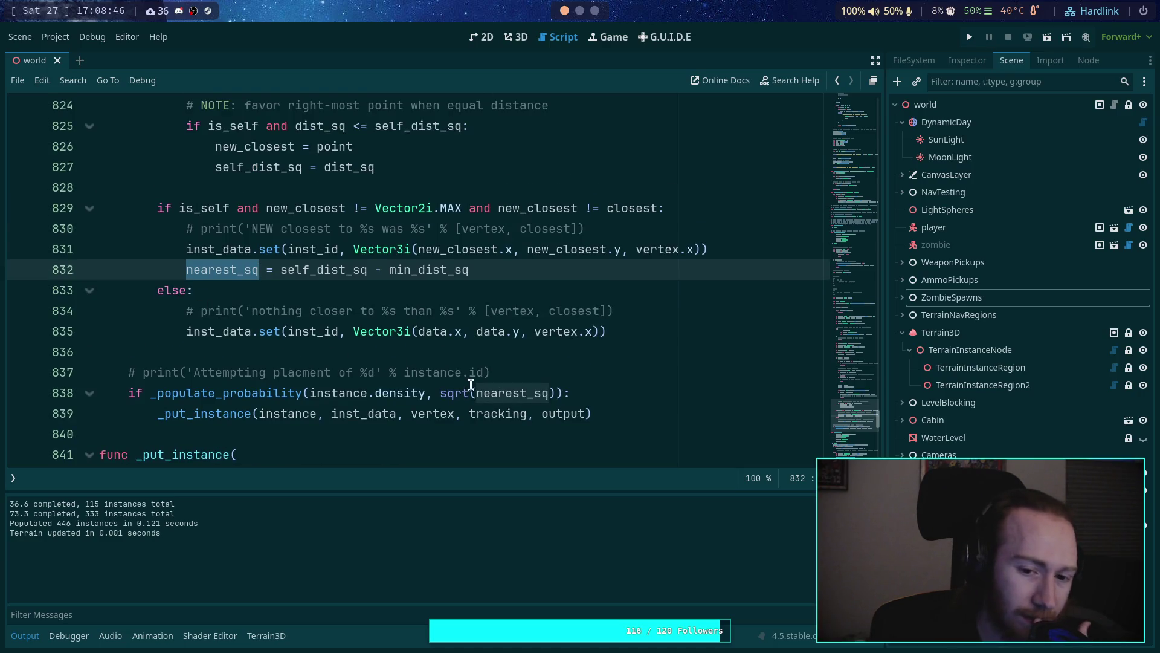
{"action": "scroll", "coordinate": [421, 371], "scroll_direction": "up", "scroll_amount": 20}
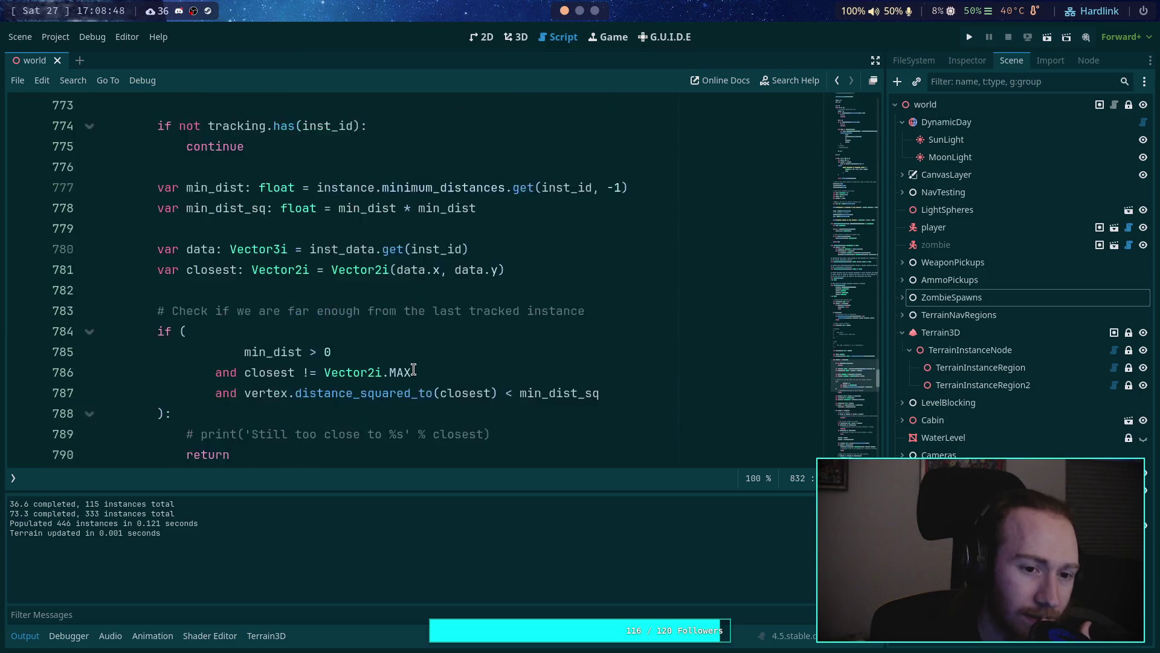
{"action": "scroll", "coordinate": [298, 354], "scroll_direction": "up", "scroll_amount": 2}
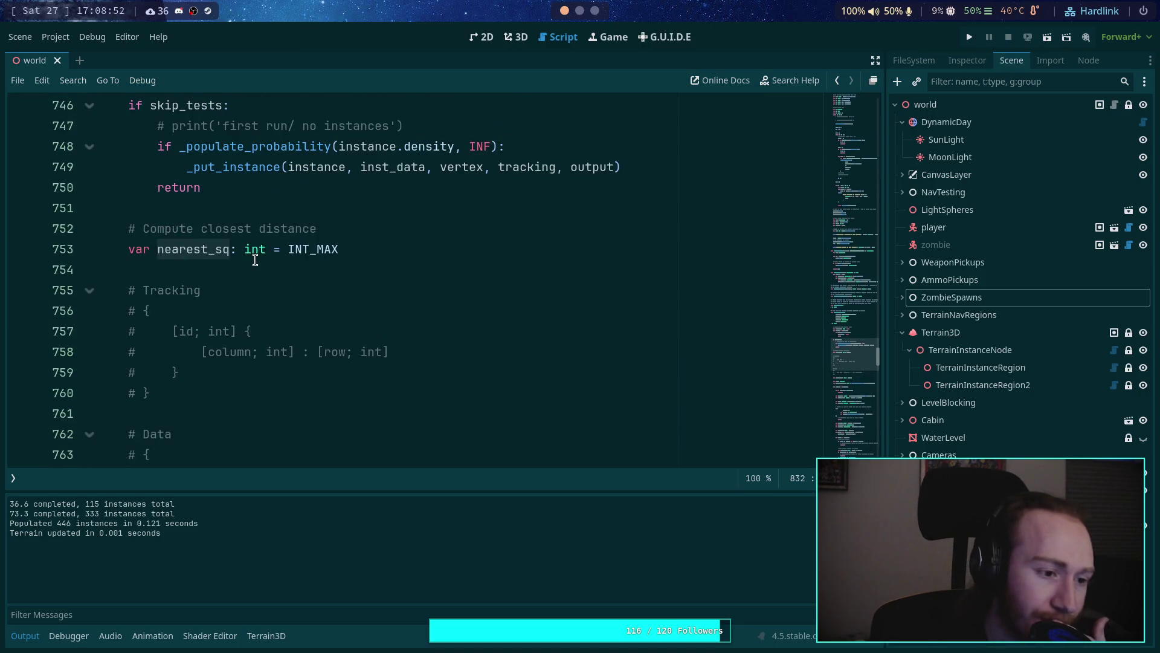
{"action": "left_click", "coordinate": [232, 253]}
{"action": "key", "text": "BackSpace"}
{"action": "key", "text": "BackSpace"}
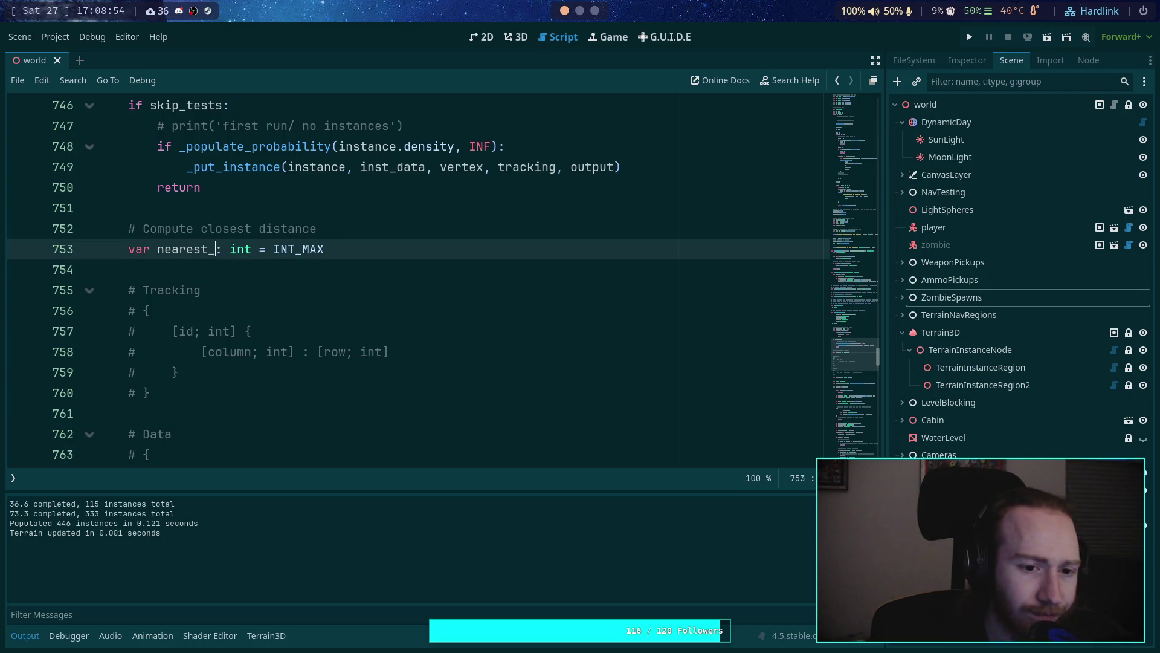
{"action": "scroll", "coordinate": [251, 274], "scroll_direction": "down", "scroll_amount": 20}
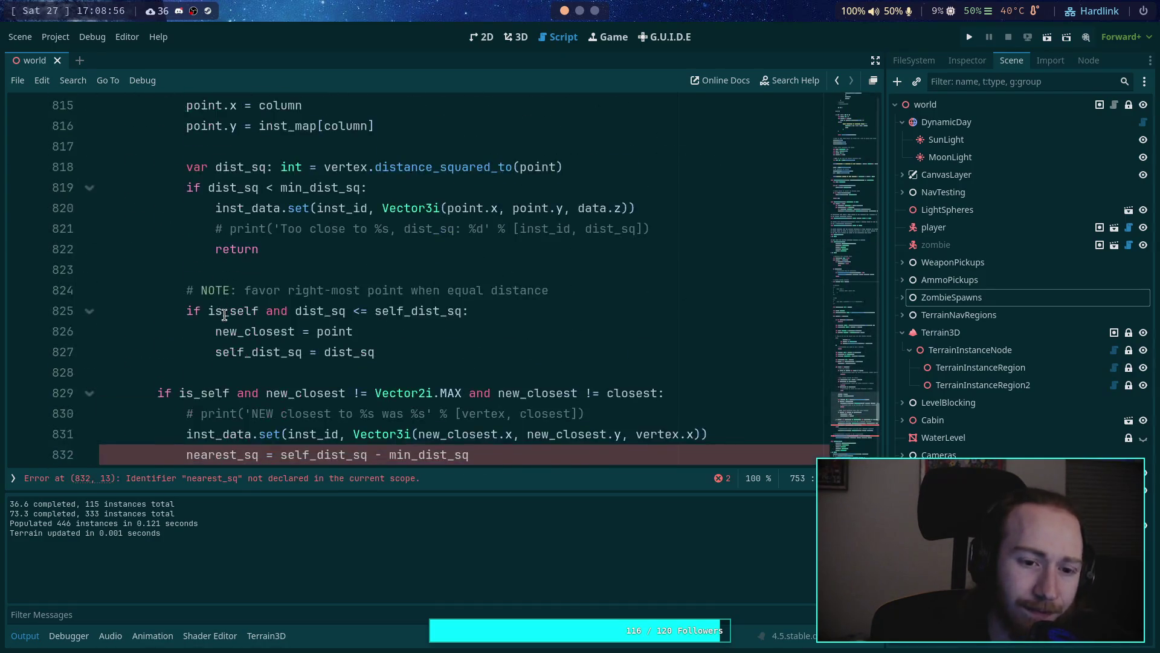
{"action": "scroll", "coordinate": [225, 315], "scroll_direction": "down", "scroll_amount": 4}
{"action": "left_click", "coordinate": [259, 207]}
{"action": "key", "text": "BackSpace"}
{"action": "key", "text": "BackSpace"}
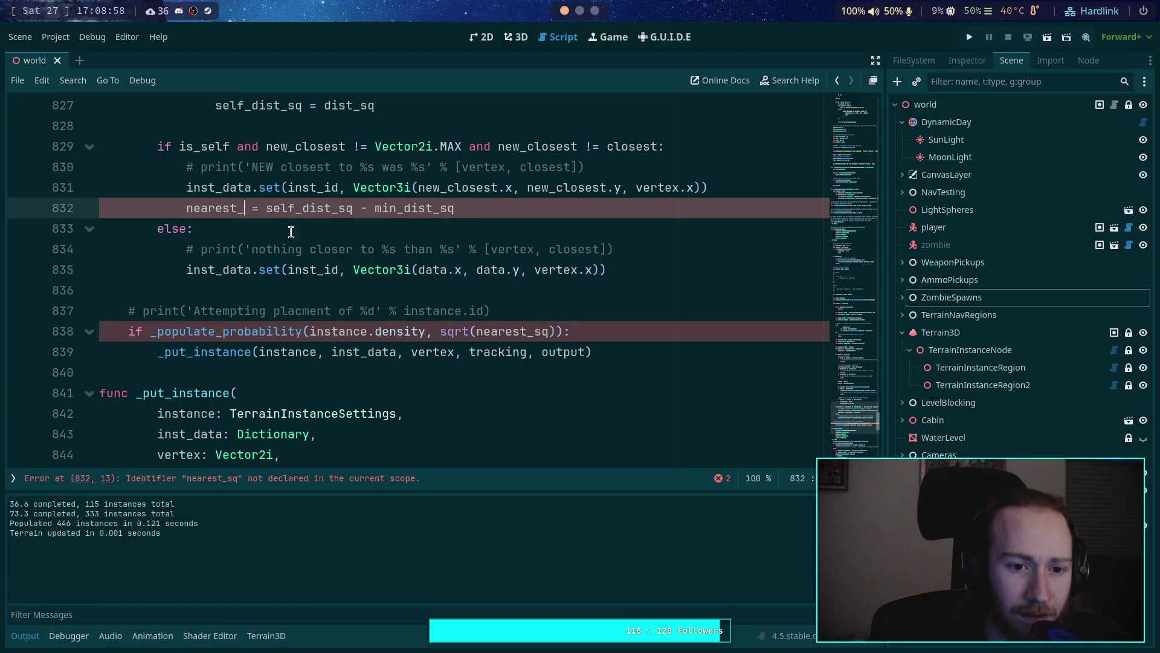
{"action": "key", "text": "BackSpace"}
{"action": "left_click_drag", "start_coordinate": [477, 332], "coordinate": [440, 332]}
{"action": "key", "text": "BackSpace"}
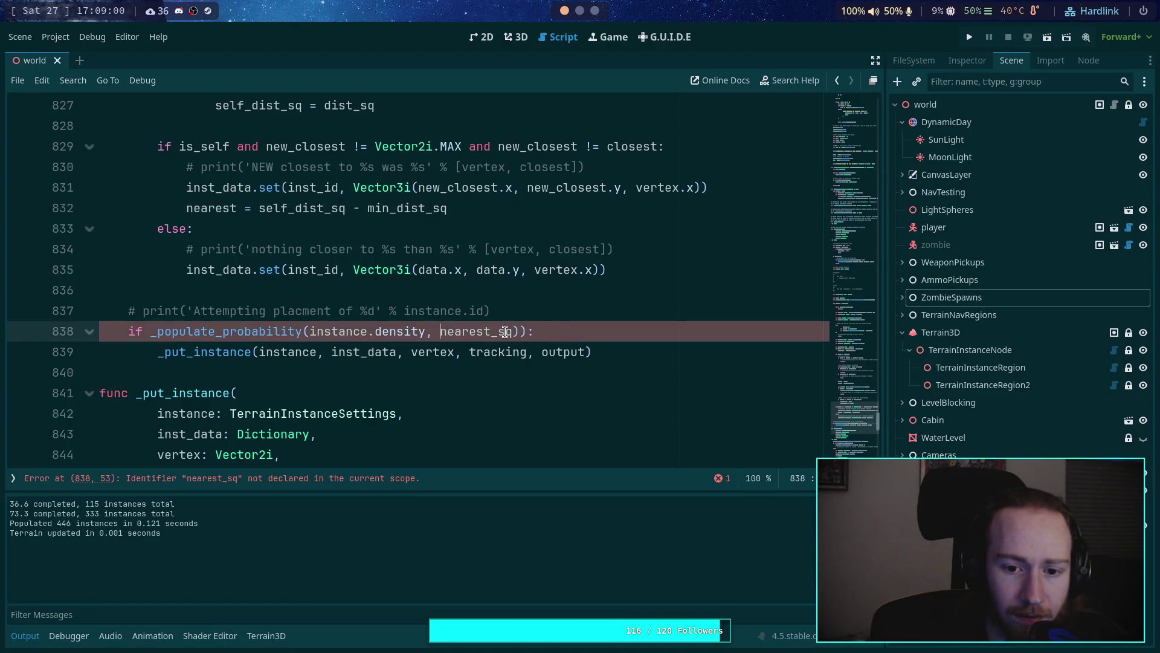
{"action": "left_click_drag", "start_coordinate": [521, 331], "coordinate": [491, 331]}
{"action": "key", "text": "BackSpace"}
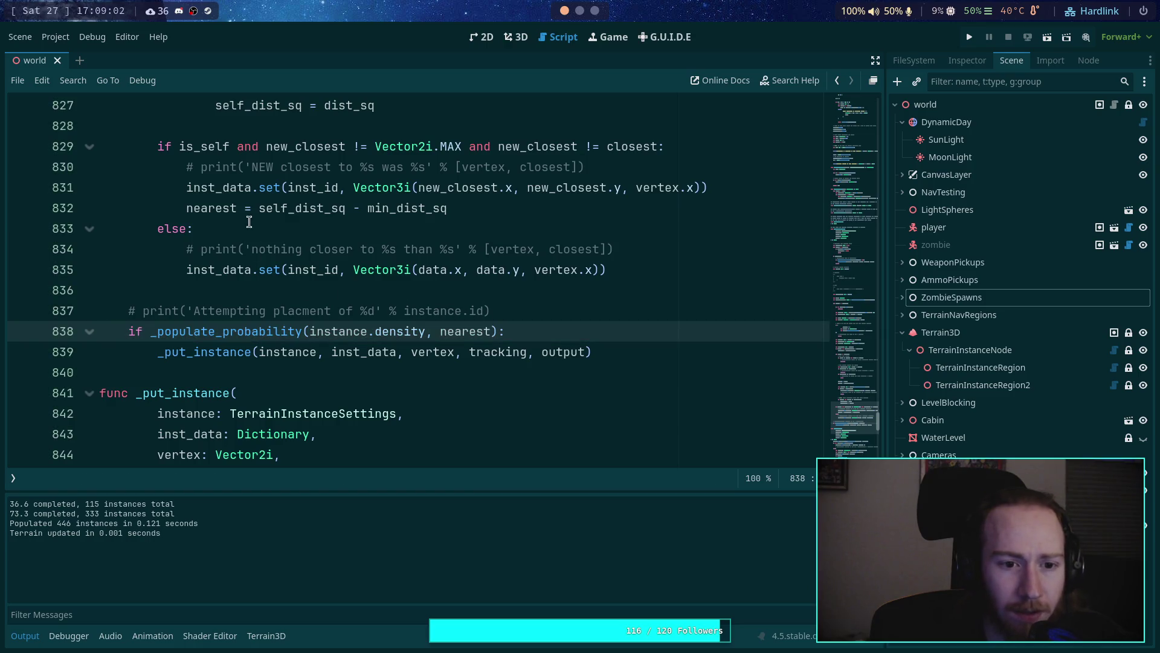
Step: Make line 832 read nearest = sqrt(self_dist_sq) - min_dist
{"action": "left_click", "coordinate": [252, 208]}
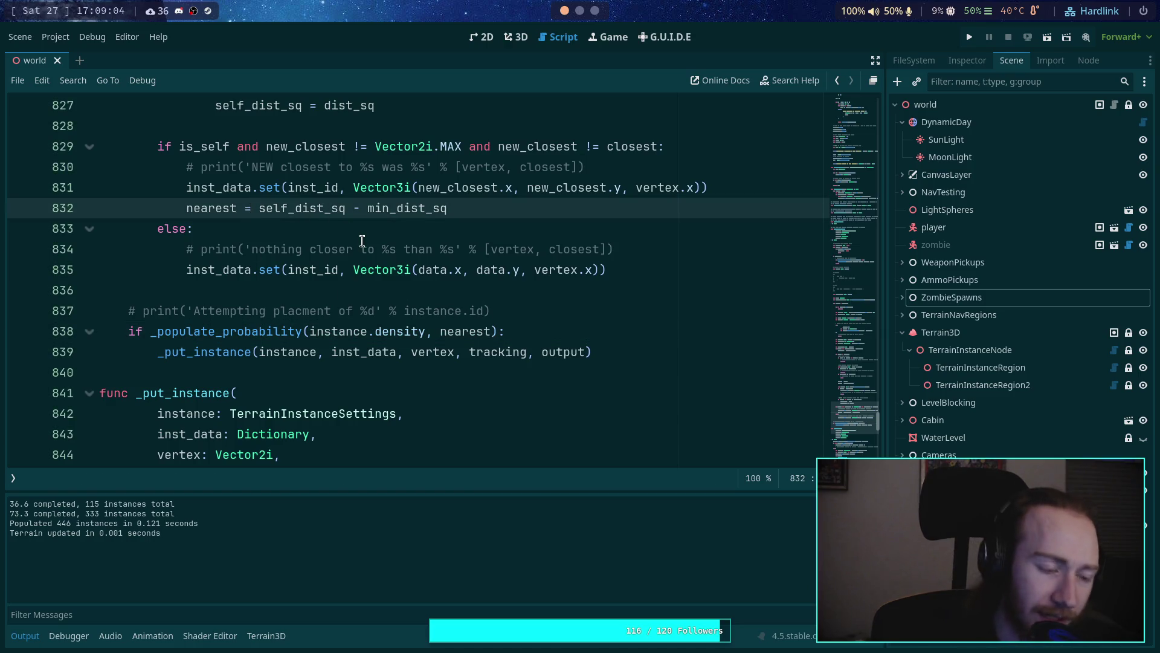
{"action": "type", "text": "sq"}
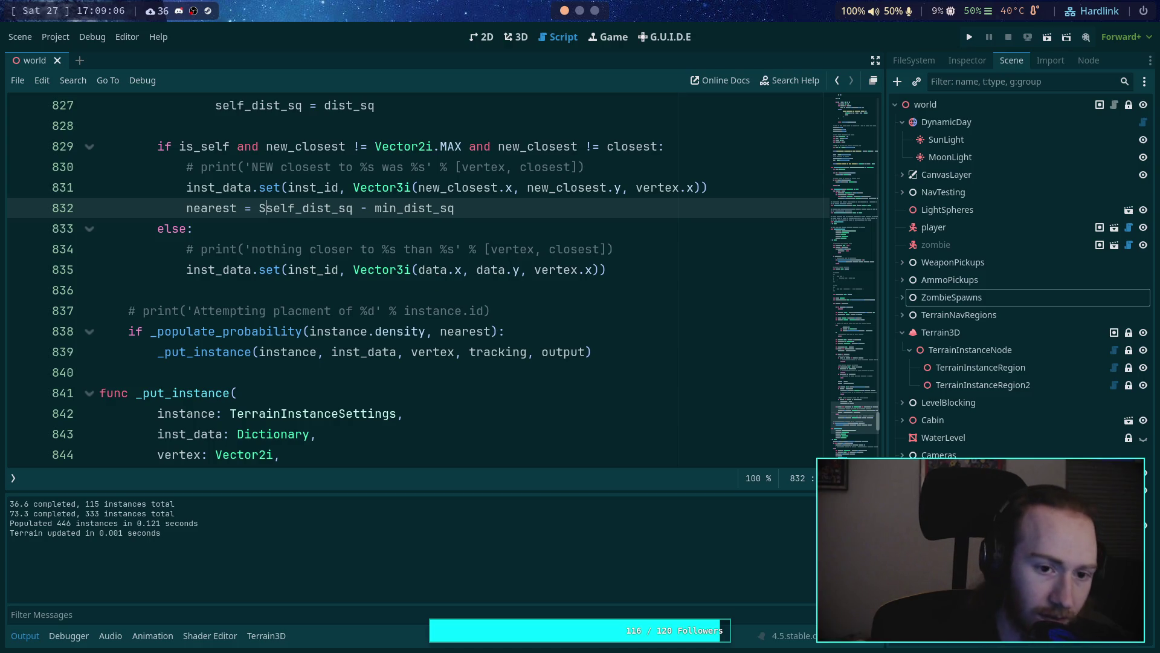
{"action": "key", "text": "BackSpace"}
{"action": "key", "text": "BackSpace"}
{"action": "type", "text": "sq"}
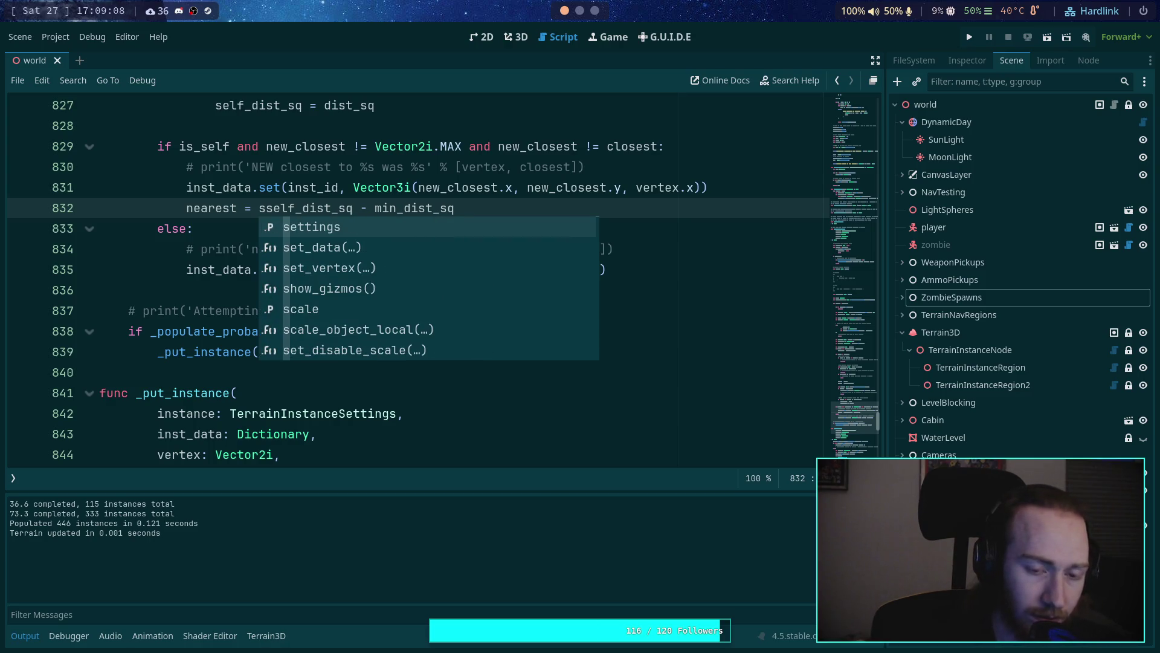
{"action": "key", "text": "Return"}
{"action": "key", "text": "ctrl+Right"}
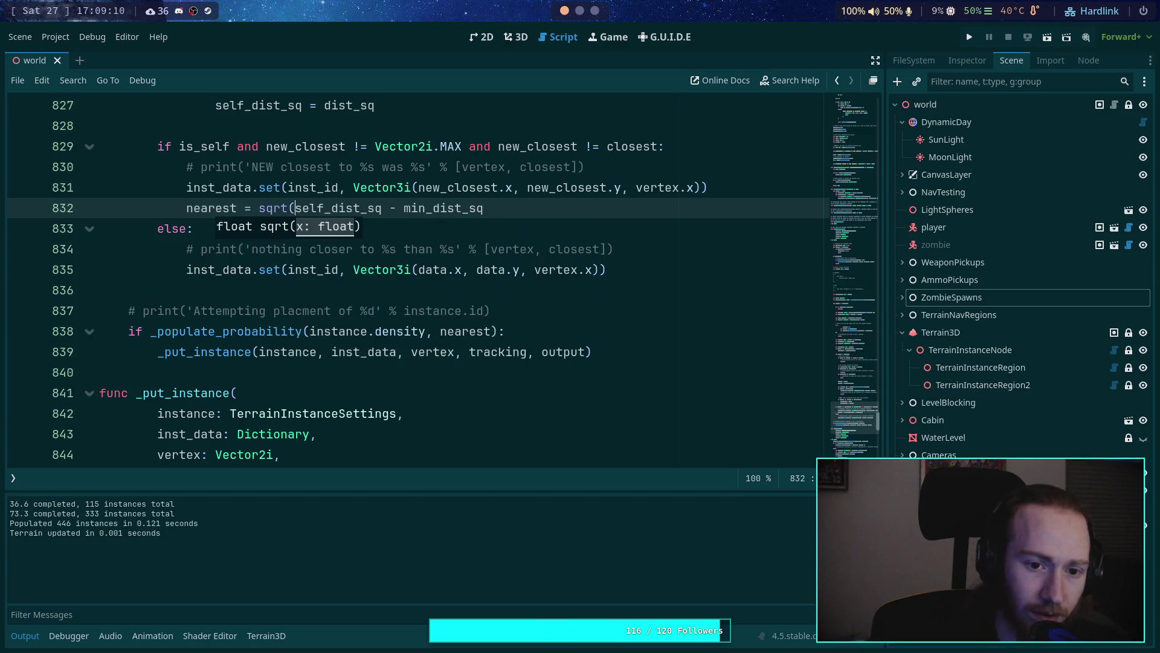
{"action": "type", "text": ")"}
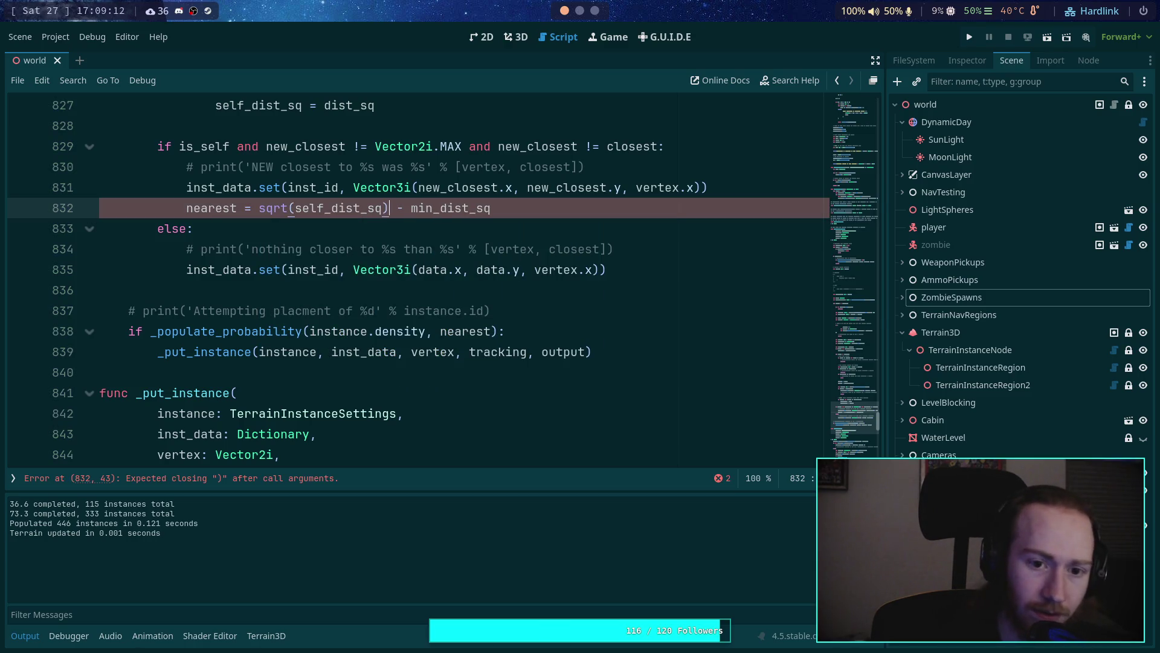
{"action": "key", "text": "Right"}
{"action": "key", "text": "Right"}
{"action": "type", "text": "sq"}
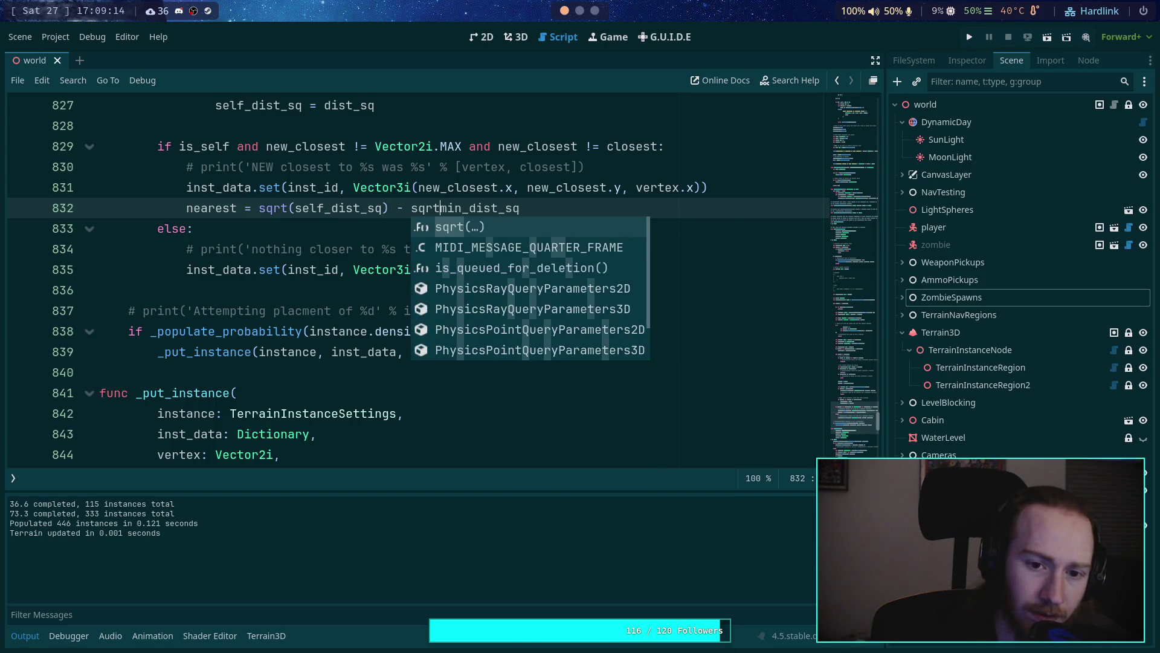
{"action": "key", "text": "Return"}
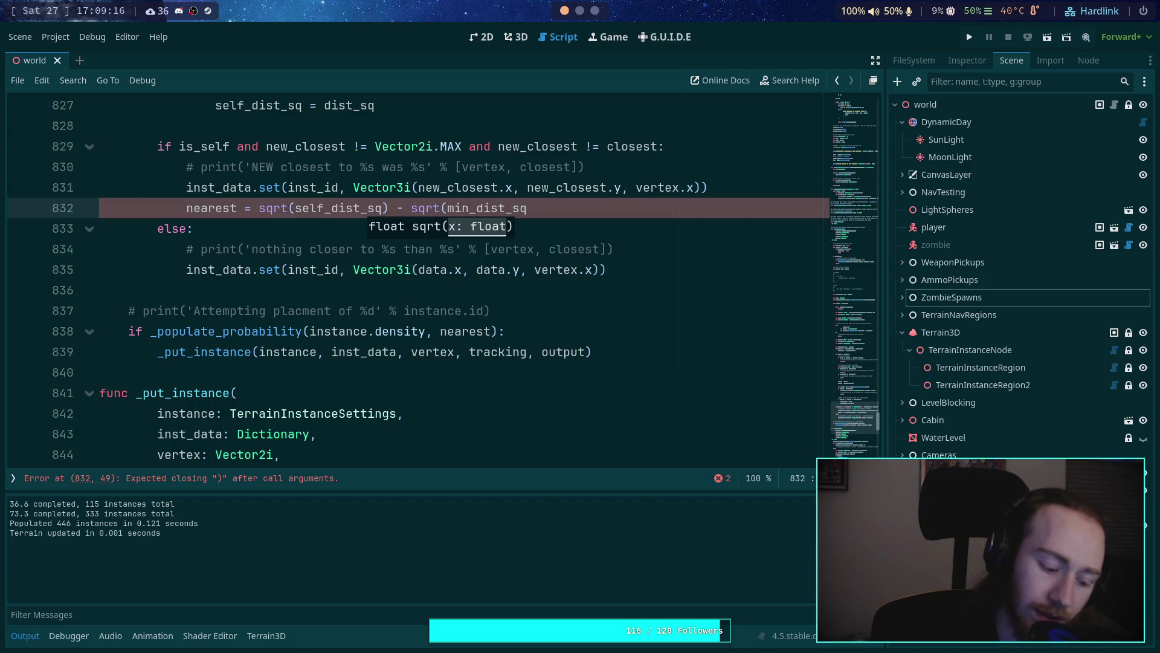
{"action": "key", "text": "BackSpace"}
{"action": "key", "text": "BackSpace"}
{"action": "key", "text": "BackSpace"}
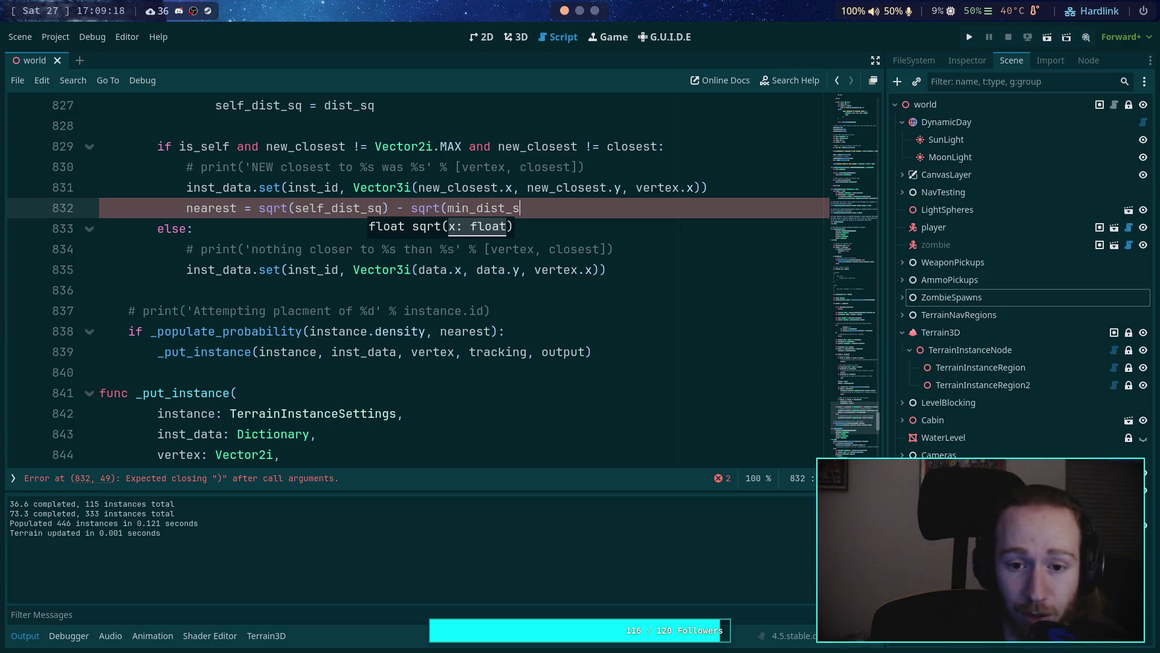
{"action": "key", "text": "Right"}
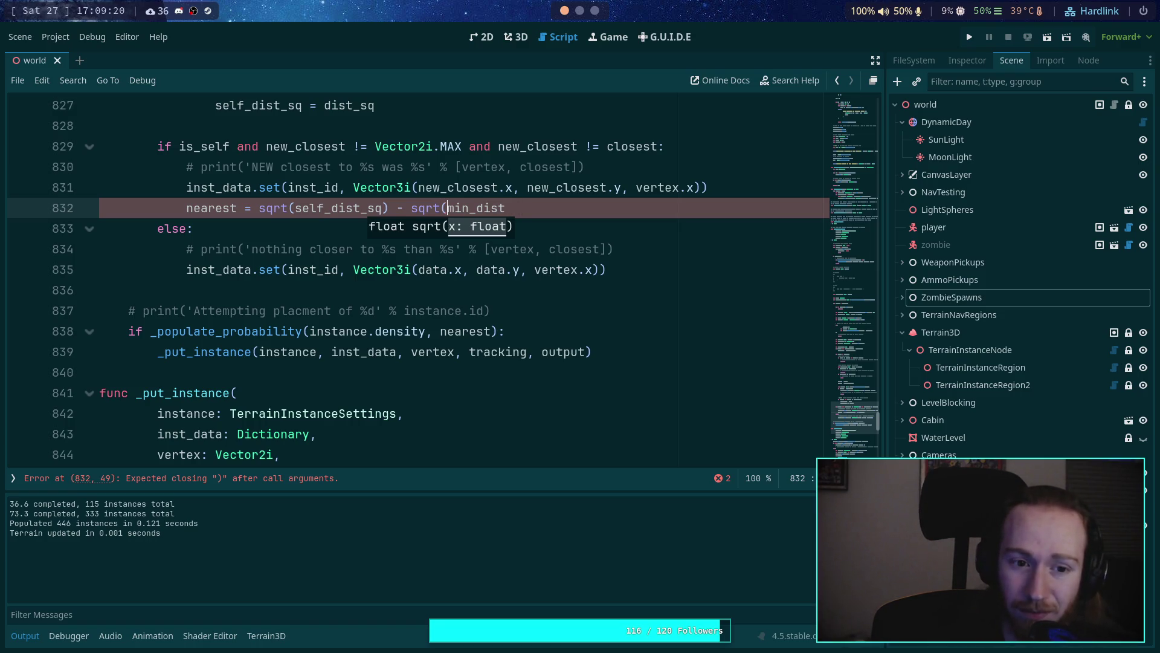
{"action": "key", "text": "BackSpace"}
{"action": "key", "text": "BackSpace"}
{"action": "key", "text": "BackSpace"}
Step: Replace the min_dist subtraction with an 'if min_dist' block that does nearest -= min_dist - 1
{"action": "scroll", "coordinate": [417, 278], "scroll_direction": "up", "scroll_amount": 1}
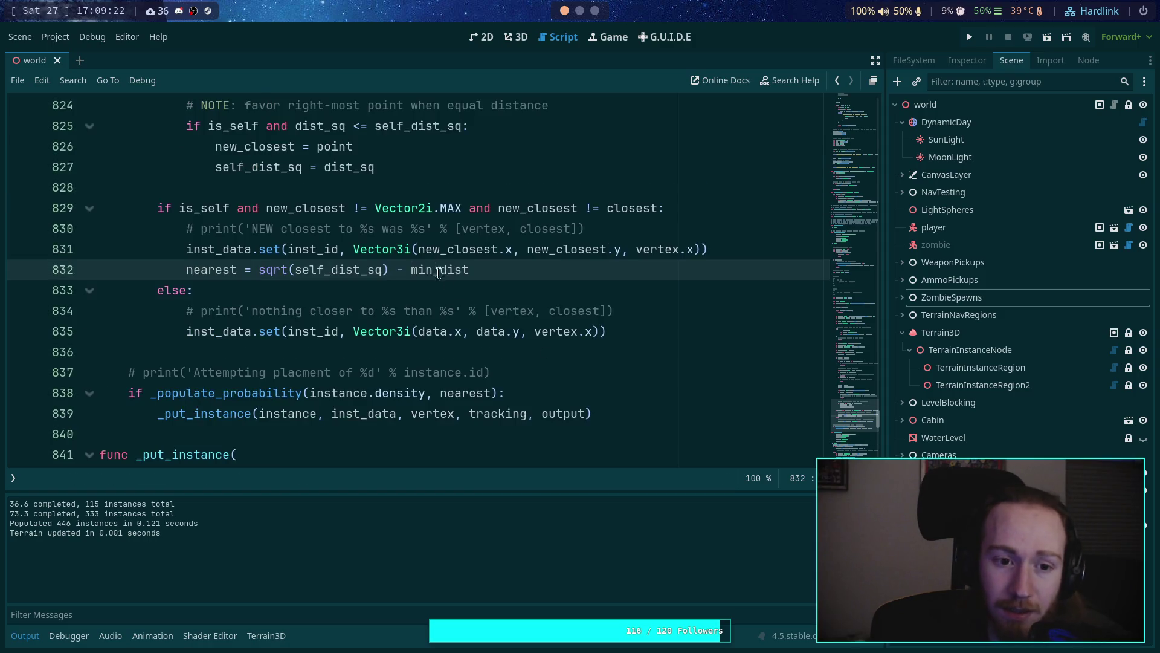
{"action": "key", "text": "ctrl+Left"}
{"action": "key", "text": "ctrl+Left"}
{"action": "key", "text": "ctrl+Left"}
{"action": "key", "text": "shift+End"}
{"action": "key", "text": "BackSpace"}
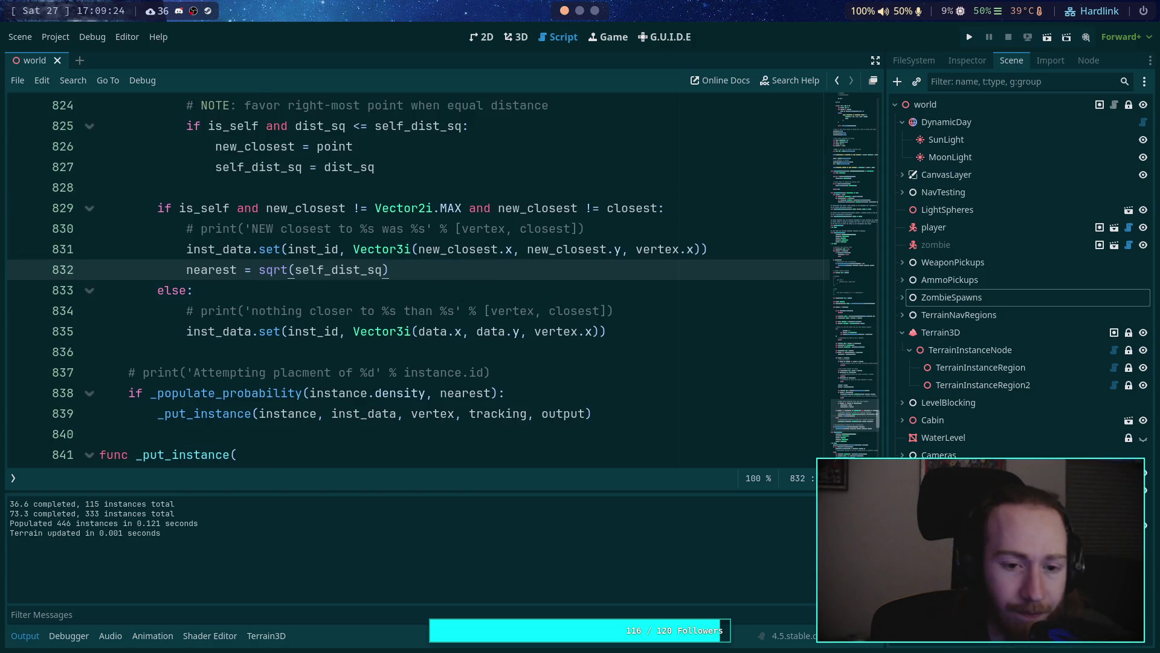
{"action": "key", "text": "Return"}
{"action": "type", "text": "if min_dist > 0:"}
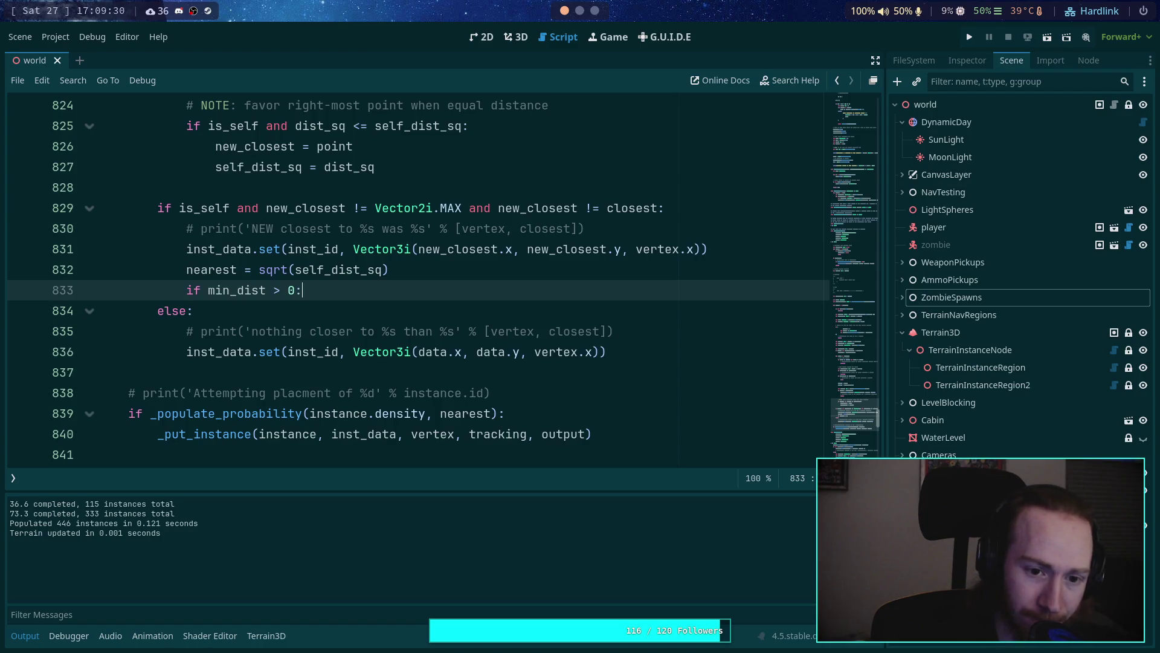
{"action": "key", "text": "Return"}
{"action": "type", "text": "near"}
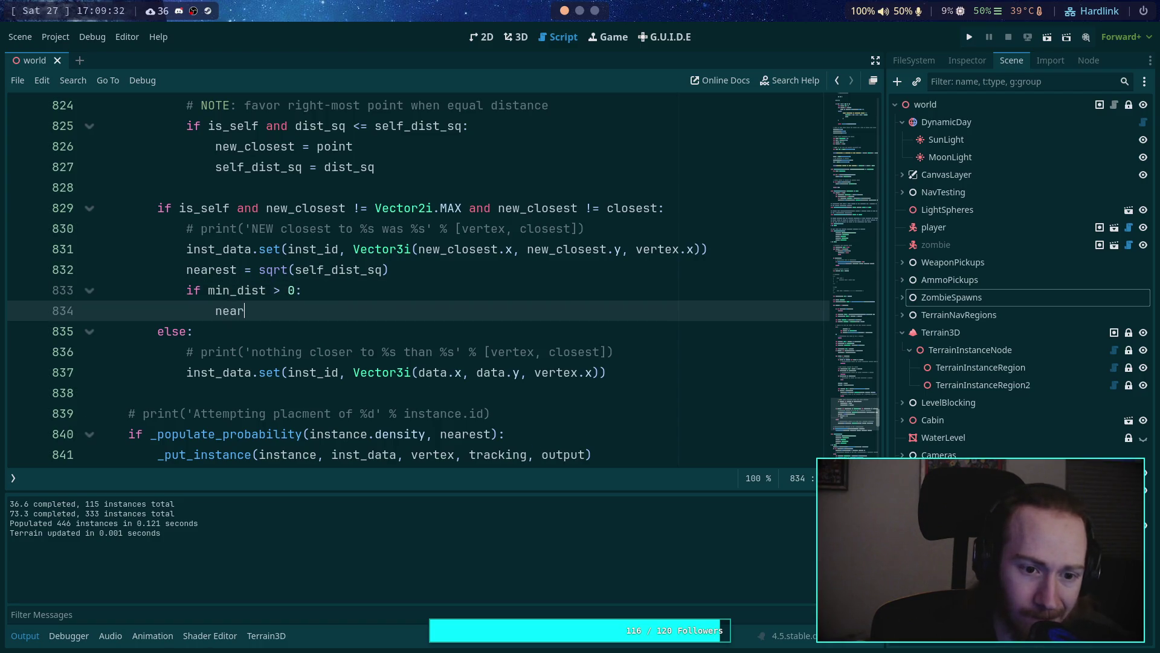
{"action": "key", "text": "Return"}
{"action": "type", "text": "mi"}
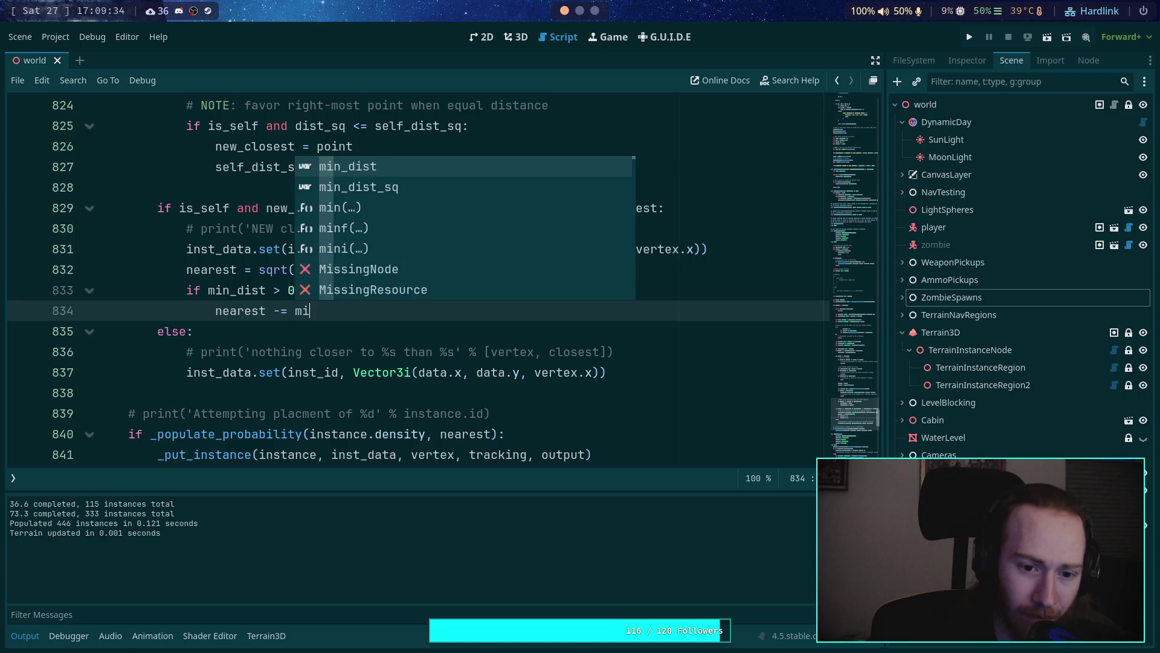
{"action": "type", "text": "n-D"}
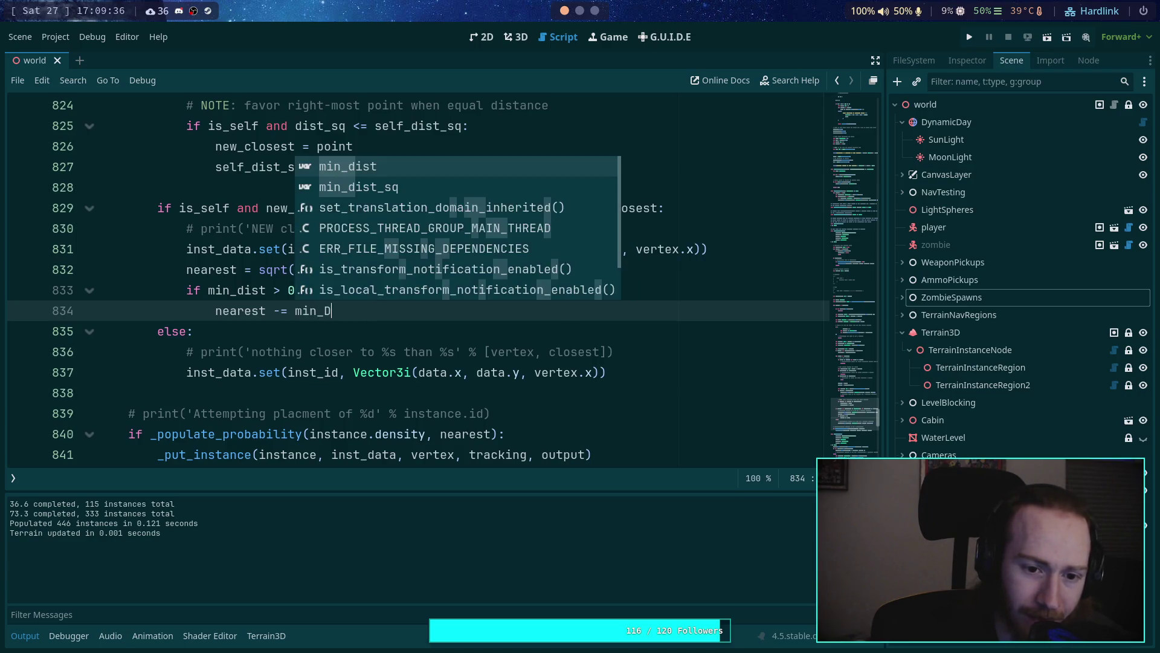
{"action": "key", "text": "Return"}
Step: Save the script, finish the min_dist > 0 condition line, and clear the output log
{"action": "key", "text": "ctrl+s"}
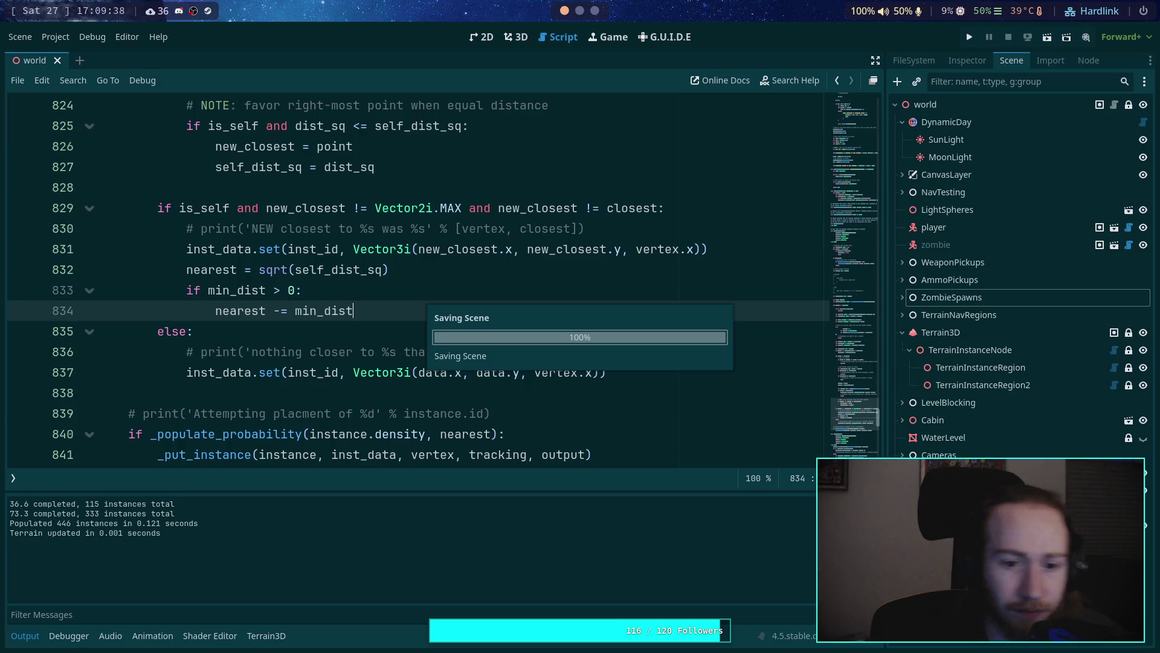
{"action": "left_click", "coordinate": [384, 290]}
{"action": "scroll", "coordinate": [392, 296], "scroll_direction": "up", "scroll_amount": 3}
{"action": "scroll", "coordinate": [423, 296], "scroll_direction": "down", "scroll_amount": 4}
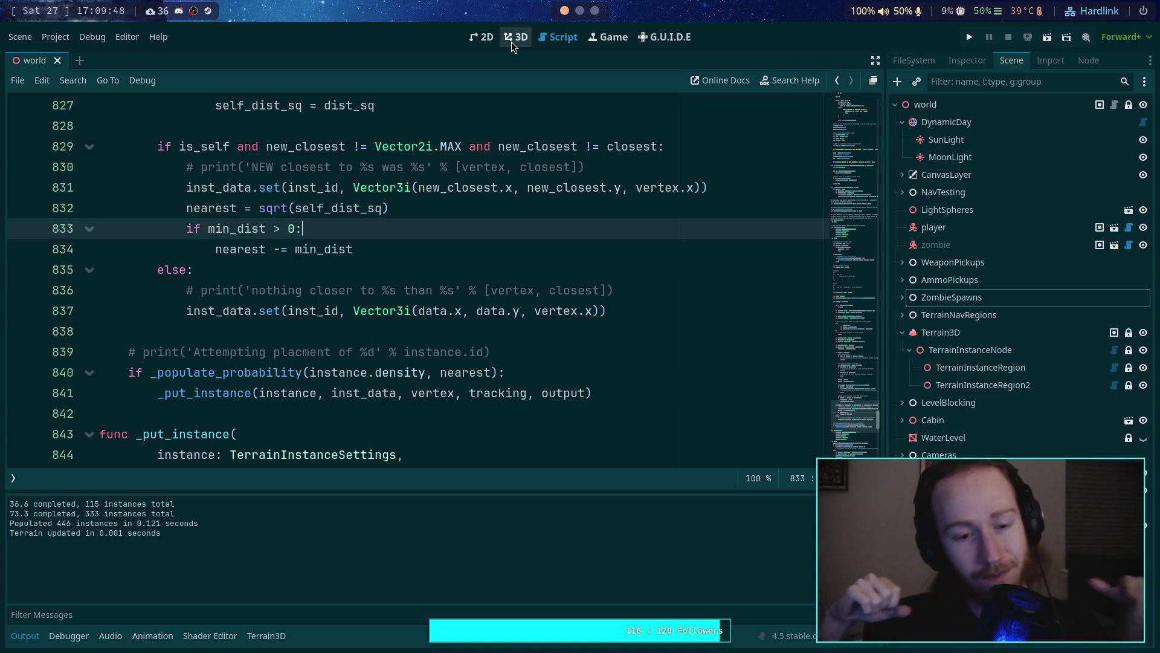
{"action": "left_click", "coordinate": [409, 244]}
{"action": "type", "text": "- 1"}
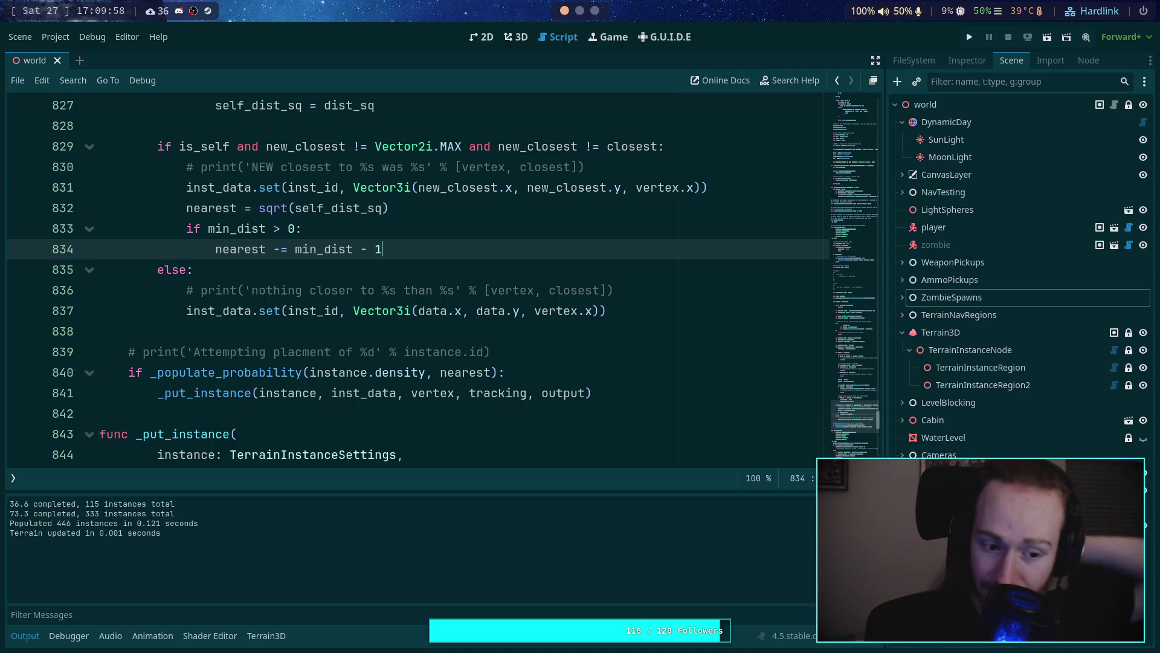
{"action": "key", "text": "F5"}
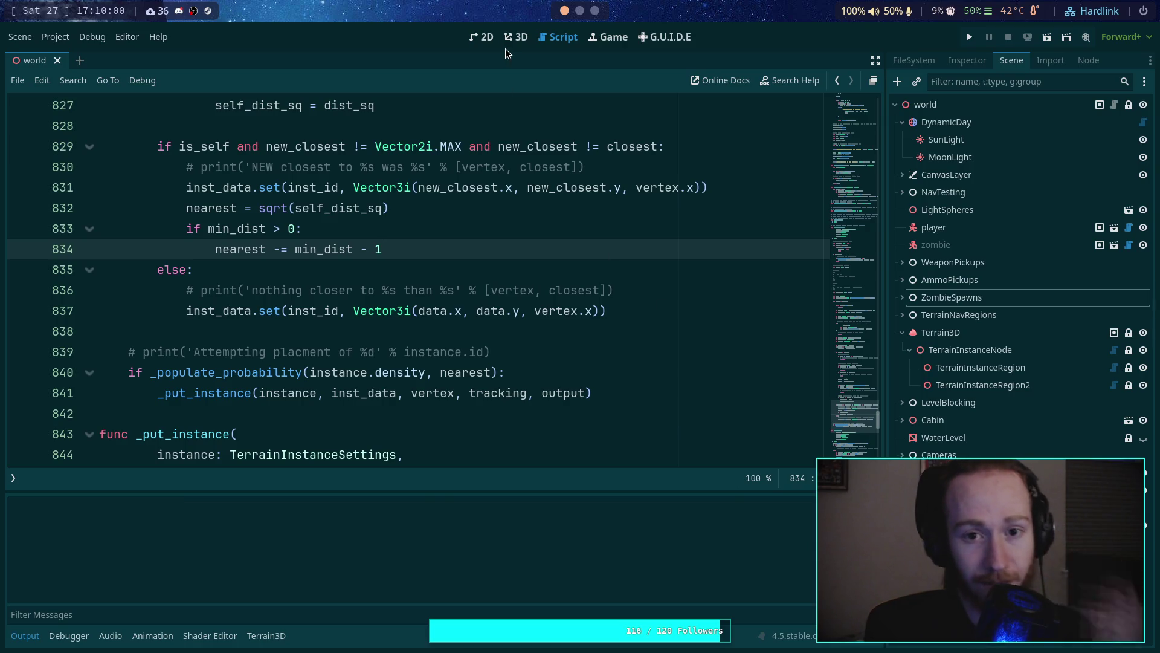
Step: Repopulate TerrainInstanceRegion from the Inspector, producing 408 instances
{"action": "left_click", "coordinate": [515, 47]}
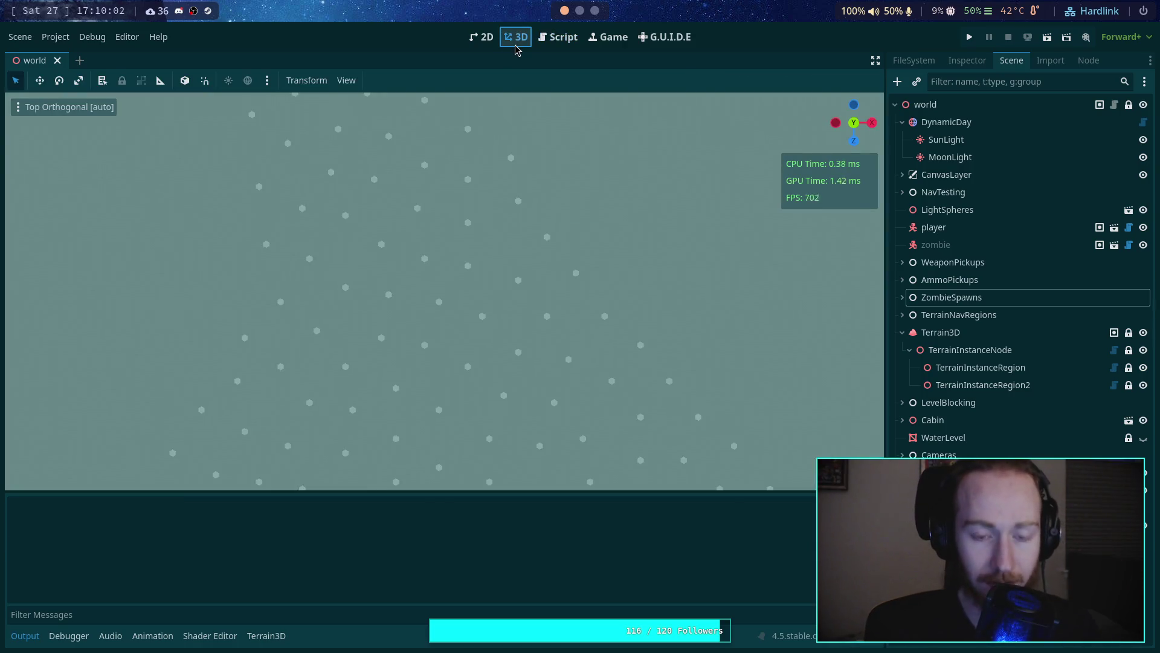
{"action": "scroll", "coordinate": [471, 266], "scroll_direction": "down", "scroll_amount": 5}
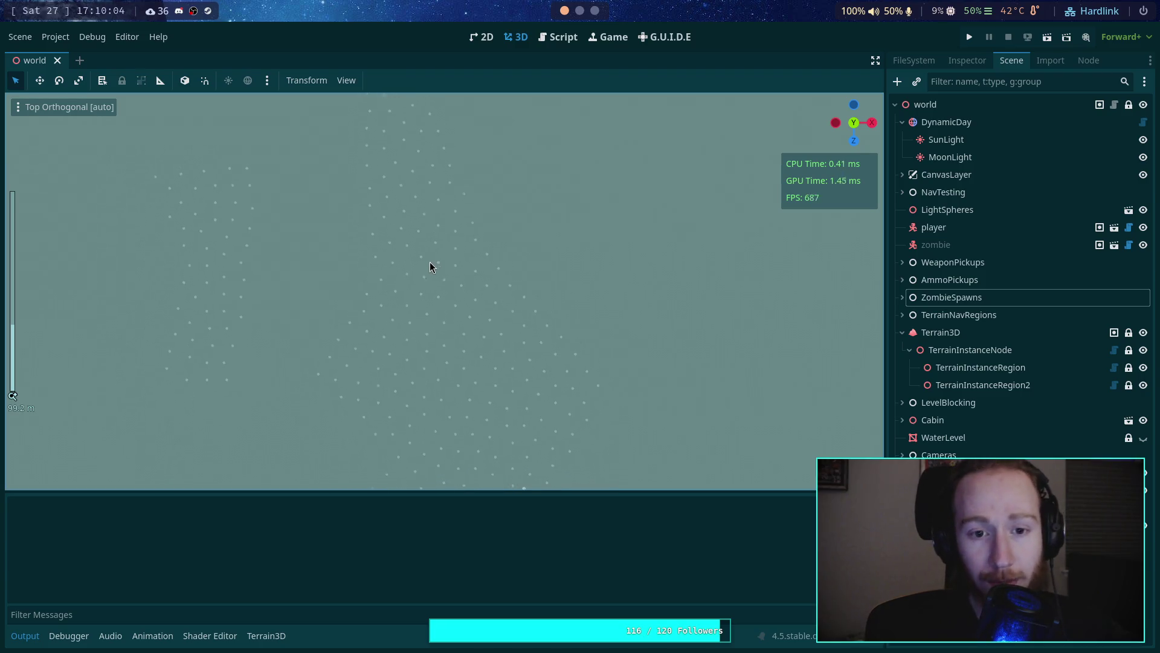
{"action": "left_click", "coordinate": [981, 383]}
{"action": "left_click", "coordinate": [985, 366]}
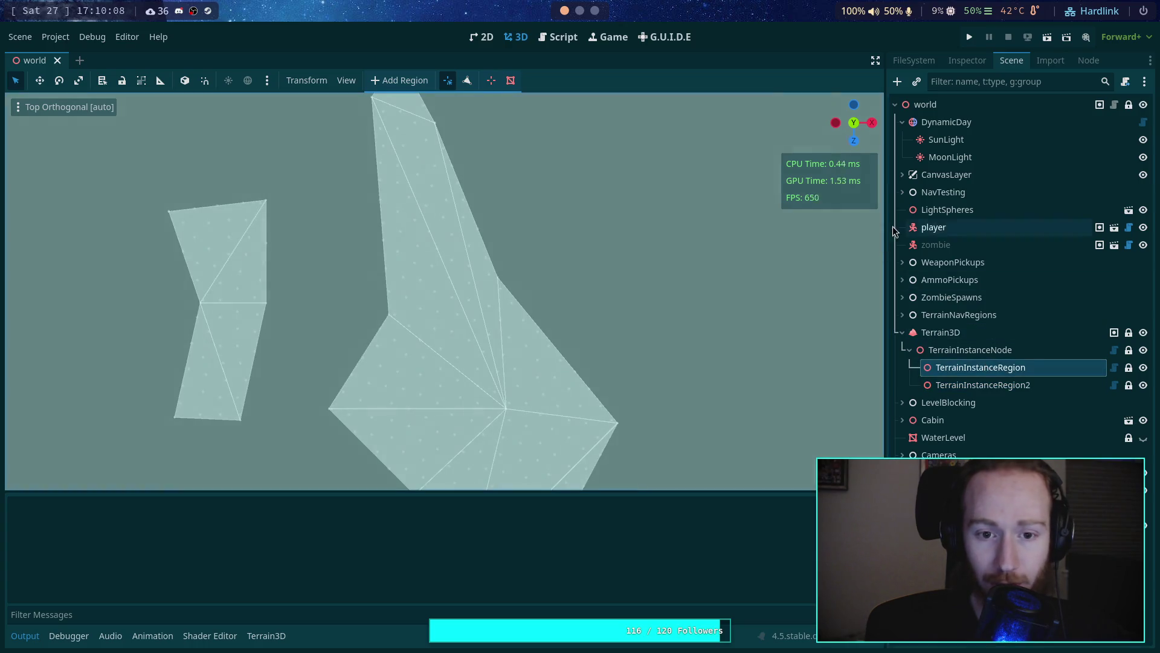
{"action": "left_click", "coordinate": [967, 60]}
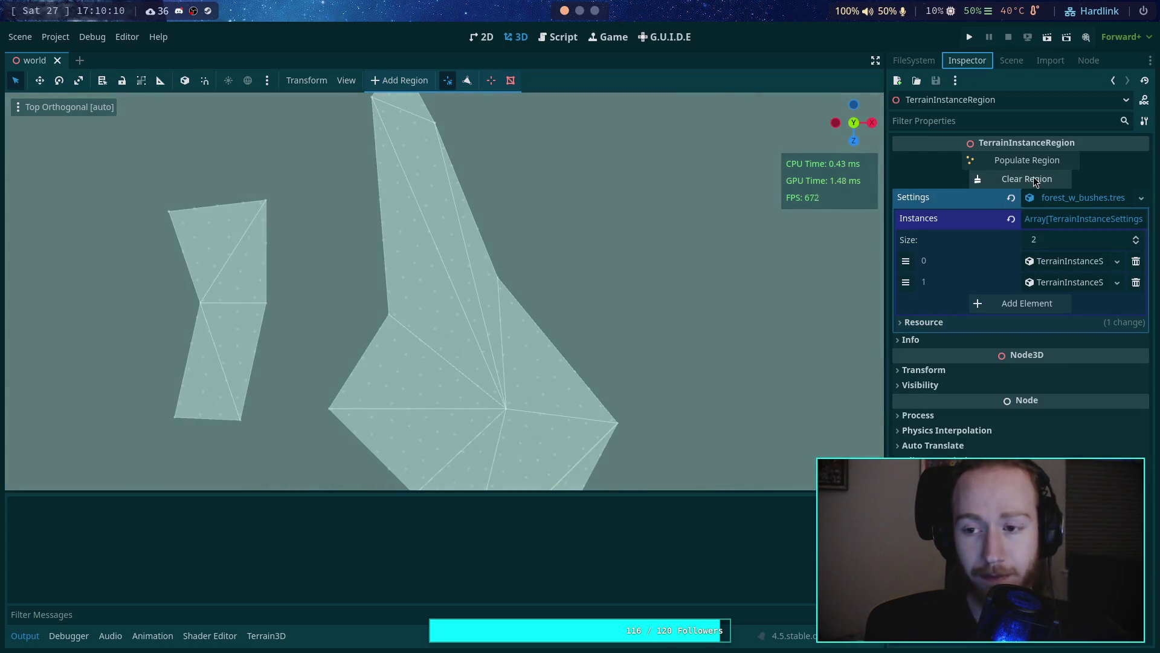
{"action": "left_click", "coordinate": [1027, 160]}
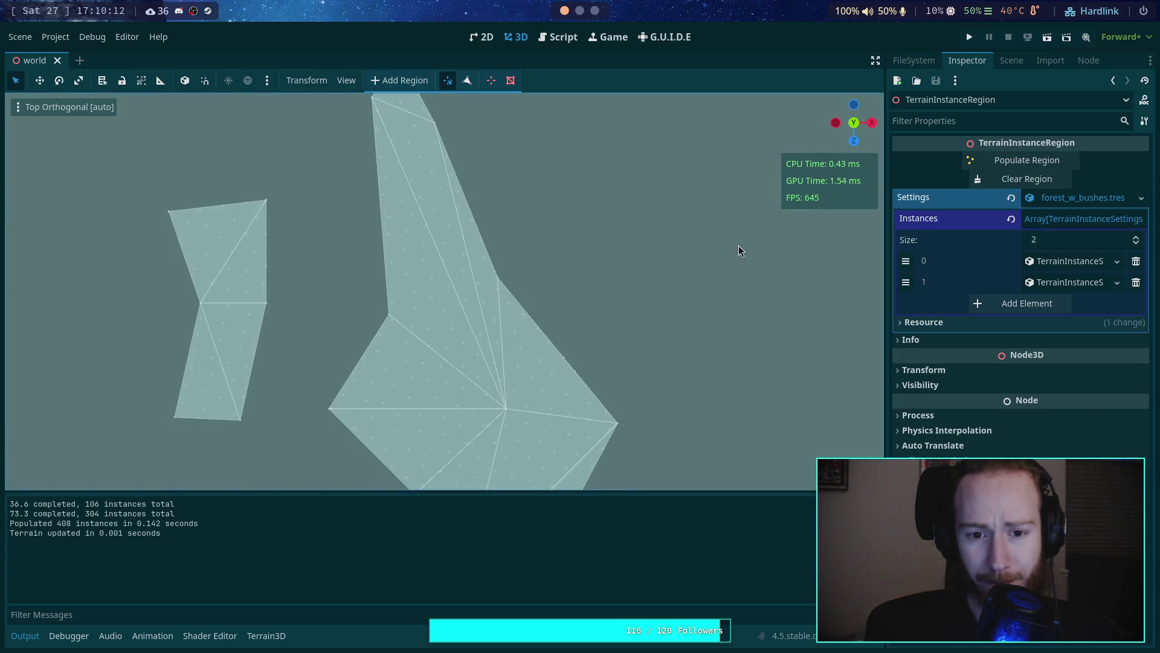
Step: Hide the region outlines and pan the top view to check the instance spread
{"action": "left_click", "coordinate": [1012, 63]}
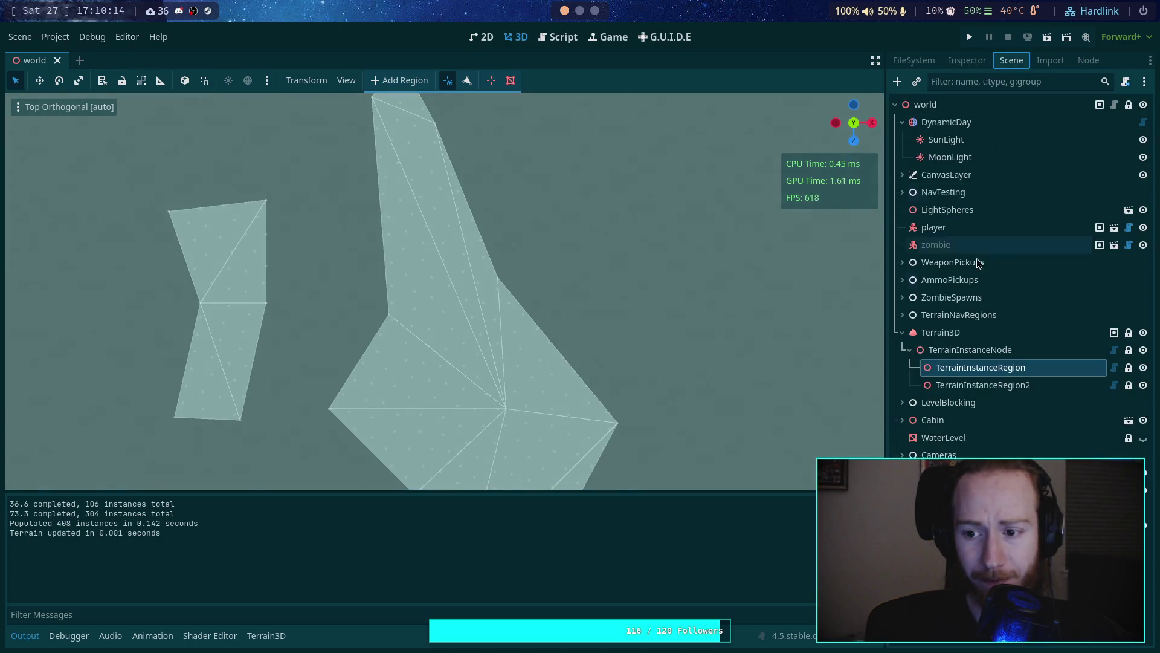
{"action": "left_click", "coordinate": [980, 314]}
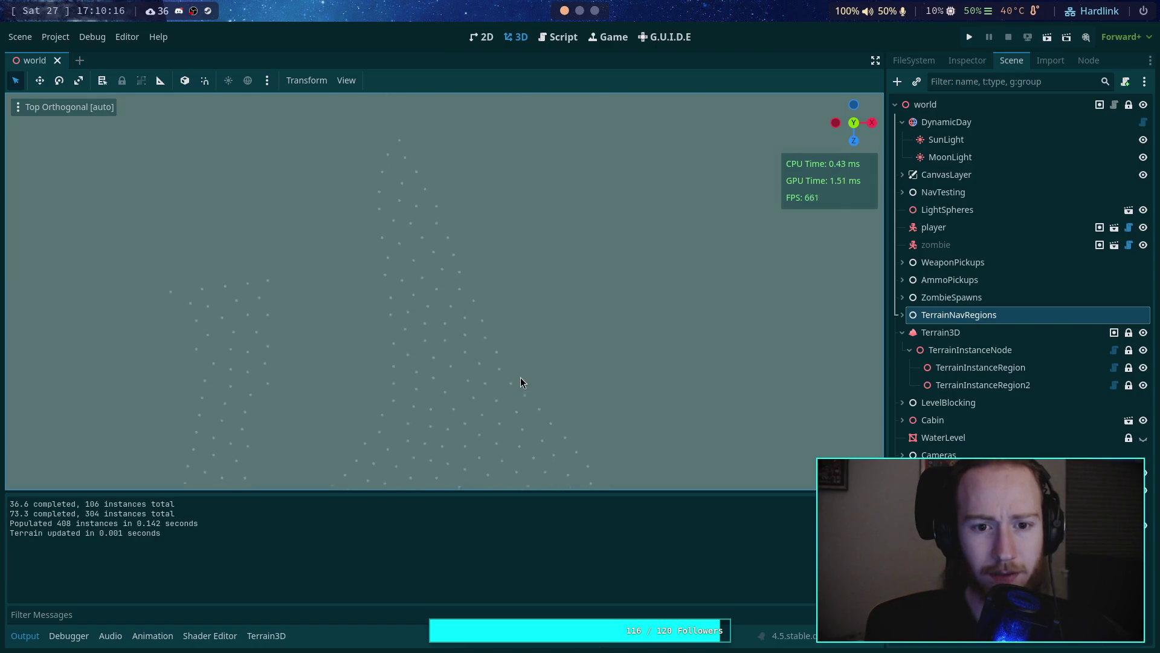
{"action": "scroll", "coordinate": [520, 249], "scroll_direction": "down", "scroll_amount": 2}
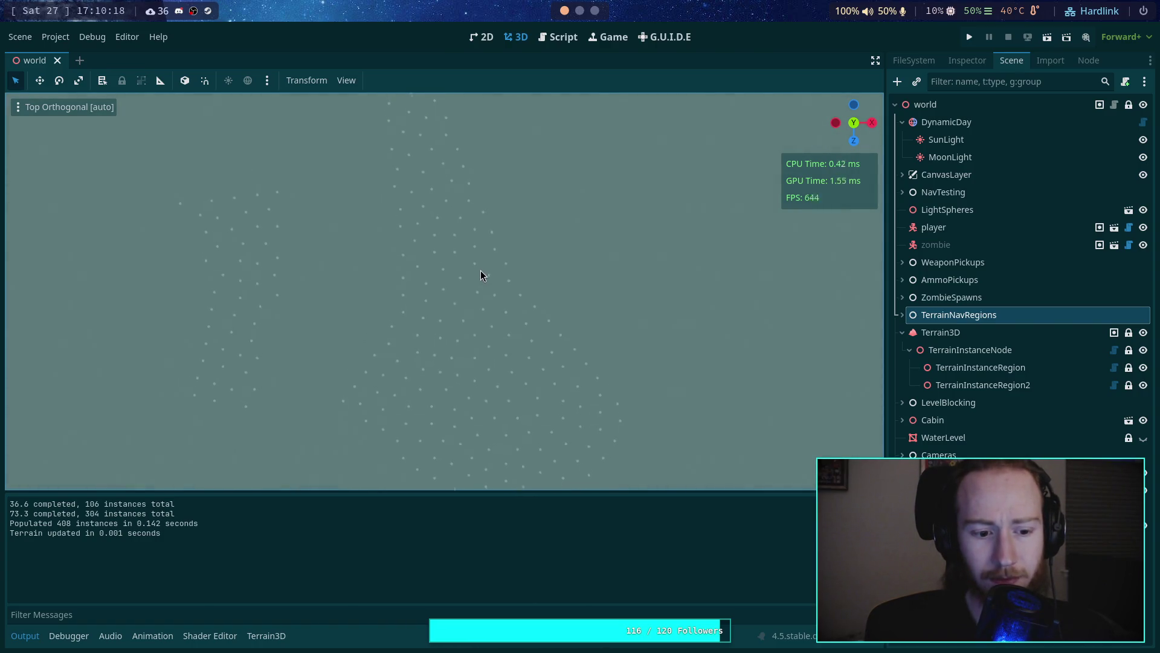
{"action": "scroll", "coordinate": [481, 281], "scroll_direction": "up", "scroll_amount": 2}
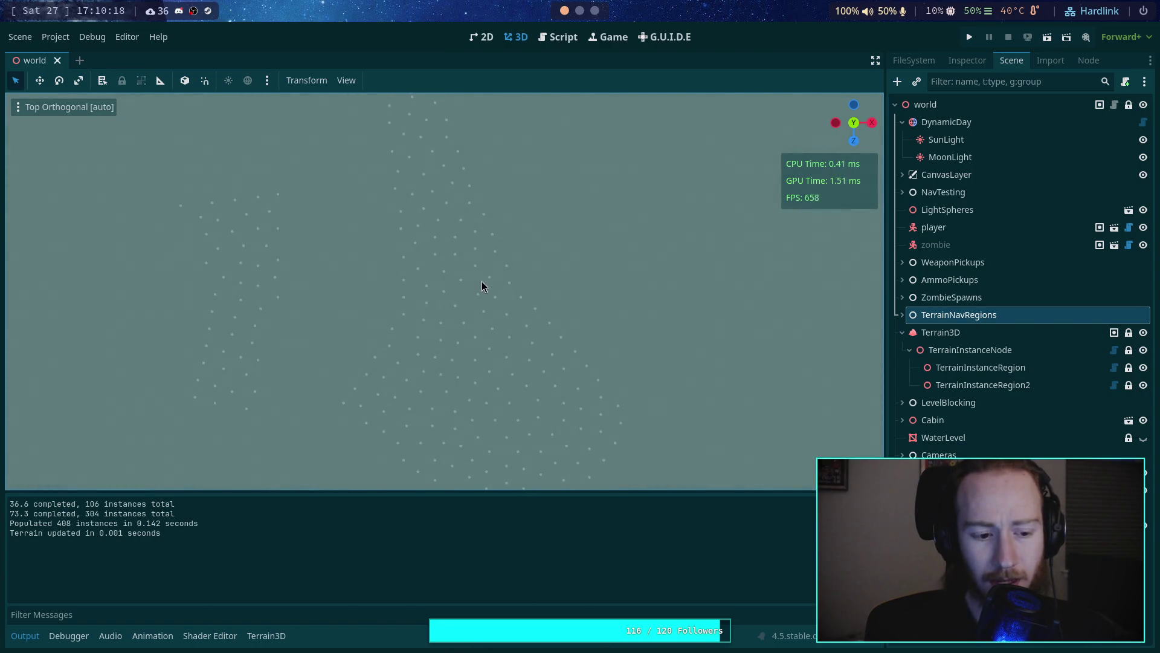
{"action": "left_click", "coordinate": [549, 43]}
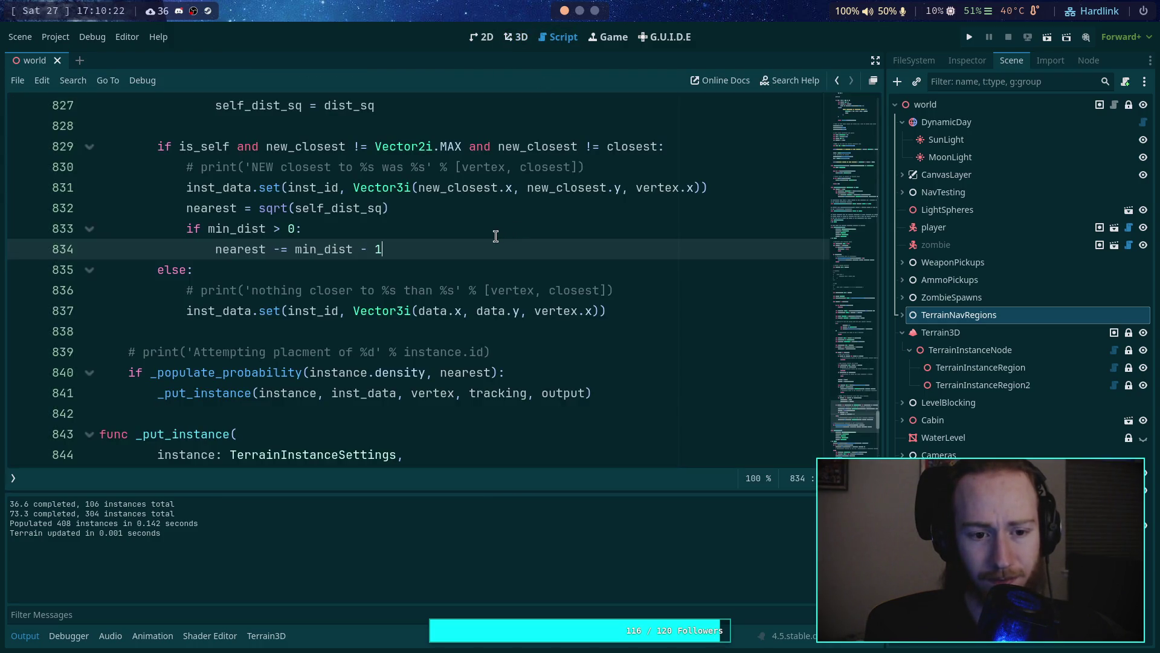
Step: Highlight the uses of nearest and self_dist_sq, then place the caret at the end of line 837
{"action": "double_click", "coordinate": [247, 249]}
{"action": "left_click", "coordinate": [274, 232]}
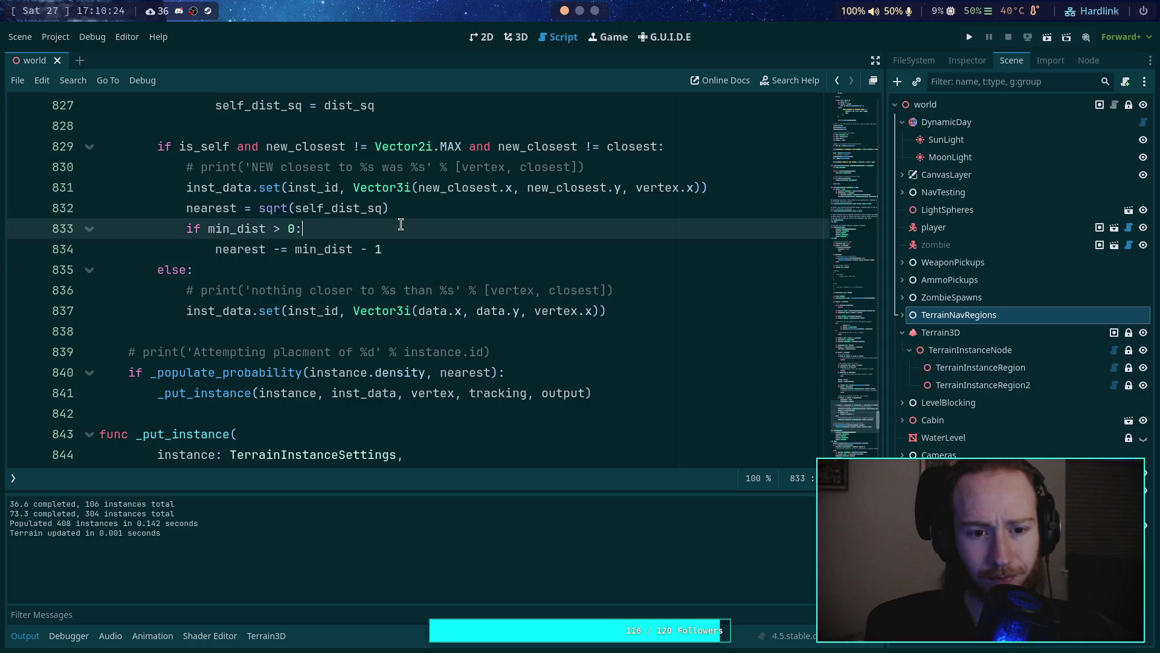
{"action": "double_click", "coordinate": [357, 210]}
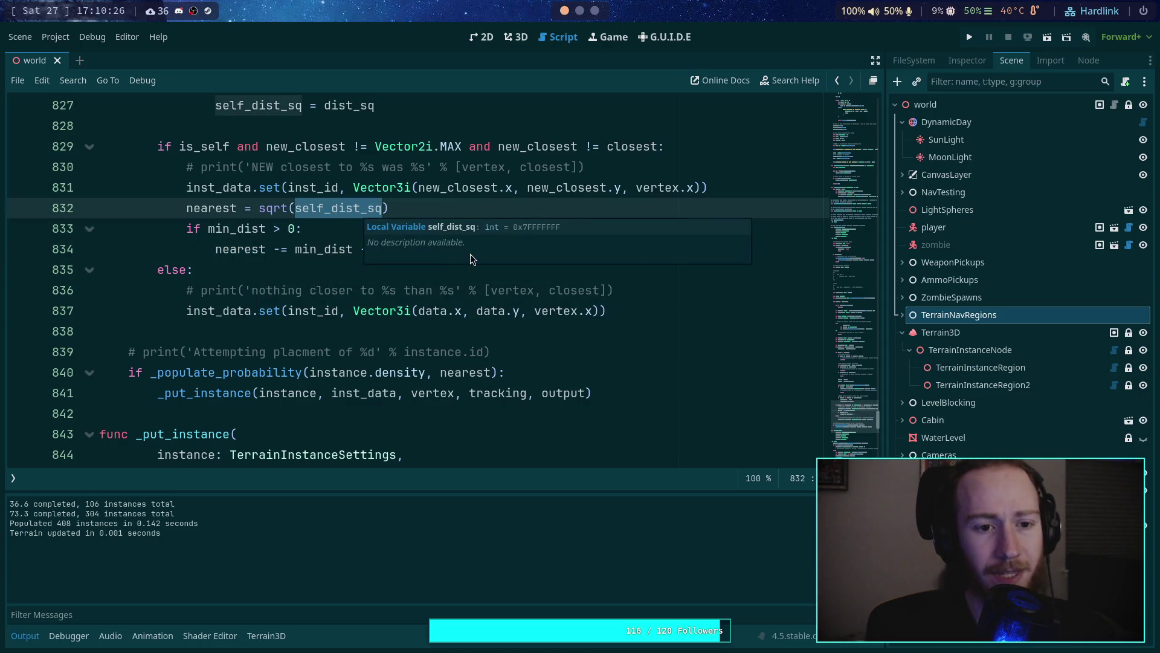
{"action": "left_click", "coordinate": [310, 290]}
{"action": "scroll", "coordinate": [310, 290], "scroll_direction": "up", "scroll_amount": 2}
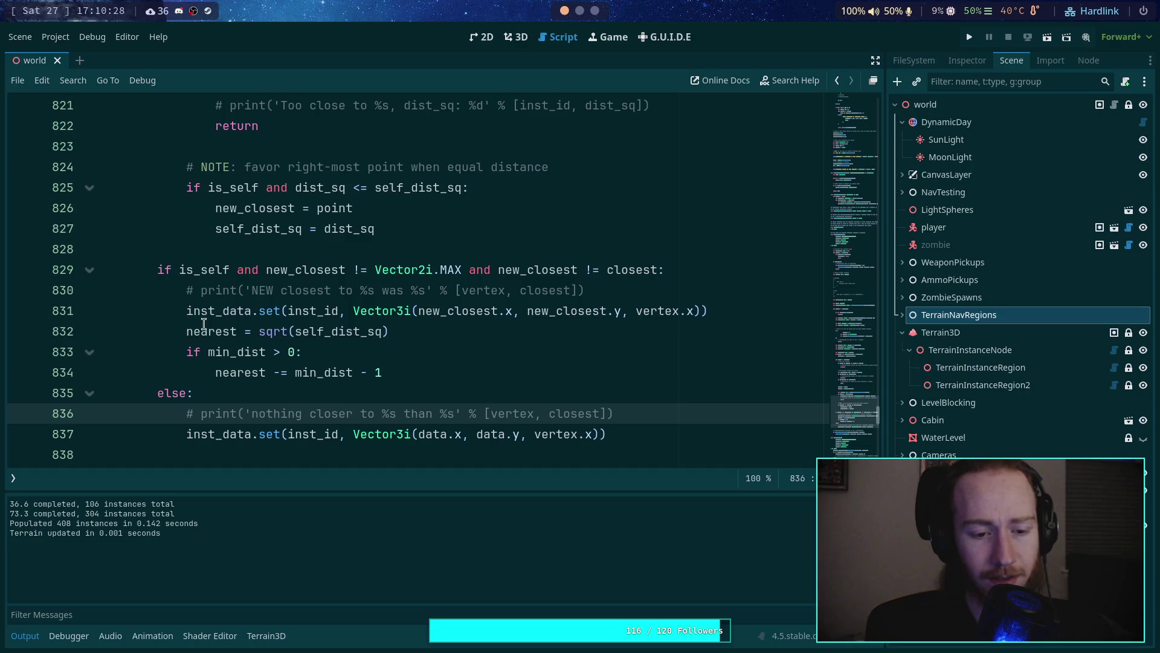
{"action": "double_click", "coordinate": [202, 331]}
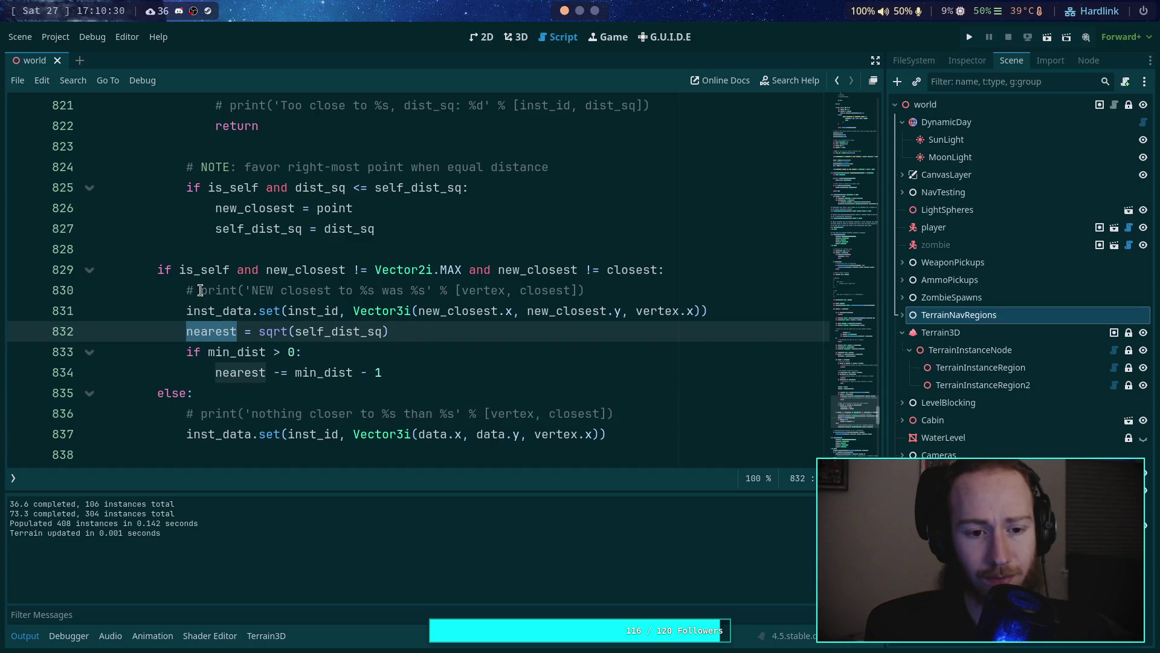
{"action": "scroll", "coordinate": [200, 290], "scroll_direction": "down", "scroll_amount": 2}
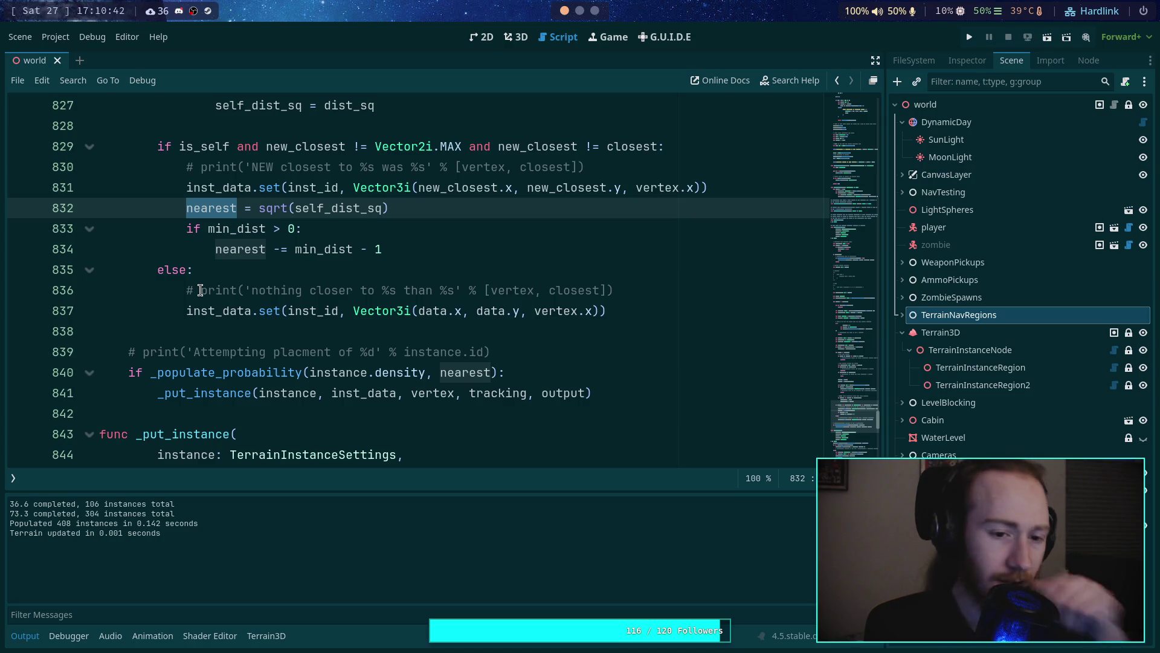
{"action": "left_click", "coordinate": [669, 308]}
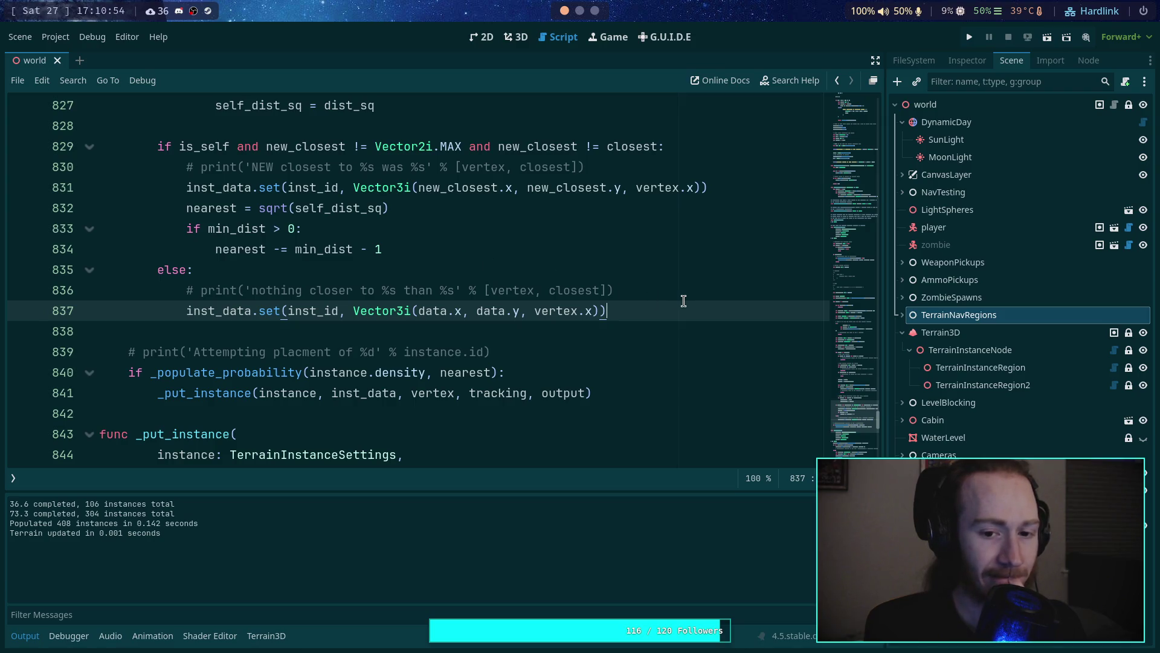
Step: Add an 'if is_self:' line after line 837 in the else branch
{"action": "key", "text": "Return"}
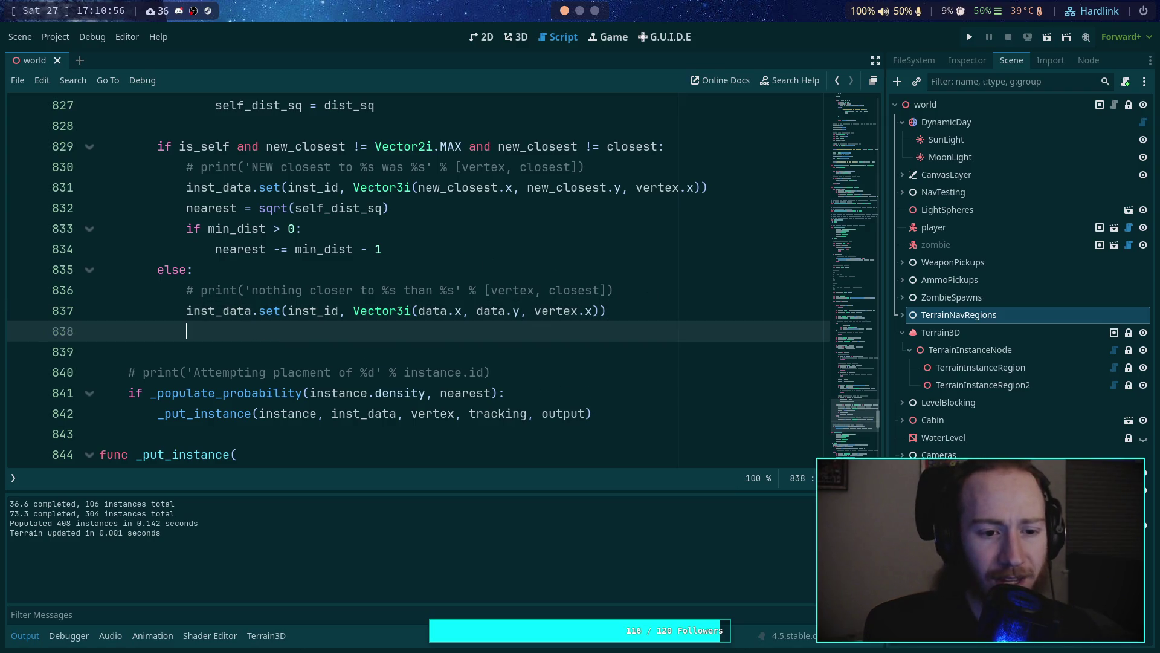
{"action": "type", "text": "if "}
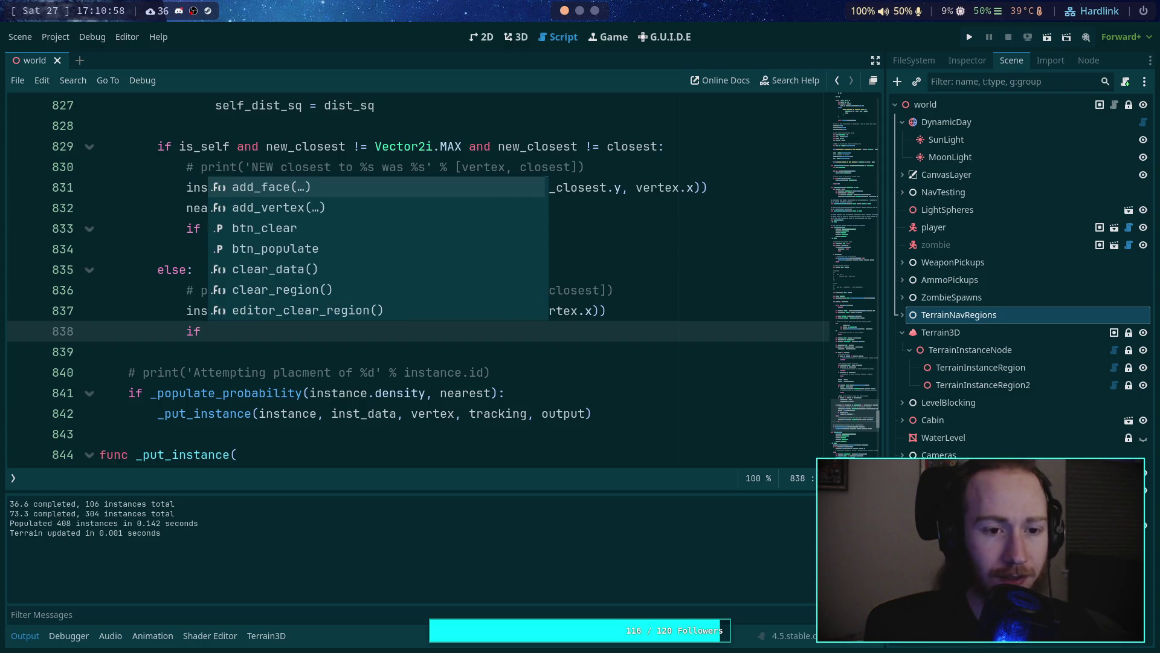
{"action": "type", "text": "i-"}
{"action": "key", "text": "Return"}
{"action": "key", "text": "BackSpace"}
{"action": "key", "text": "BackSpace"}
{"action": "key", "text": "BackSpace"}
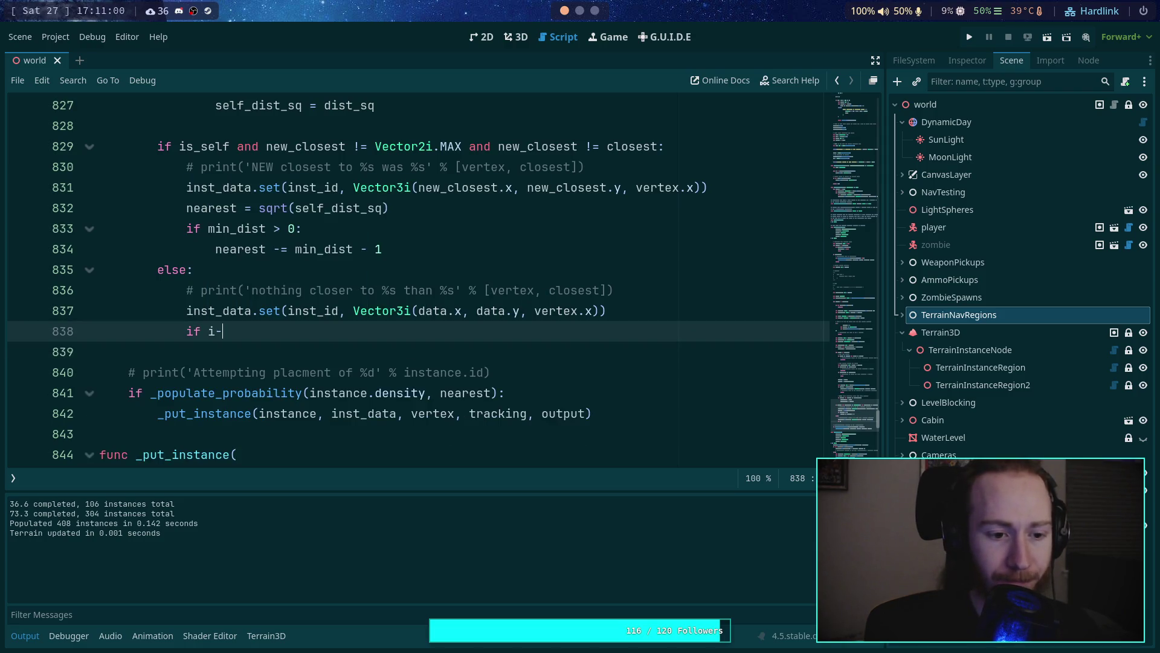
{"action": "key", "text": "BackSpace"}
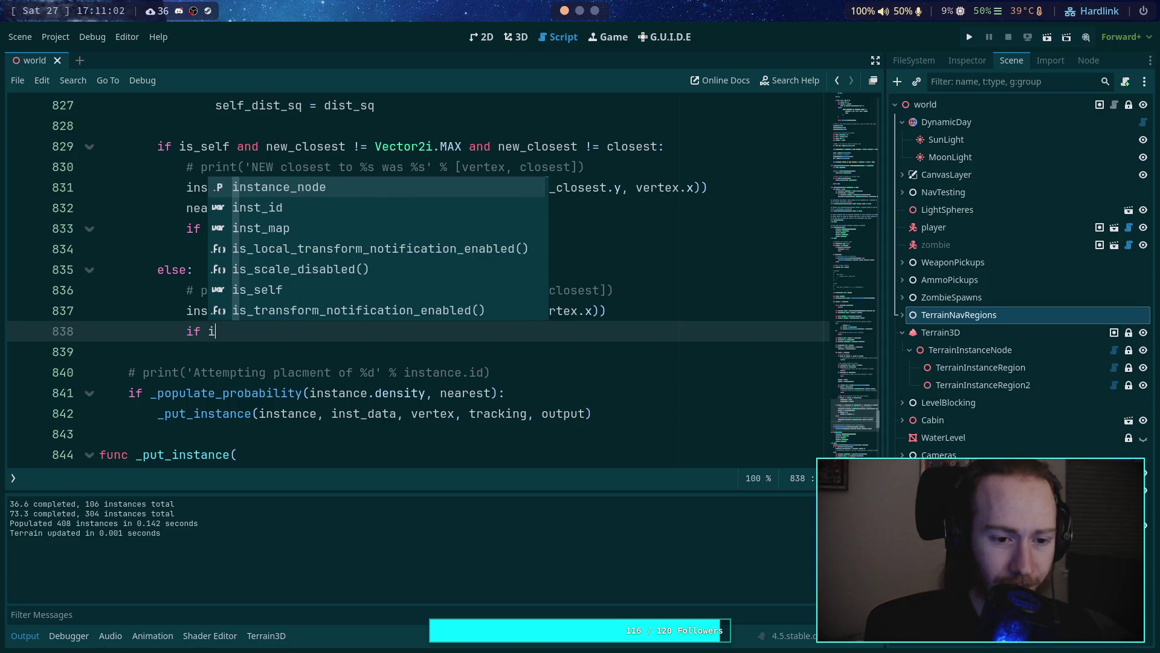
{"action": "type", "text": "-s-"}
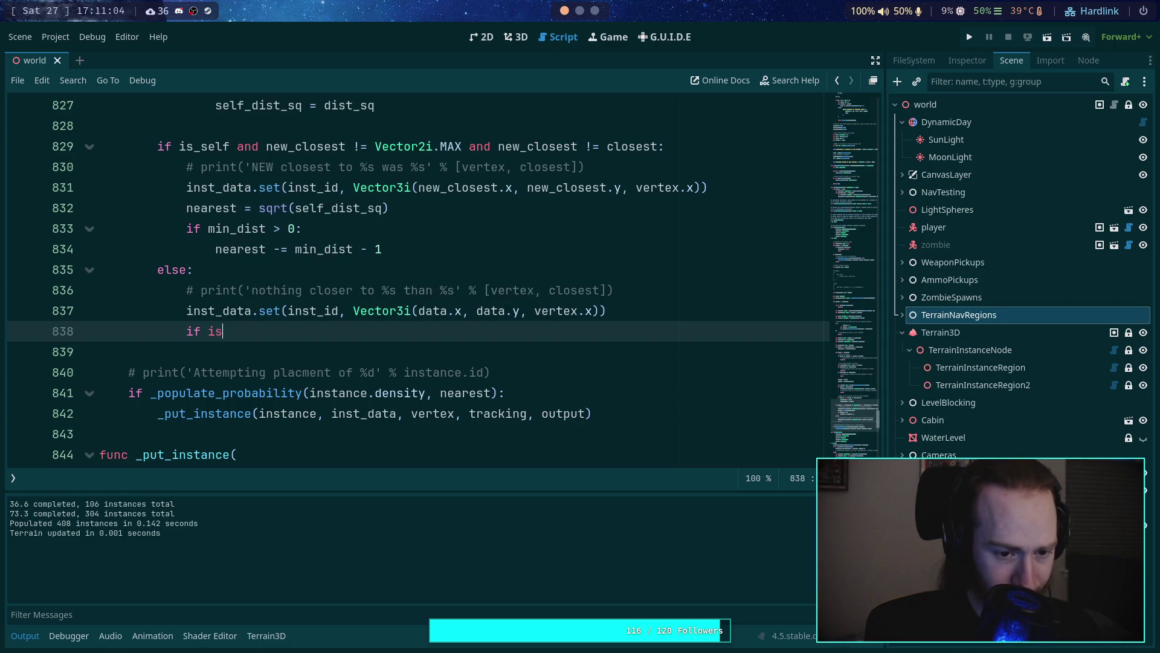
{"action": "key", "text": "BackSpace"}
{"action": "type", "text": "_"}
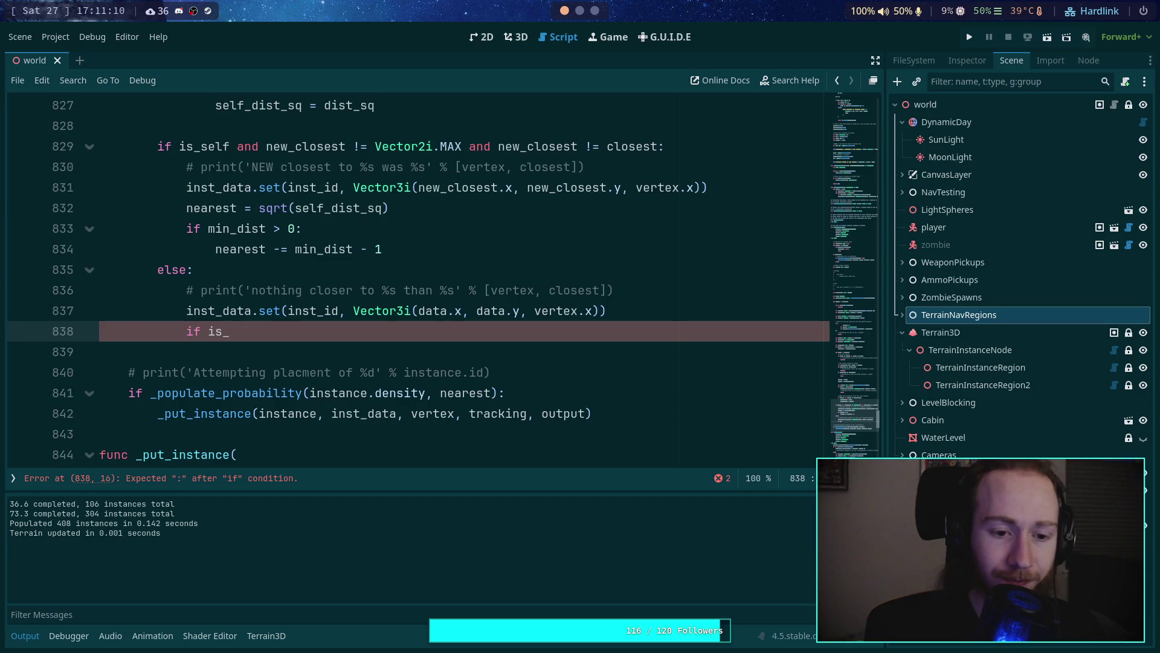
{"action": "type", "text": "-elf:"}
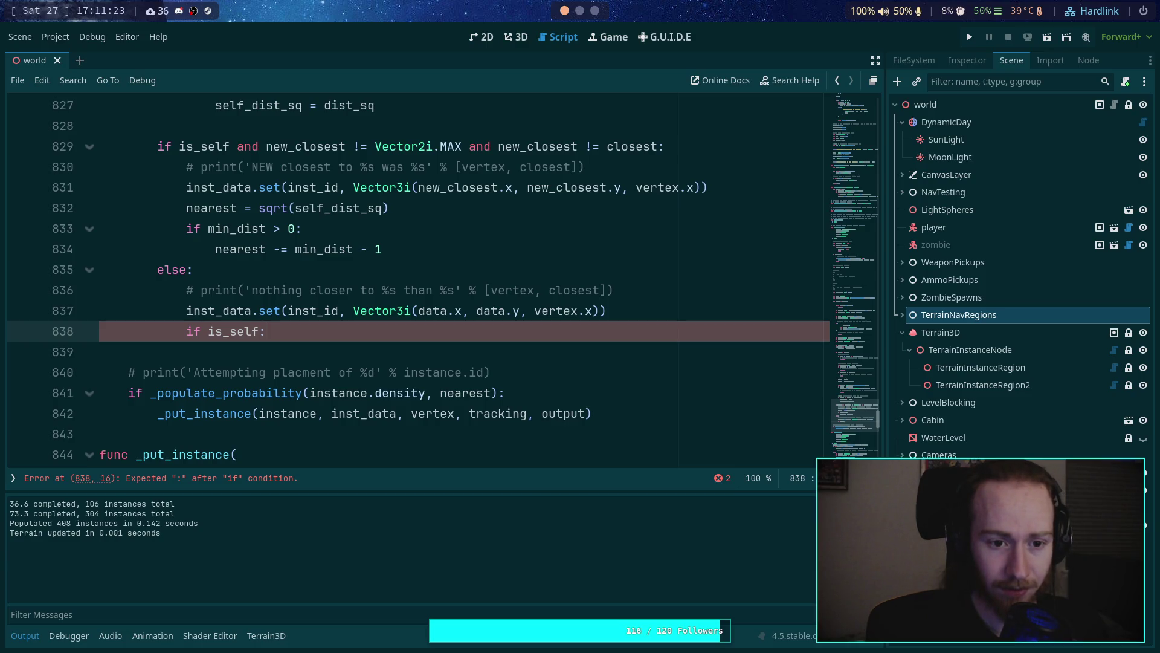
Step: Under it, set nearest = vertex.distance_to(closest)
{"action": "key", "text": "Return"}
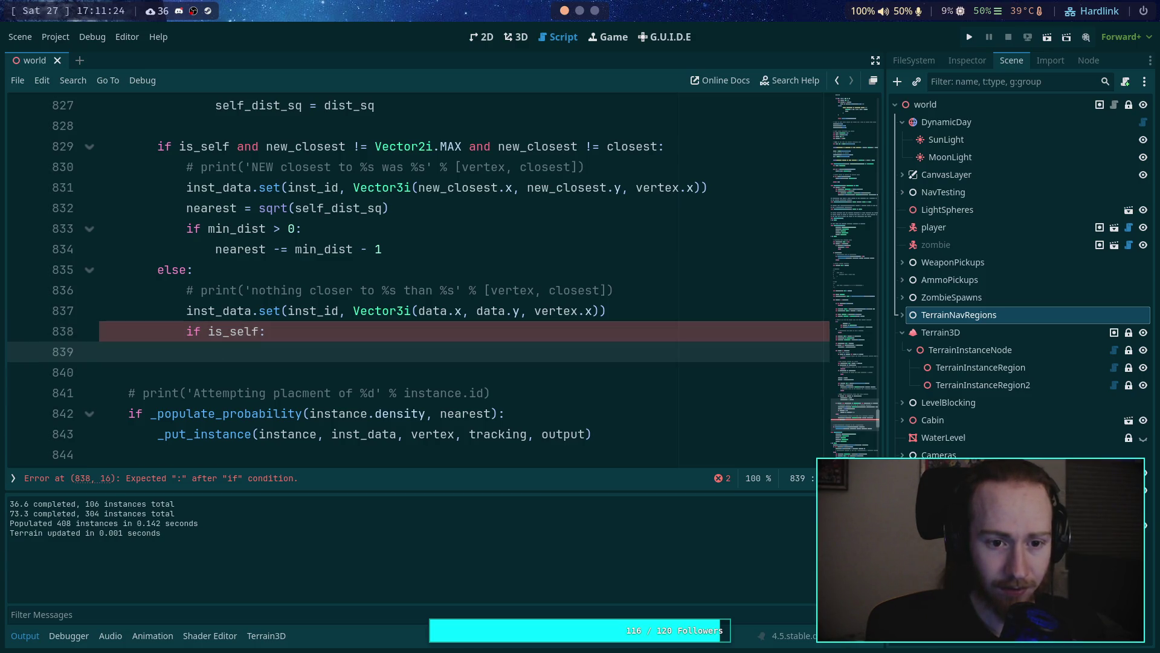
{"action": "type", "text": "nearust"}
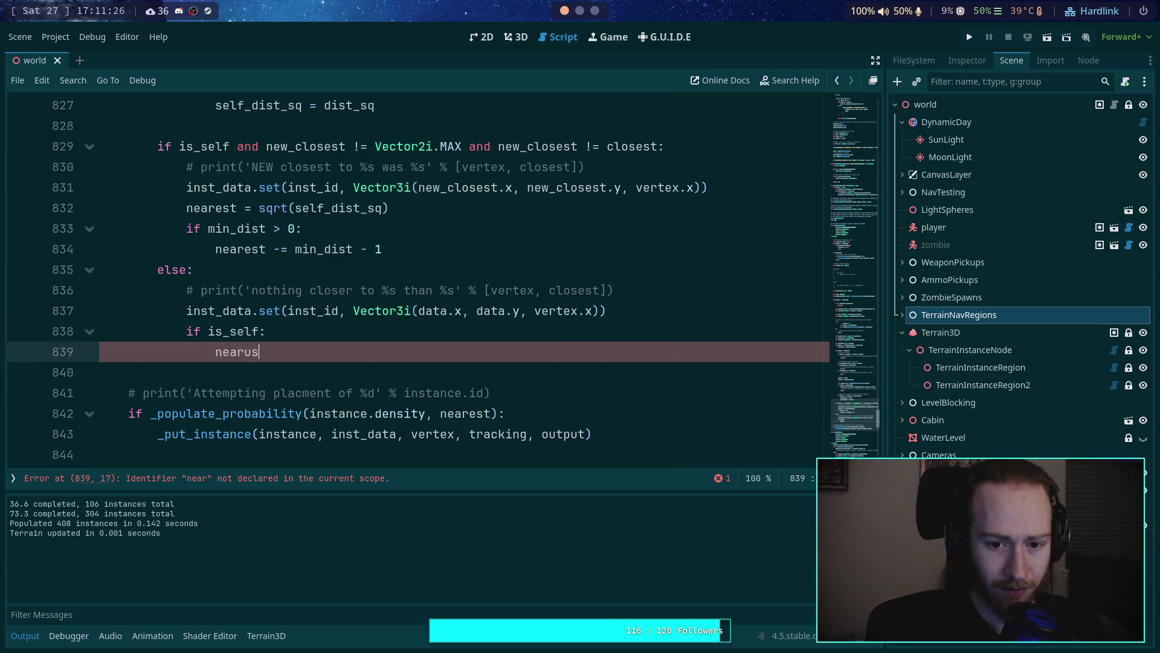
{"action": "key", "text": "BackSpace"}
{"action": "key", "text": "BackSpace"}
{"action": "type", "text": "est "}
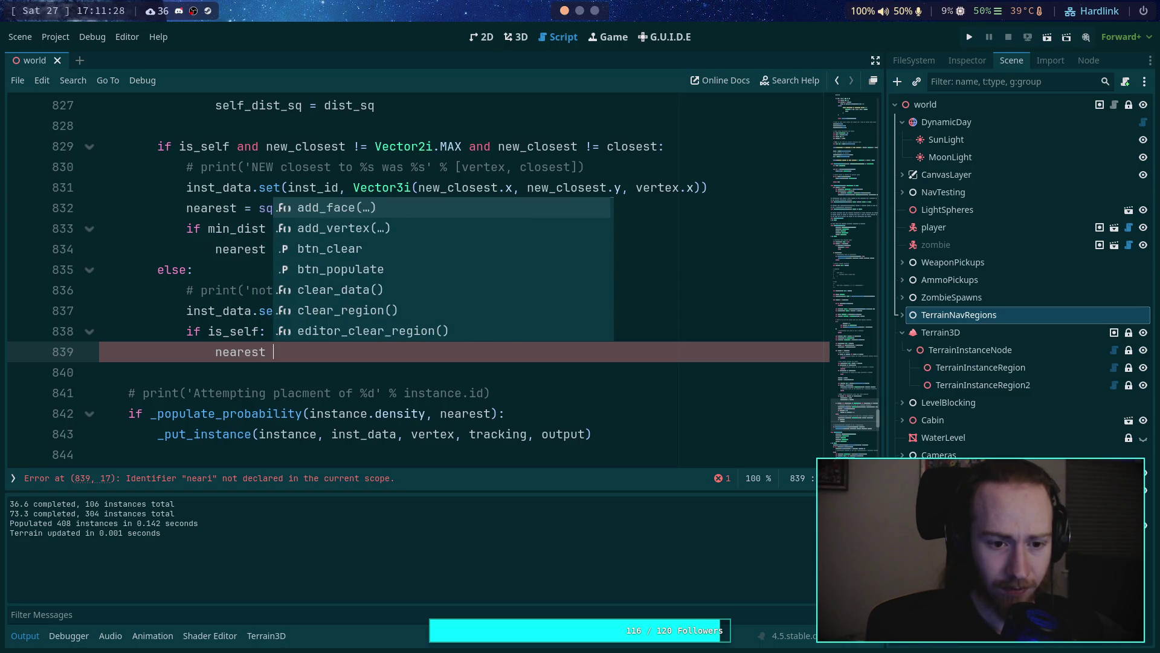
{"action": "type", "text": "= sqrt("}
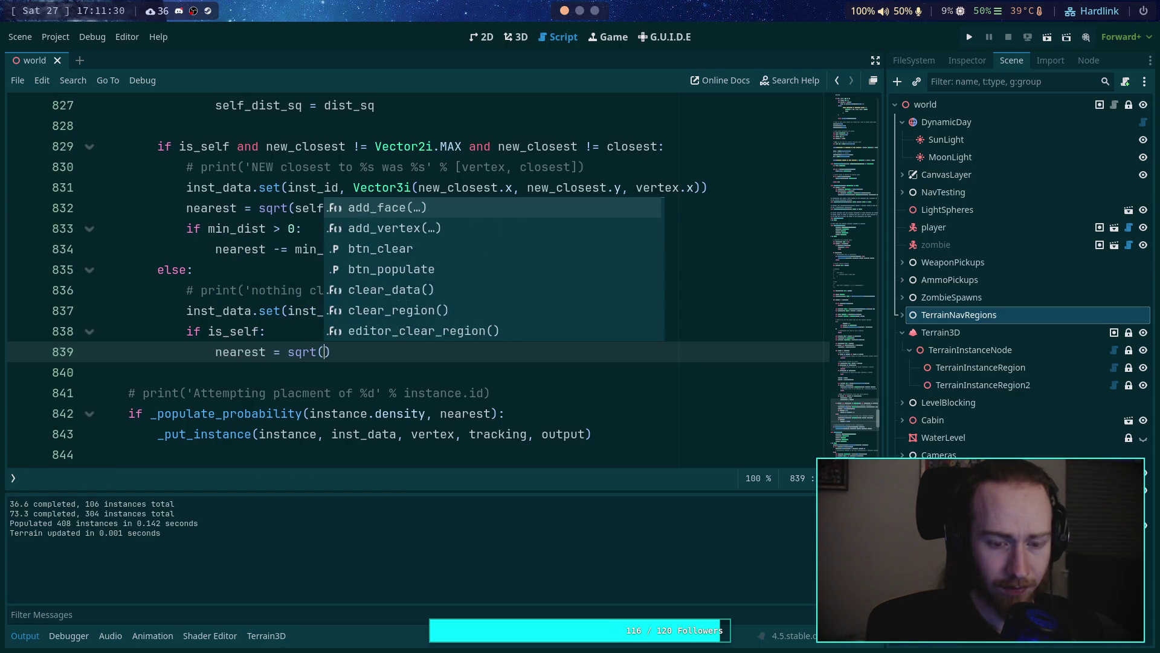
{"action": "type", "text": "vertex.d"}
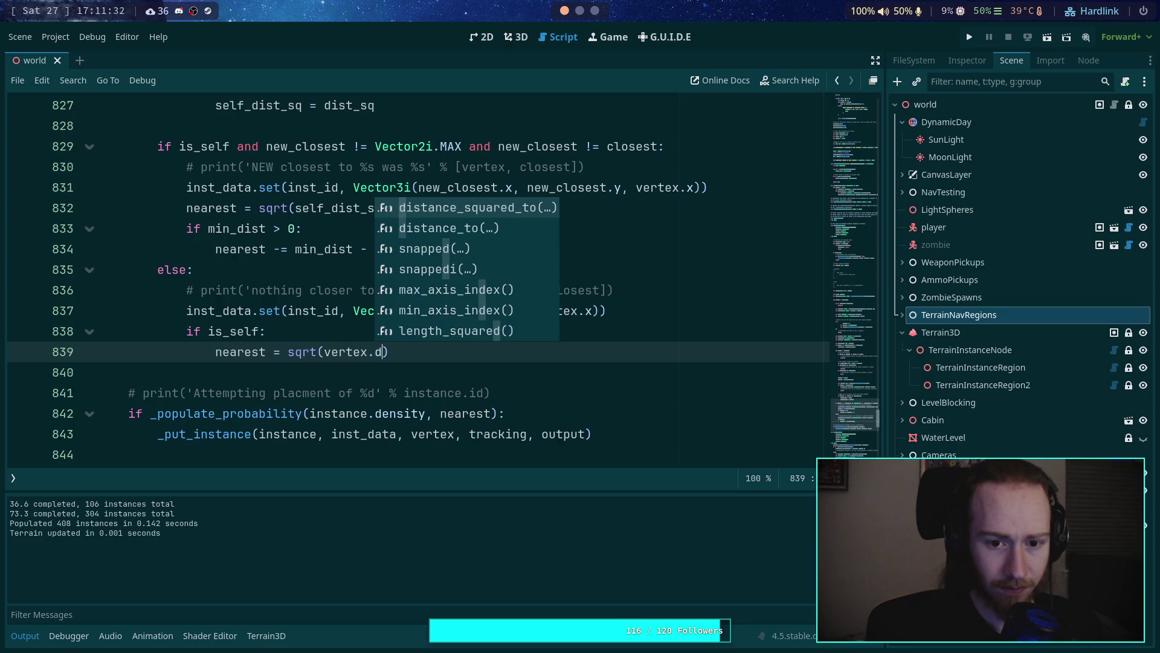
{"action": "key", "text": "BackSpace"}
{"action": "key", "text": "BackSpace"}
{"action": "key", "text": "BackSpace"}
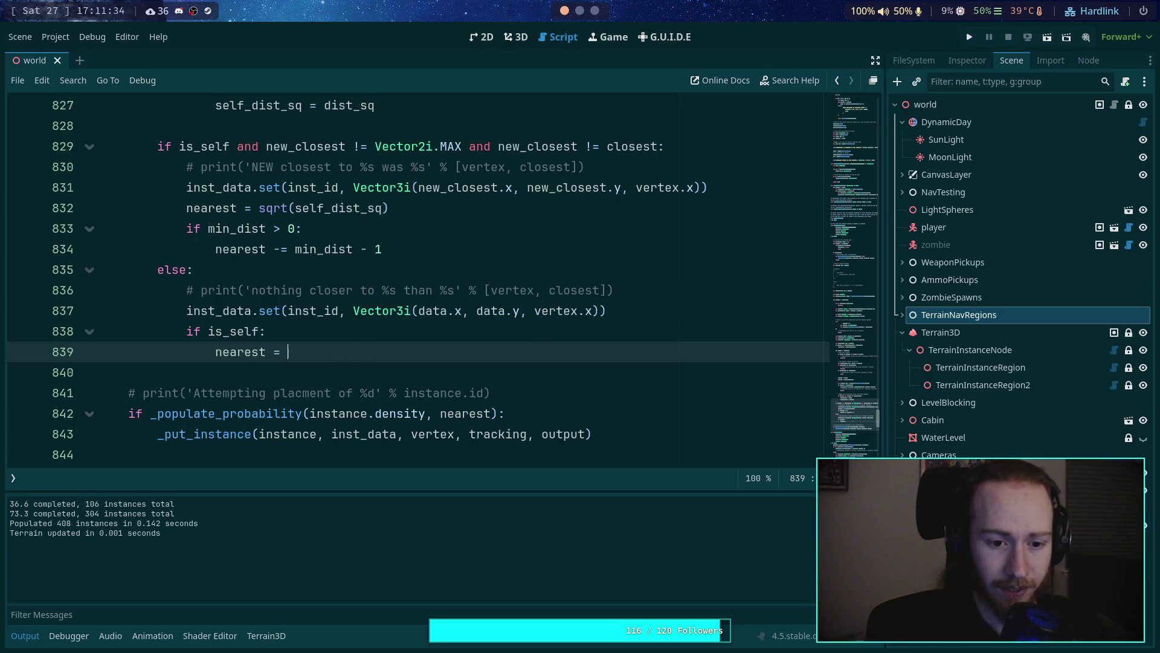
{"action": "type", "text": "vertex.di"}
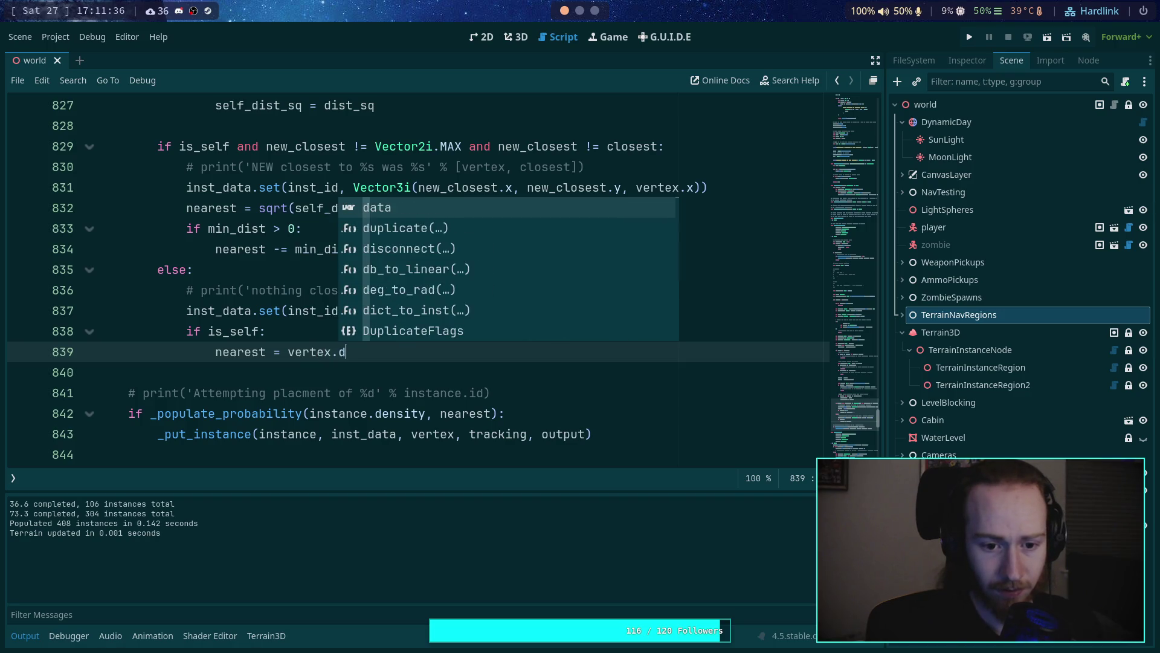
{"action": "key", "text": "Down"}
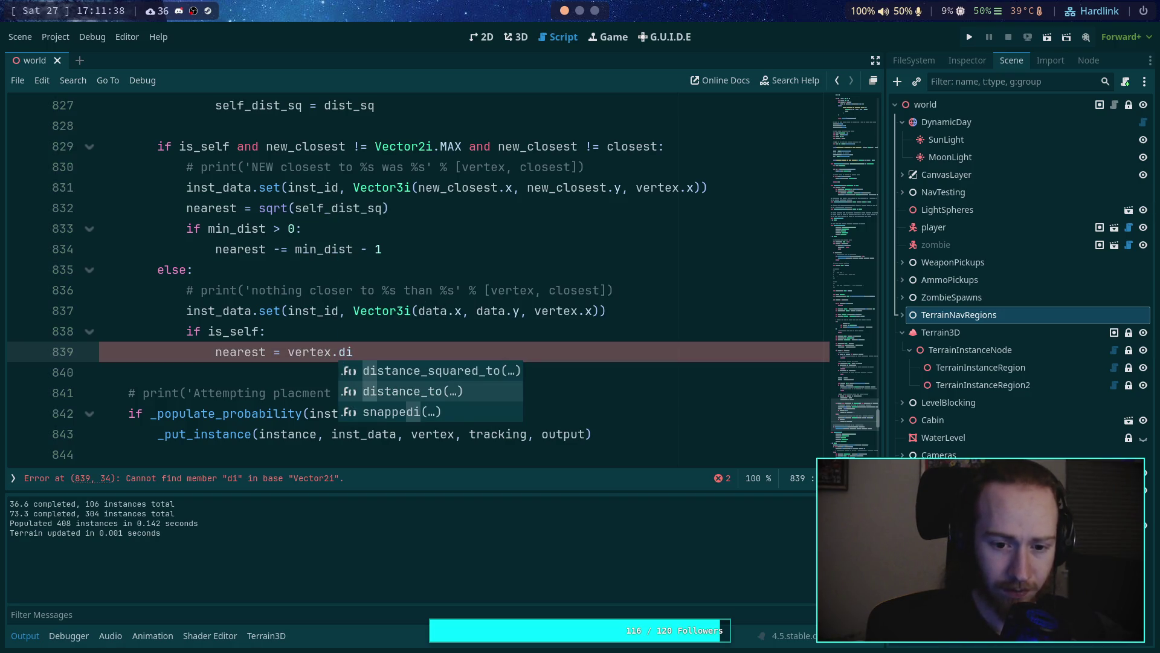
{"action": "key", "text": "Return"}
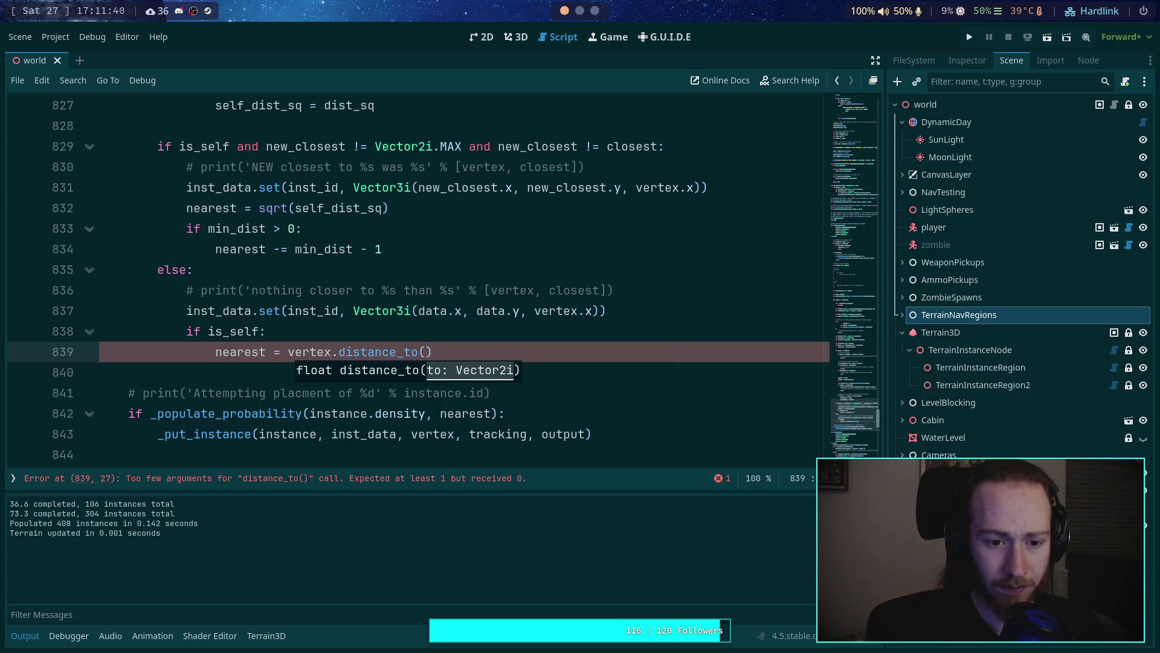
{"action": "type", "text": "closest"}
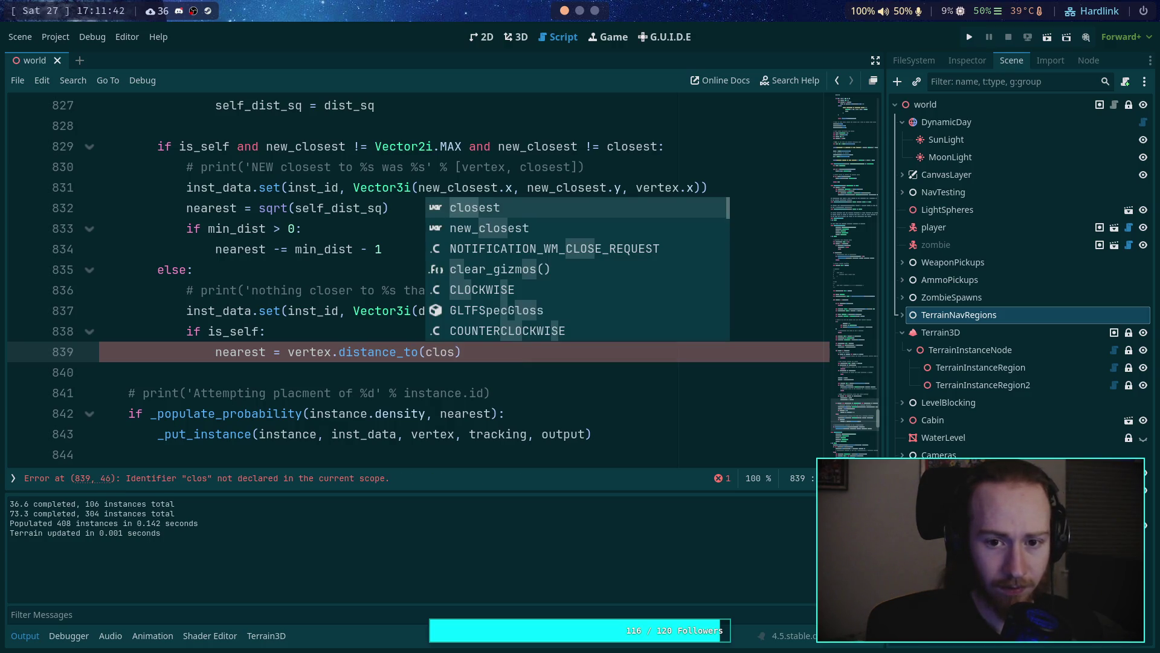
{"action": "key", "text": "Escape"}
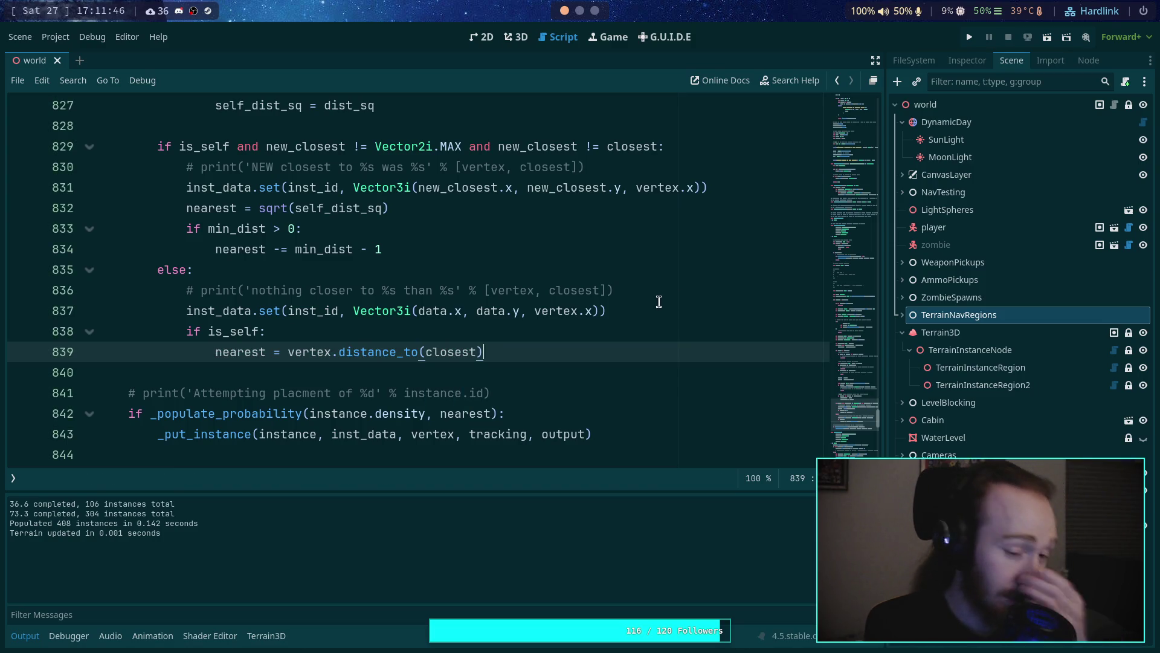
{"action": "left_click", "coordinate": [257, 334]}
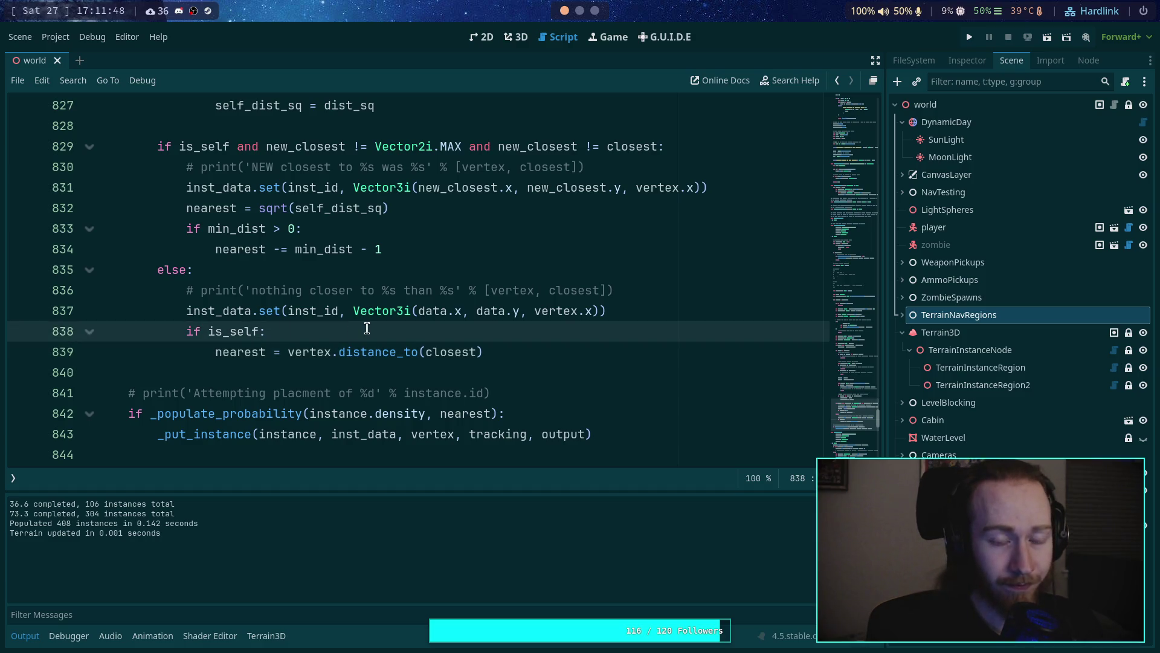
Step: Extend the is_self condition with 'and closest != Vector2i.MAX'
{"action": "type", "text": "and closes"}
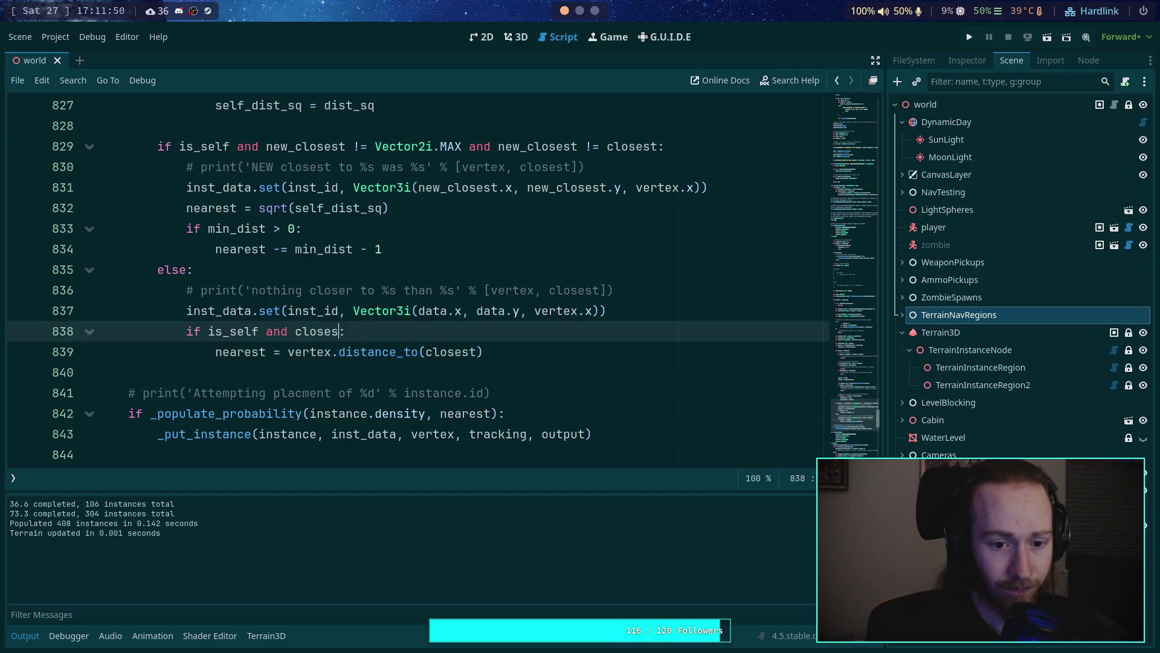
{"action": "type", "text": "Verc"}
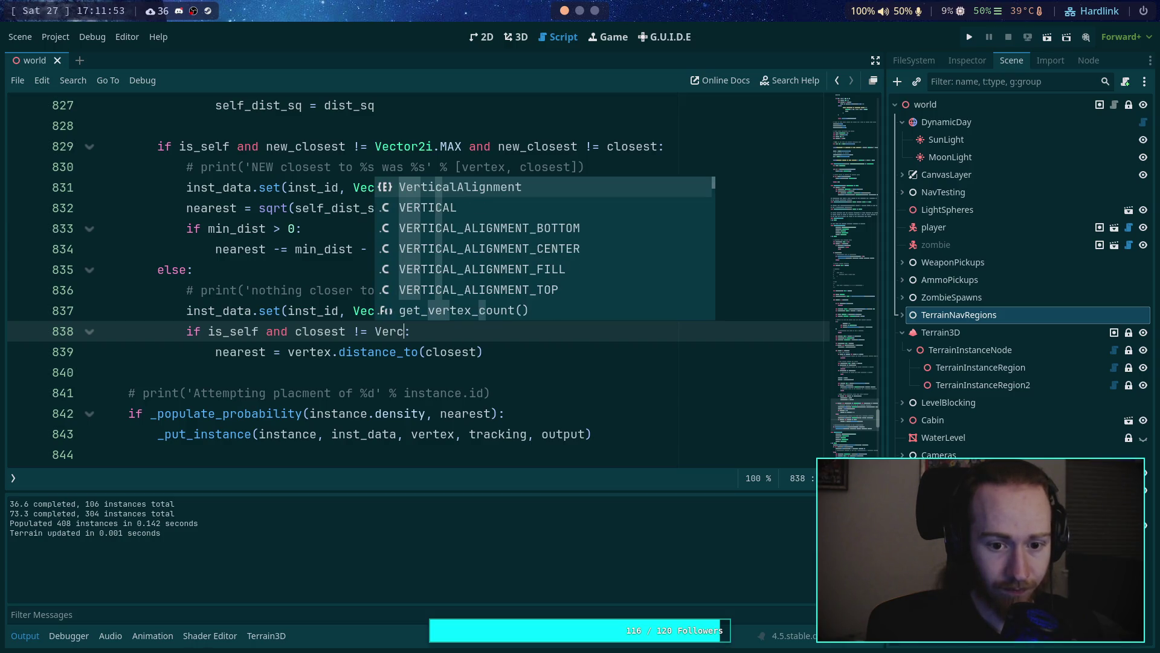
{"action": "key", "text": "BackSpace"}
{"action": "type", "text": "ct"}
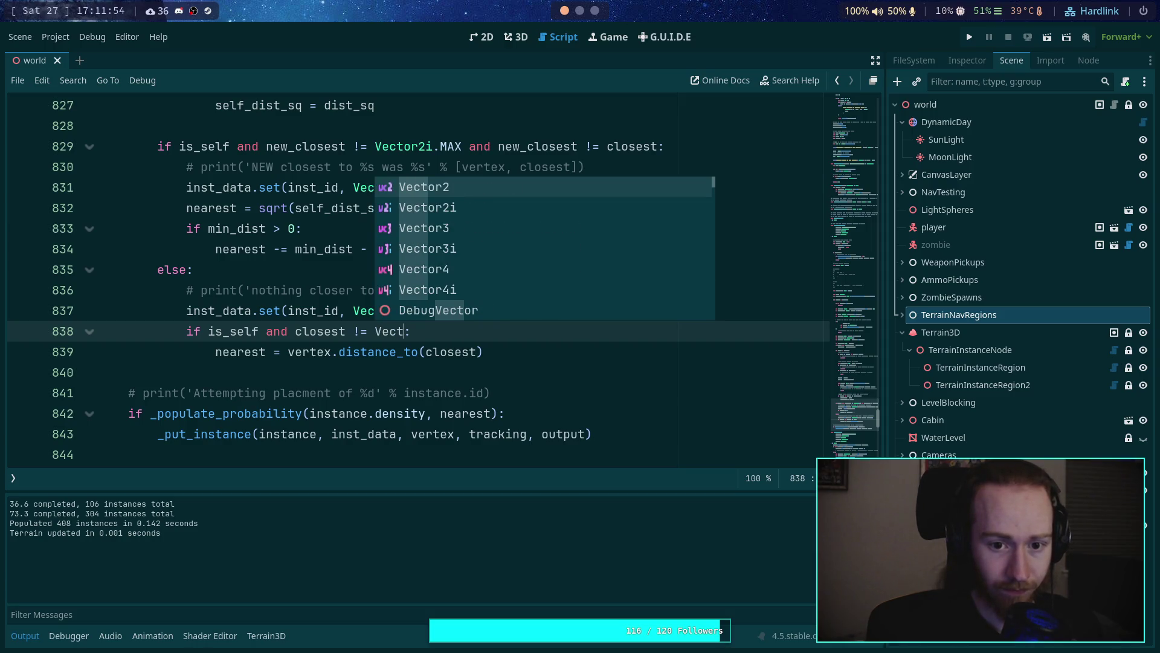
{"action": "key", "text": "Down"}
{"action": "key", "text": "Return"}
{"action": "type", "text": ".W"}
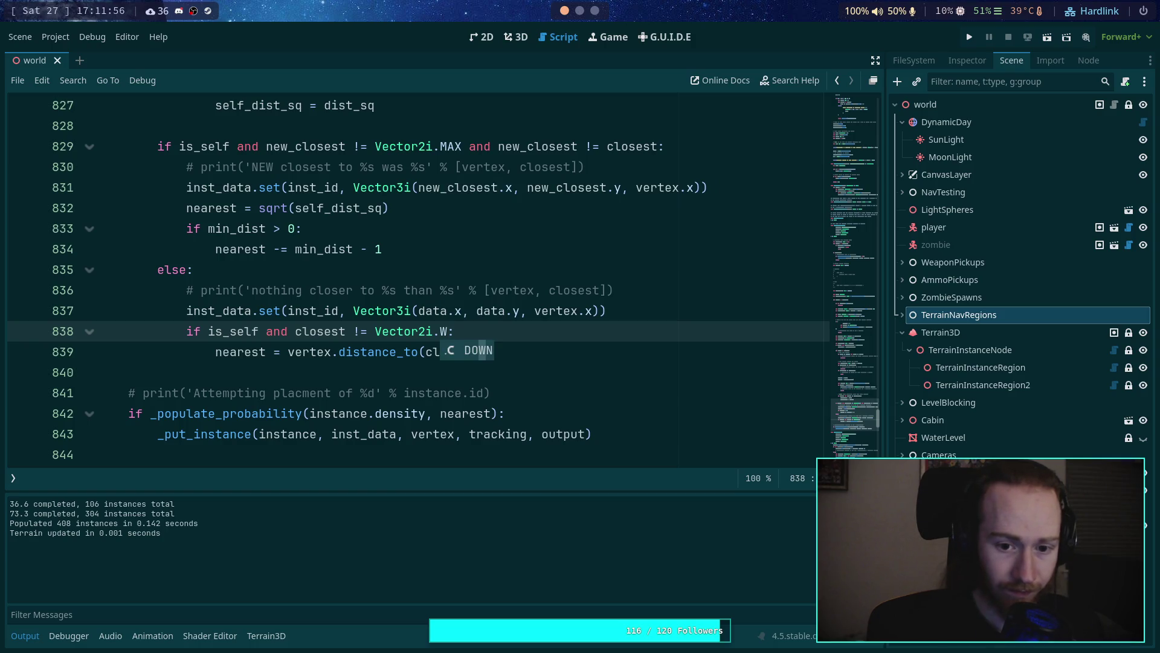
{"action": "key", "text": "BackSpace"}
{"action": "type", "text": "V"}
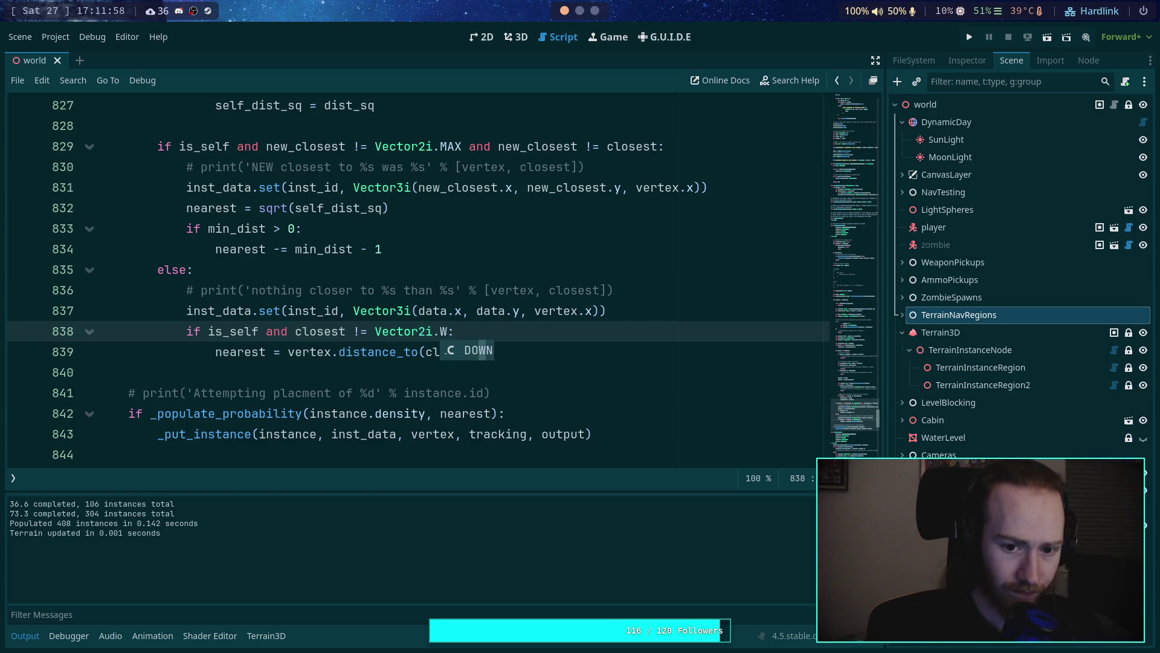
{"action": "key", "text": "BackSpace"}
{"action": "type", "text": "M"}
{"action": "key", "text": "Return"}
Step: Add 'if min_dist > 0: nearest -= min_dist - 1' below the distance line and save
{"action": "key", "text": "Down"}
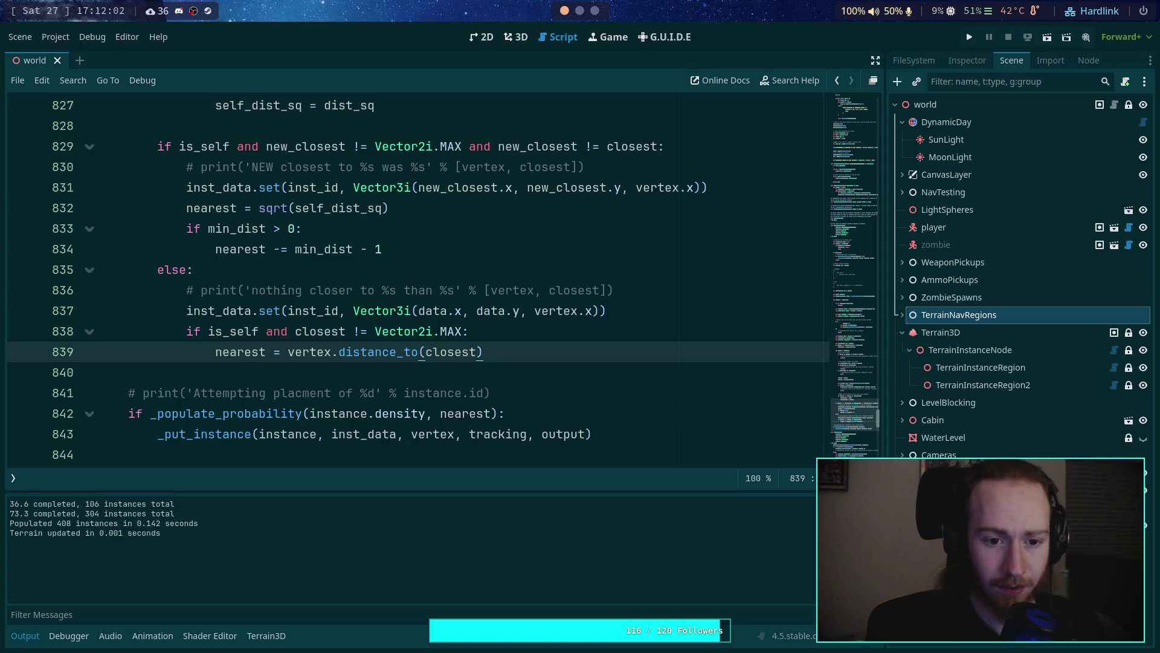
{"action": "key", "text": "Return"}
{"action": "type", "text": "if min_dist > 0:"}
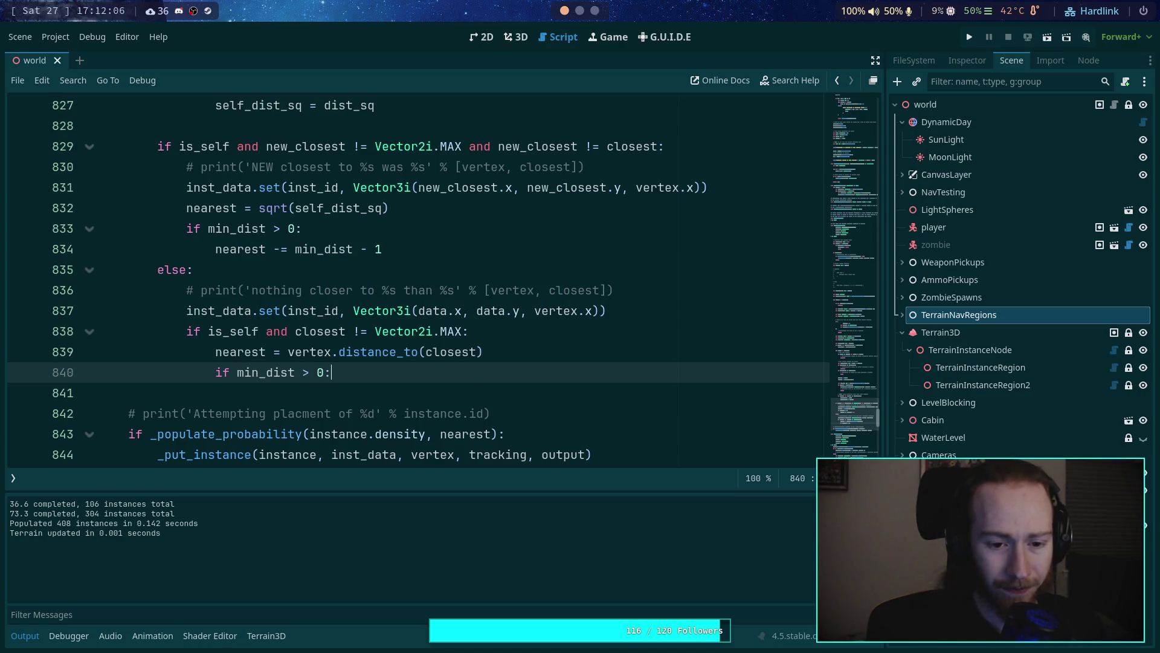
{"action": "key", "text": "Return"}
{"action": "type", "text": "e"}
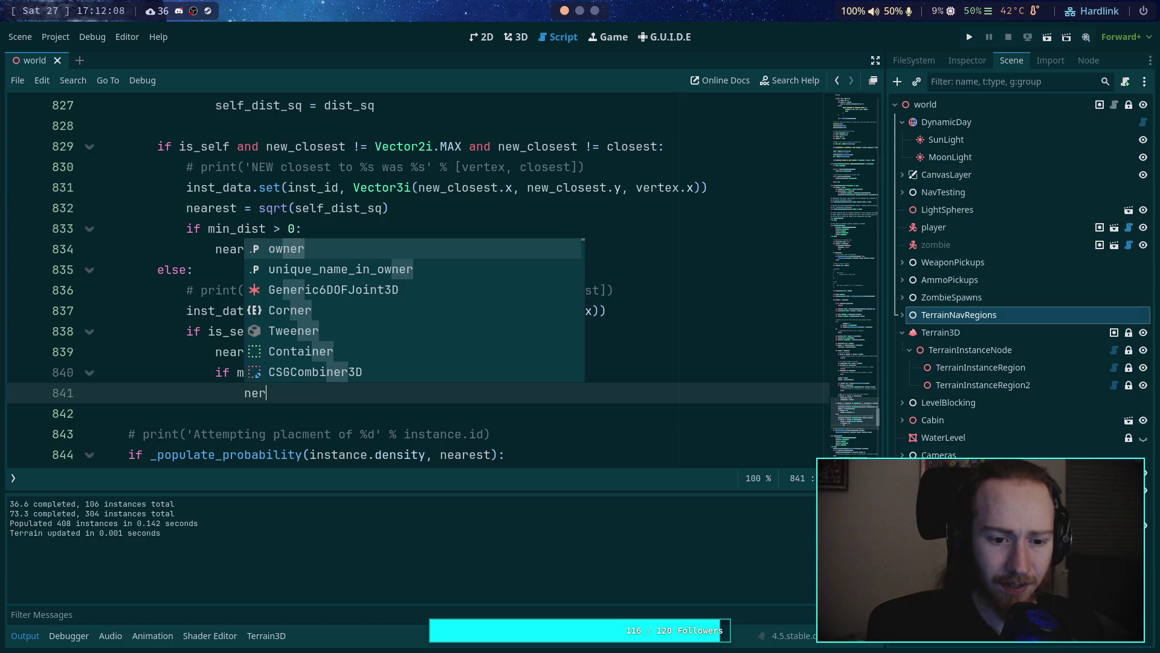
{"action": "type", "text": "arest -"}
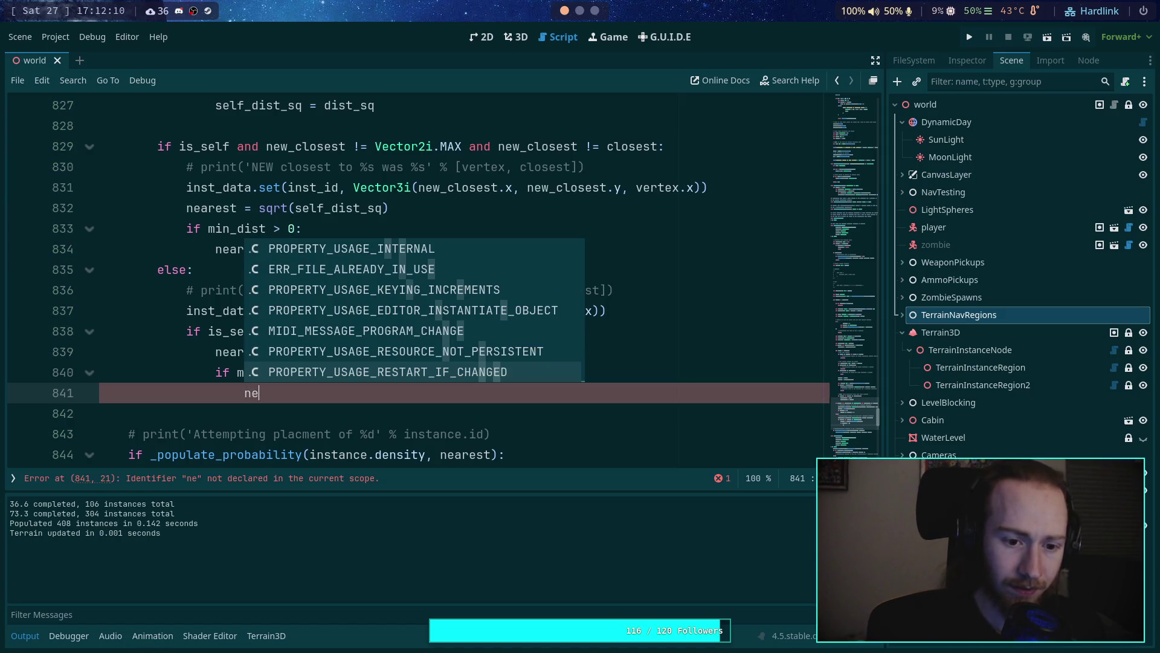
{"action": "type", "text": "= min"}
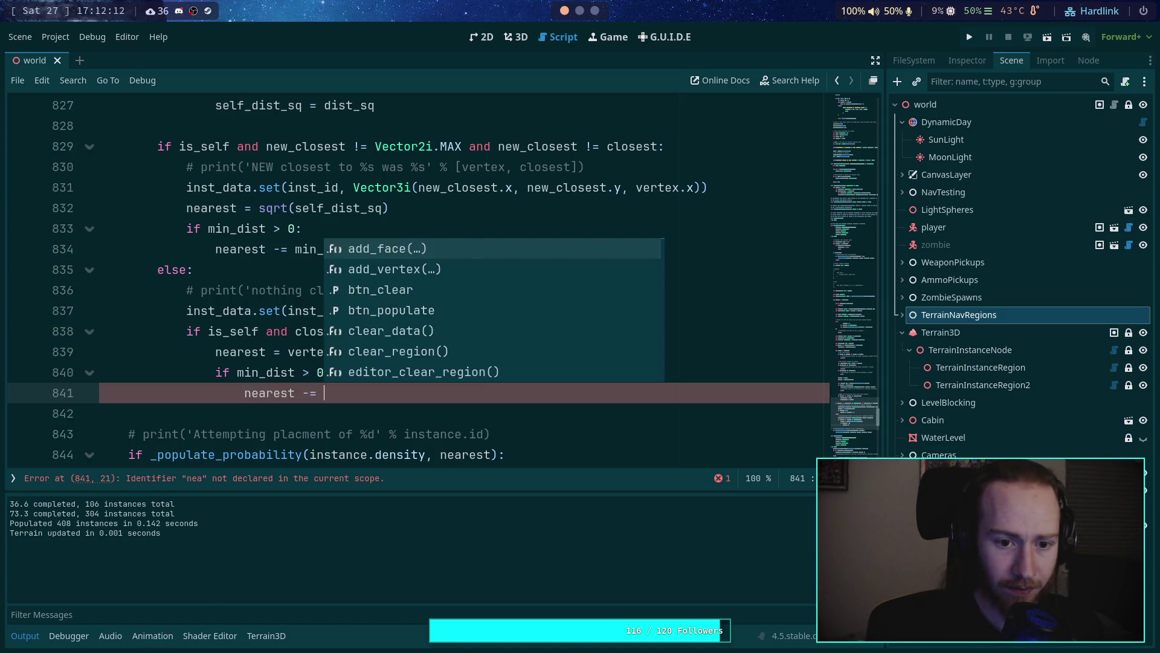
{"action": "key", "text": "Return"}
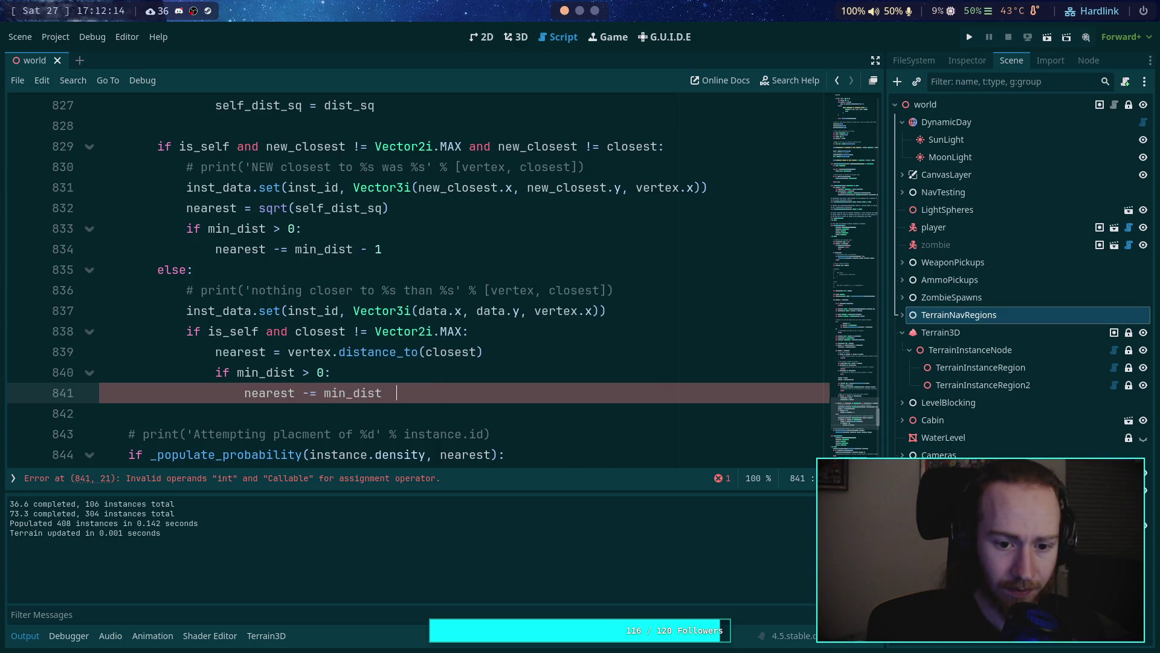
{"action": "key", "text": "ctrl+v"}
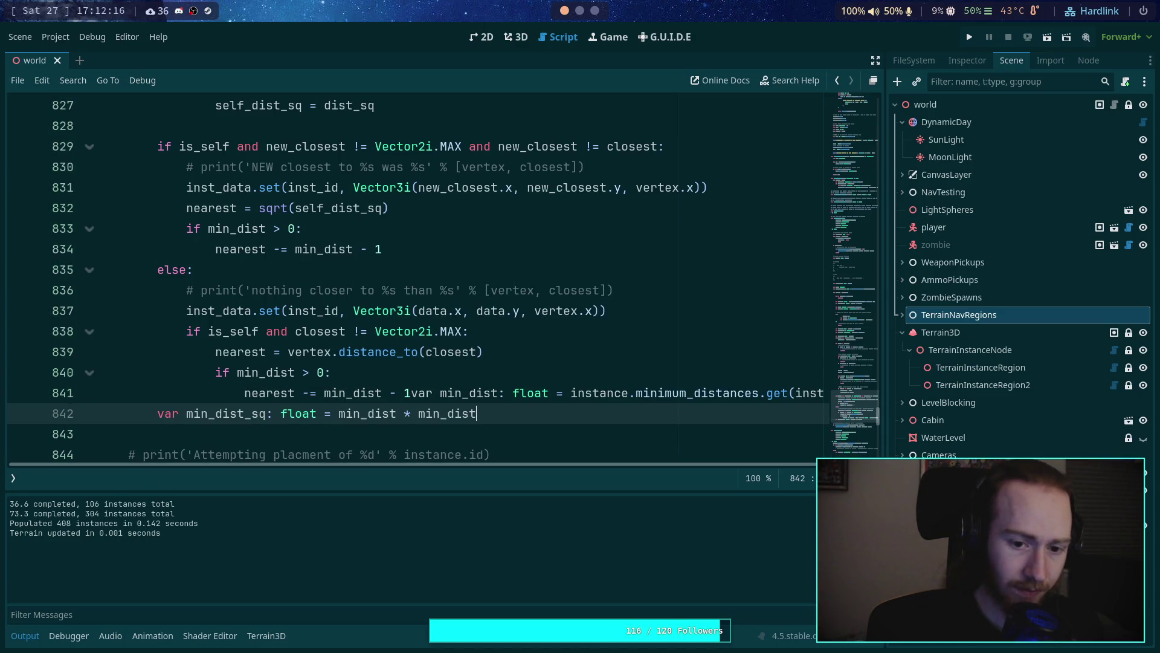
{"action": "key", "text": "ctrl+z"}
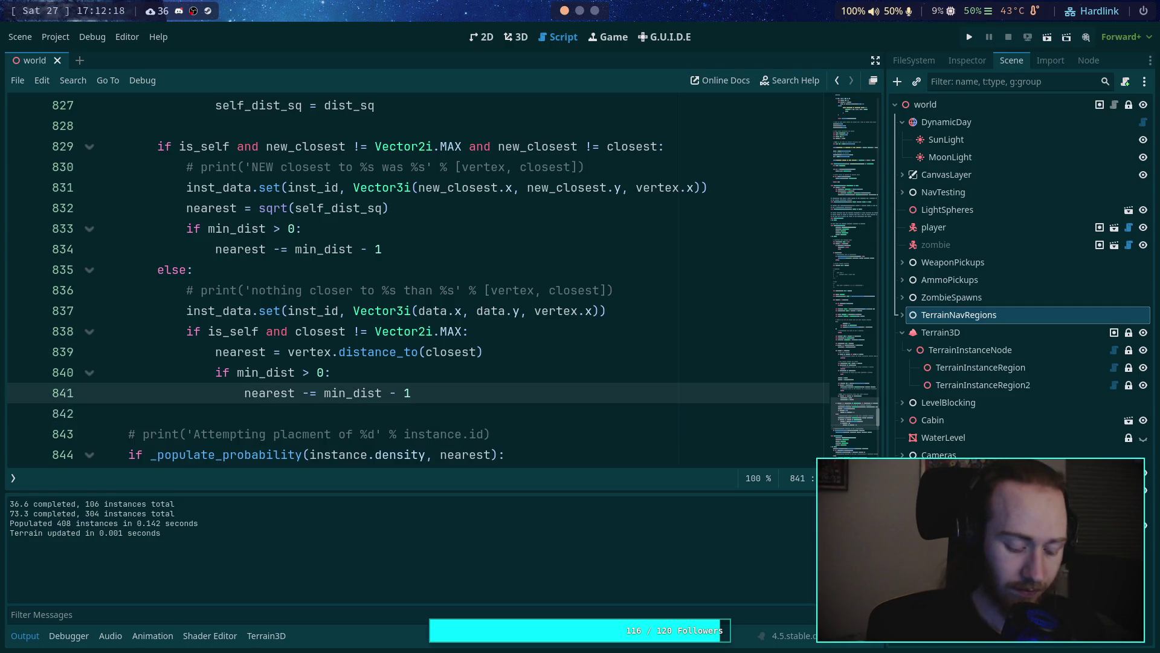
{"action": "key", "text": "ctrl+s"}
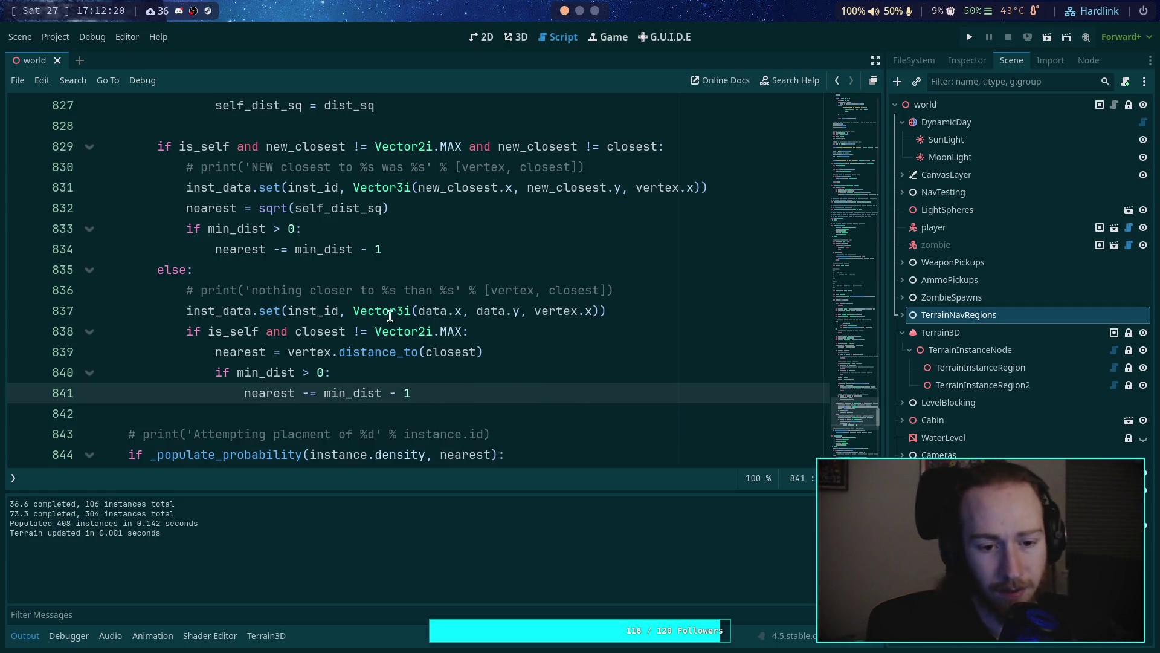
{"action": "mouse_move", "coordinate": [508, 383]}
{"action": "left_mouse_down"}
{"action": "mouse_move", "coordinate": [212, 351]}
{"action": "mouse_move", "coordinate": [184, 331]}
{"action": "left_mouse_up"}
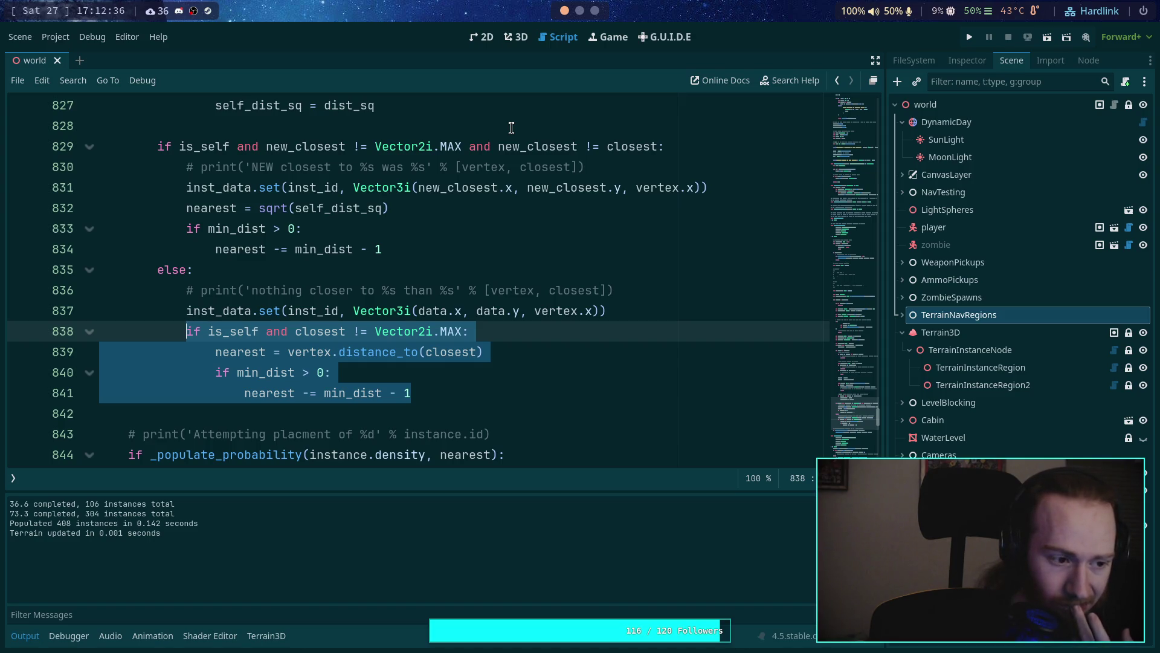
{"action": "left_click", "coordinate": [491, 248]}
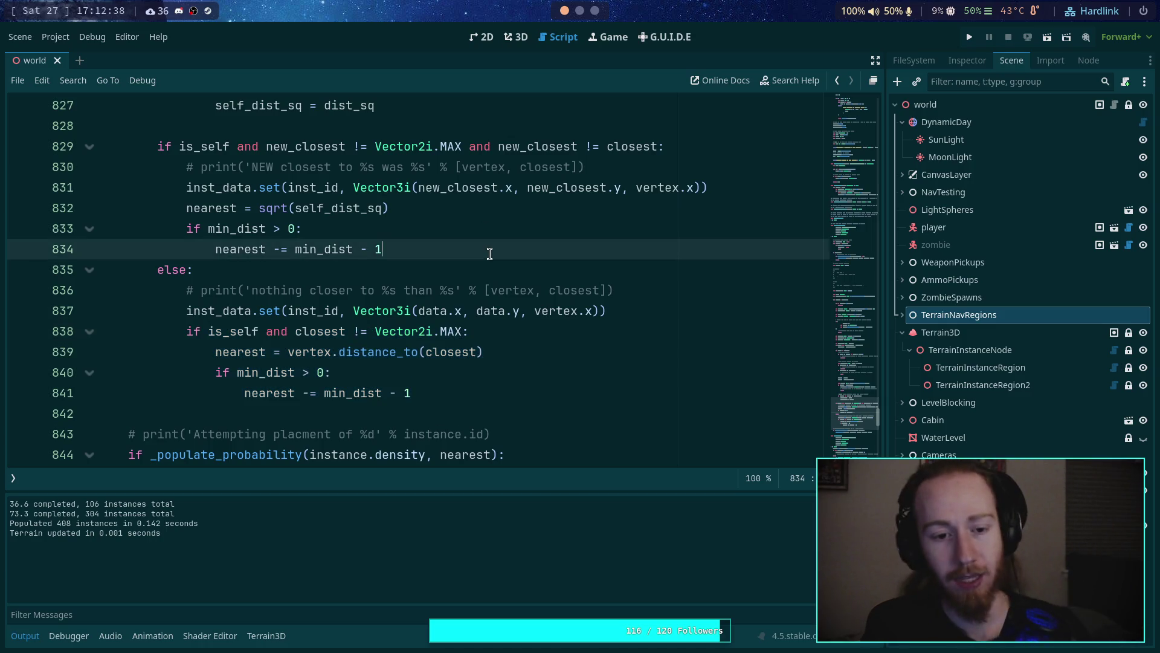
Step: Repopulate TerrainInstanceRegion with the new spacing, then reselect TerrainNavRegions to hide the region outlines
{"action": "left_click", "coordinate": [515, 37]}
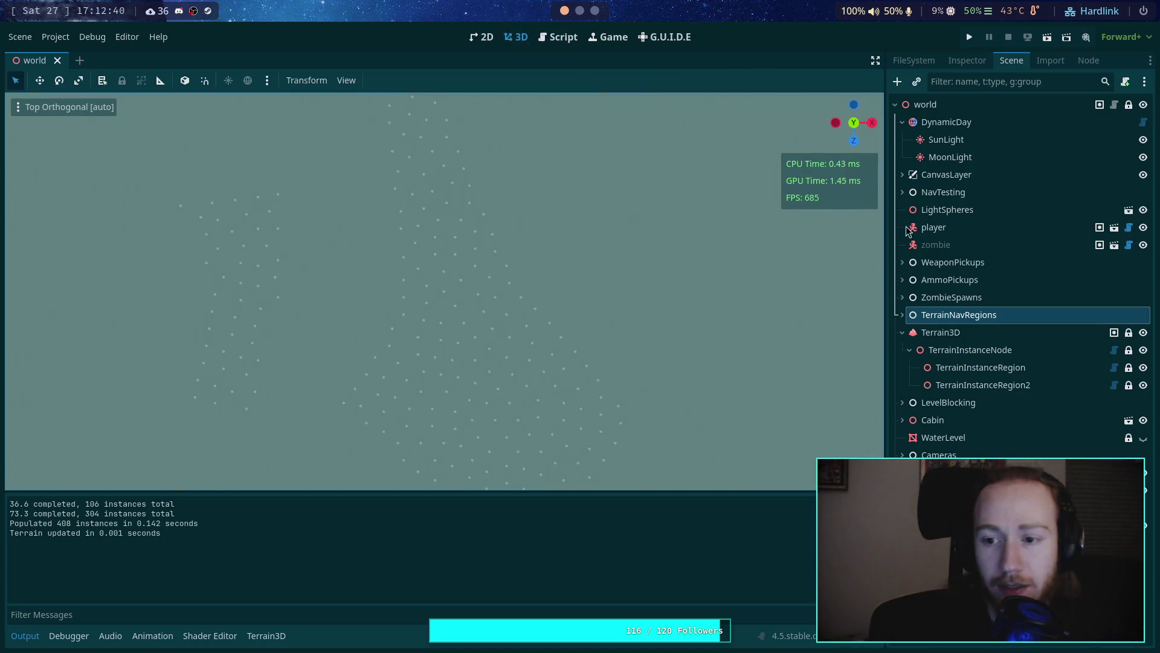
{"action": "left_click", "coordinate": [1015, 387]}
{"action": "left_click", "coordinate": [997, 367]}
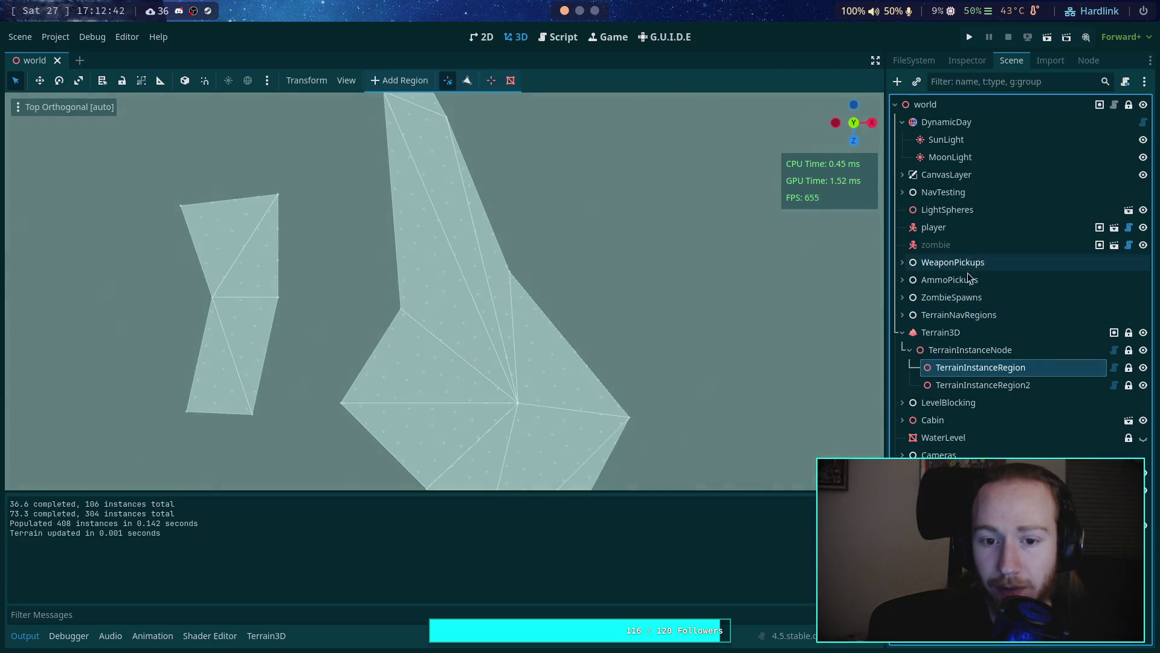
{"action": "left_click", "coordinate": [967, 61]}
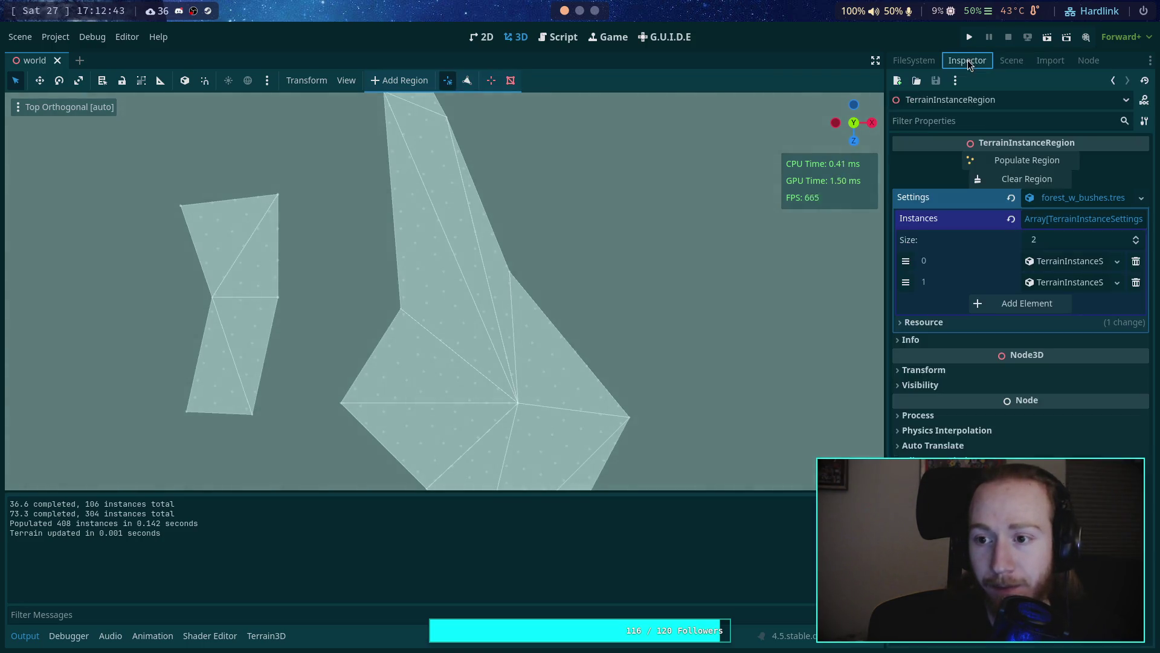
{"action": "left_click", "coordinate": [1021, 160]}
{"action": "left_click", "coordinate": [1001, 63]}
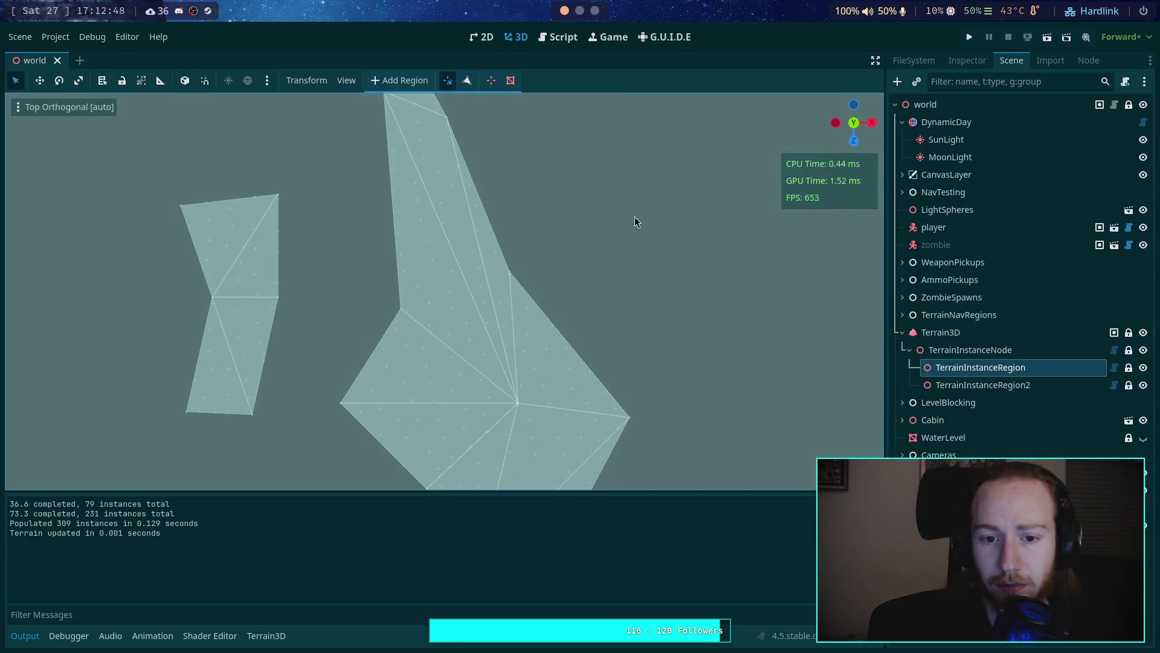
{"action": "left_click", "coordinate": [970, 315]}
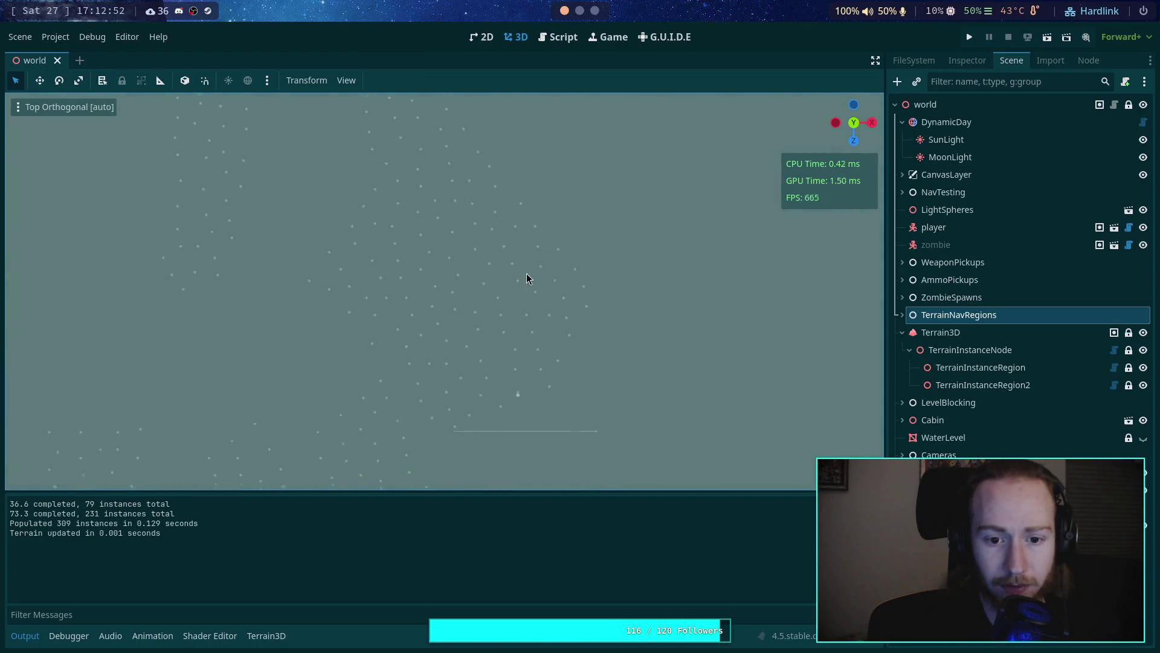
Step: Pan over the instance dots and repopulate the region again, now placing 305 instances
{"action": "mouse_move", "coordinate": [527, 245]}
{"action": "left_mouse_down"}
{"action": "mouse_move", "coordinate": [480, 391]}
{"action": "mouse_move", "coordinate": [464, 394]}
{"action": "mouse_move", "coordinate": [481, 351]}
{"action": "mouse_move", "coordinate": [469, 311]}
{"action": "mouse_move", "coordinate": [456, 323]}
{"action": "mouse_move", "coordinate": [363, 263]}
{"action": "mouse_move", "coordinate": [448, 198]}
{"action": "mouse_move", "coordinate": [432, 247]}
{"action": "left_mouse_up"}
{"action": "mouse_move", "coordinate": [218, 241]}
{"action": "left_mouse_down"}
{"action": "mouse_move", "coordinate": [266, 256]}
{"action": "mouse_move", "coordinate": [430, 234]}
{"action": "mouse_move", "coordinate": [419, 411]}
{"action": "left_mouse_up"}
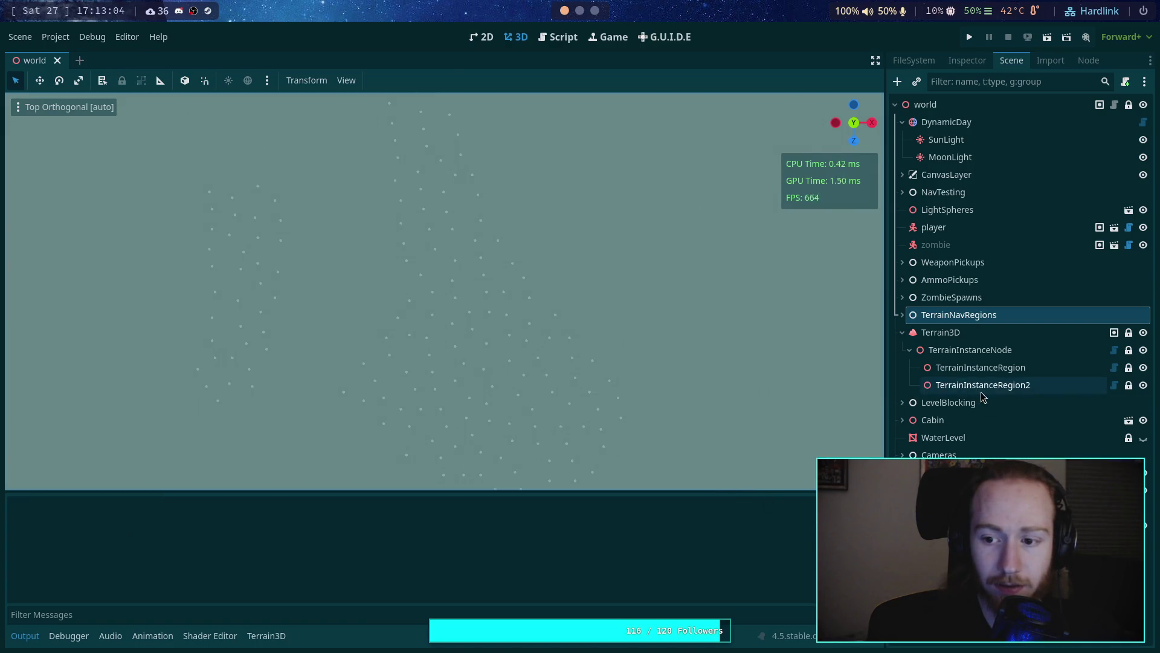
{"action": "left_click", "coordinate": [982, 368]}
{"action": "left_click", "coordinate": [967, 63]}
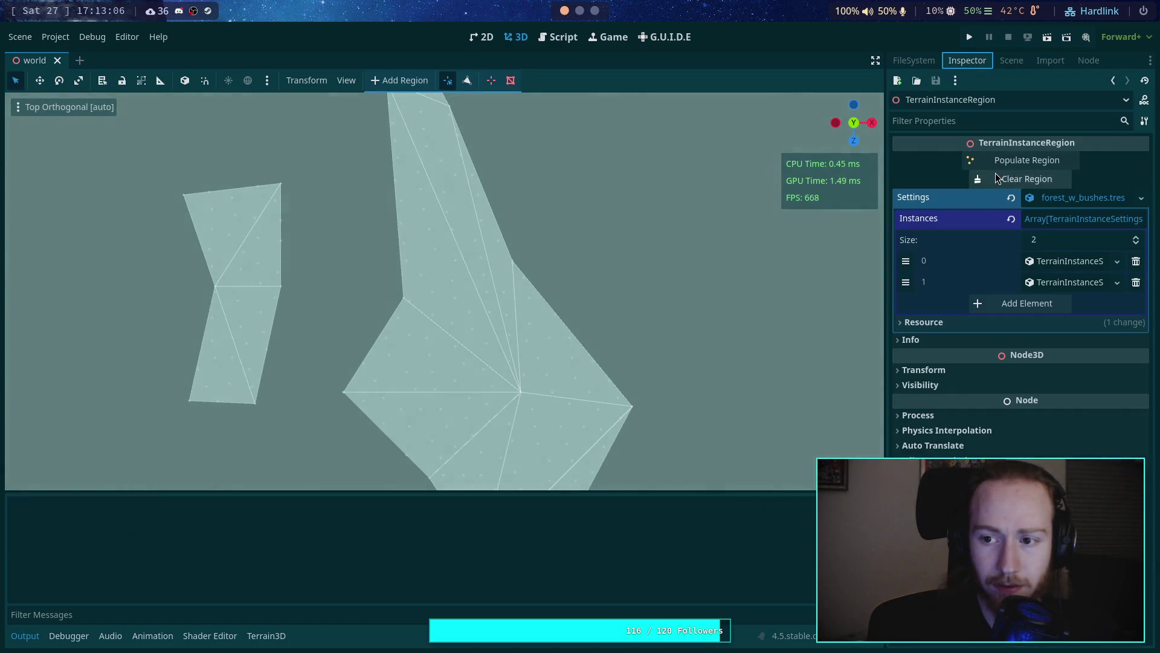
{"action": "left_click", "coordinate": [1022, 160]}
{"action": "left_click", "coordinate": [1011, 61]}
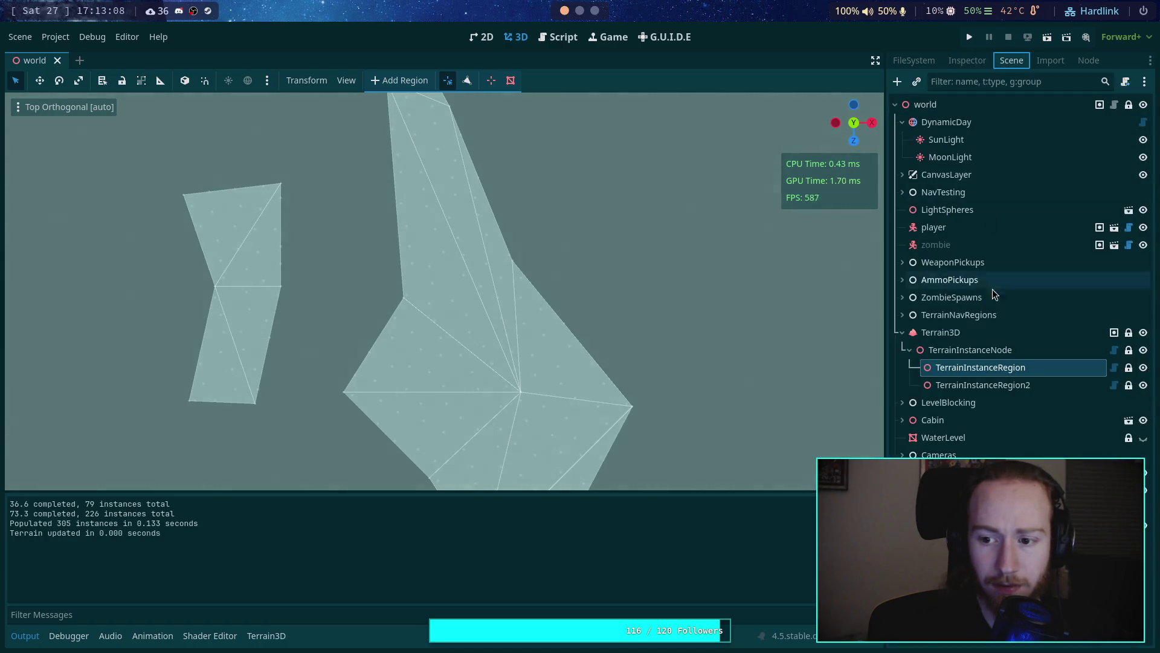
{"action": "left_click", "coordinate": [994, 315]}
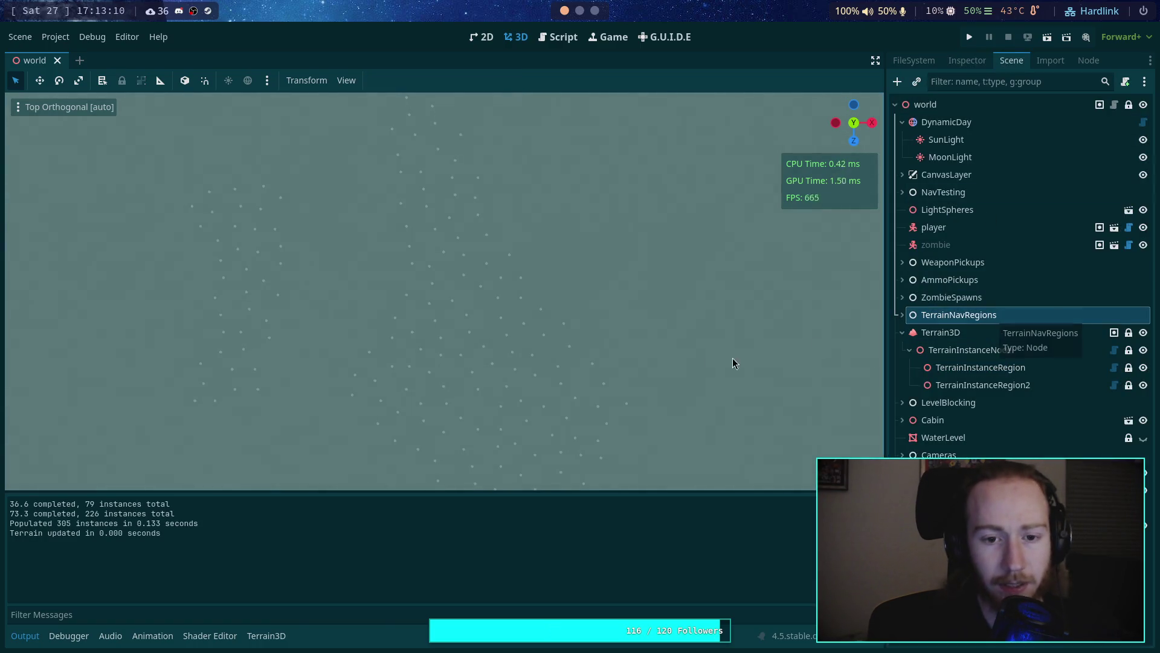
{"action": "scroll", "coordinate": [321, 253], "scroll_direction": "up", "scroll_amount": 4}
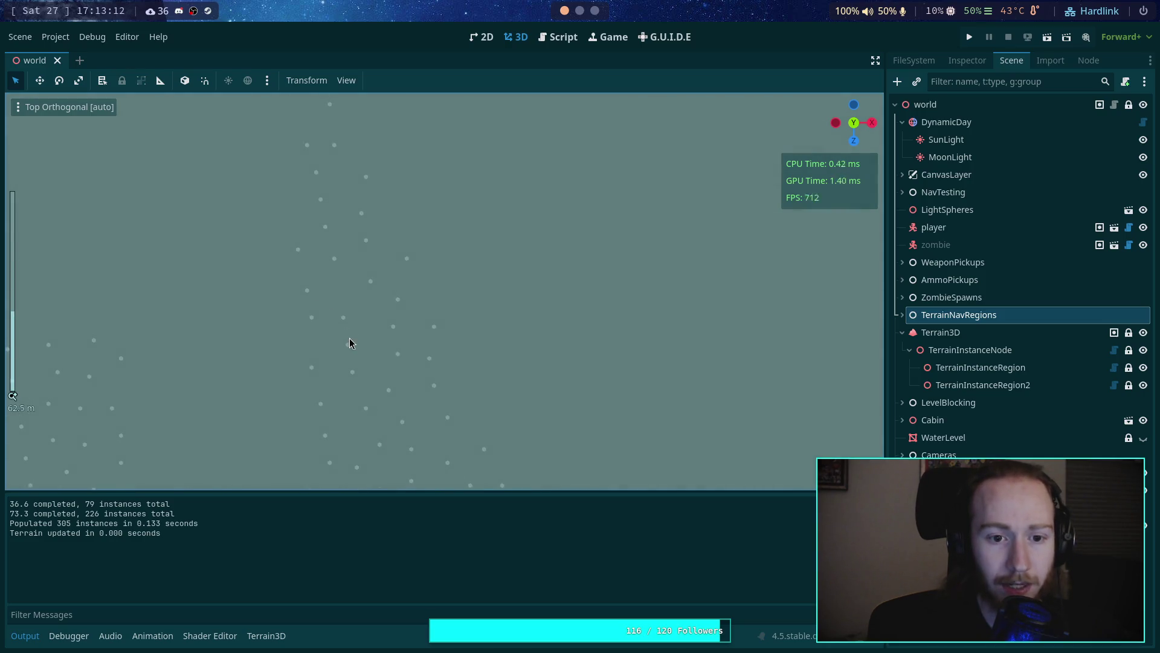
{"action": "scroll", "coordinate": [394, 336], "scroll_direction": "up", "scroll_amount": 3}
{"action": "scroll", "coordinate": [448, 316], "scroll_direction": "up", "scroll_amount": 3}
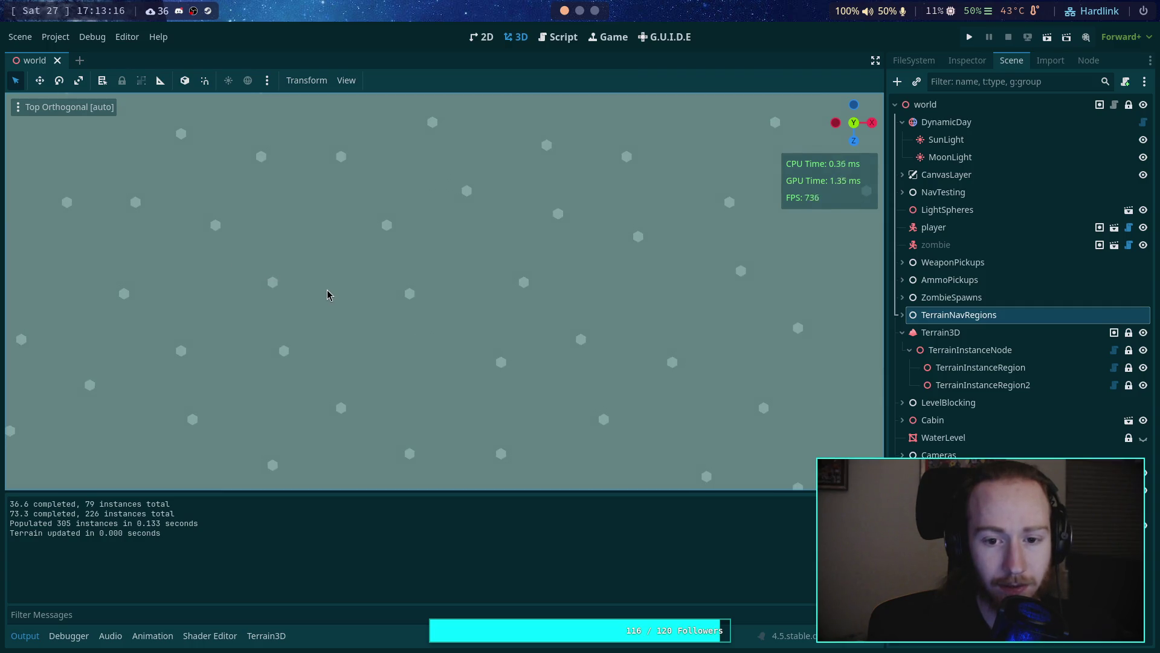
{"action": "scroll", "coordinate": [398, 310], "scroll_direction": "down", "scroll_amount": 4}
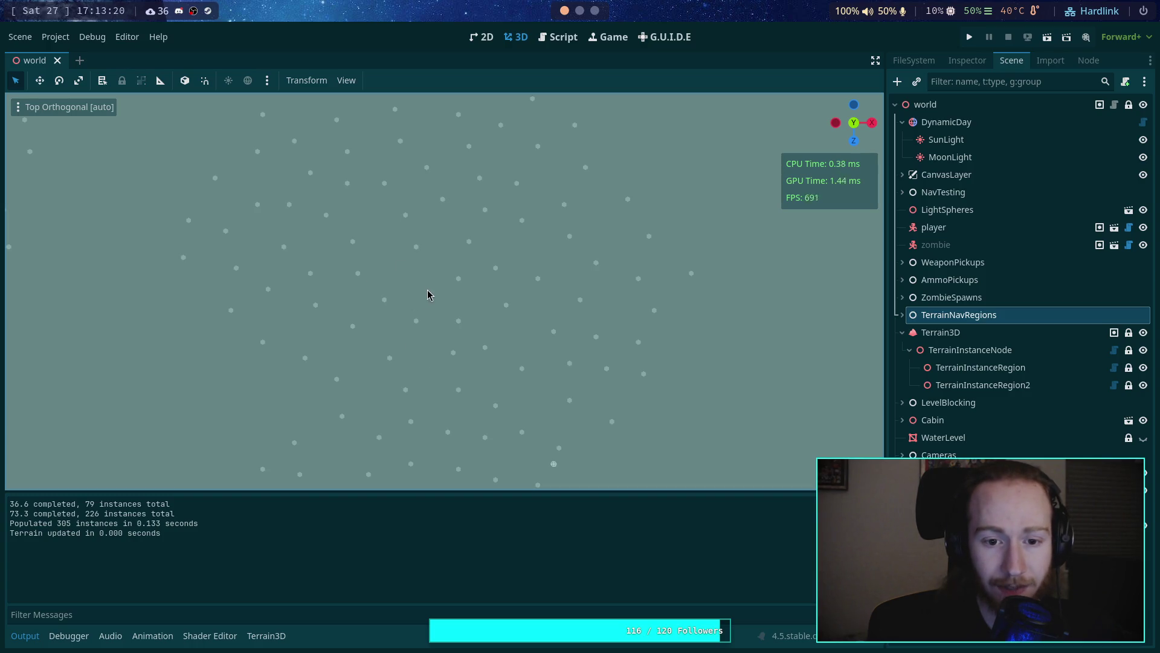
{"action": "scroll", "coordinate": [434, 288], "scroll_direction": "down", "scroll_amount": 2}
{"action": "scroll", "coordinate": [433, 271], "scroll_direction": "down", "scroll_amount": 2}
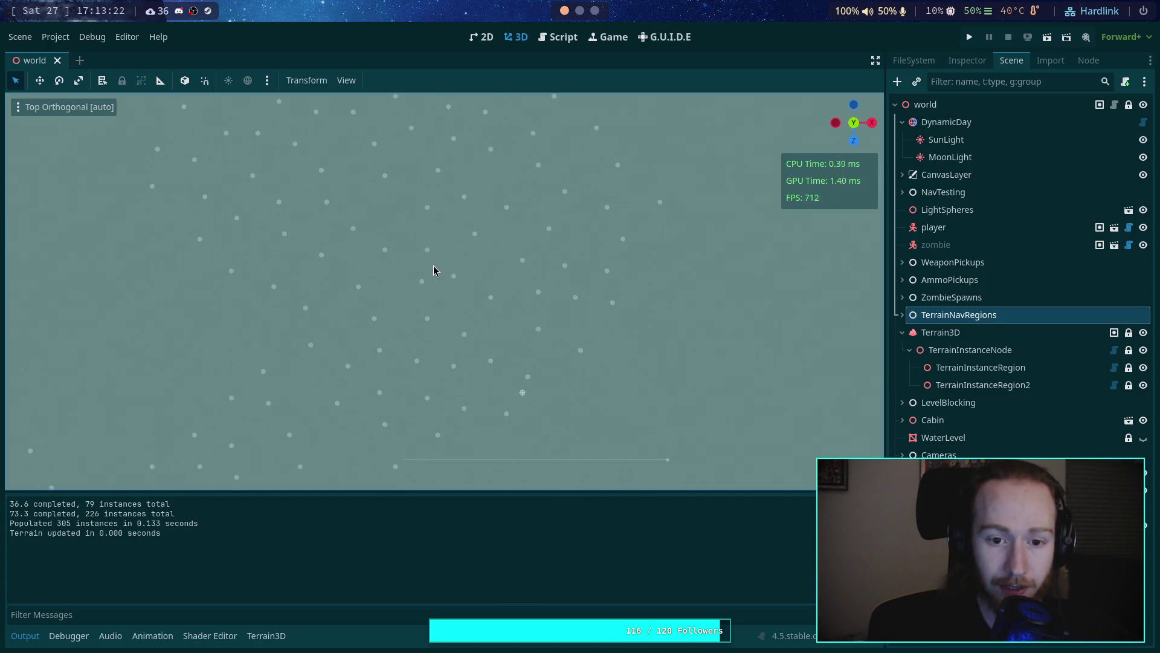
{"action": "scroll", "coordinate": [391, 266], "scroll_direction": "down", "scroll_amount": 8}
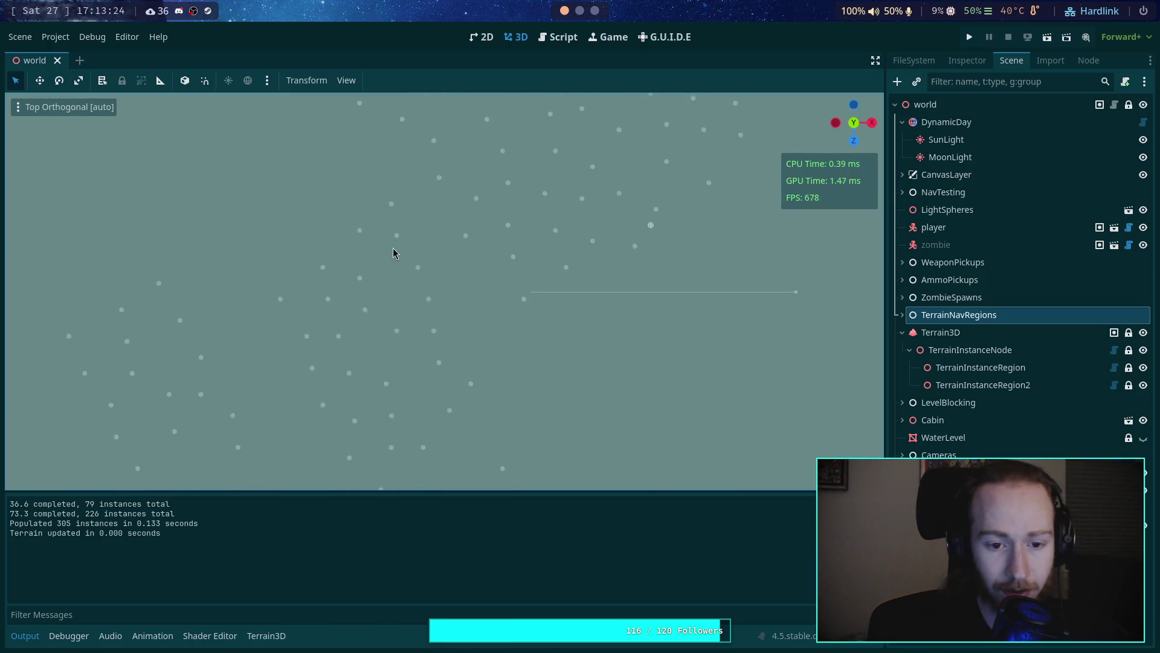
{"action": "scroll", "coordinate": [362, 250], "scroll_direction": "down", "scroll_amount": 5}
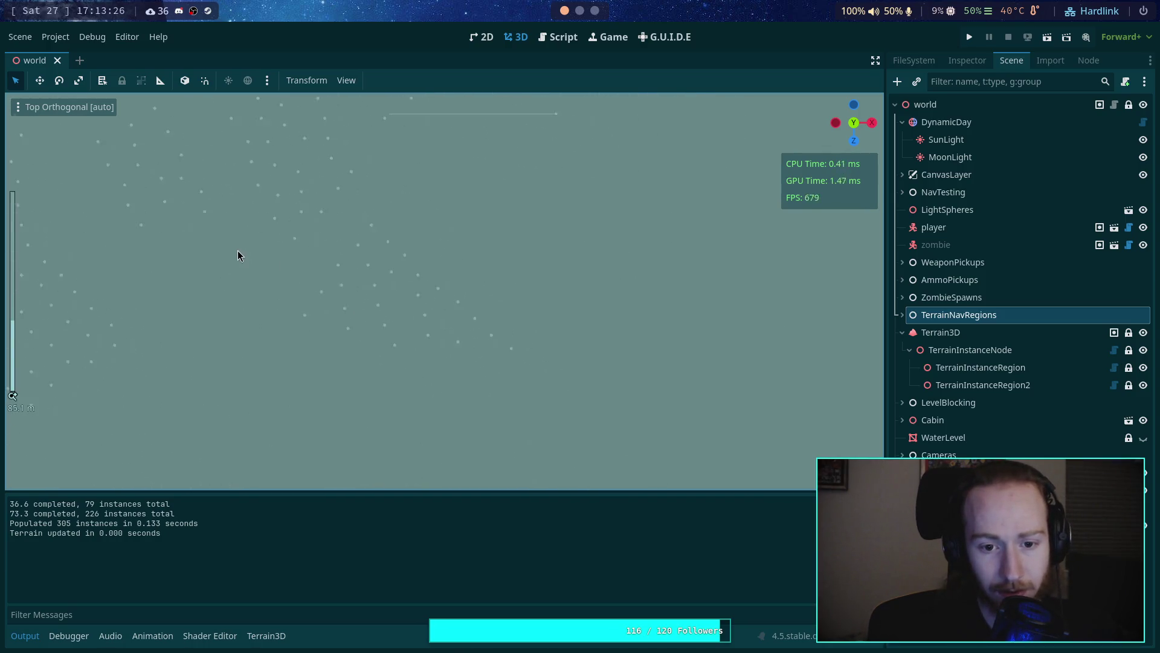
{"action": "scroll", "coordinate": [384, 273], "scroll_direction": "up", "scroll_amount": 3}
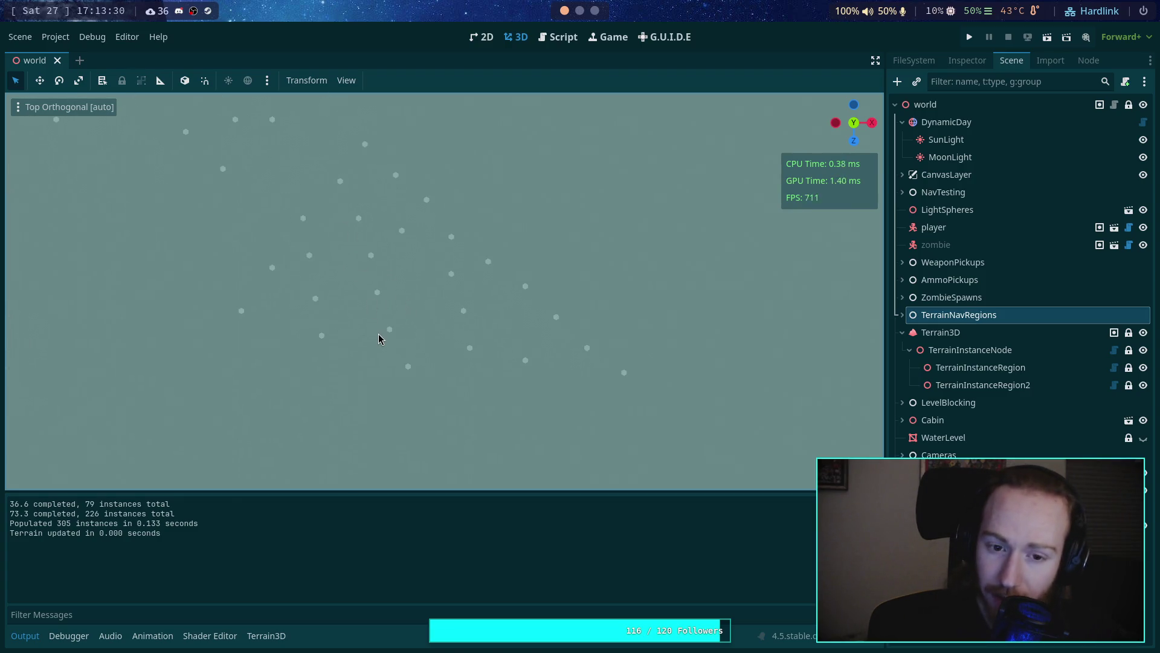
{"action": "left_click_drag", "start_coordinate": [241, 231], "coordinate": [484, 359]}
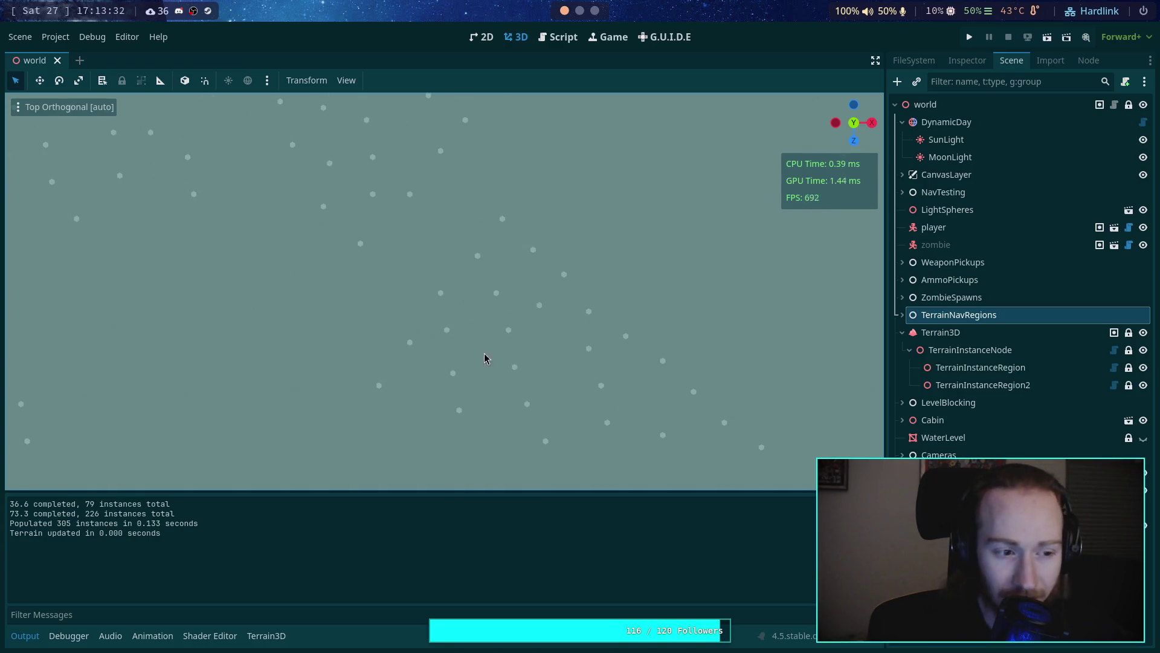
{"action": "scroll", "coordinate": [492, 315], "scroll_direction": "down", "scroll_amount": 5}
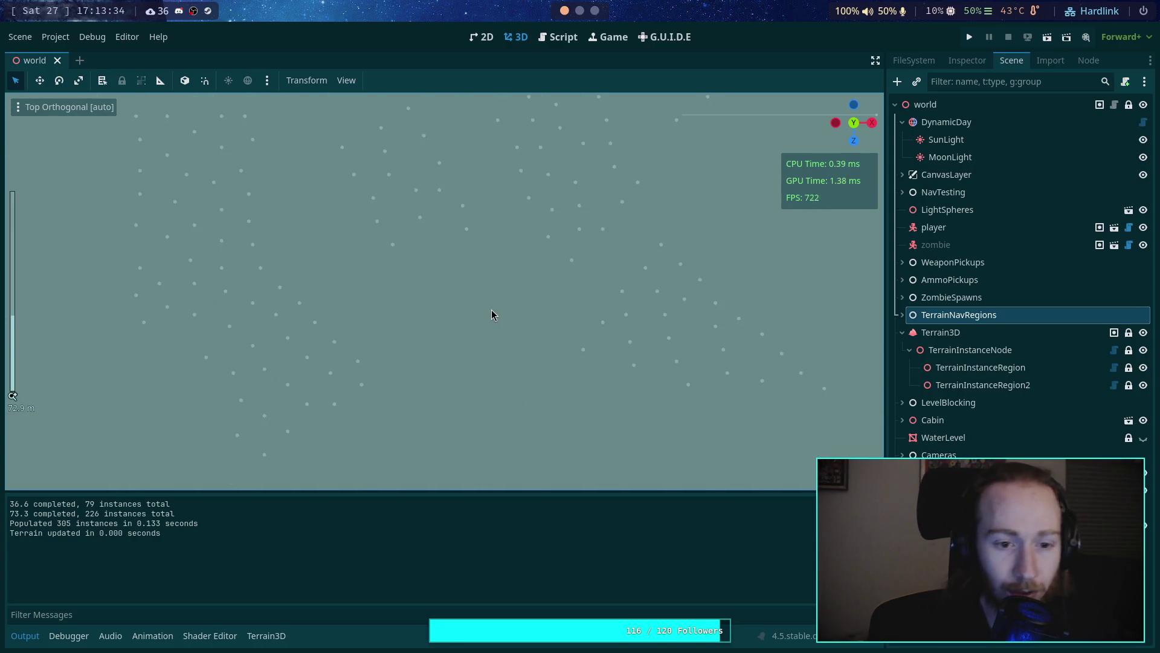
{"action": "mouse_move", "coordinate": [333, 266]}
{"action": "left_mouse_down"}
{"action": "mouse_move", "coordinate": [419, 289]}
{"action": "mouse_move", "coordinate": [465, 281]}
{"action": "left_mouse_up"}
{"action": "scroll", "coordinate": [261, 205], "scroll_direction": "up", "scroll_amount": 2}
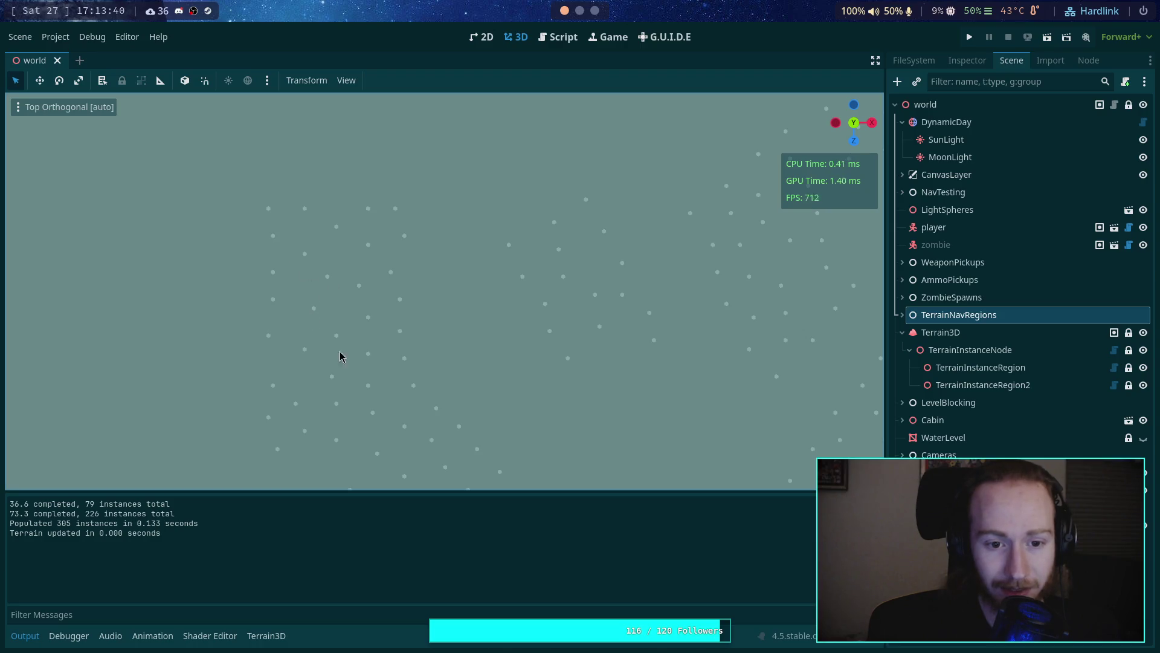
{"action": "left_click_drag", "start_coordinate": [347, 256], "coordinate": [269, 148]}
{"action": "left_click_drag", "start_coordinate": [266, 256], "coordinate": [167, 188]}
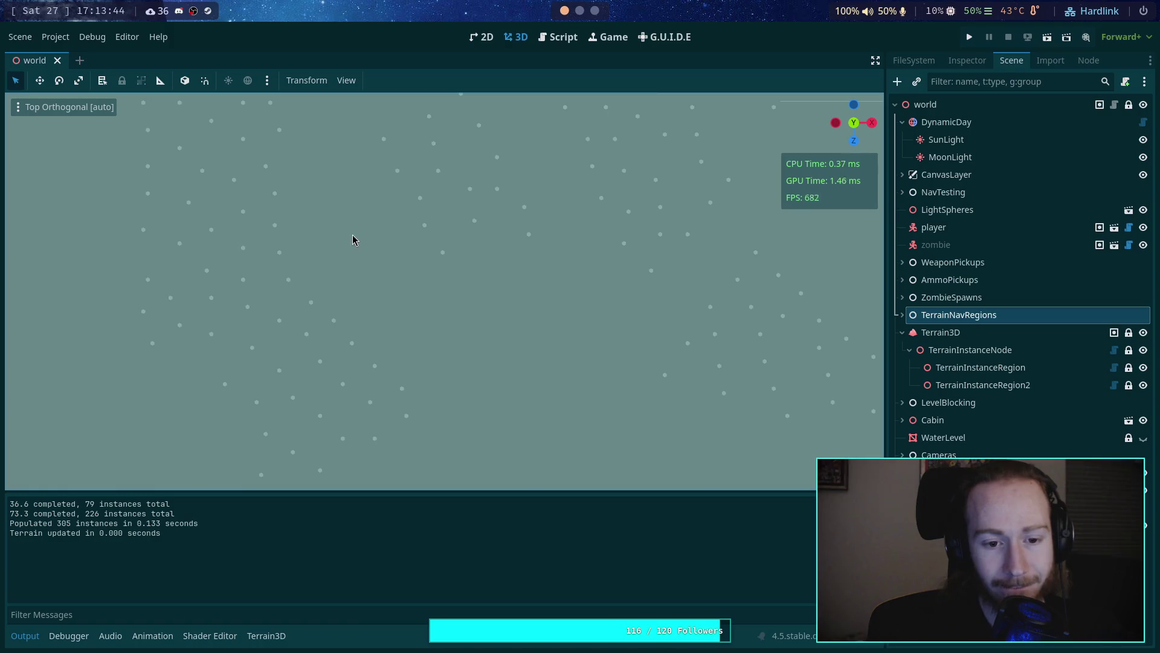
{"action": "left_click_drag", "start_coordinate": [355, 239], "coordinate": [383, 396]}
{"action": "left_click_drag", "start_coordinate": [202, 324], "coordinate": [393, 310]}
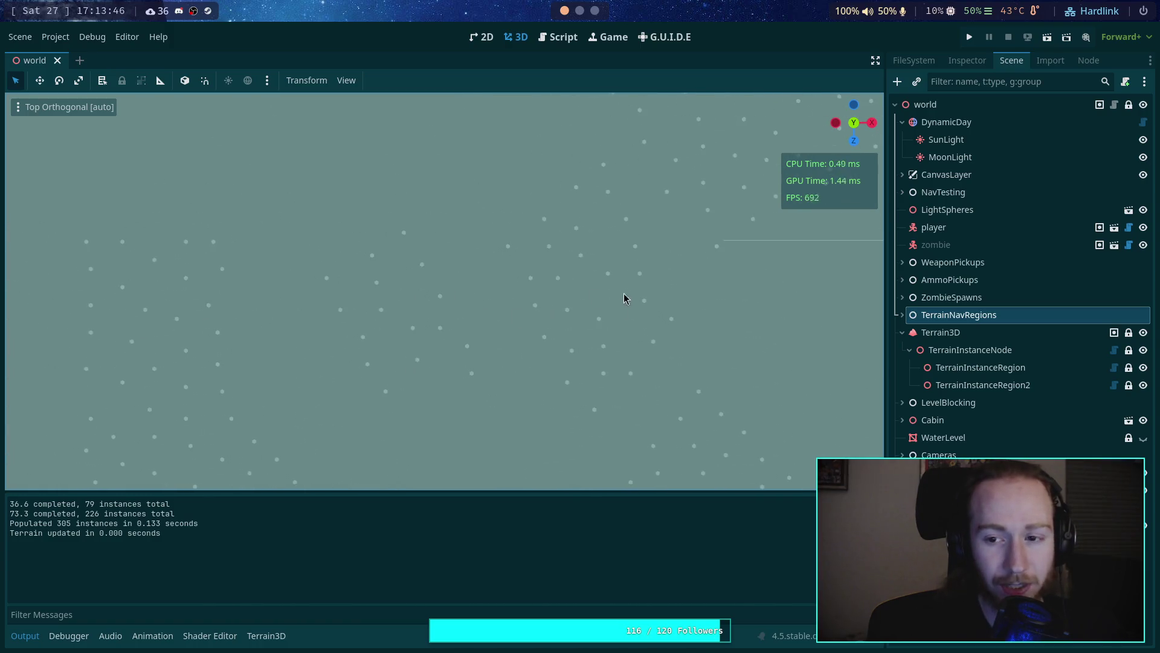
Step: Frame TerrainInstanceRegion and compare its outlines with the bare instance dots by toggling to TerrainNavRegions
{"action": "left_click", "coordinate": [1035, 372]}
{"action": "key", "text": "f"}
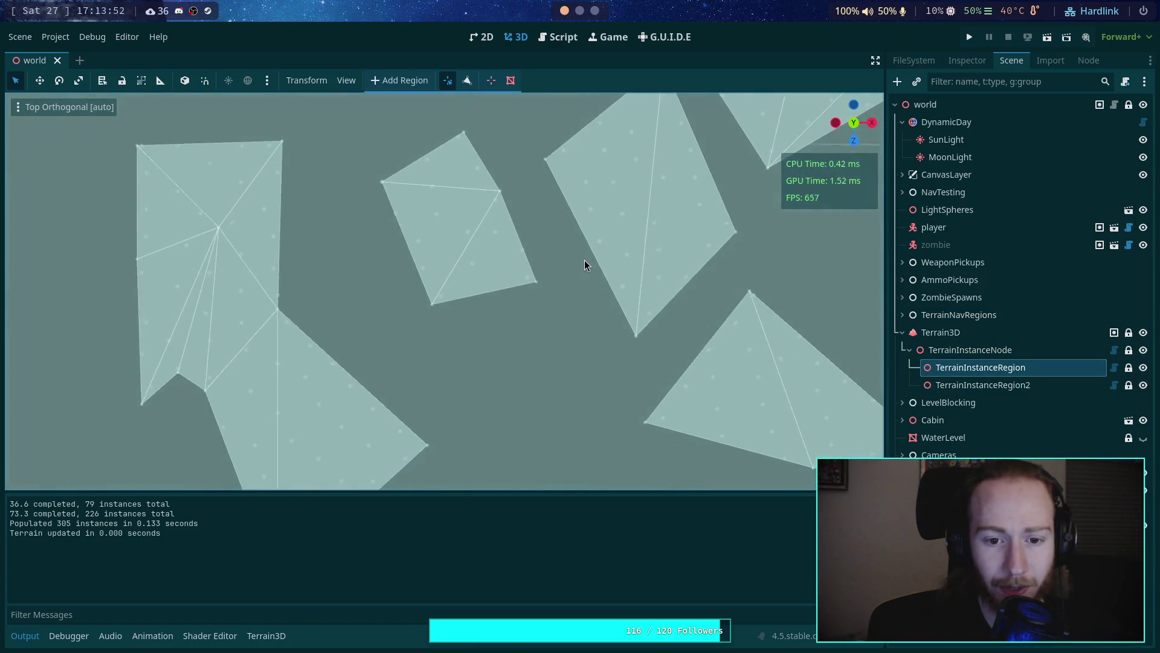
{"action": "mouse_move", "coordinate": [530, 295]}
{"action": "left_mouse_down"}
{"action": "mouse_move", "coordinate": [390, 339]}
{"action": "mouse_move", "coordinate": [463, 296]}
{"action": "mouse_move", "coordinate": [358, 376]}
{"action": "mouse_move", "coordinate": [335, 480]}
{"action": "mouse_move", "coordinate": [371, 360]}
{"action": "mouse_move", "coordinate": [331, 409]}
{"action": "mouse_move", "coordinate": [367, 290]}
{"action": "mouse_move", "coordinate": [392, 285]}
{"action": "mouse_move", "coordinate": [422, 345]}
{"action": "mouse_move", "coordinate": [415, 275]}
{"action": "left_mouse_up"}
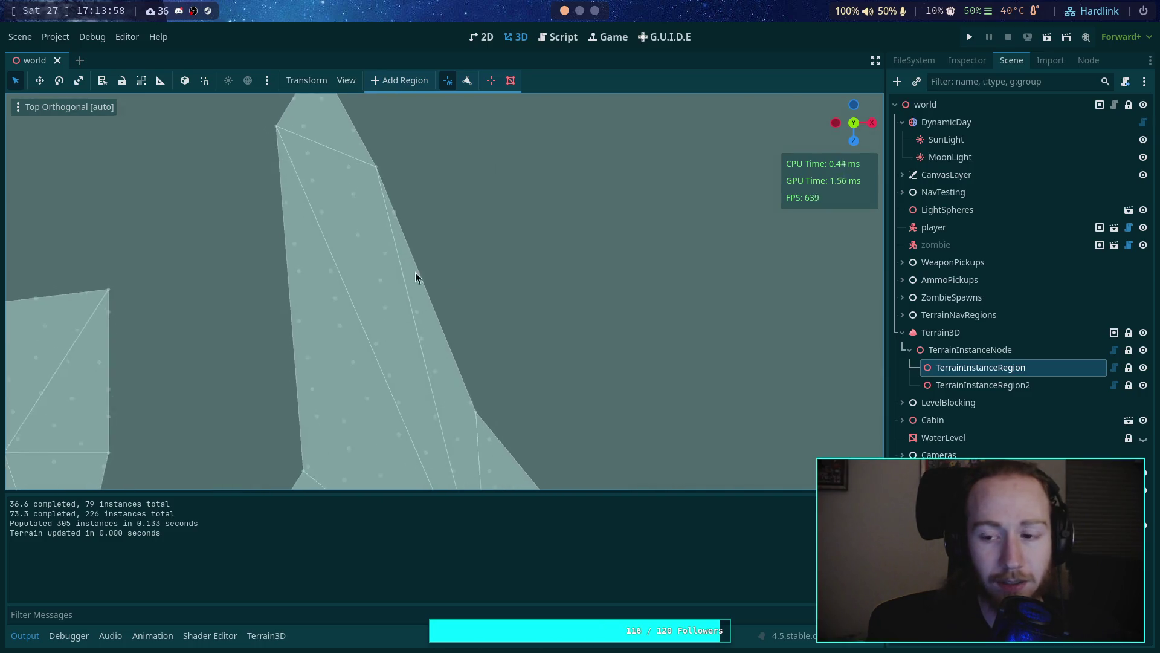
{"action": "left_click", "coordinate": [969, 314]}
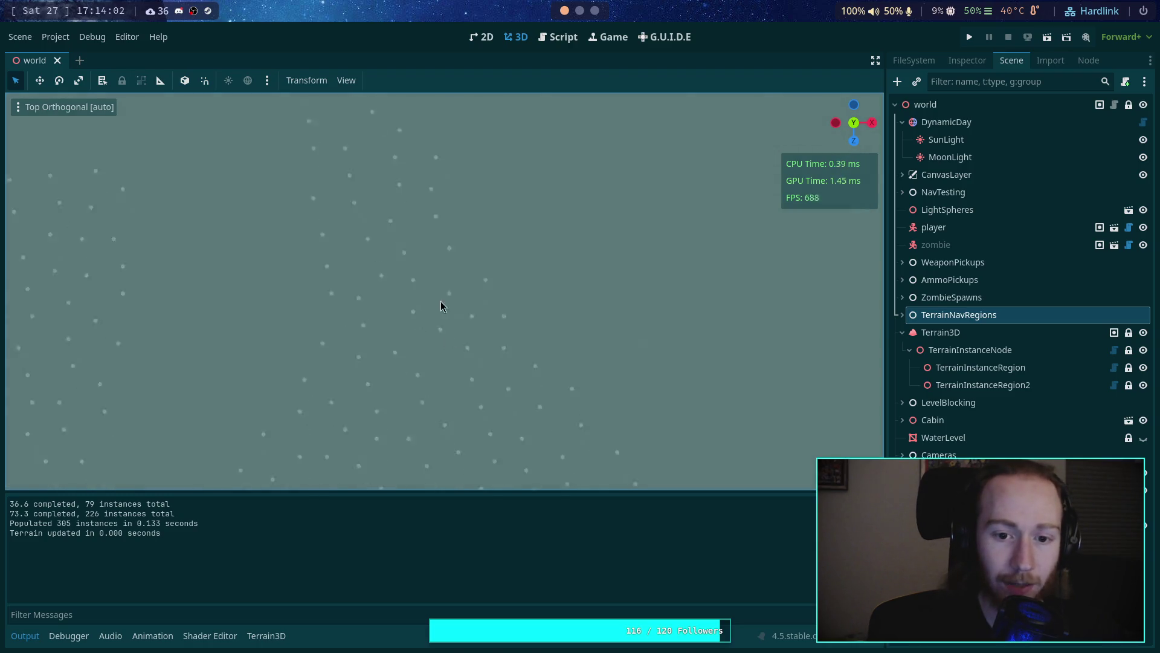
{"action": "left_click_drag", "start_coordinate": [440, 306], "coordinate": [547, 321]}
{"action": "left_click_drag", "start_coordinate": [383, 300], "coordinate": [401, 248]}
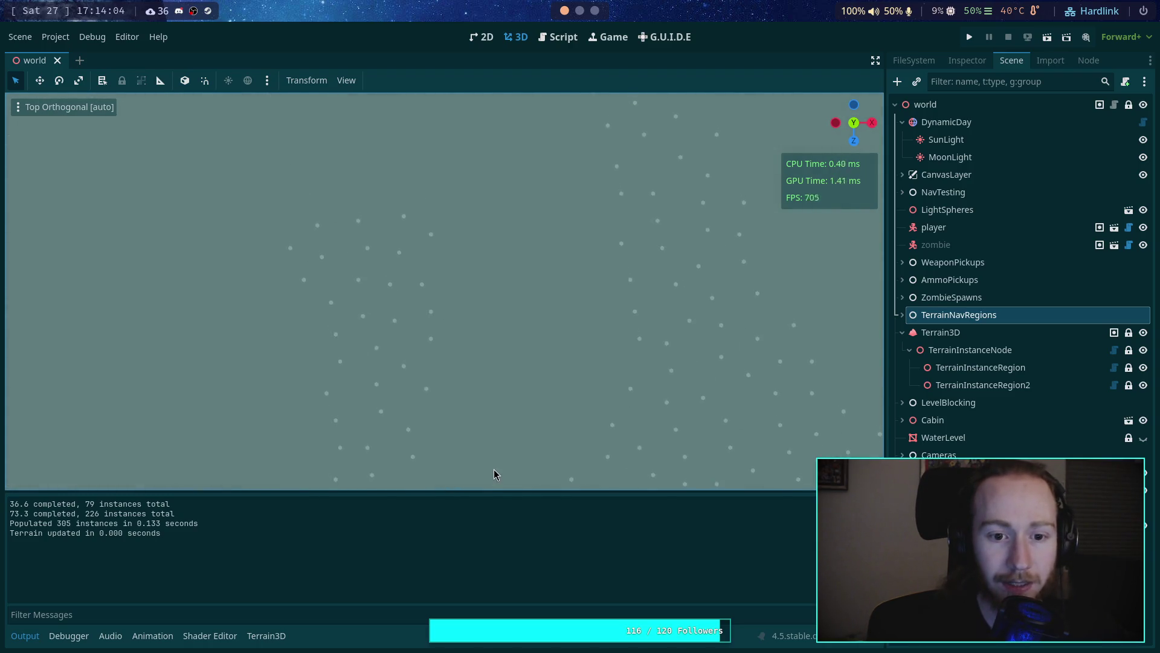
{"action": "left_click_drag", "start_coordinate": [487, 321], "coordinate": [523, 337]}
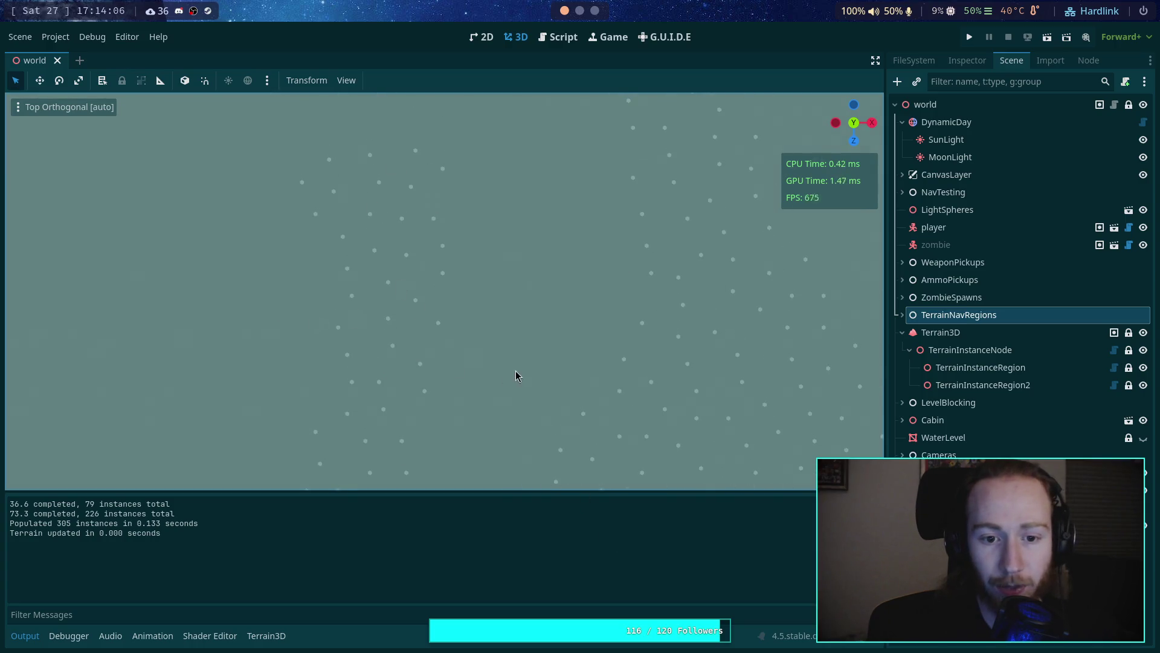
{"action": "left_click", "coordinate": [991, 369]}
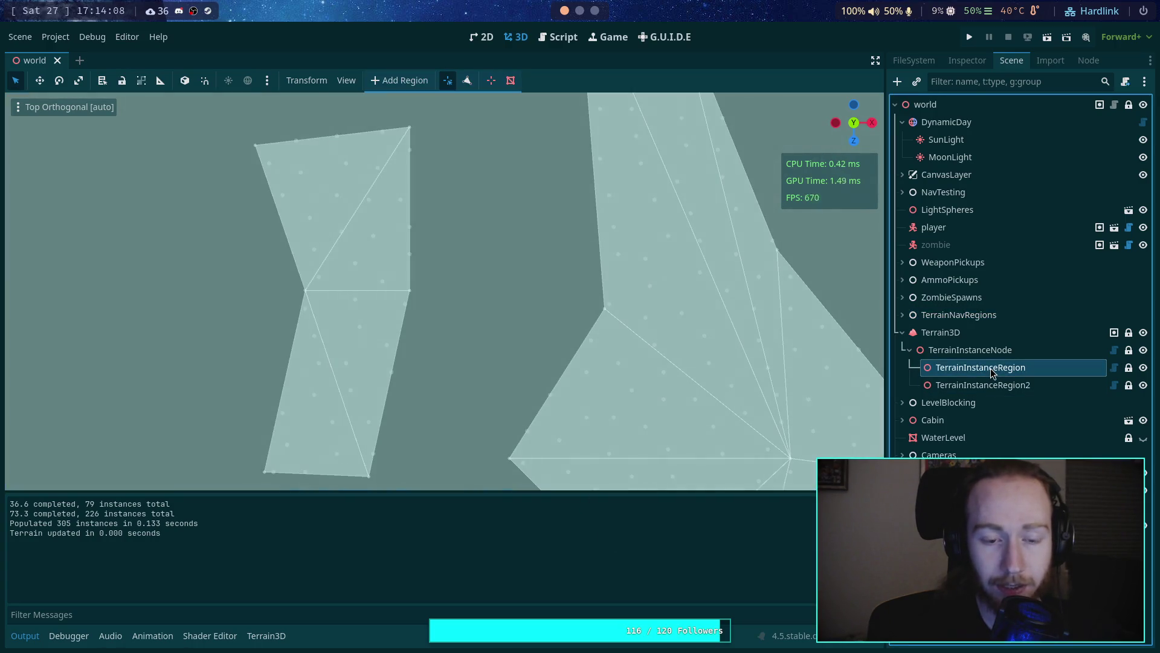
{"action": "left_click", "coordinate": [1005, 321]}
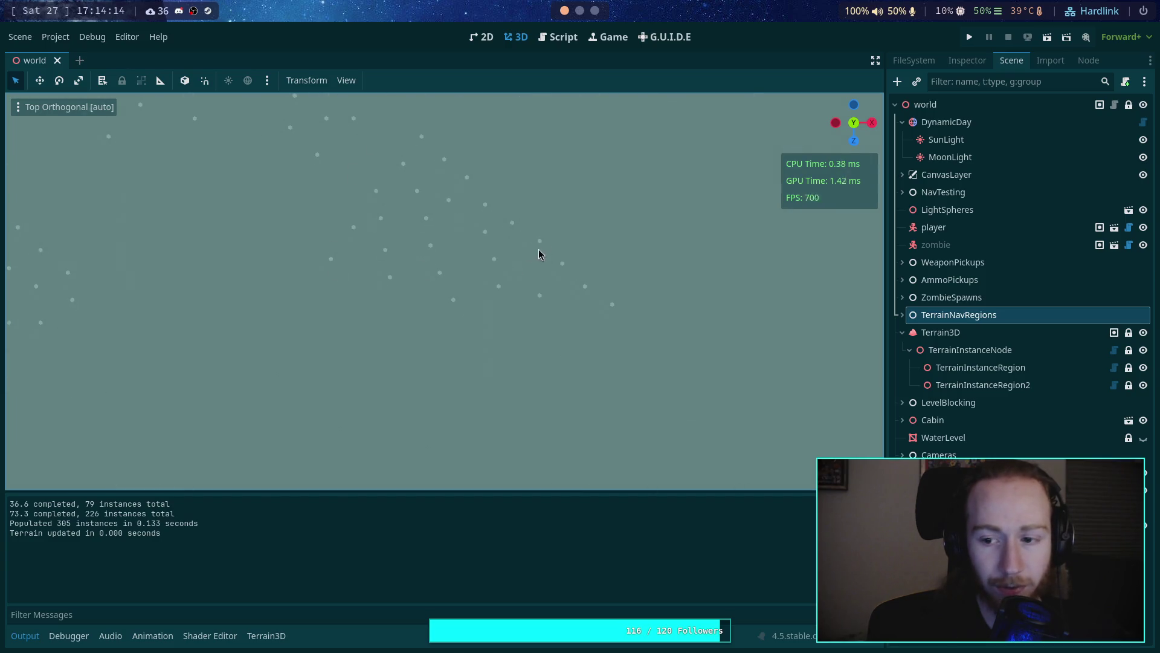
{"action": "left_click", "coordinate": [979, 370]}
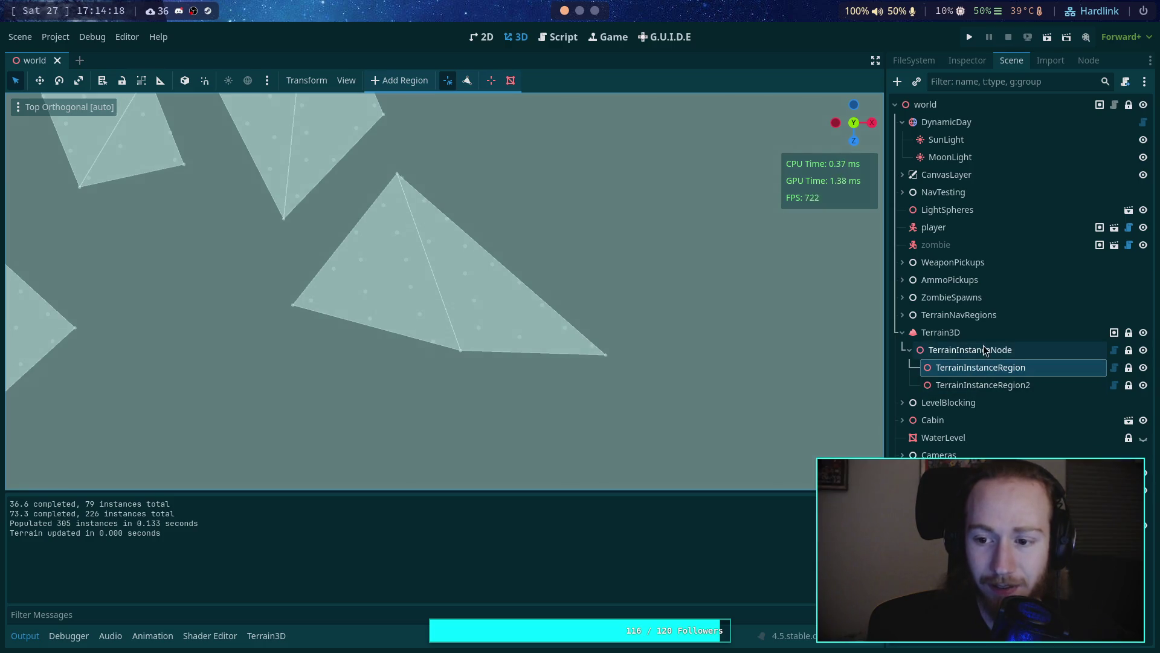
{"action": "left_click", "coordinate": [998, 320]}
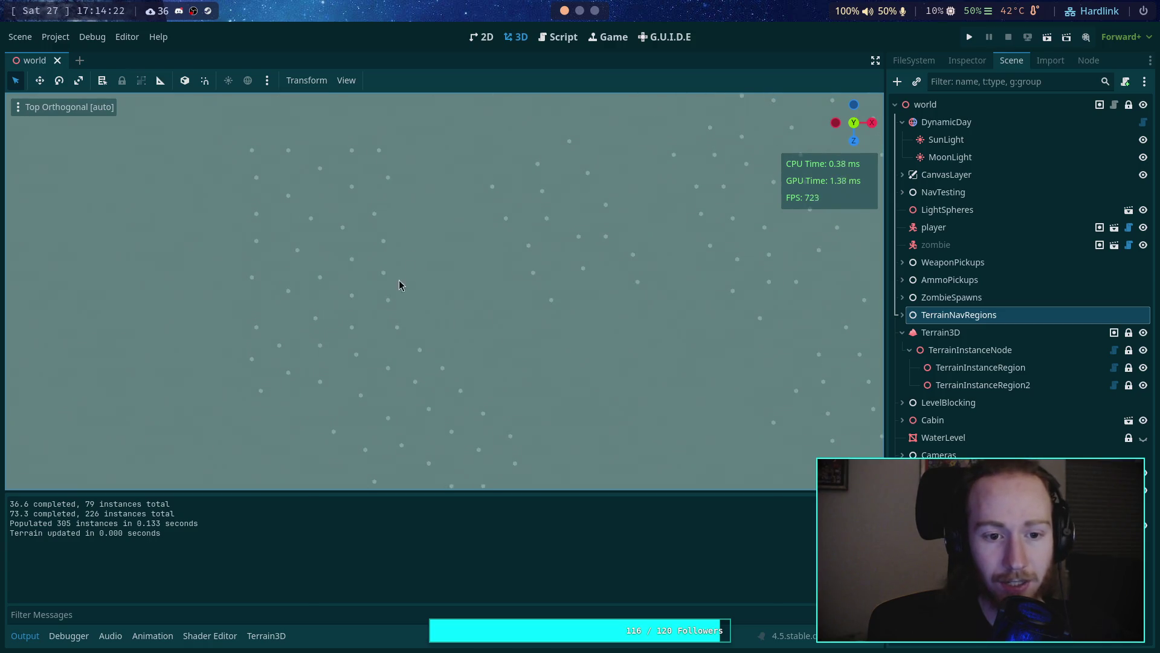
Step: Hide the log output and orbit into a perspective view of the trunks across the terrain
{"action": "scroll", "coordinate": [267, 199], "scroll_direction": "down", "scroll_amount": 1}
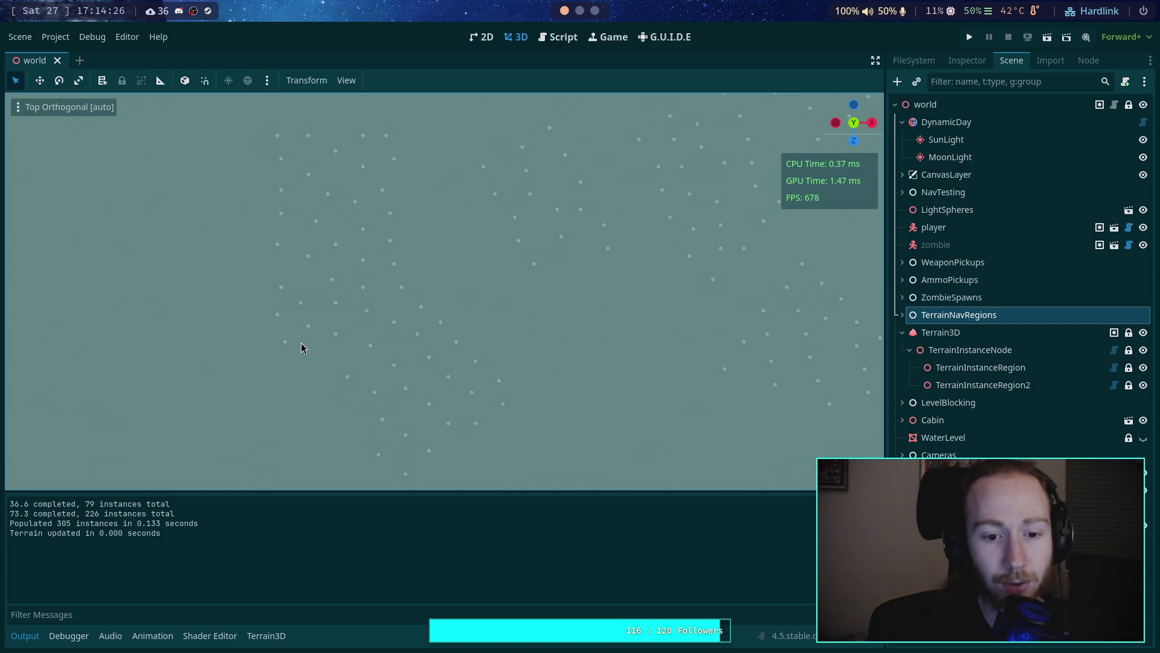
{"action": "left_click", "coordinate": [1017, 369]}
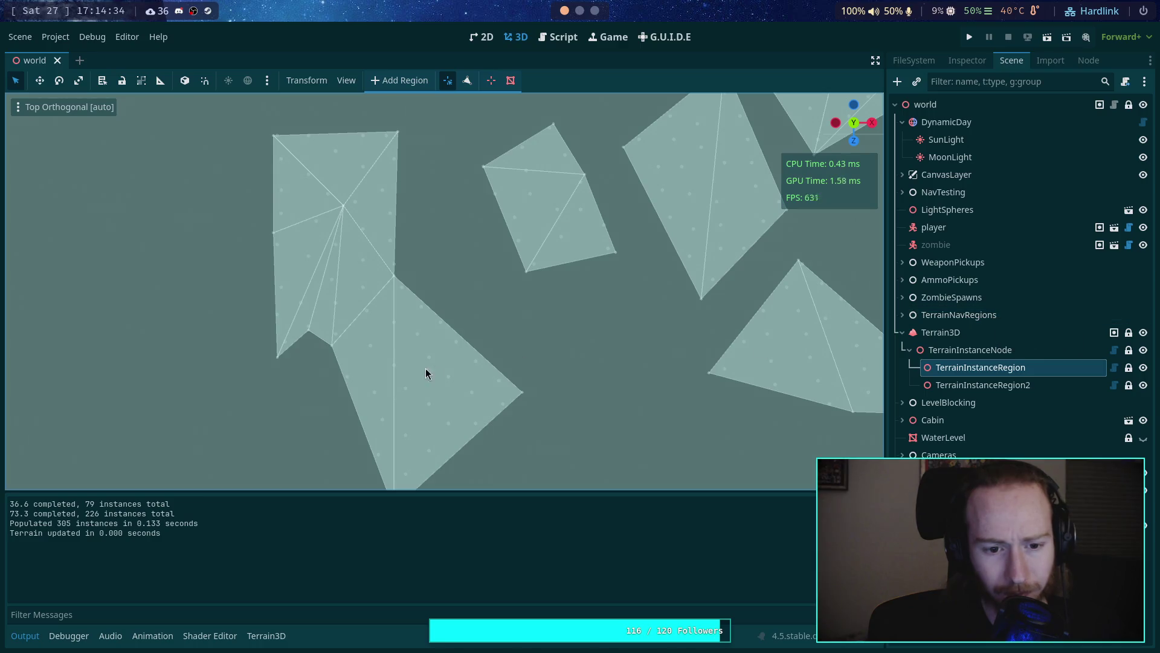
{"action": "left_click", "coordinate": [967, 333]}
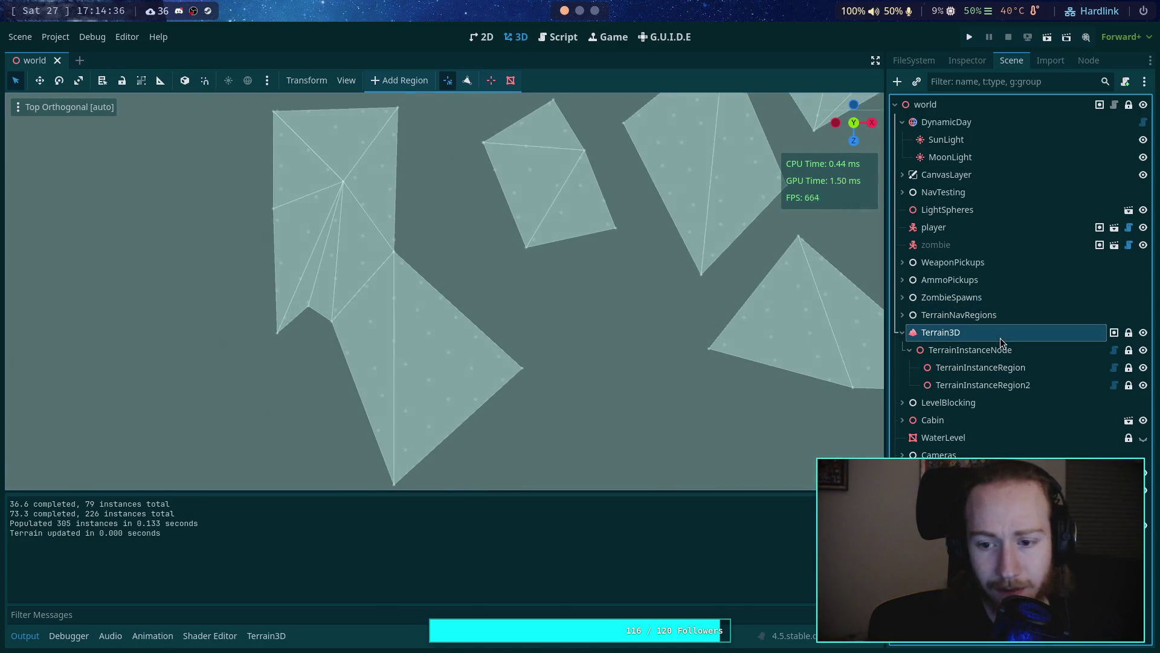
{"action": "key", "text": "Up"}
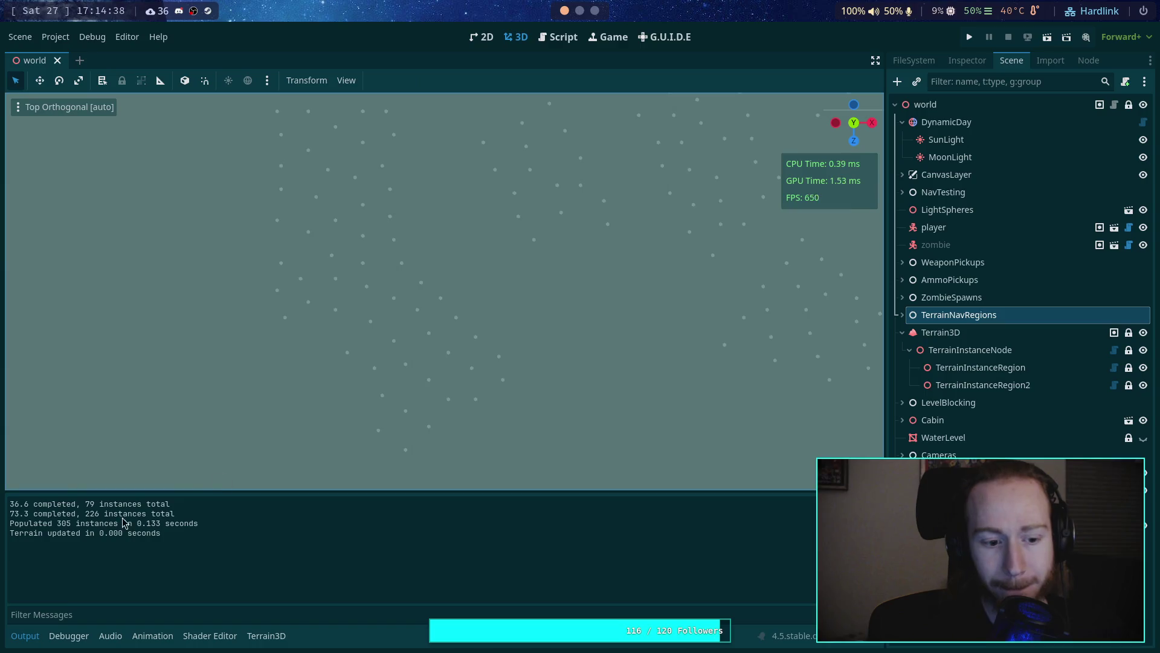
{"action": "left_click", "coordinate": [39, 636]}
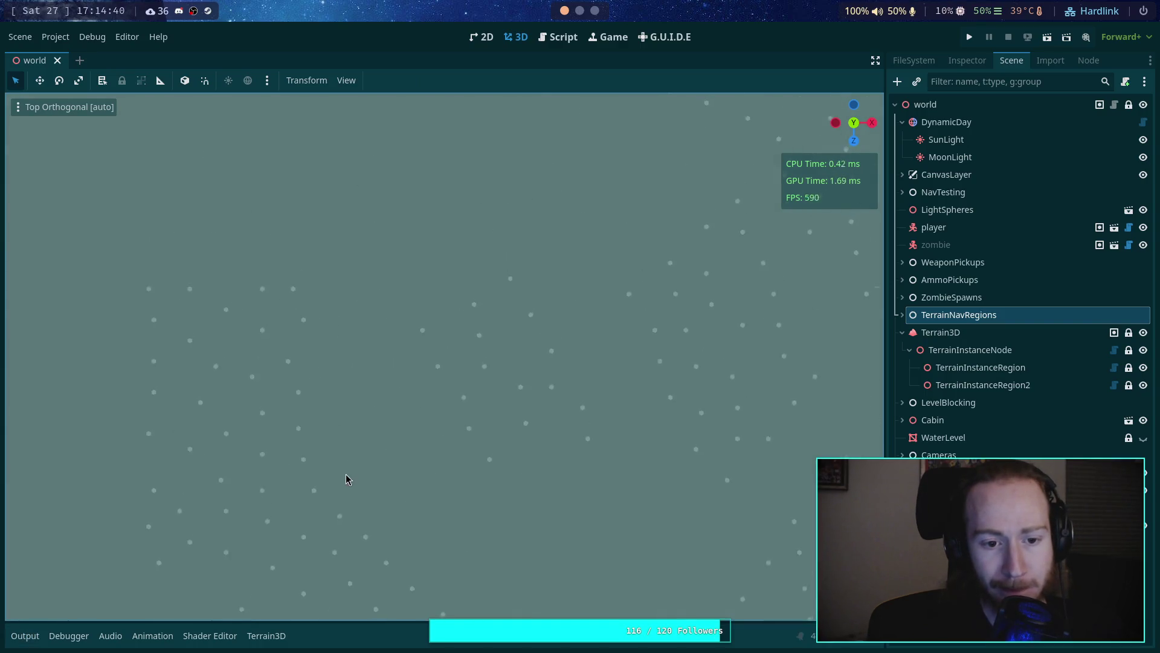
{"action": "left_click", "coordinate": [25, 636]}
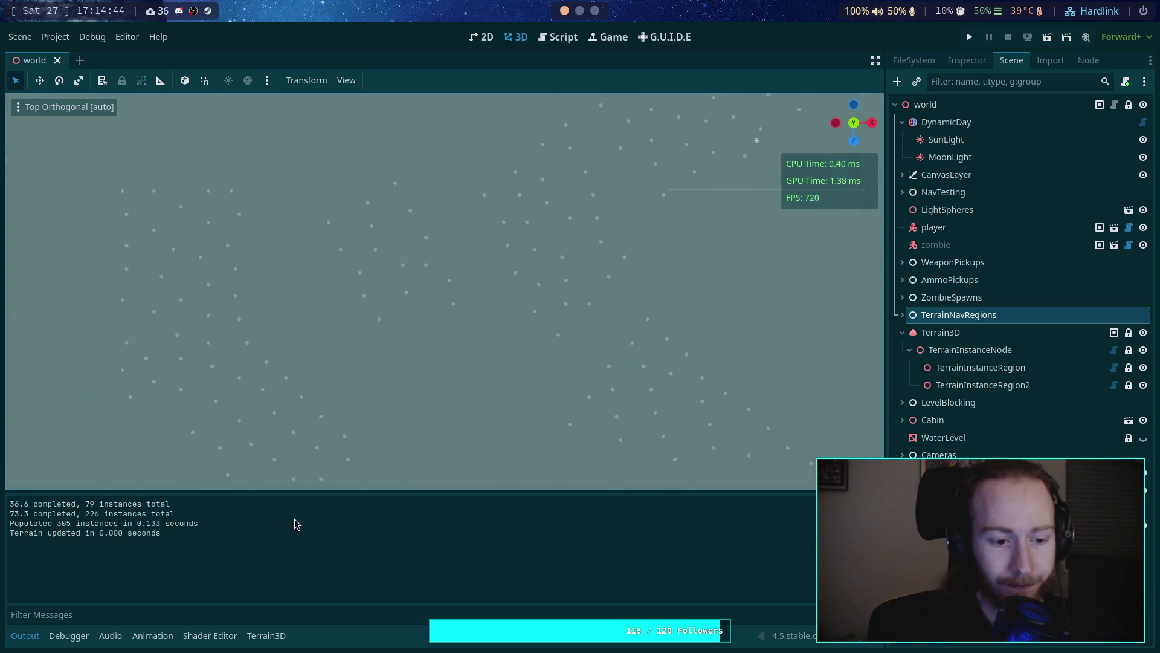
{"action": "left_click", "coordinate": [24, 635]}
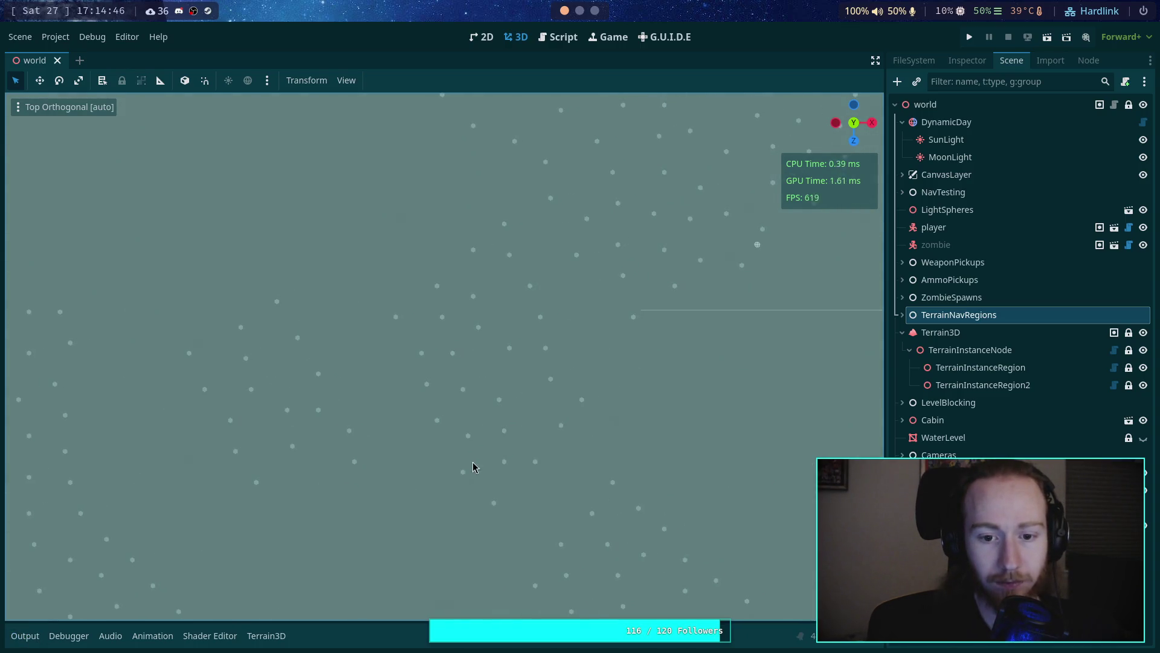
{"action": "mouse_move", "coordinate": [472, 465]}
{"action": "left_mouse_down"}
{"action": "mouse_move", "coordinate": [421, 281]}
{"action": "mouse_move", "coordinate": [374, 293]}
{"action": "left_mouse_up"}
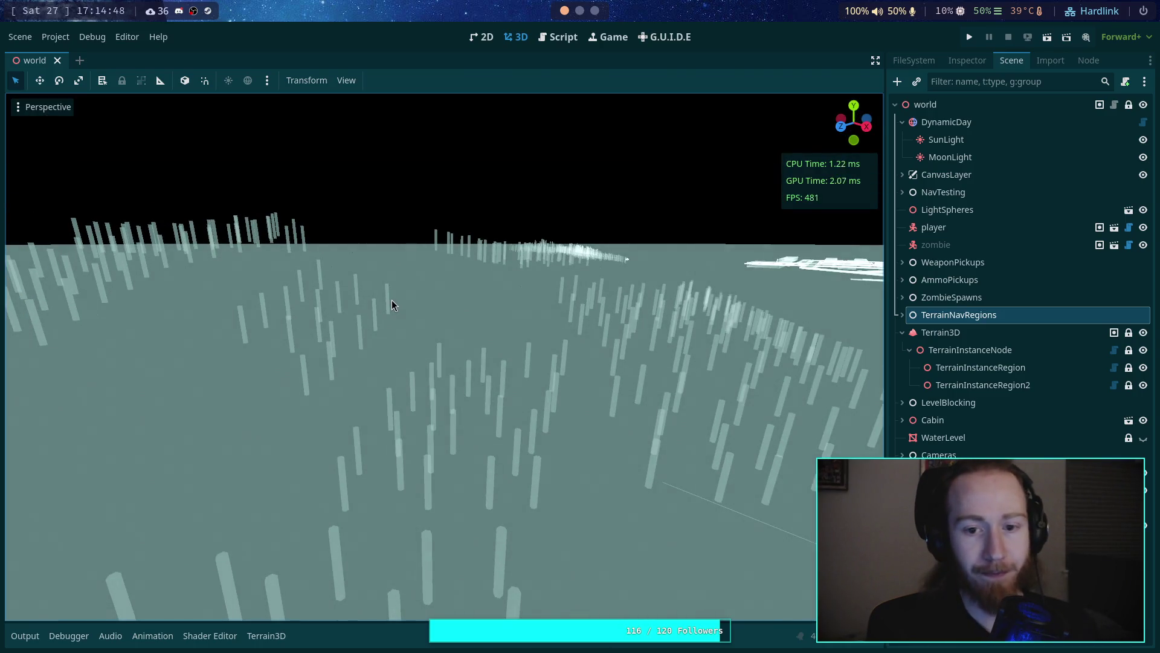
Step: Uncomment the ±0.35 tx/tz random wiggle lines 623–624 in the placement script and save
{"action": "left_click", "coordinate": [557, 37]}
{"action": "scroll", "coordinate": [423, 327], "scroll_direction": "up", "scroll_amount": 20}
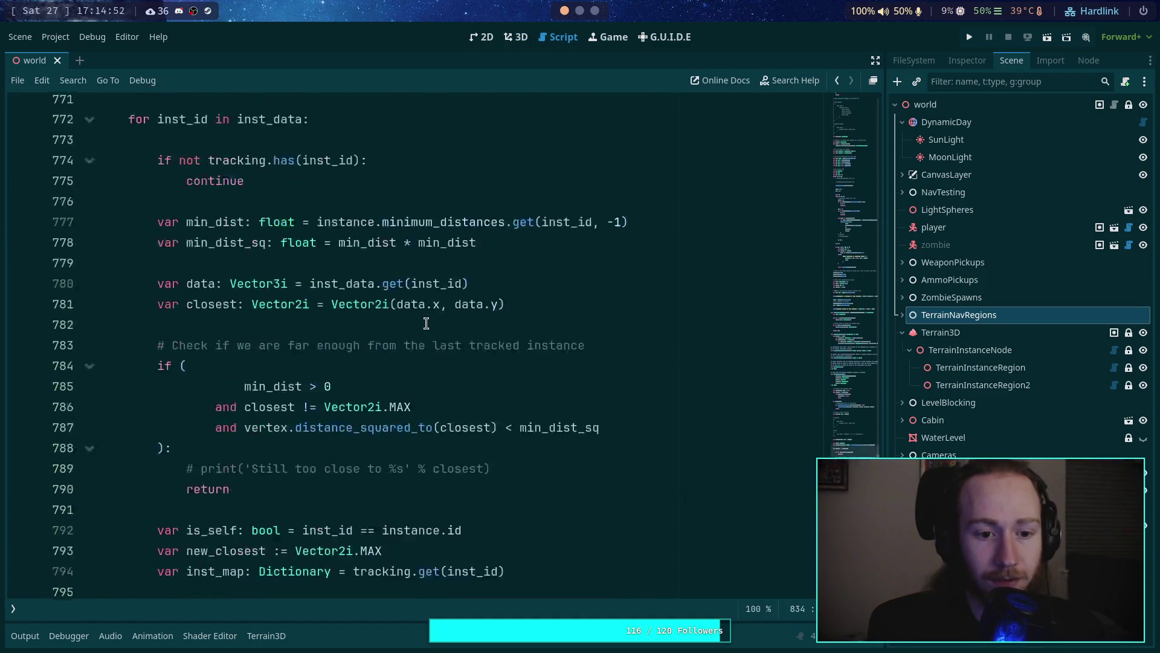
{"action": "scroll", "coordinate": [426, 323], "scroll_direction": "up", "scroll_amount": 20}
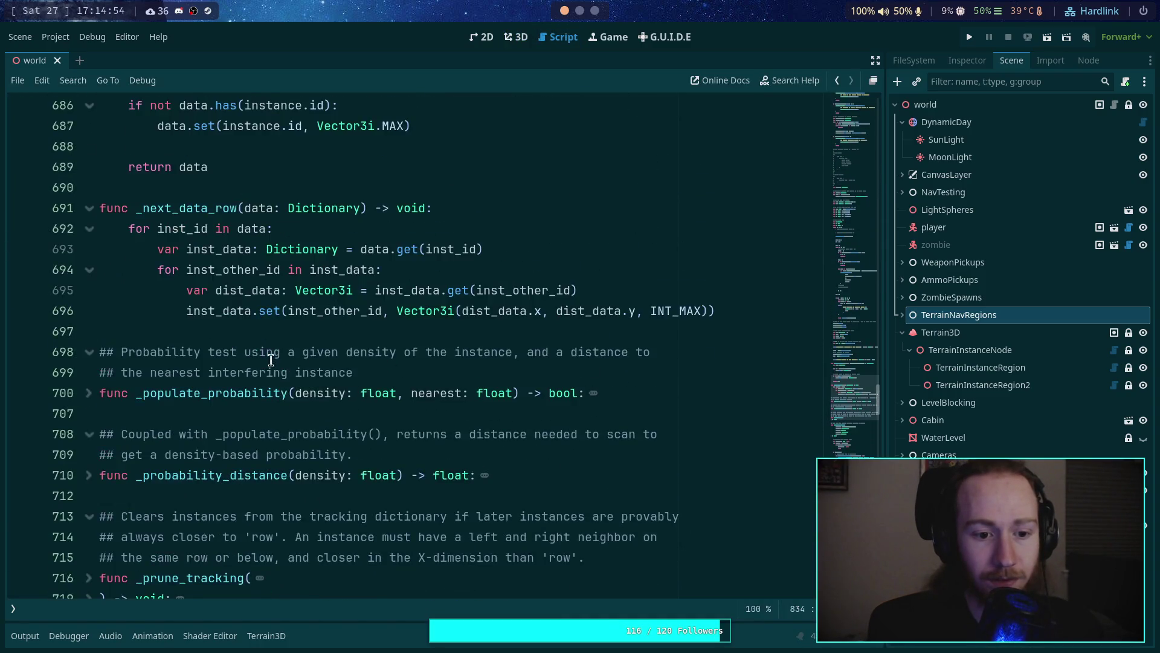
{"action": "scroll", "coordinate": [236, 359], "scroll_direction": "up", "scroll_amount": 12}
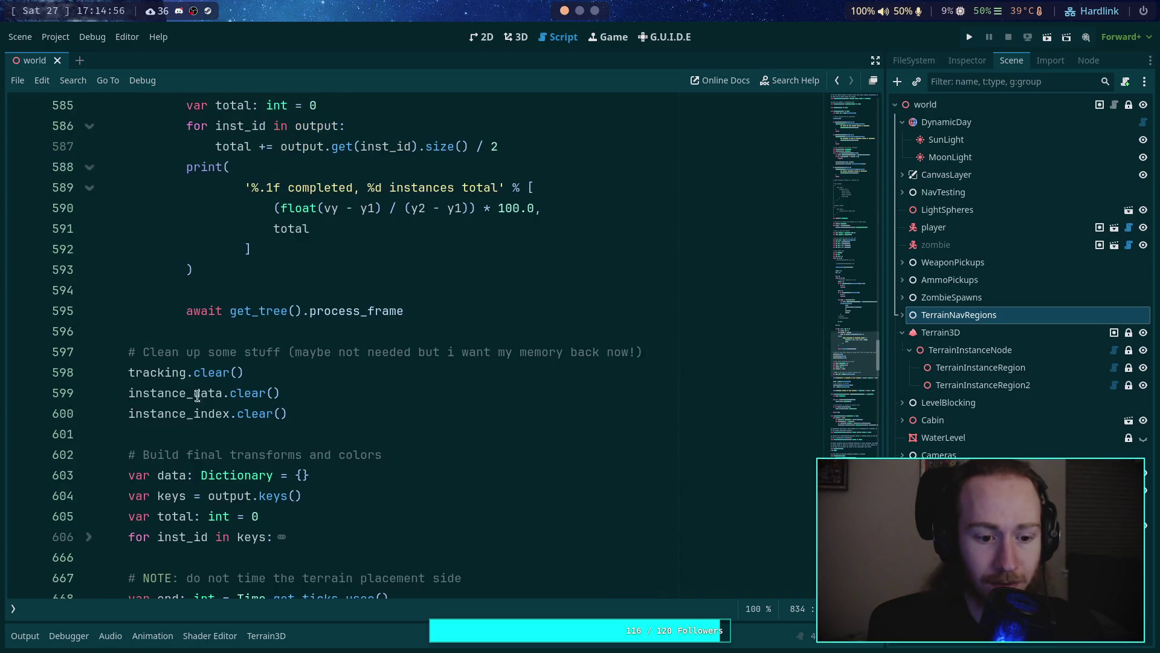
{"action": "left_click", "coordinate": [98, 542]}
{"action": "scroll", "coordinate": [196, 357], "scroll_direction": "down", "scroll_amount": 9}
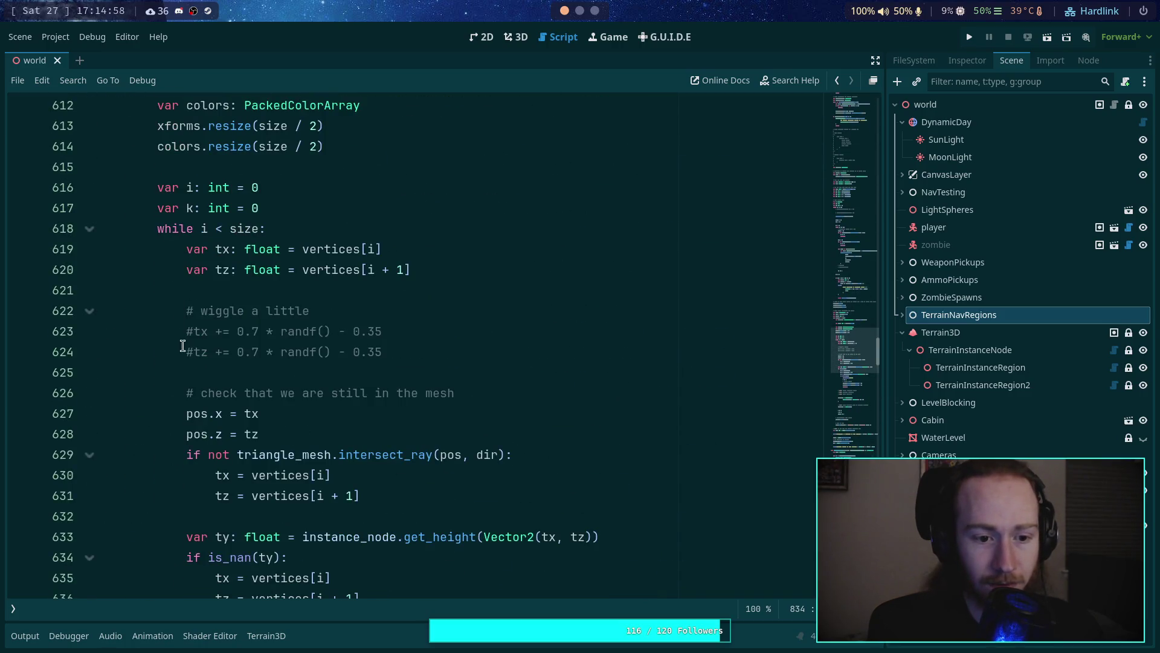
{"action": "left_click", "coordinate": [194, 341]}
{"action": "key", "text": "BackSpace"}
{"action": "left_click", "coordinate": [196, 330]}
{"action": "key", "text": "BackSpace"}
{"action": "scroll", "coordinate": [349, 344], "scroll_direction": "down", "scroll_amount": 5}
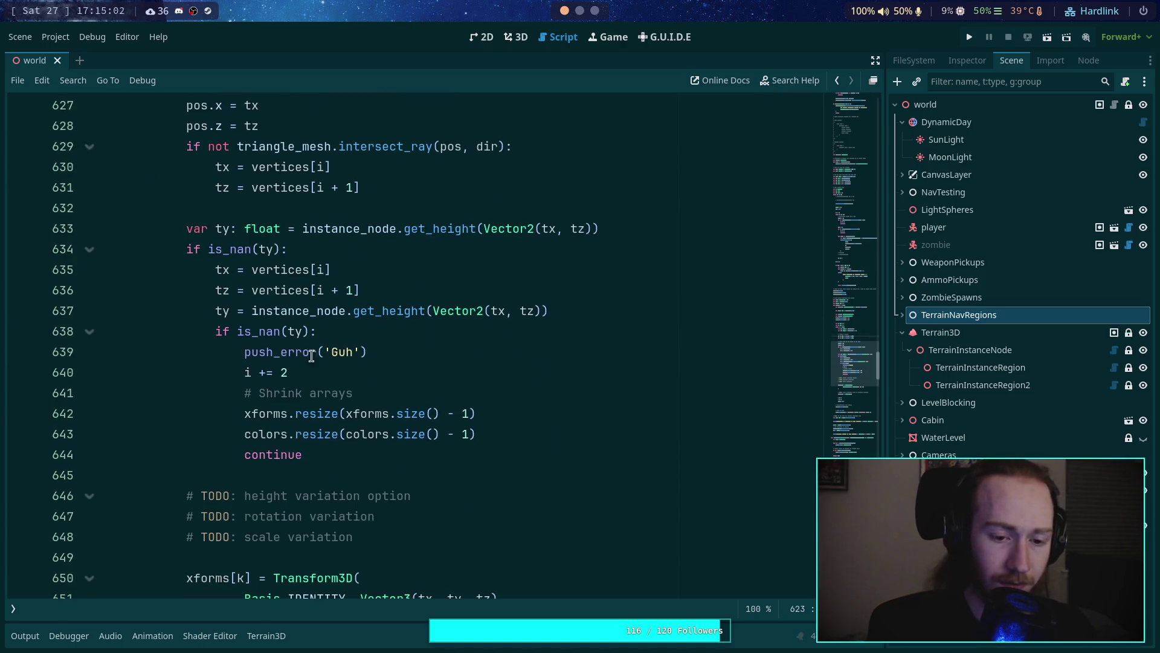
{"action": "key", "text": "ctrl+s"}
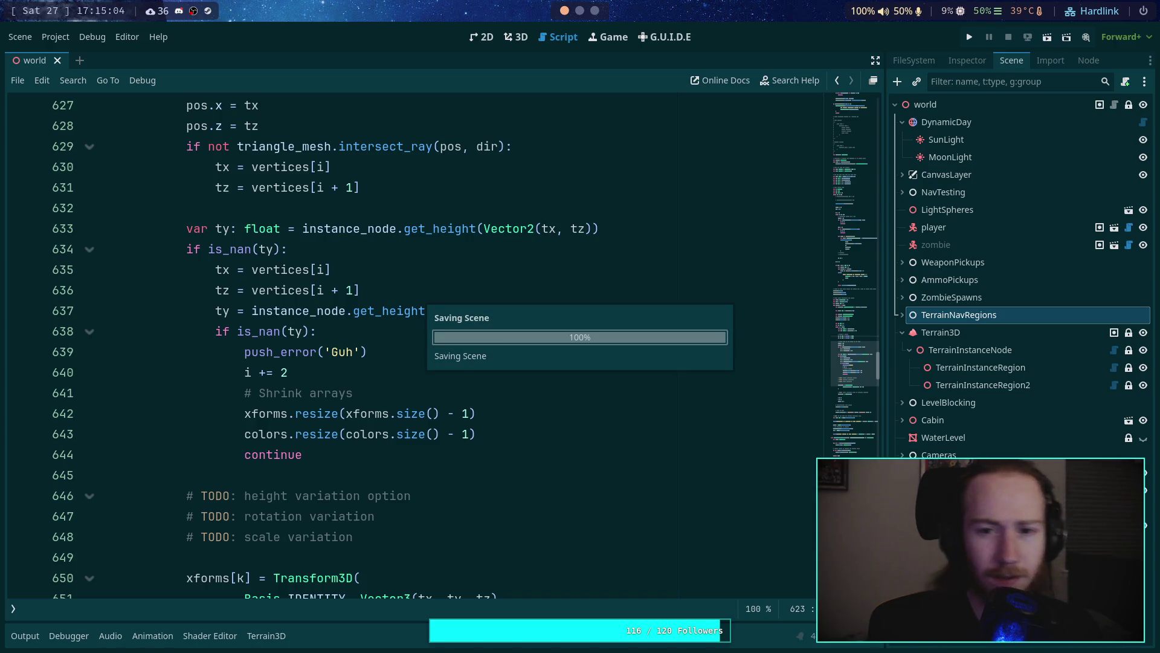
Step: Clear and repopulate the first instance region using the wiggle-enabled placement
{"action": "left_click", "coordinate": [516, 37]}
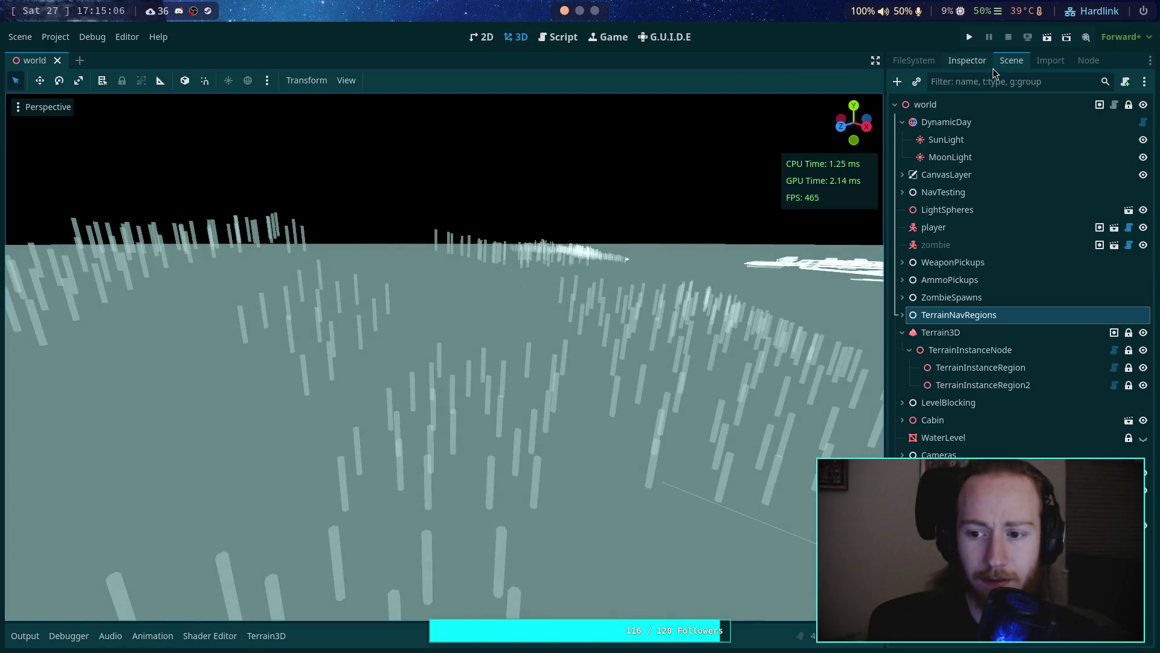
{"action": "left_click", "coordinate": [991, 368]}
{"action": "left_click", "coordinate": [967, 61]}
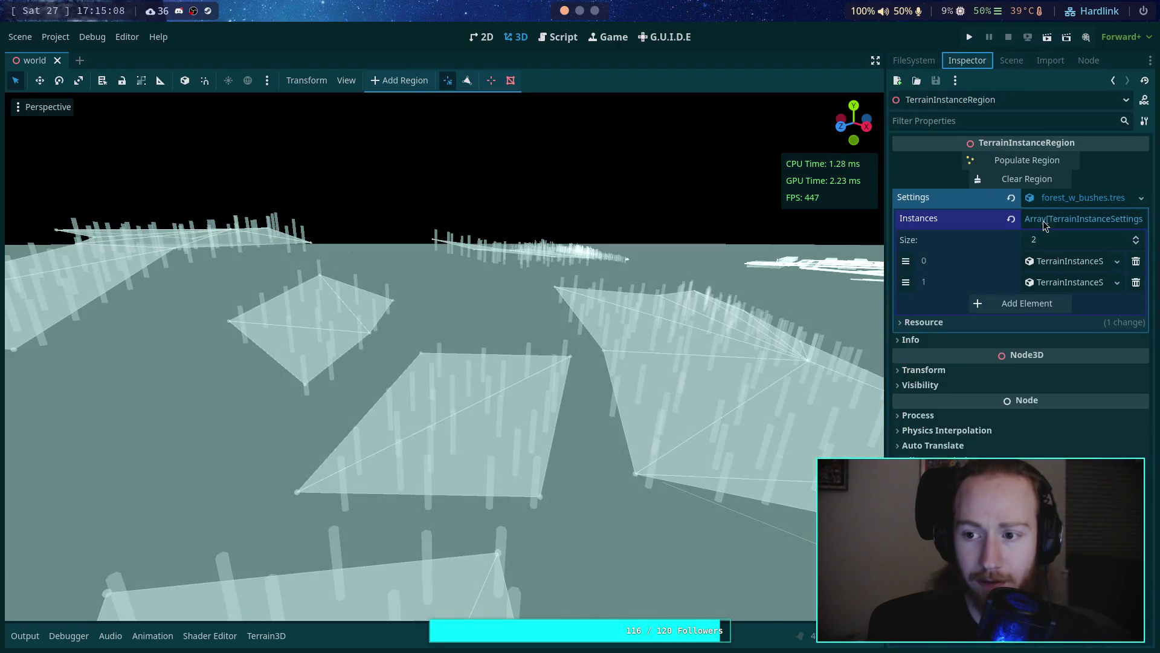
{"action": "left_click", "coordinate": [1042, 180]}
{"action": "left_click", "coordinate": [1031, 162]}
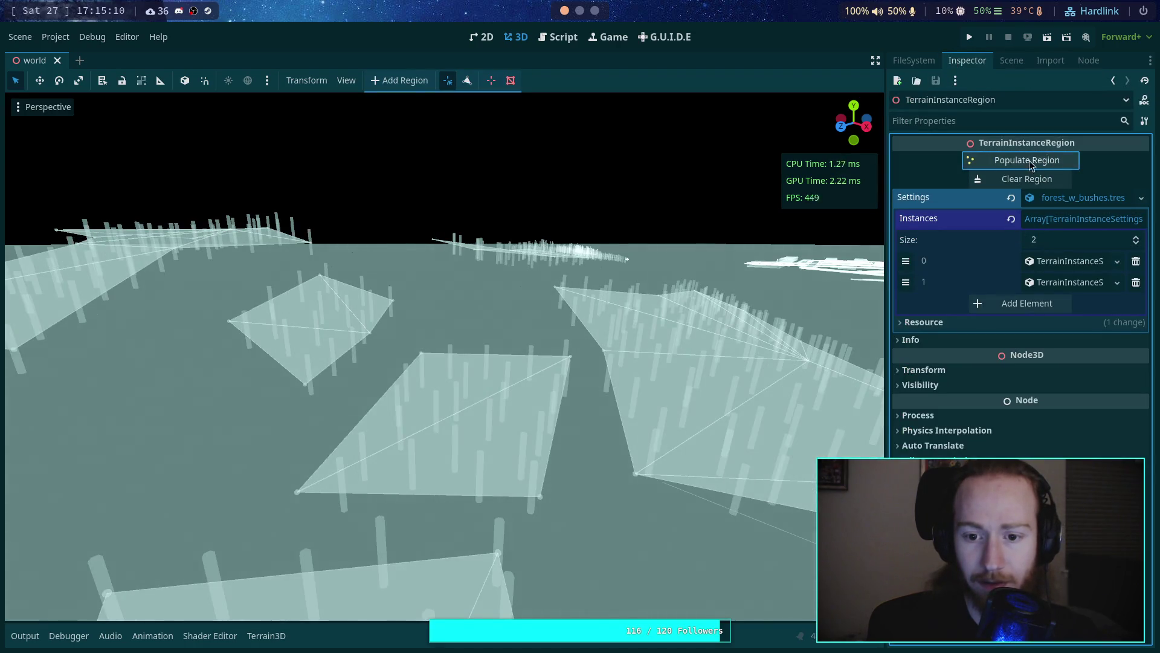
Step: Switch to the Top Orthogonal view and zoom in on the regions
{"action": "mouse_move", "coordinate": [854, 124]}
{"action": "left_mouse_down"}
{"action": "mouse_move", "coordinate": [854, 145]}
{"action": "mouse_move", "coordinate": [854, 115]}
{"action": "left_mouse_up"}
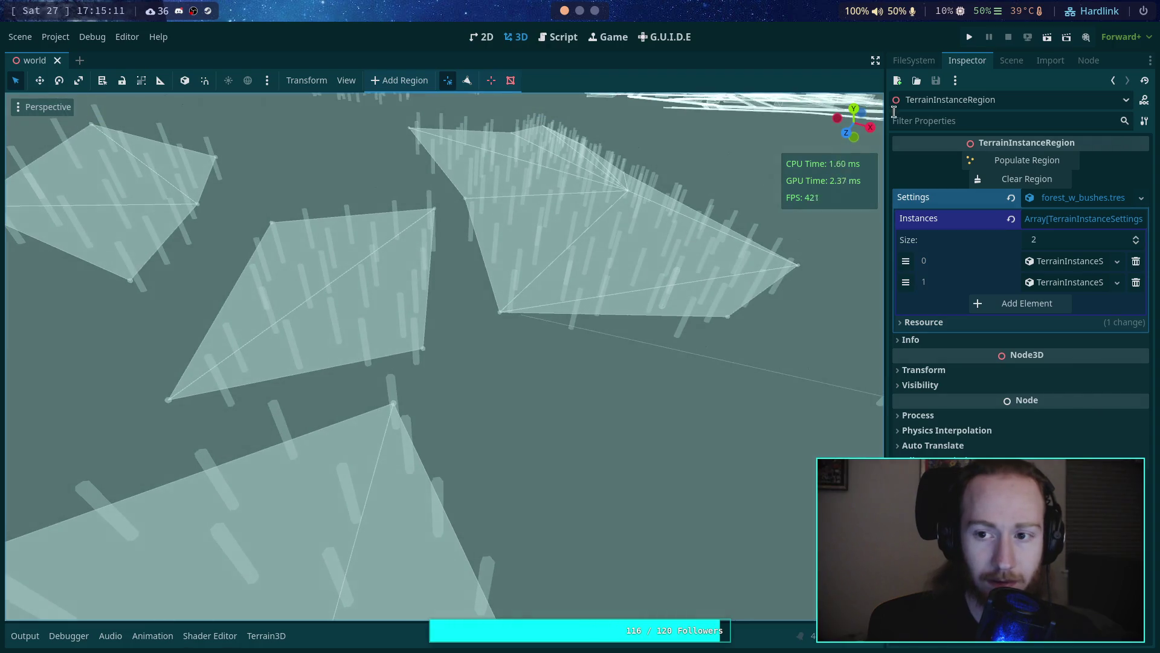
{"action": "left_click", "coordinate": [854, 115]}
{"action": "scroll", "coordinate": [543, 336], "scroll_direction": "up", "scroll_amount": 5}
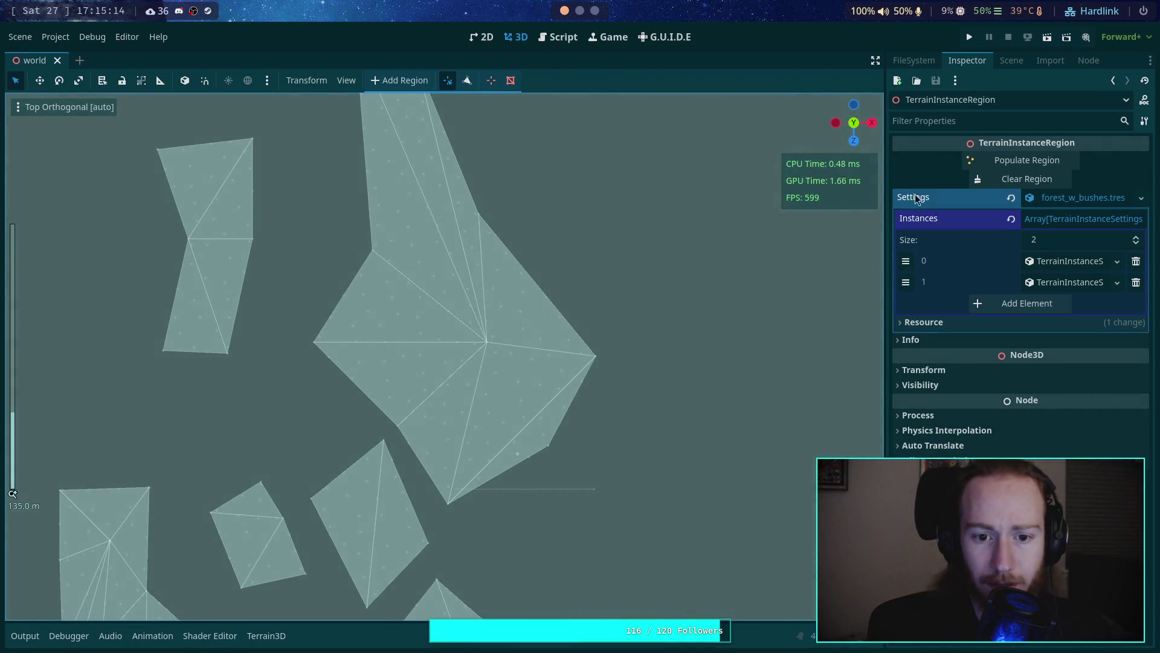
Step: Select TerrainNavRegions to hide outlines, then pan and zoom over the wiggle-placed instance dots
{"action": "left_click", "coordinate": [1015, 61]}
{"action": "left_click", "coordinate": [1001, 314]}
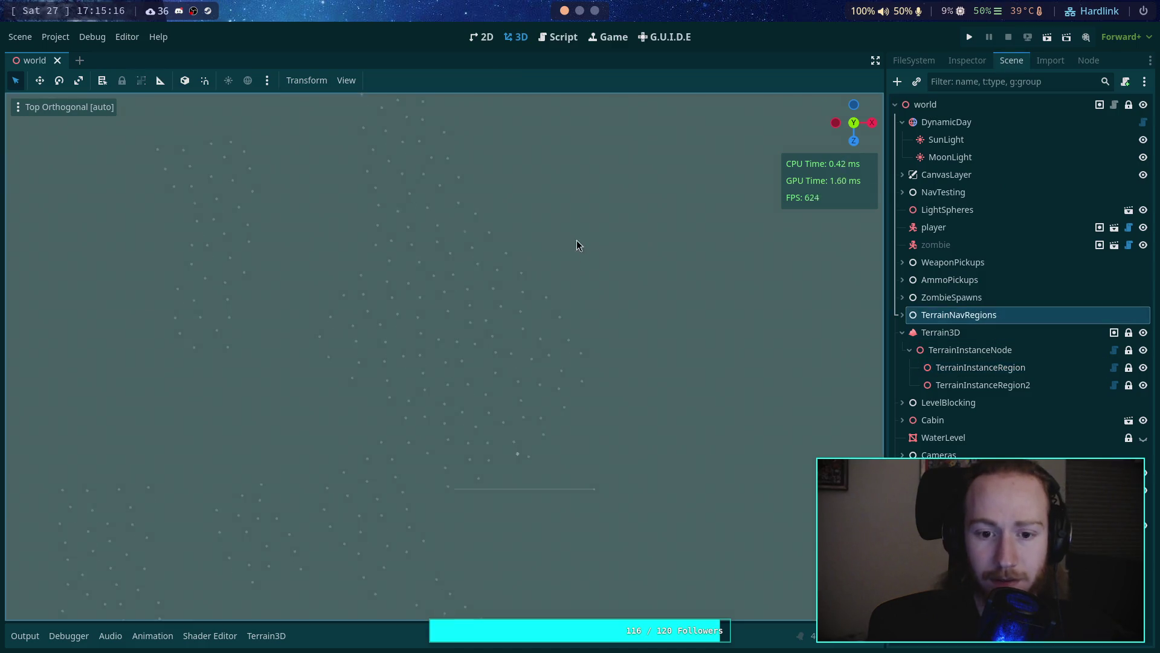
{"action": "scroll", "coordinate": [604, 323], "scroll_direction": "up", "scroll_amount": 2}
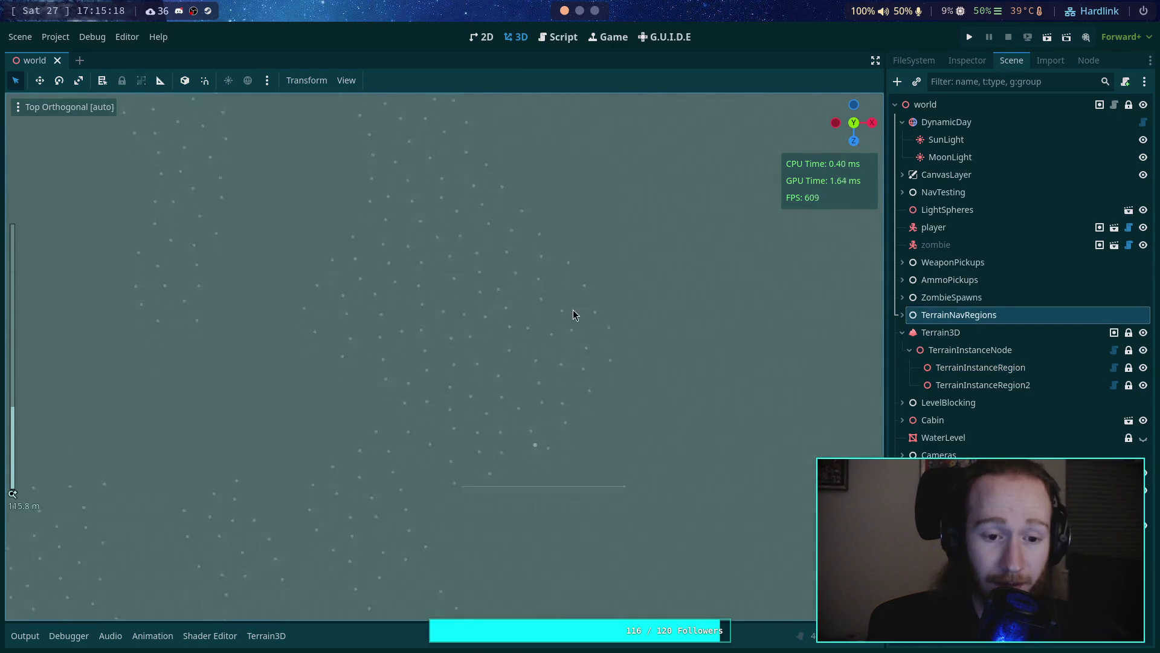
{"action": "left_click_drag", "start_coordinate": [569, 313], "coordinate": [583, 420]}
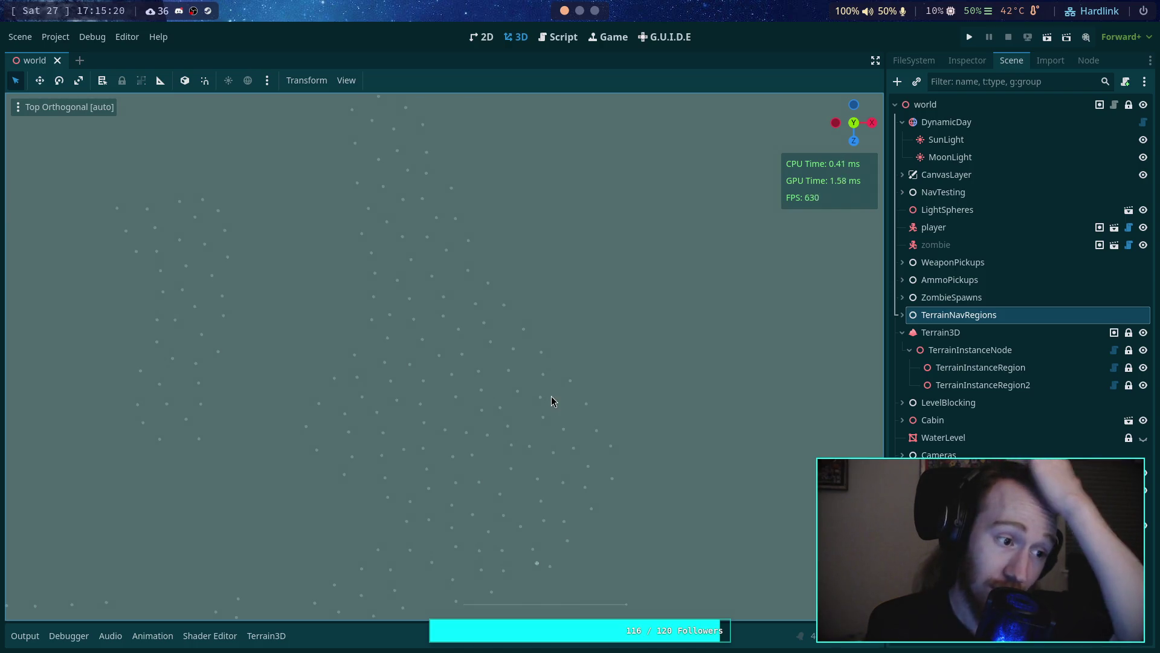
{"action": "left_click_drag", "start_coordinate": [468, 448], "coordinate": [437, 379]}
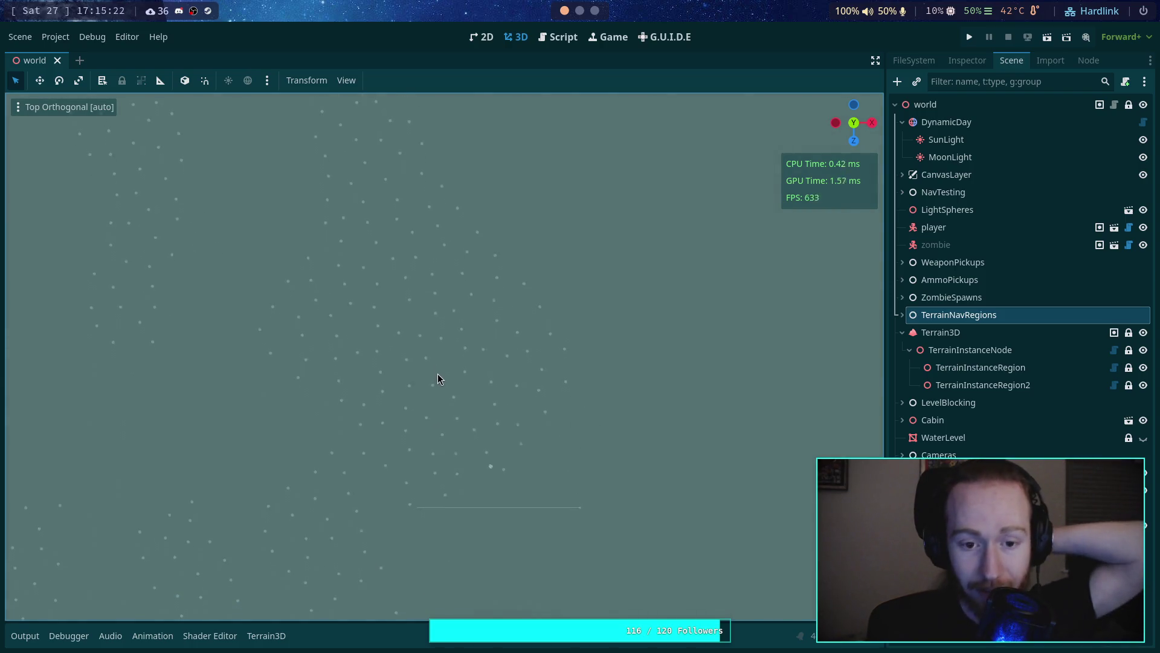
{"action": "scroll", "coordinate": [434, 370], "scroll_direction": "up", "scroll_amount": 4}
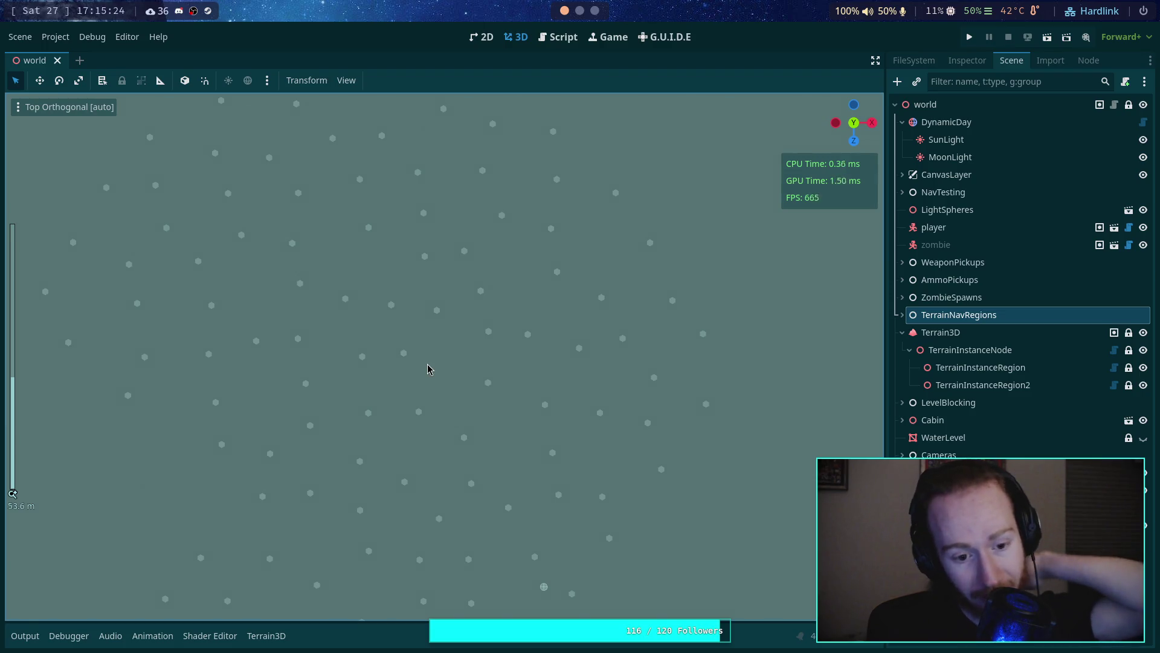
{"action": "scroll", "coordinate": [499, 430], "scroll_direction": "down", "scroll_amount": 3}
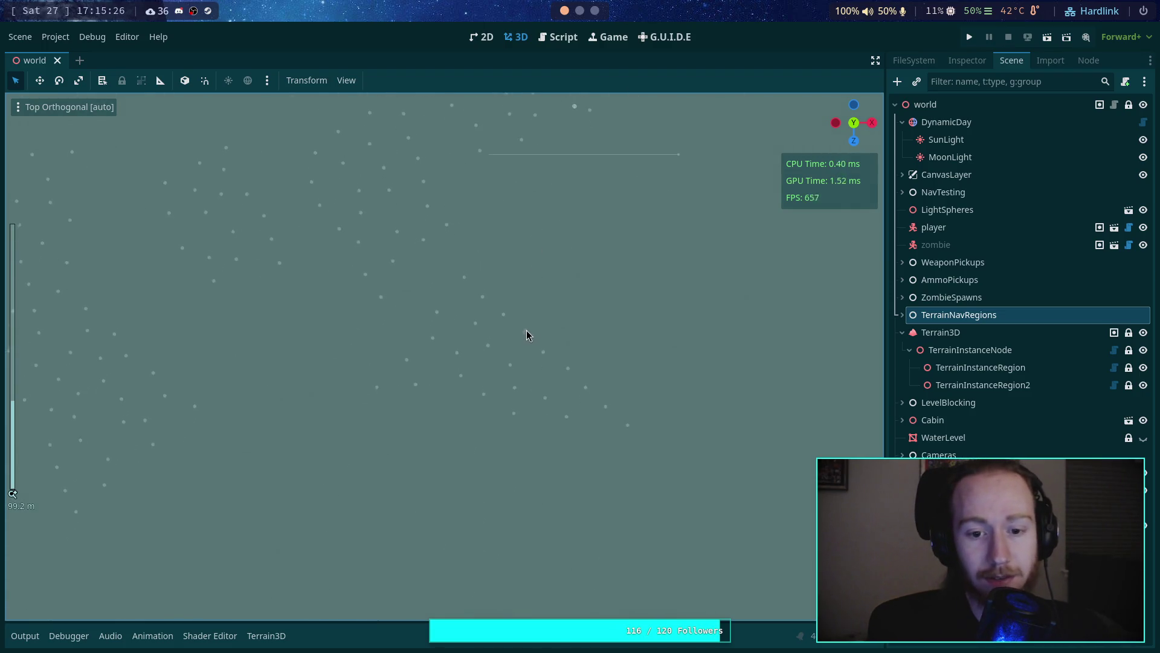
{"action": "mouse_move", "coordinate": [527, 336]}
{"action": "left_mouse_down"}
{"action": "mouse_move", "coordinate": [547, 393]}
{"action": "mouse_move", "coordinate": [748, 458]}
{"action": "left_mouse_up"}
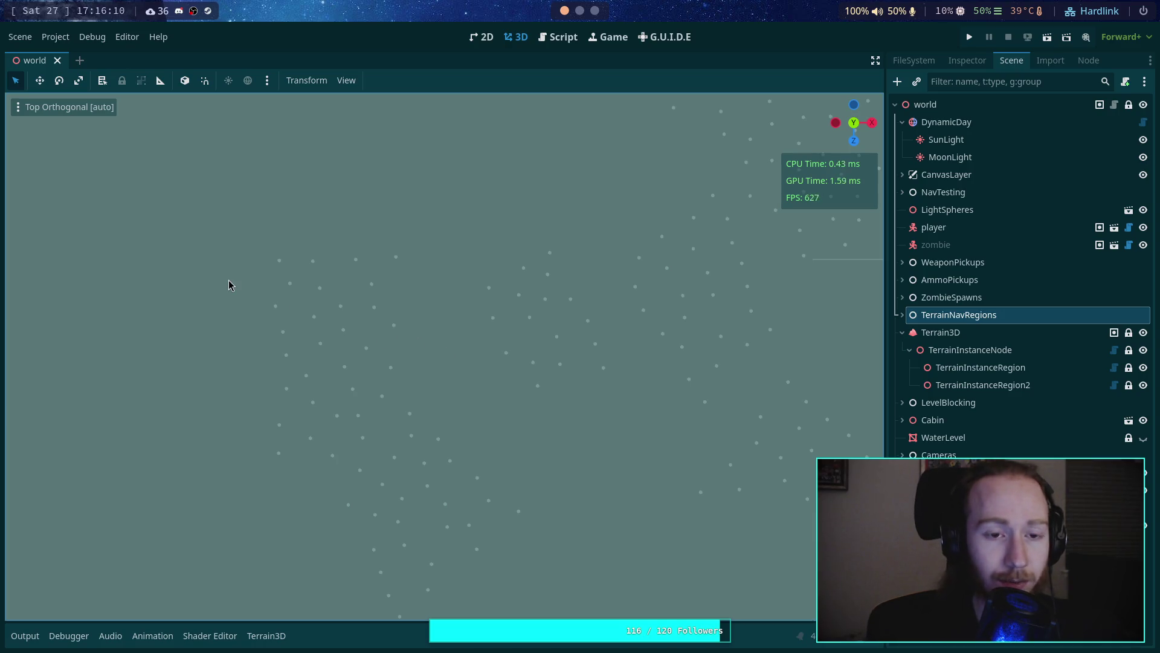
Step: Select TerrainInstanceRegion and zoom in to inspect its outlines and instance points up close
{"action": "left_click", "coordinate": [18, 107]}
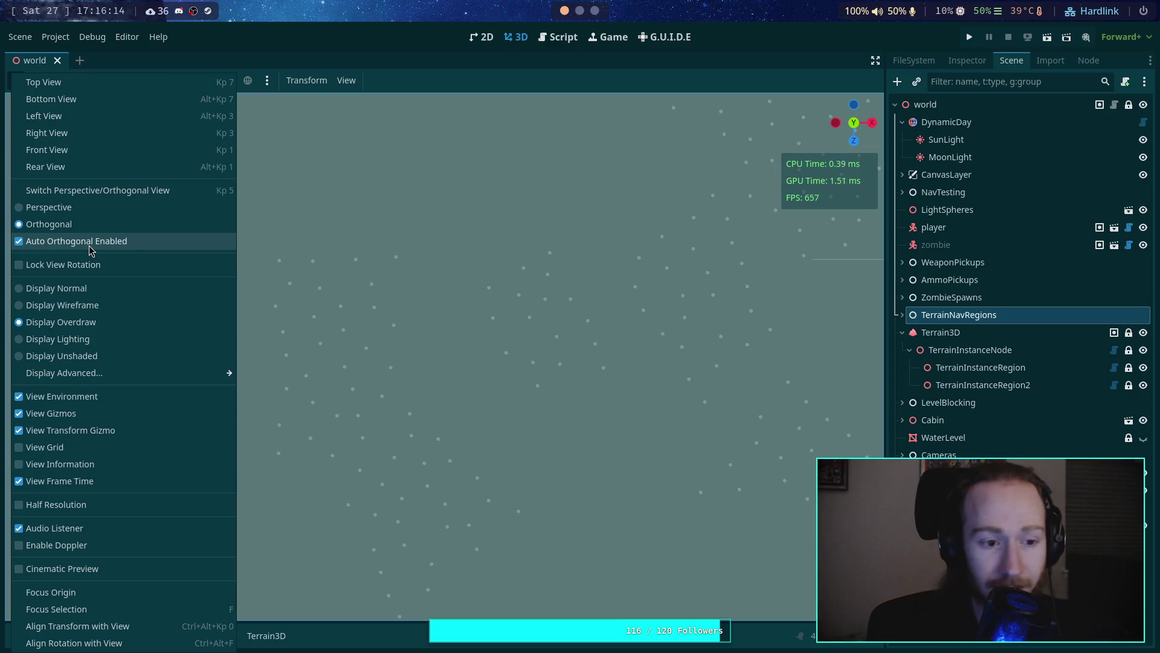
{"action": "left_click", "coordinate": [423, 58]}
{"action": "left_click", "coordinate": [991, 368]}
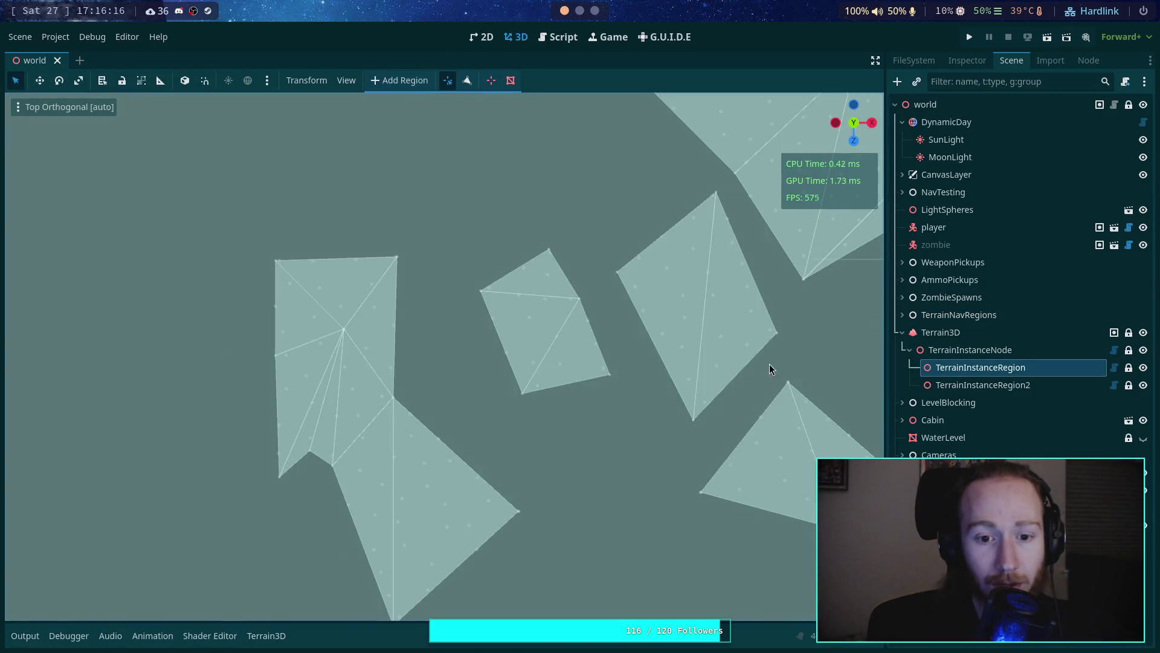
{"action": "scroll", "coordinate": [325, 231], "scroll_direction": "up", "scroll_amount": 5}
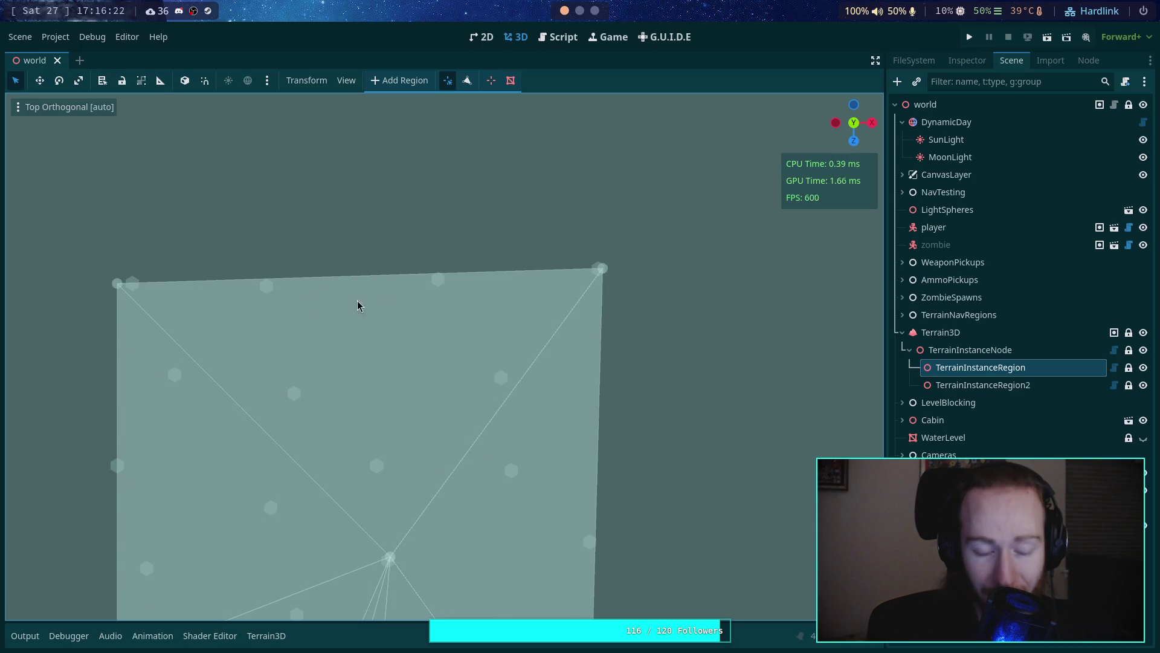
{"action": "scroll", "coordinate": [358, 302], "scroll_direction": "down", "scroll_amount": 5}
{"action": "scroll", "coordinate": [219, 243], "scroll_direction": "down", "scroll_amount": 5}
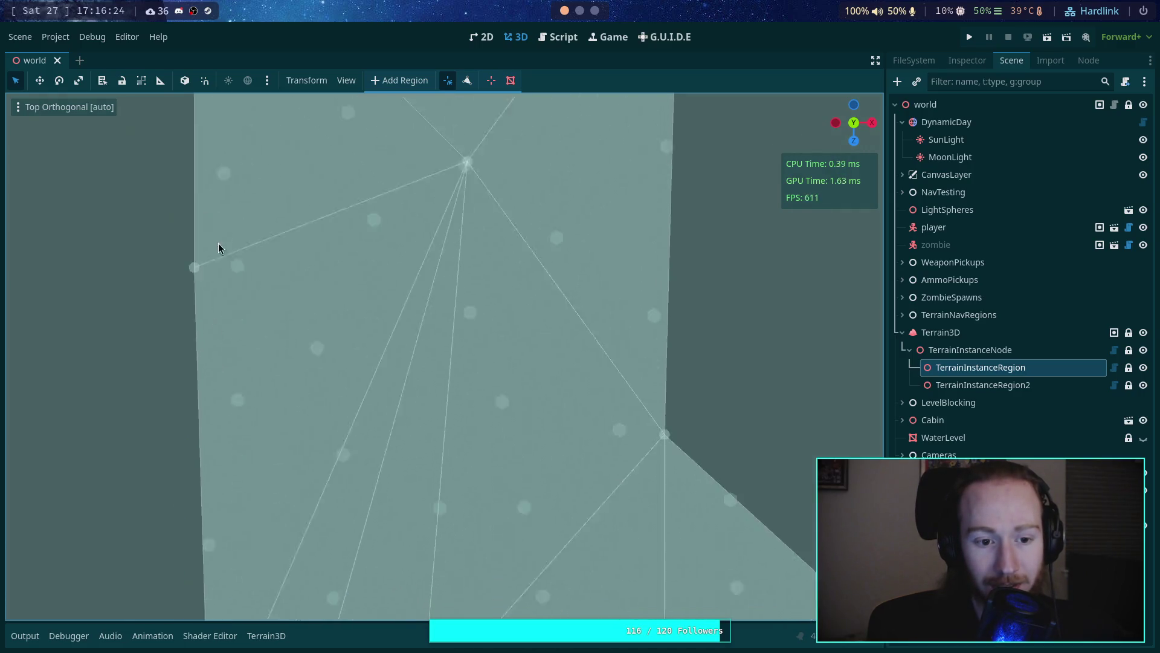
{"action": "scroll", "coordinate": [234, 369], "scroll_direction": "down", "scroll_amount": 5}
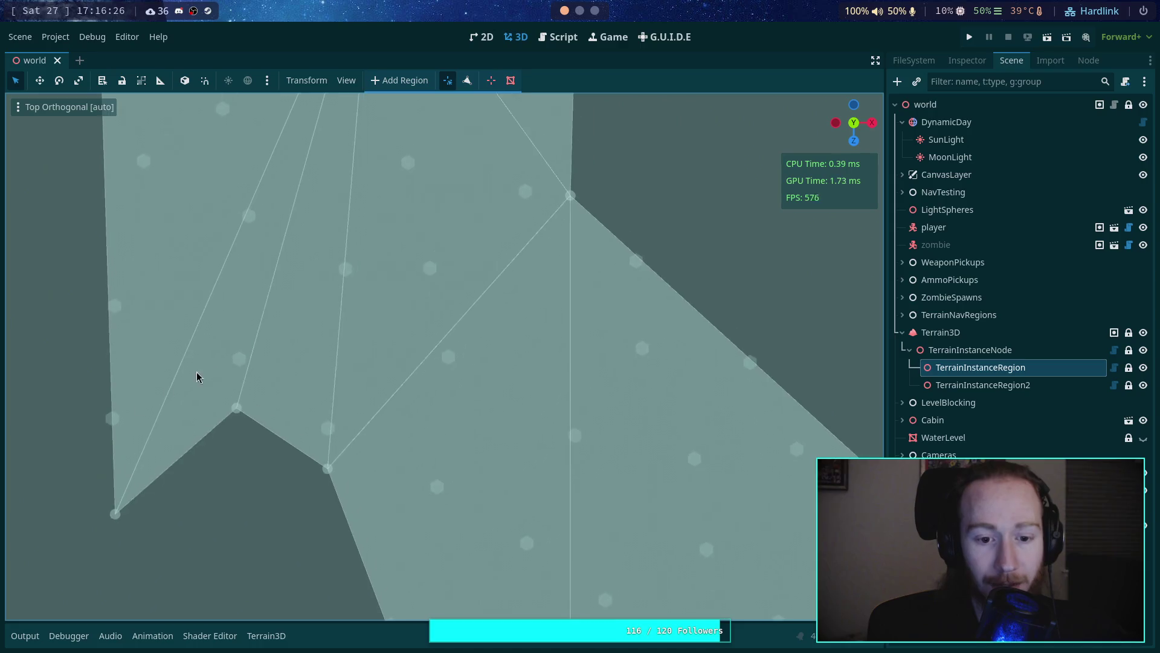
{"action": "scroll", "coordinate": [434, 254], "scroll_direction": "up", "scroll_amount": 1}
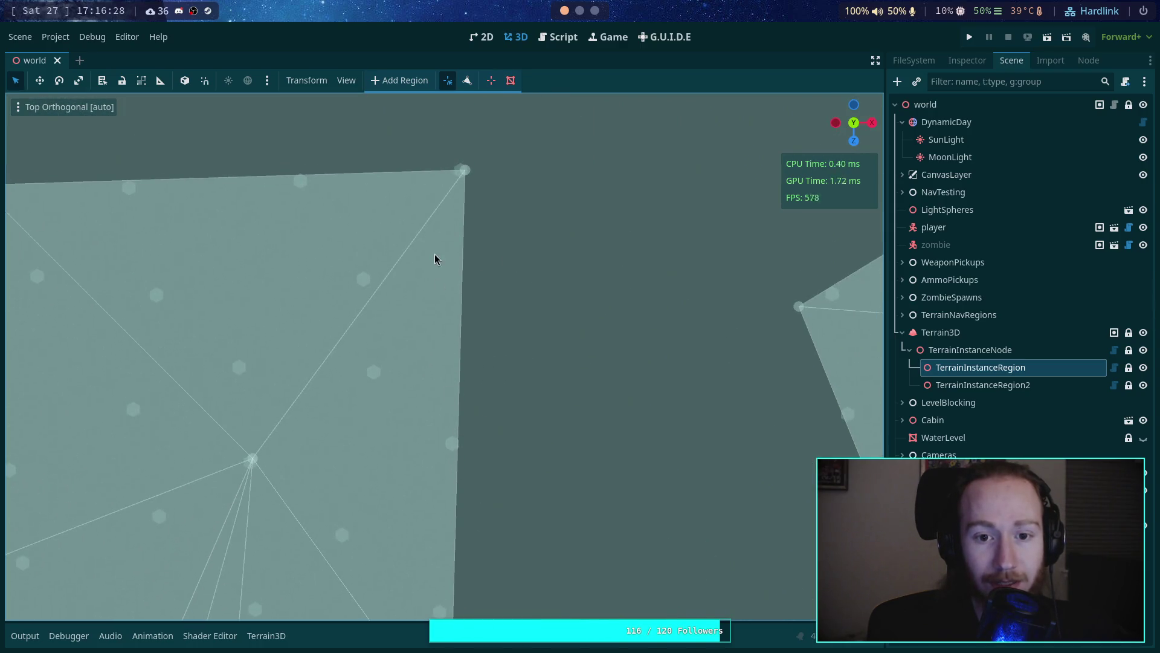
{"action": "scroll", "coordinate": [466, 298], "scroll_direction": "down", "scroll_amount": 1}
{"action": "scroll", "coordinate": [557, 400], "scroll_direction": "left", "scroll_amount": 4}
{"action": "scroll", "coordinate": [421, 216], "scroll_direction": "up", "scroll_amount": 1}
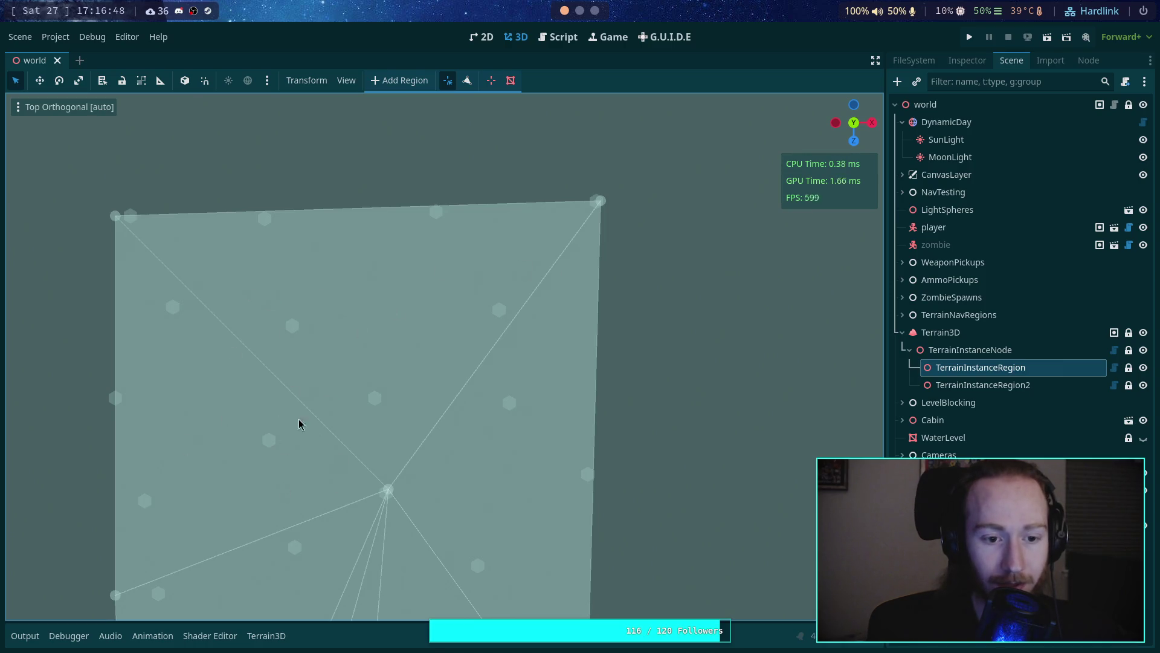
Step: Pan across more regions, then set the viewport to Display Normal to show terrain textures
{"action": "left_click_drag", "start_coordinate": [302, 466], "coordinate": [303, 228]}
{"action": "scroll", "coordinate": [373, 376], "scroll_direction": "down", "scroll_amount": 5}
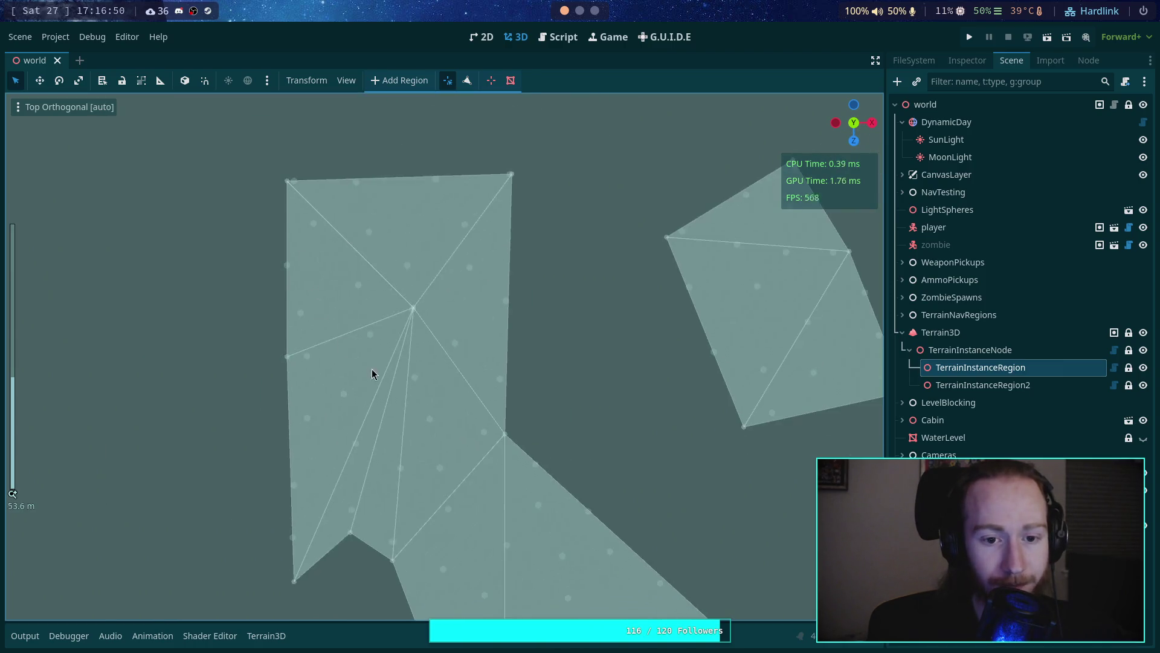
{"action": "scroll", "coordinate": [411, 249], "scroll_direction": "up", "scroll_amount": 2}
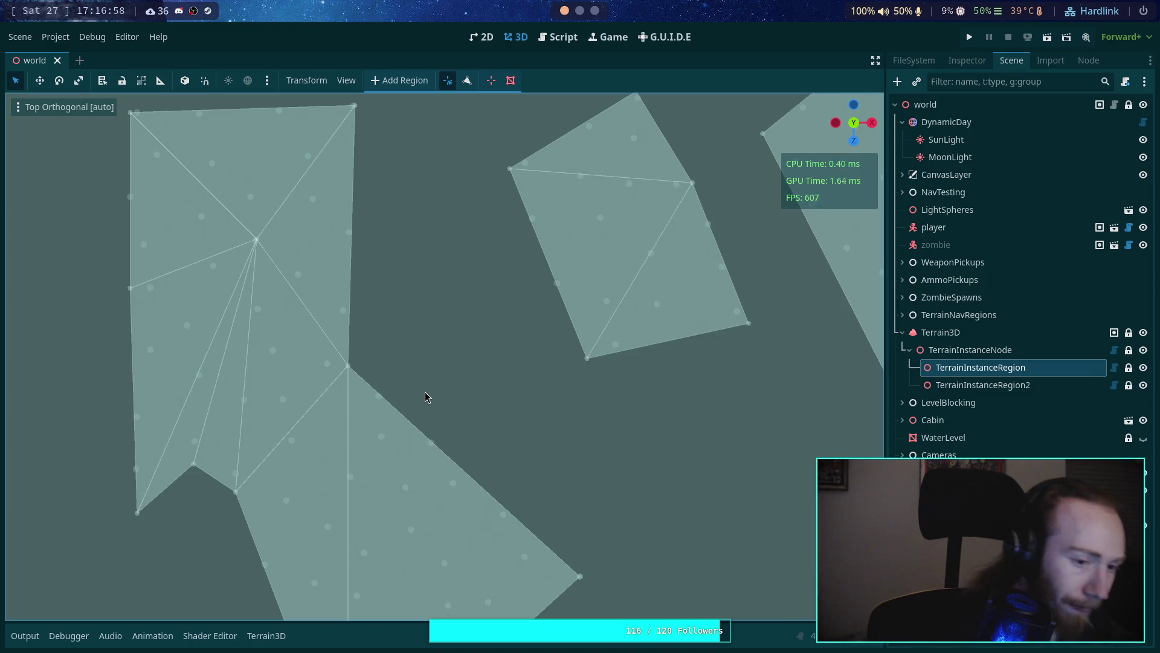
{"action": "scroll", "coordinate": [387, 309], "scroll_direction": "right", "scroll_amount": 2}
{"action": "scroll", "coordinate": [378, 295], "scroll_direction": "right", "scroll_amount": 6}
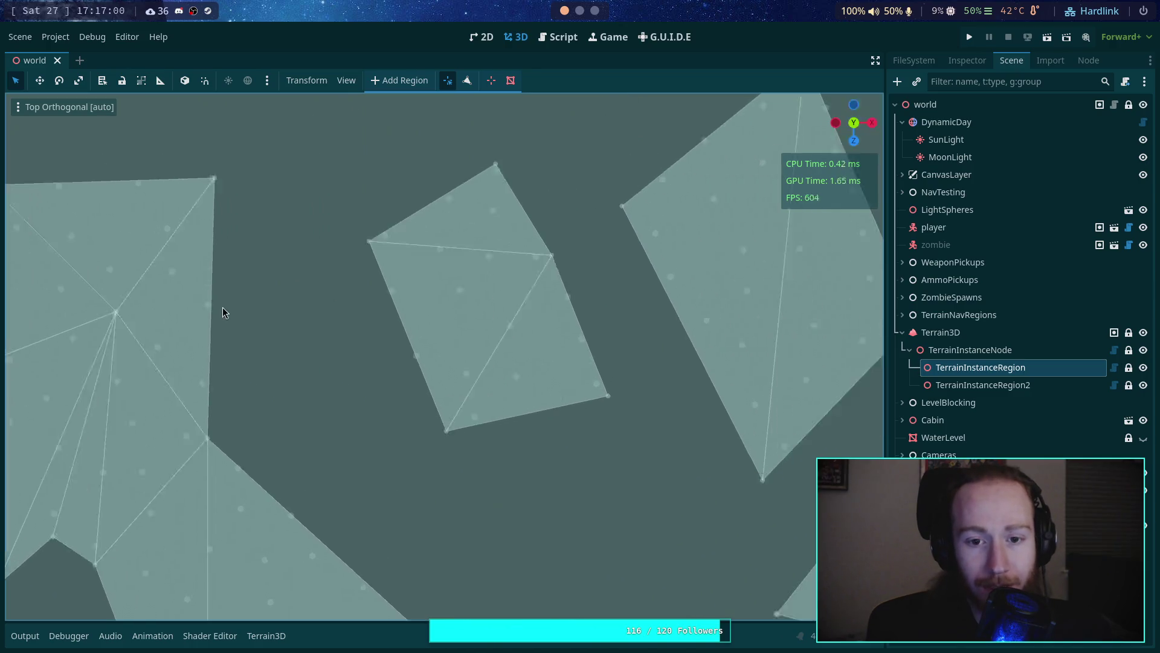
{"action": "scroll", "coordinate": [364, 281], "scroll_direction": "right", "scroll_amount": 7}
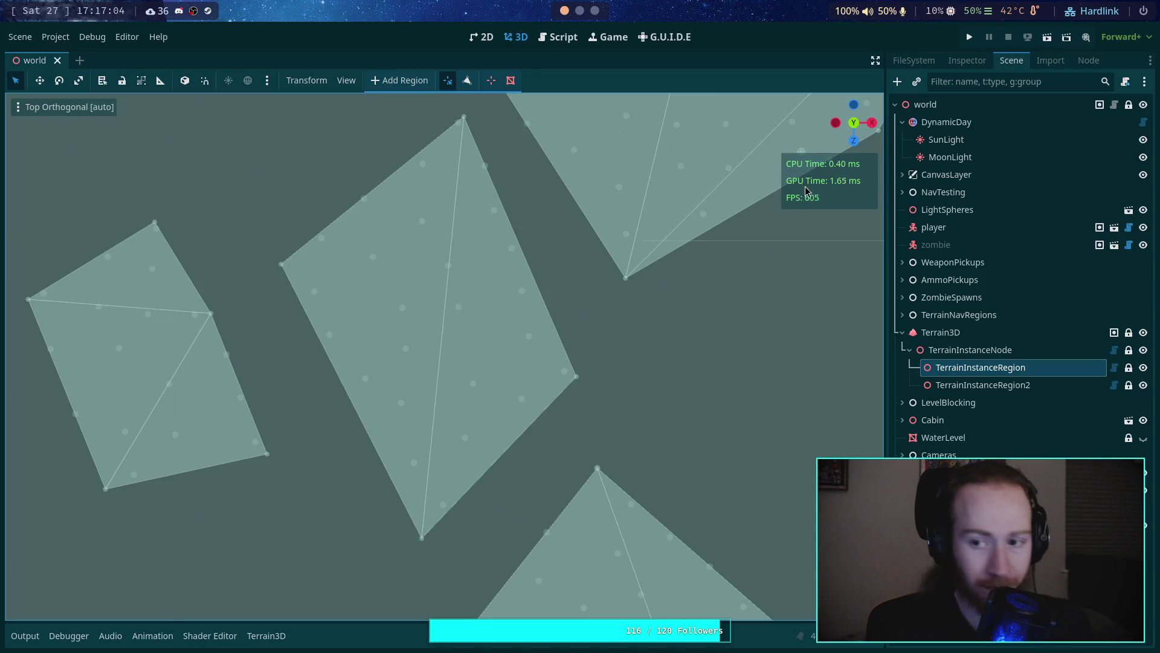
{"action": "scroll", "coordinate": [550, 444], "scroll_direction": "up", "scroll_amount": 5}
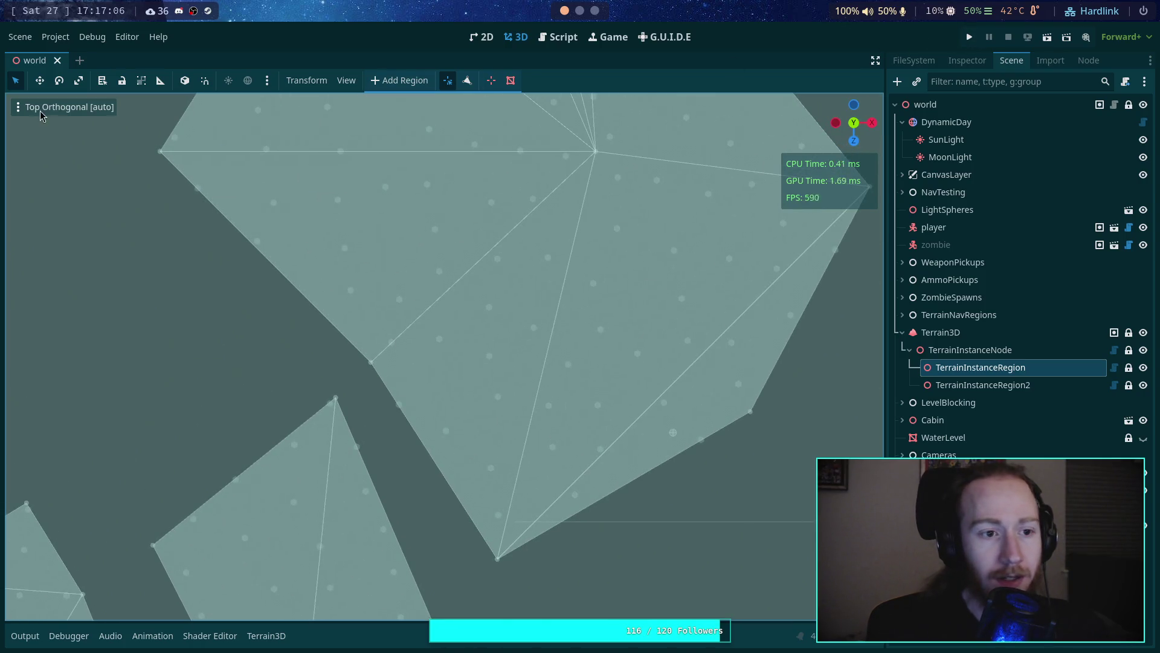
{"action": "left_click", "coordinate": [61, 107]}
{"action": "left_click", "coordinate": [56, 287]}
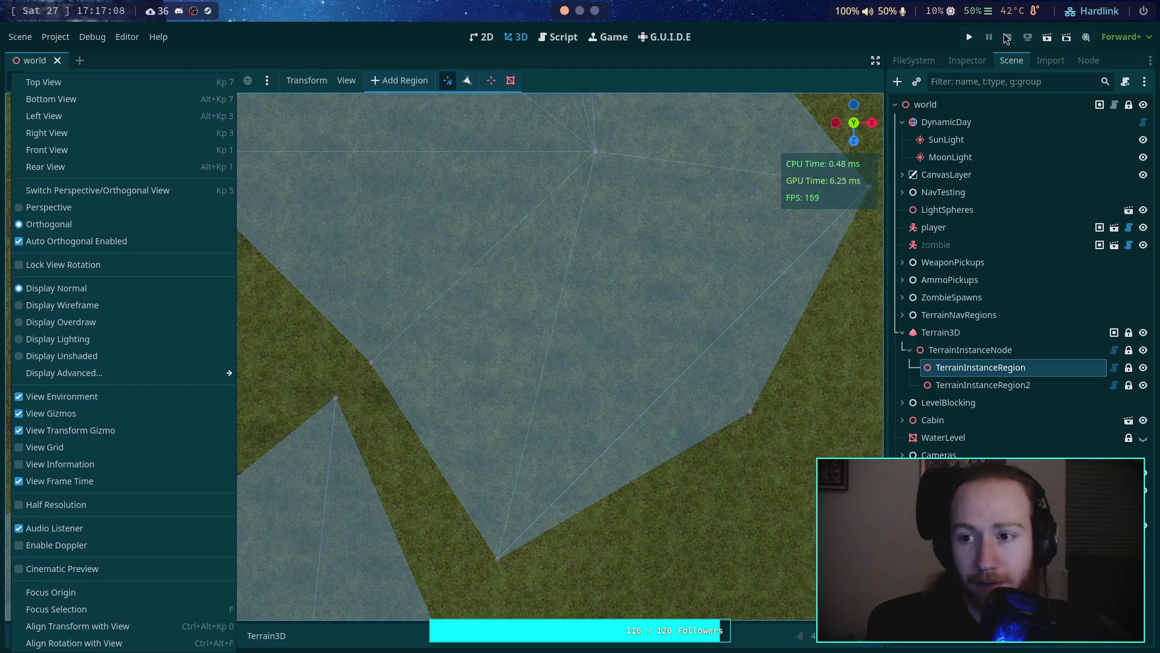
Step: Run the game to check the tree trunks, then pause and exit to desktop
{"action": "left_click", "coordinate": [969, 37]}
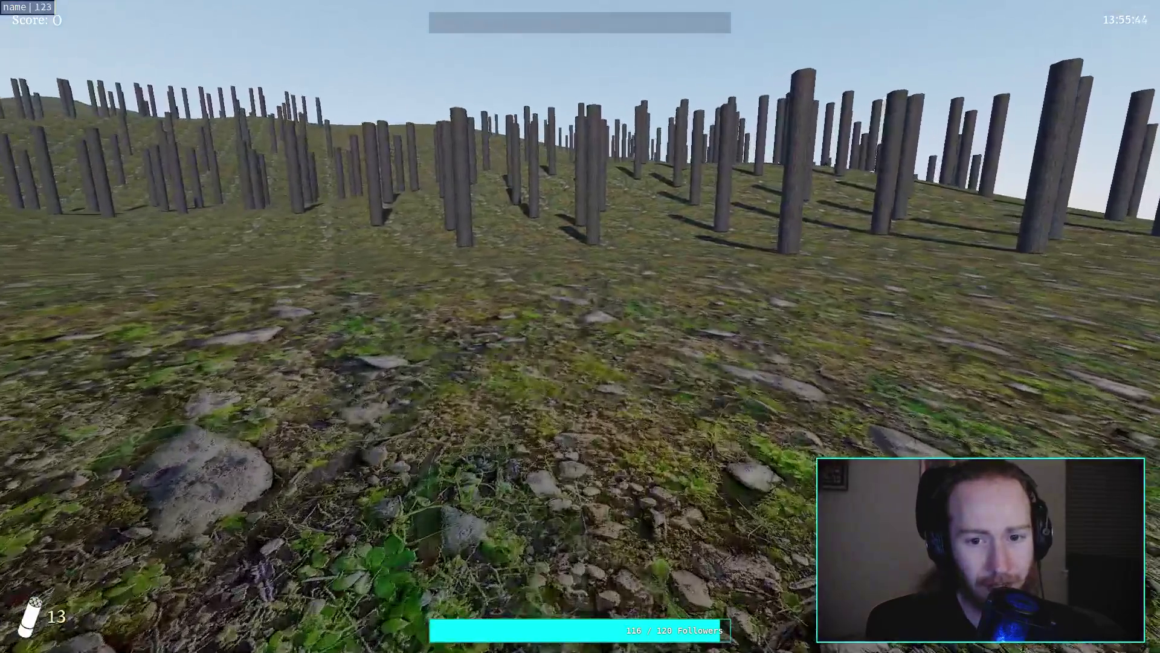
{"action": "key", "text": "Escape"}
{"action": "left_click", "coordinate": [597, 351]}
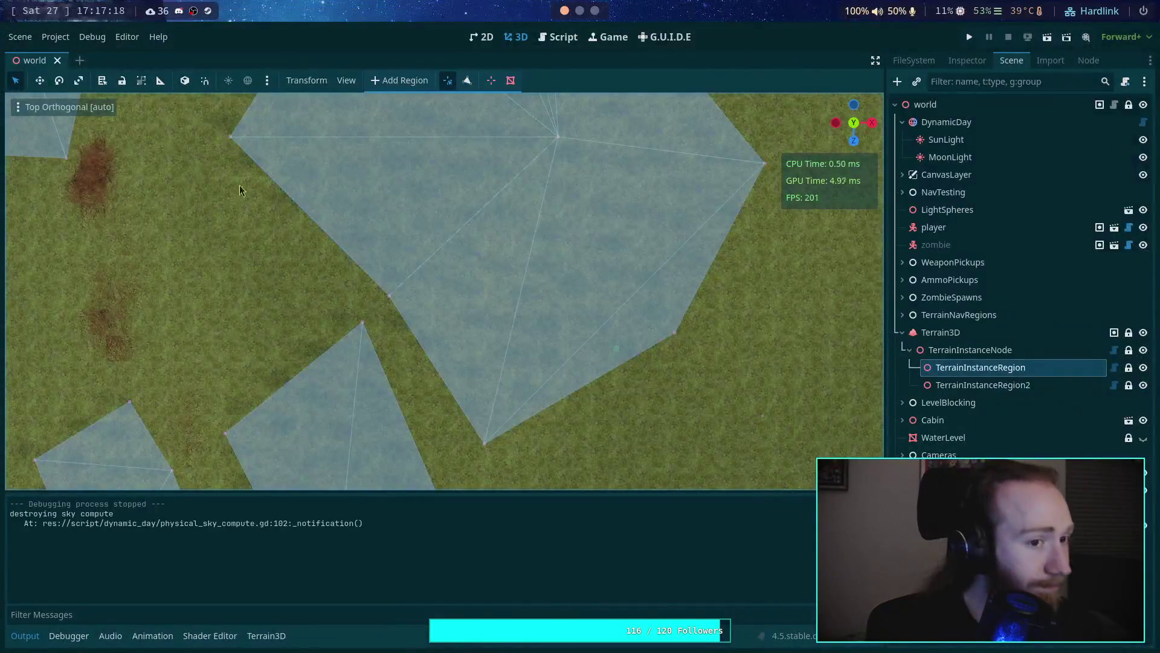
Step: Save the world scene and quit the editor
{"action": "left_click", "coordinate": [19, 40]}
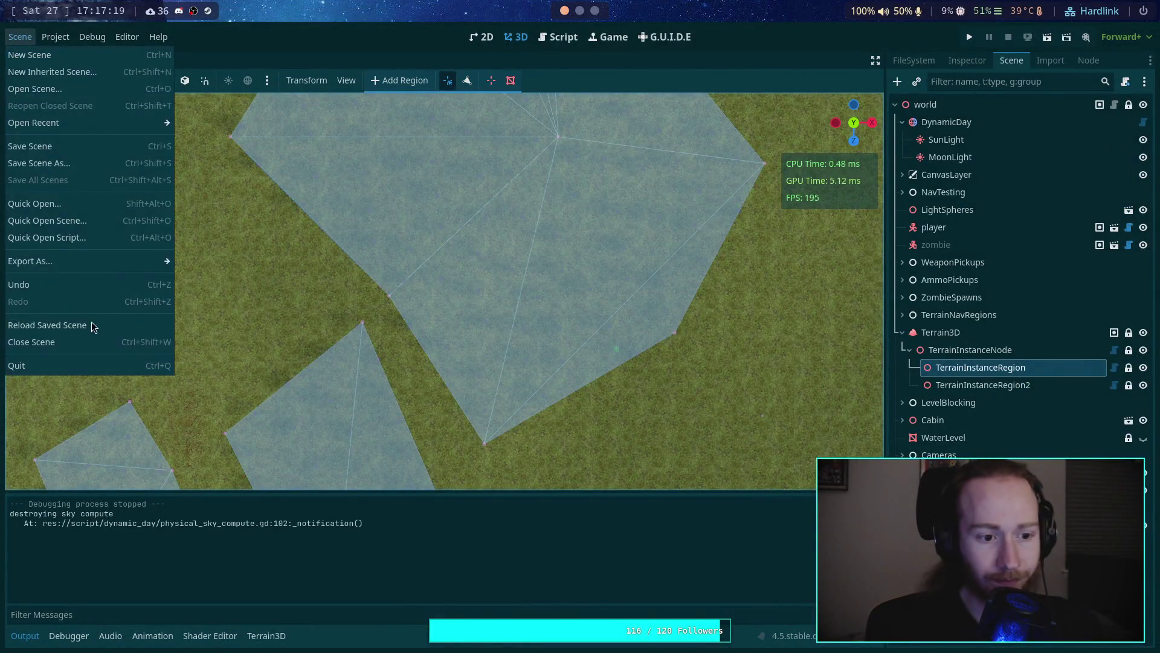
{"action": "left_click", "coordinate": [46, 147]}
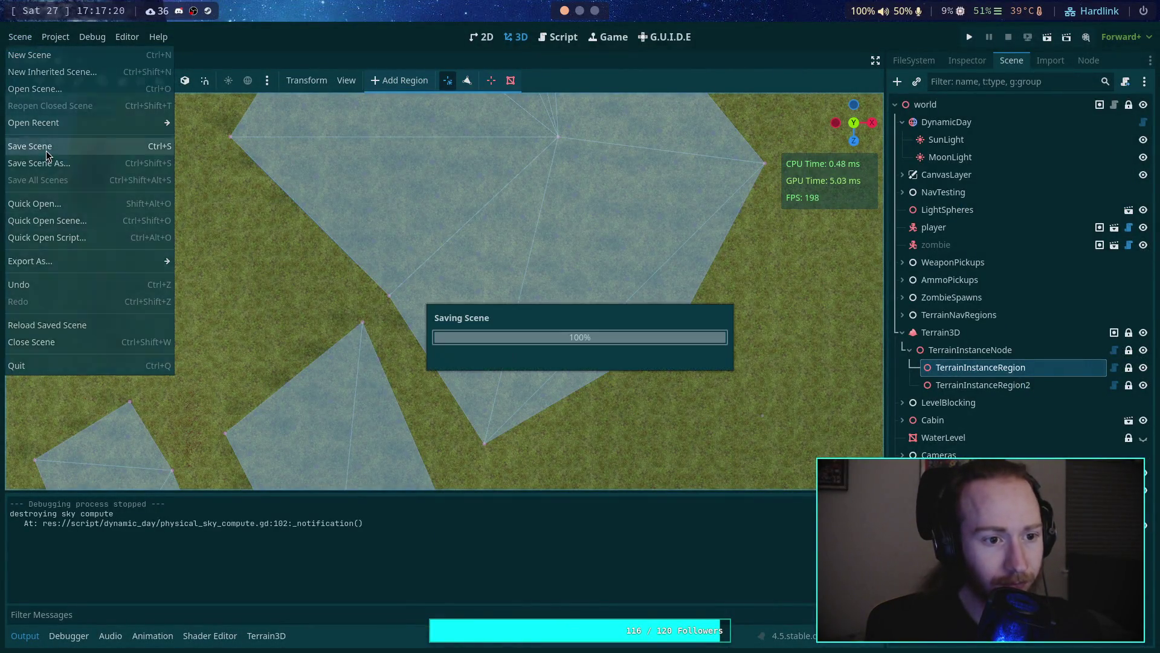
{"action": "left_click", "coordinate": [61, 365]}
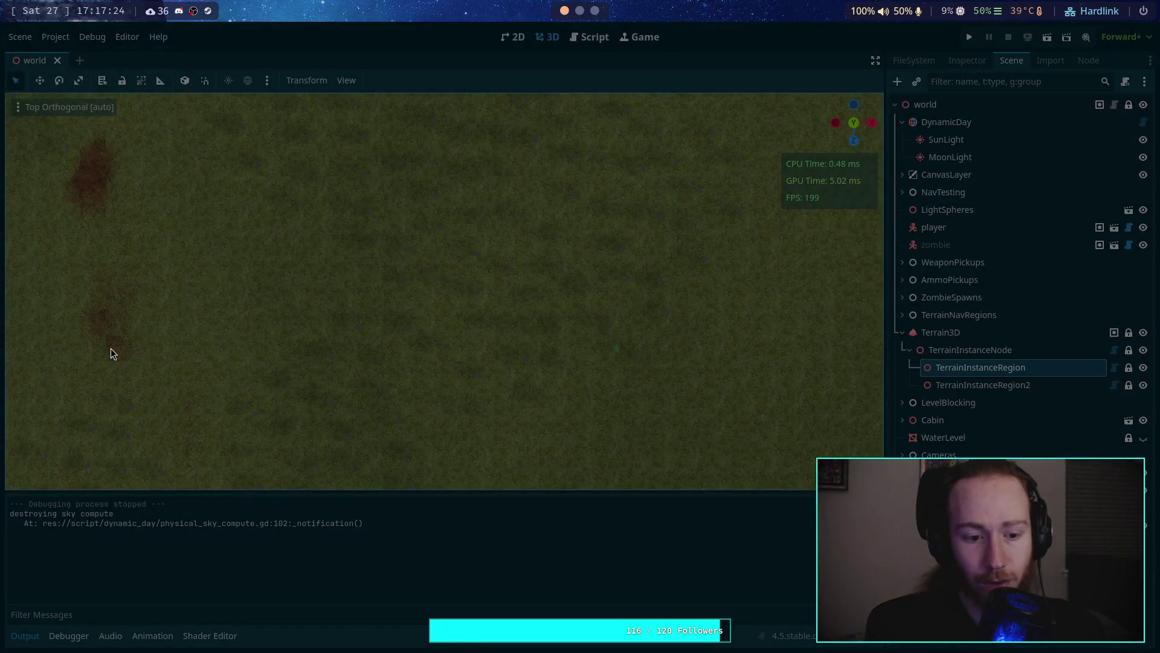
Step: Quit Python in the terminal and move into the zombie-game project folder via cd-godot
{"action": "key", "text": "super+2"}
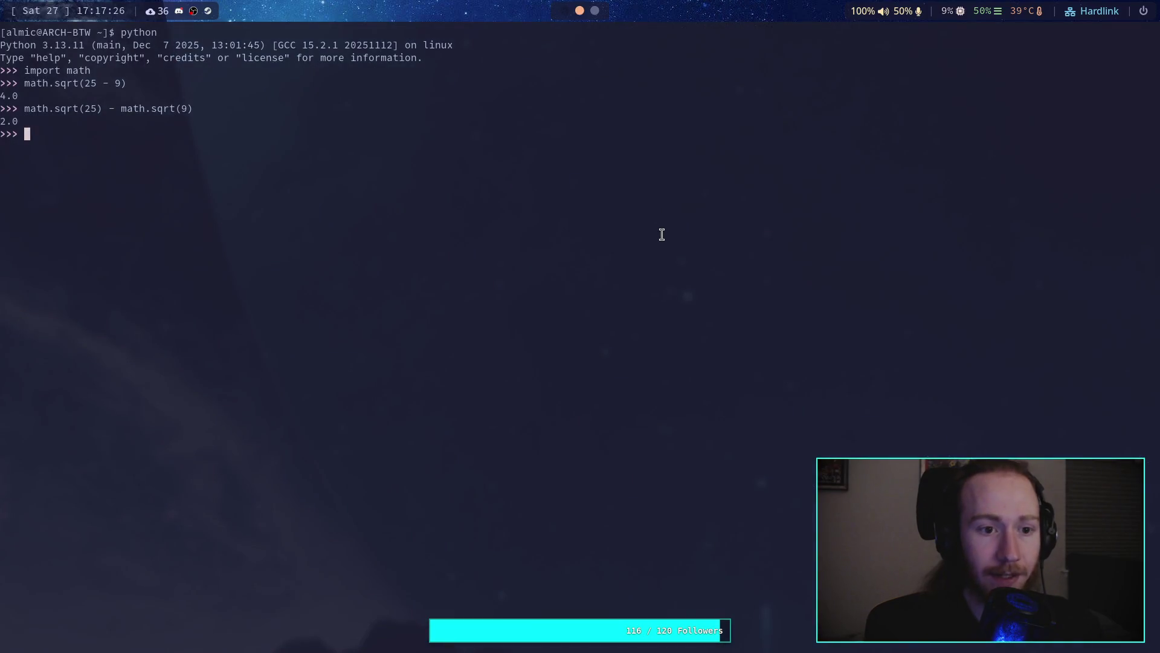
{"action": "type", "text": "quit"}
{"action": "key", "text": "Return"}
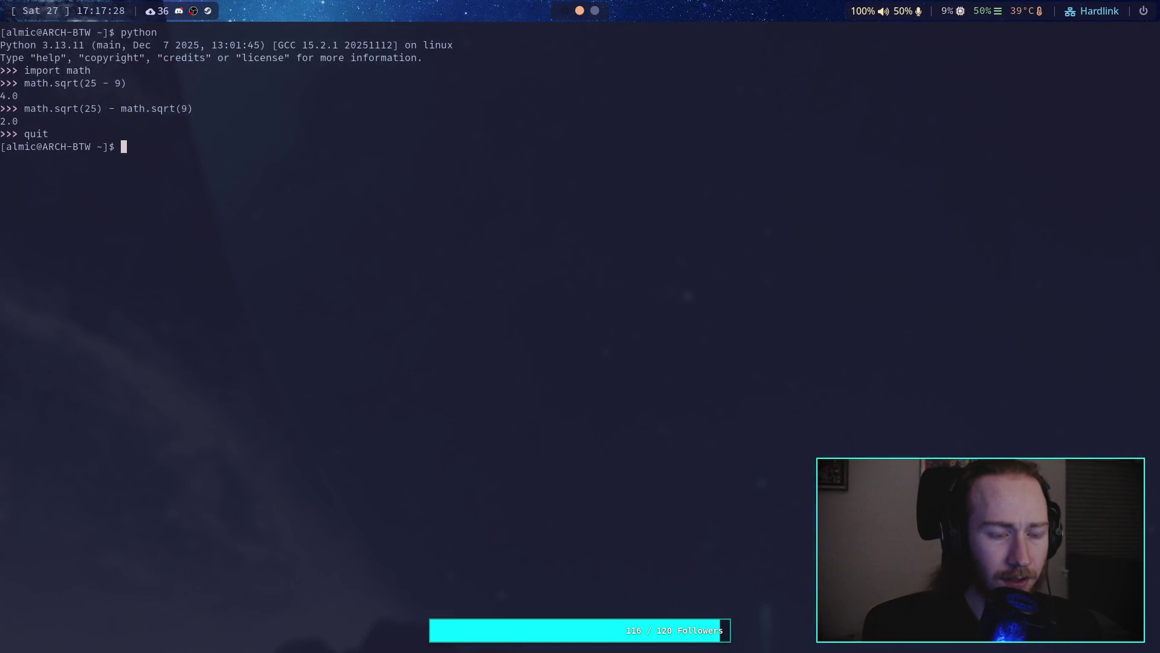
{"action": "type", "text": "n"}
{"action": "key", "text": "BackSpace"}
{"action": "key", "text": "BackSpace"}
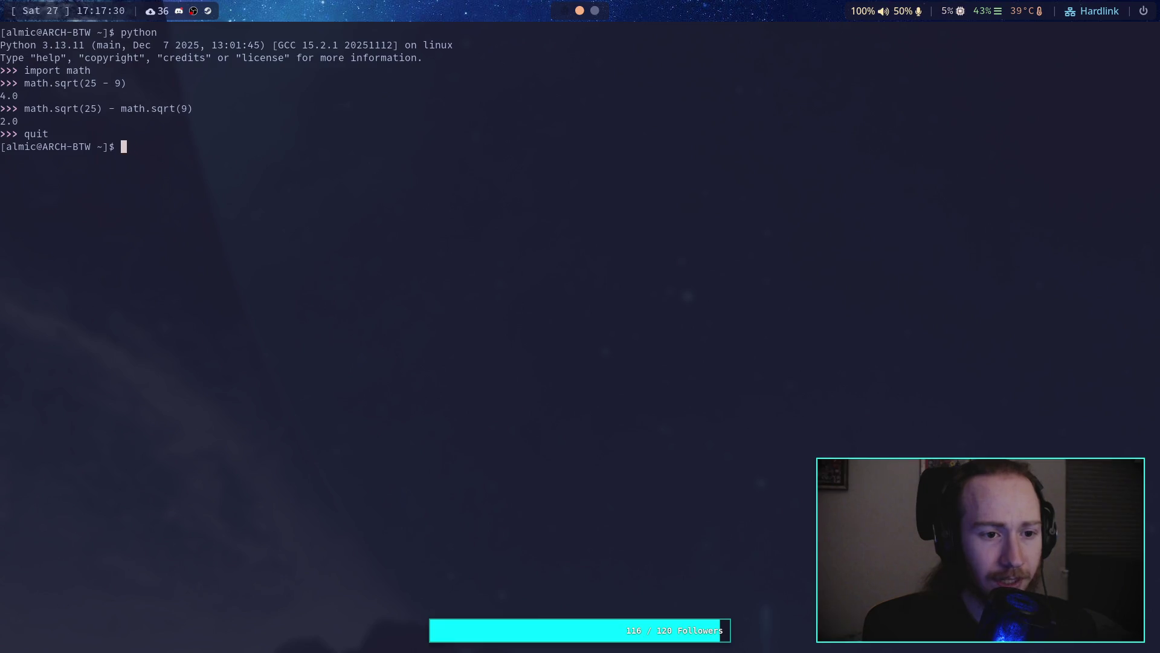
{"action": "type", "text": "cd"}
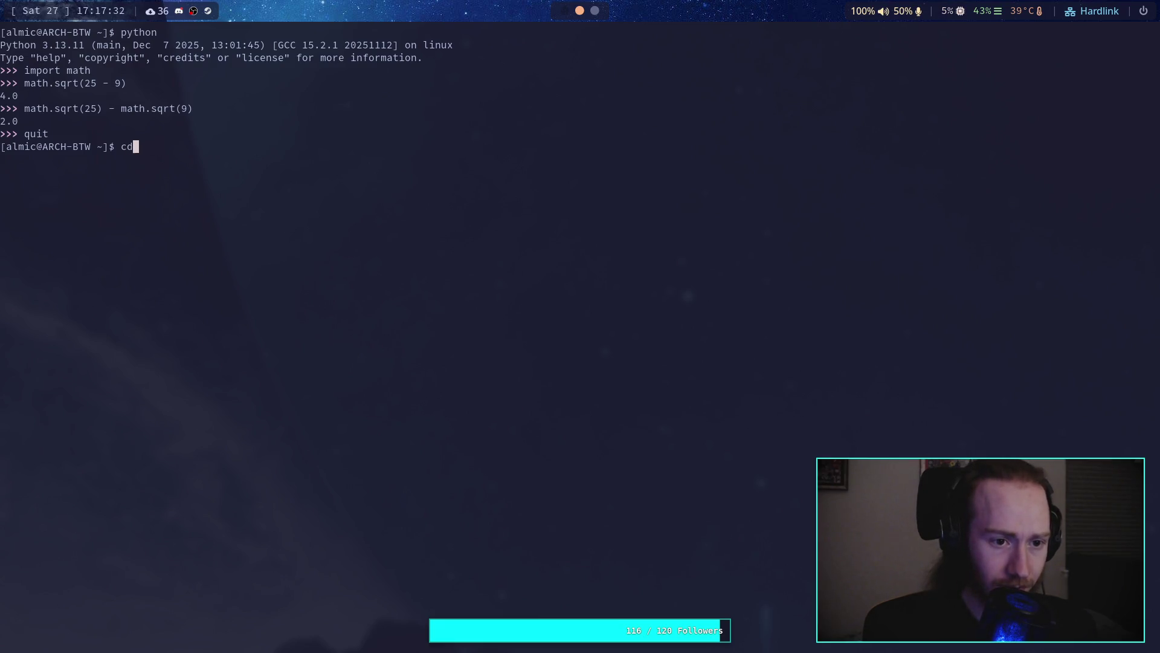
{"action": "type", "text": "-godot"}
{"action": "key", "text": "Return"}
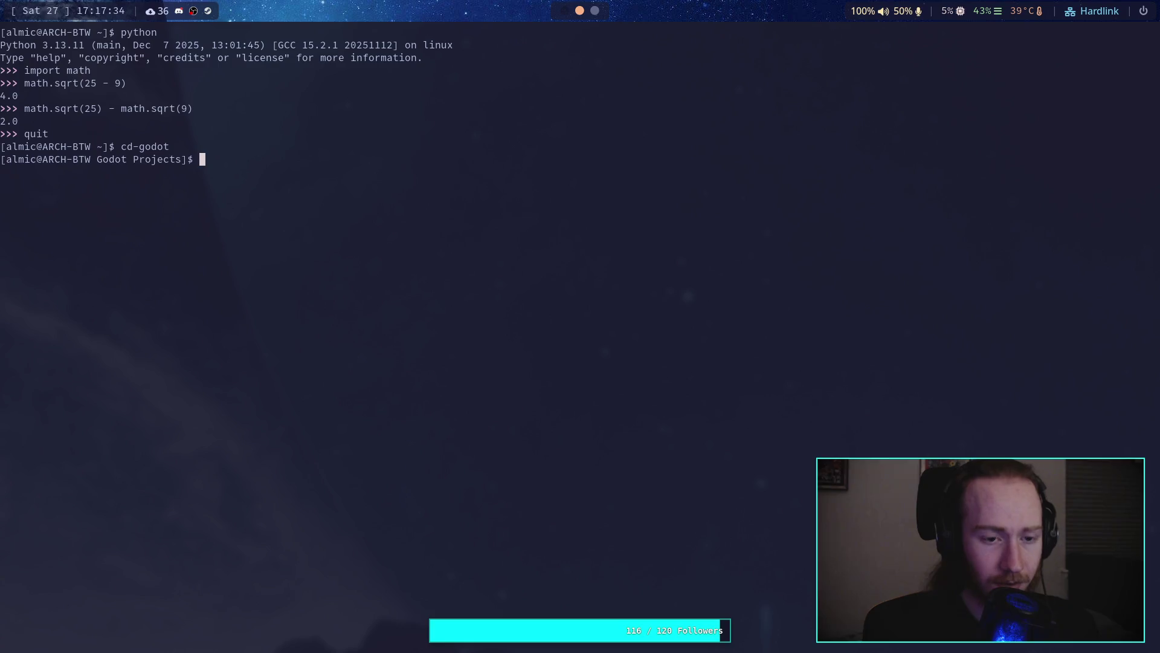
{"action": "type", "text": "cd zo"}
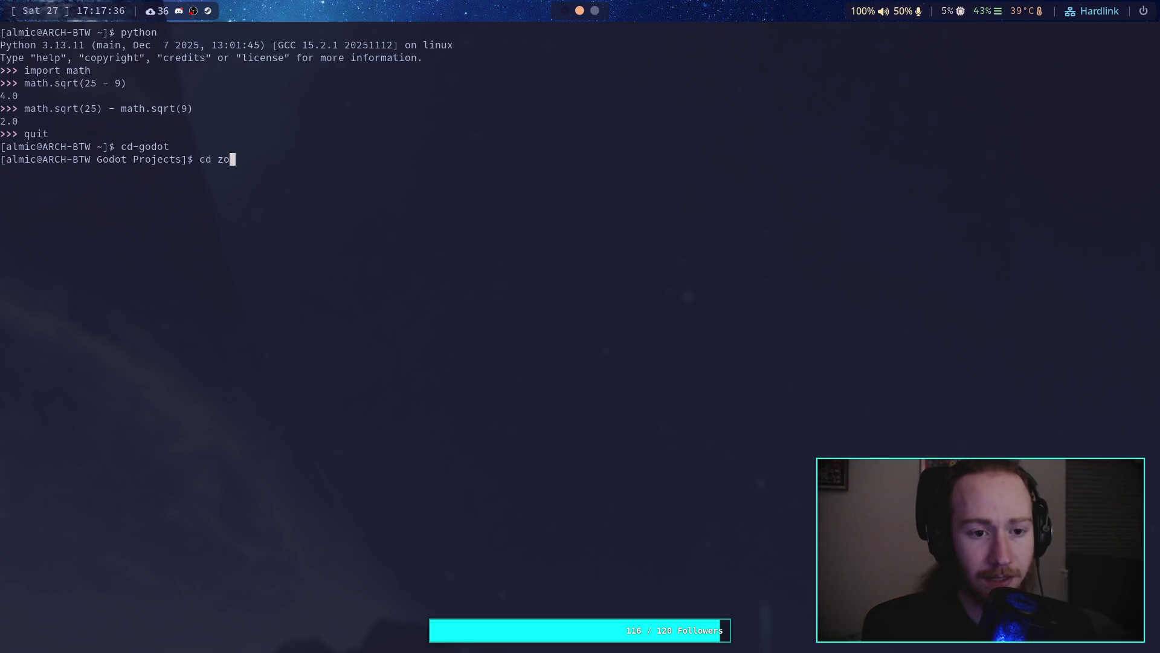
{"action": "key", "text": "Tab"}
{"action": "key", "text": "Return"}
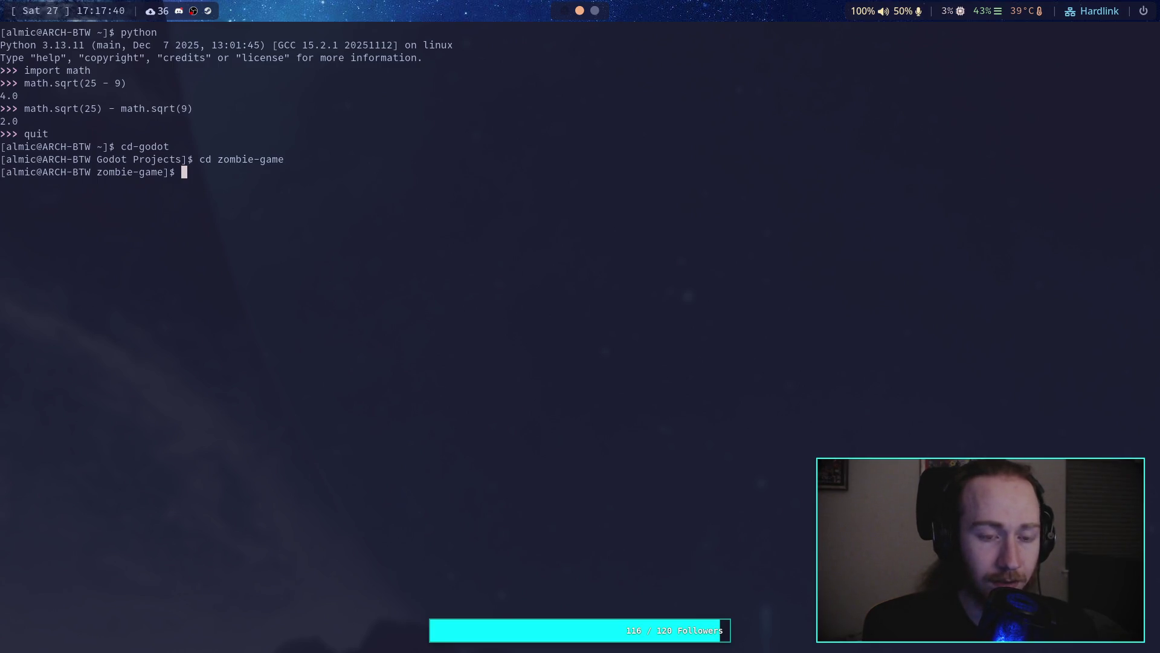
Step: Check git status, restore environment/terrain_material.tres, and close the terminal
{"action": "type", "text": "it status"}
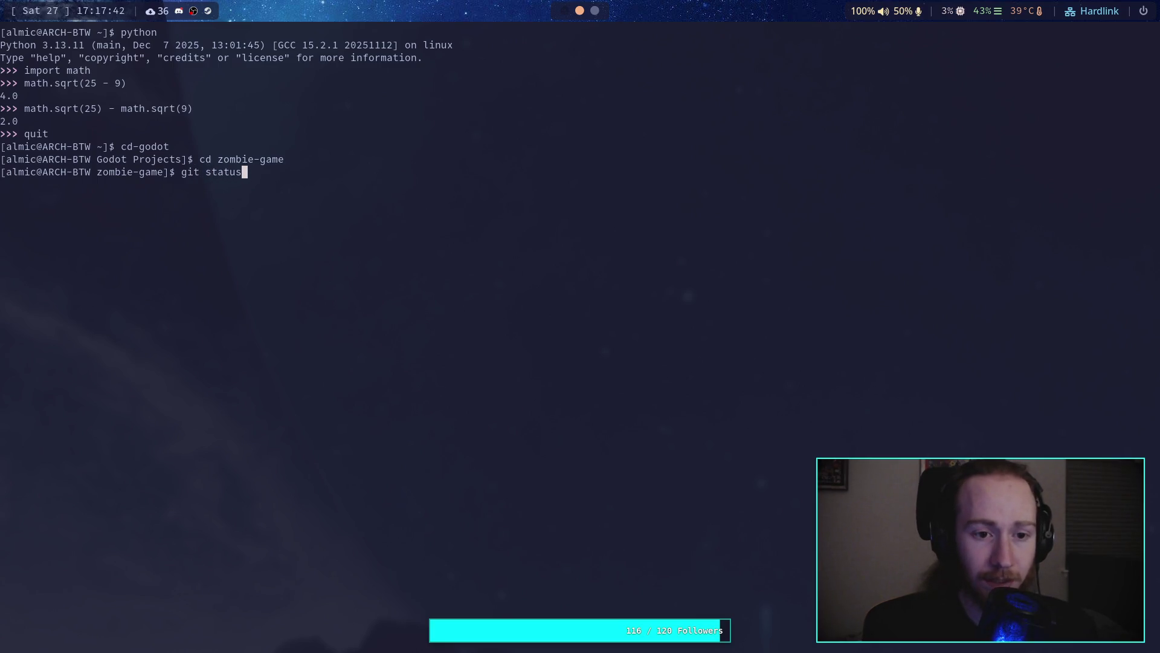
{"action": "key", "text": "Return"}
{"action": "type", "text": "git restore environment/terrain_material.tres"}
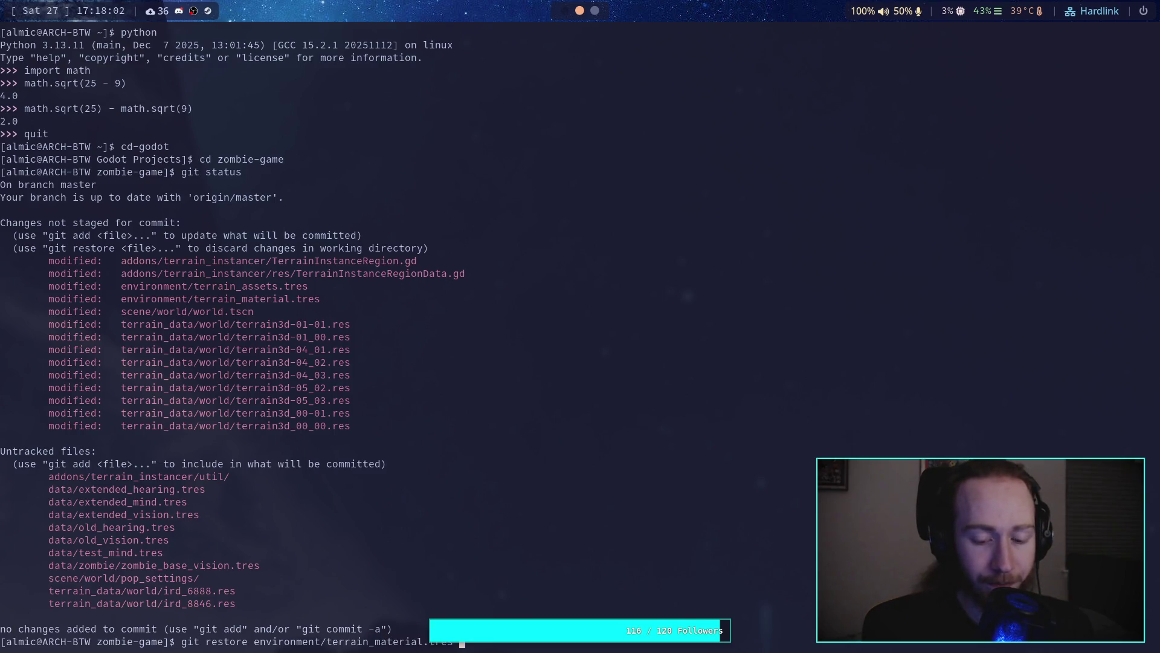
{"action": "key", "text": "Return"}
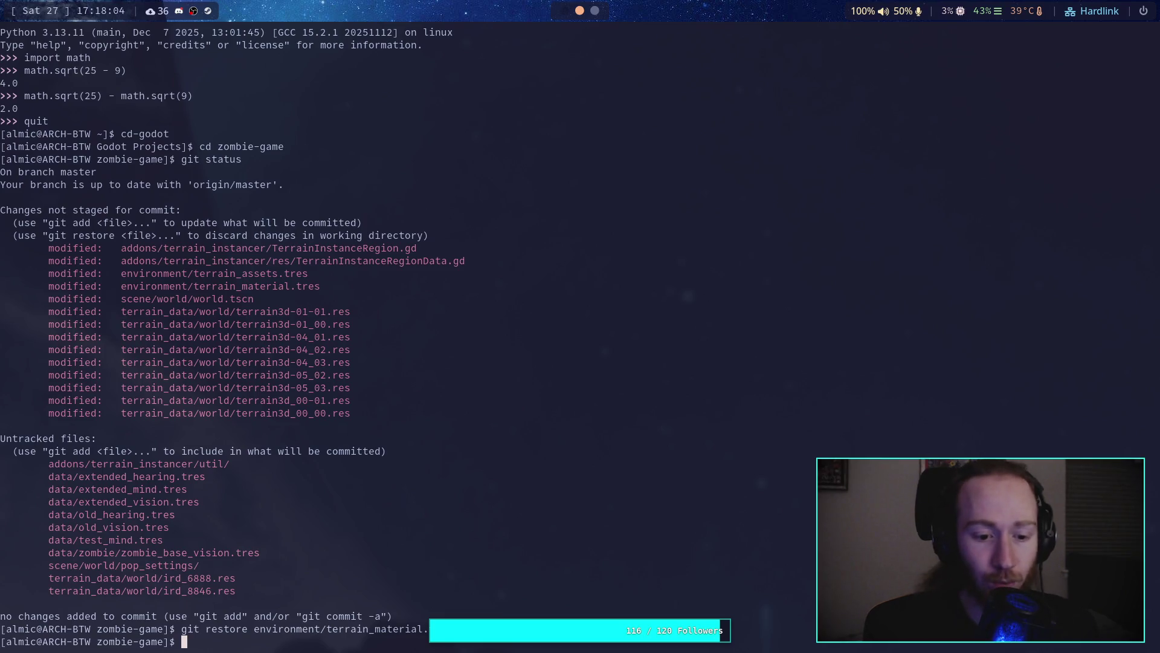
{"action": "key", "text": "super+1"}
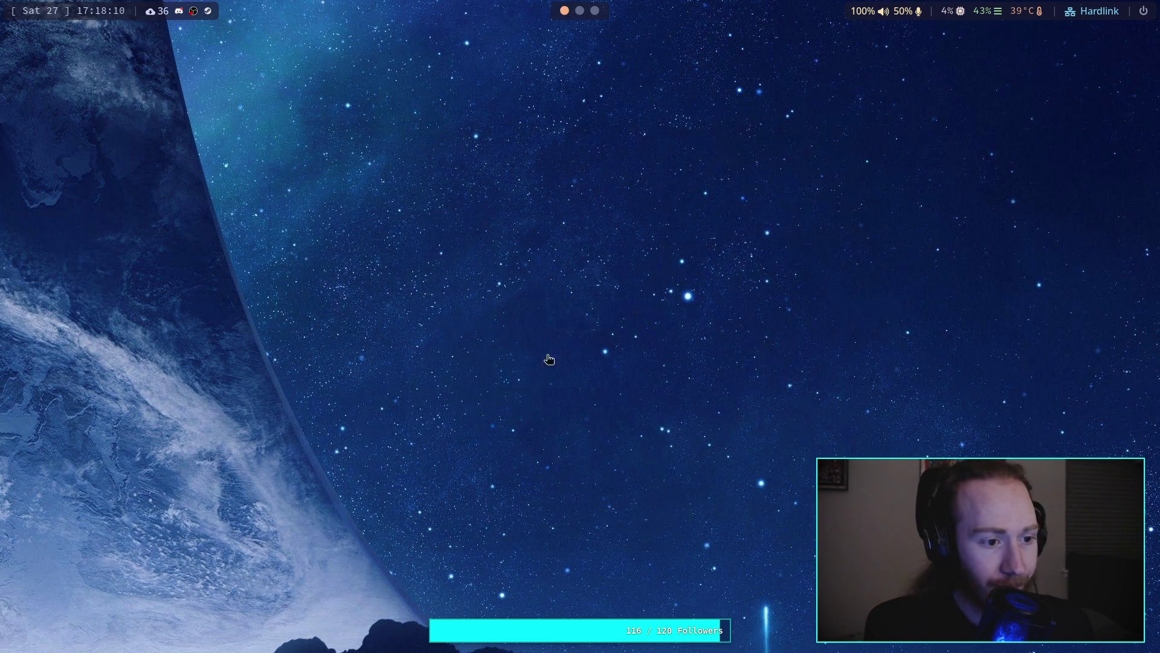
Step: Open the Zombie Game project from the Project Manager and run the game
{"action": "left_click", "coordinate": [604, 181]}
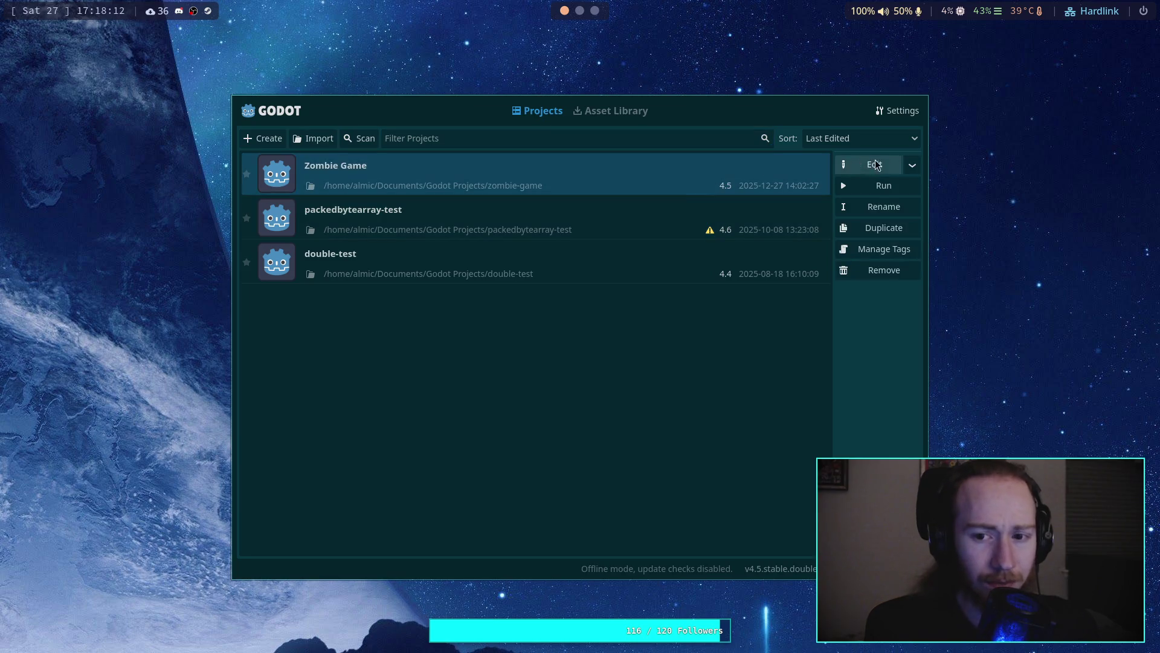
{"action": "left_click", "coordinate": [876, 165]}
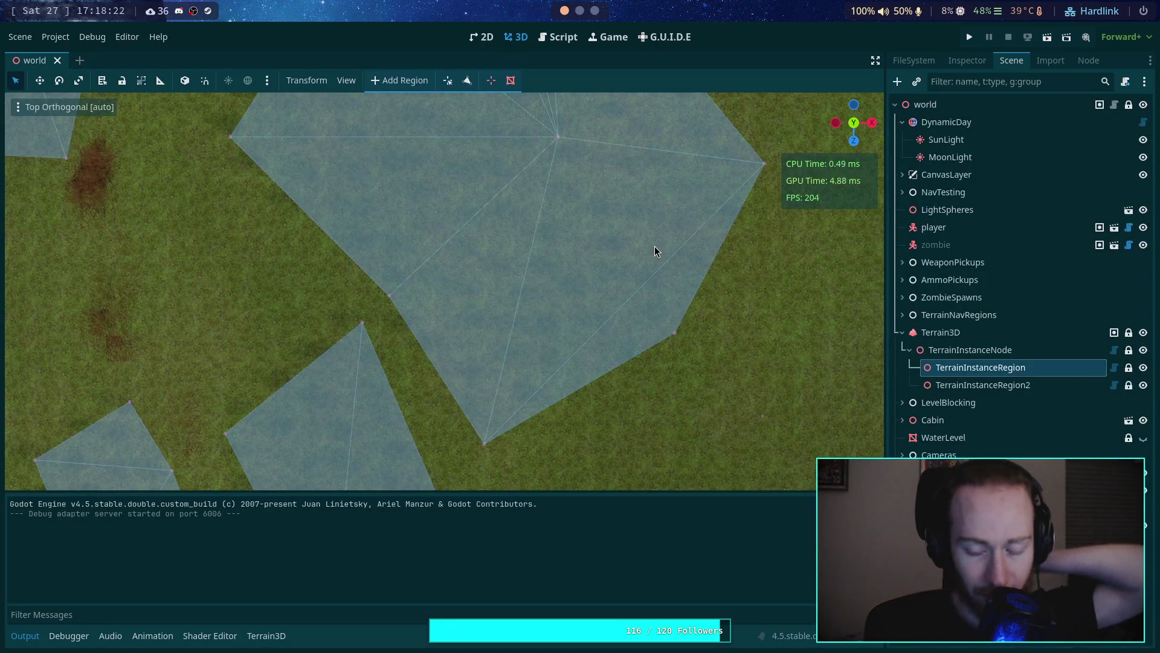
{"action": "left_click", "coordinate": [971, 37]}
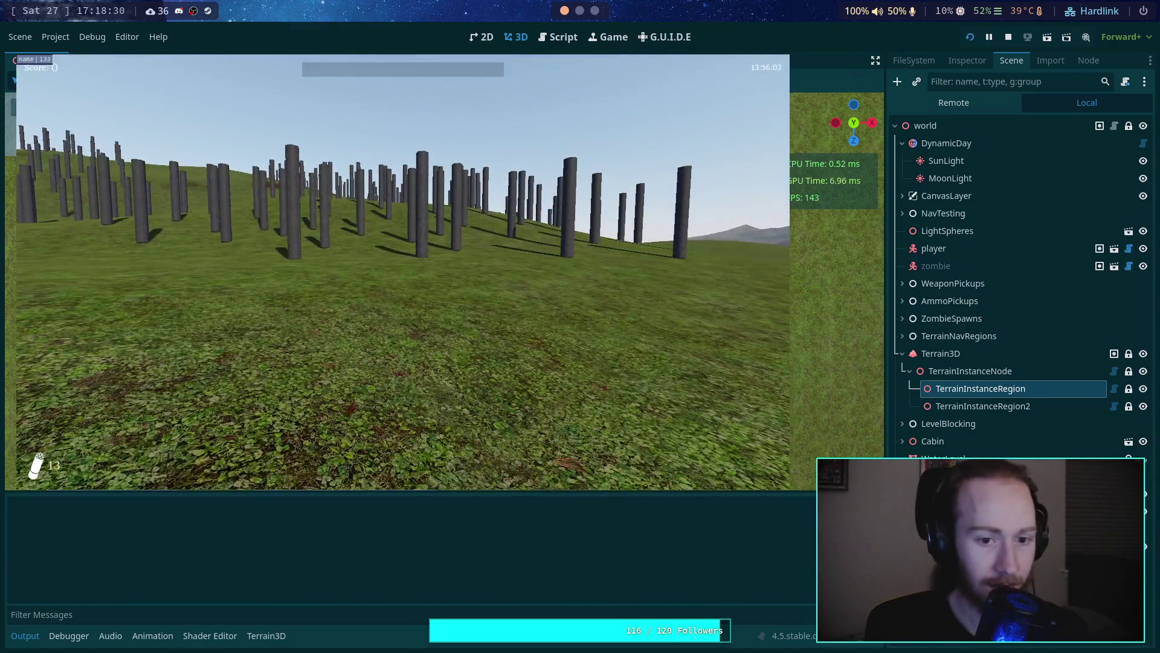
Step: Play fullscreen, walking among the tree trunks over the hills to judge their density, then pause with Esc
{"action": "key", "text": "w"}
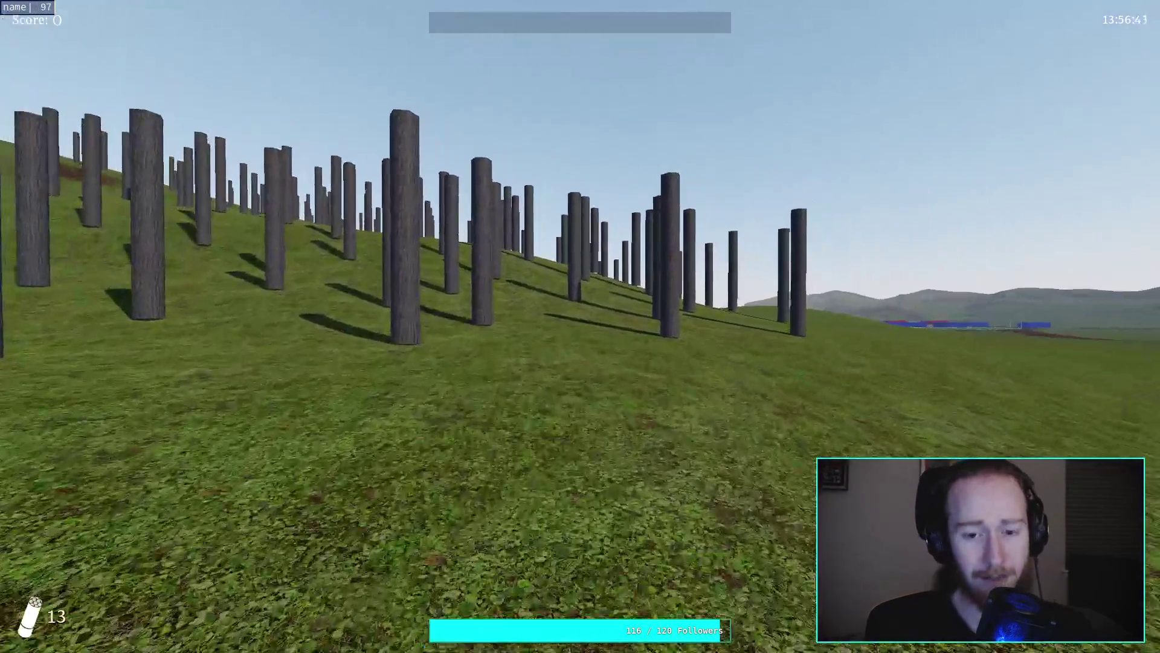
{"action": "key", "text": "w"}
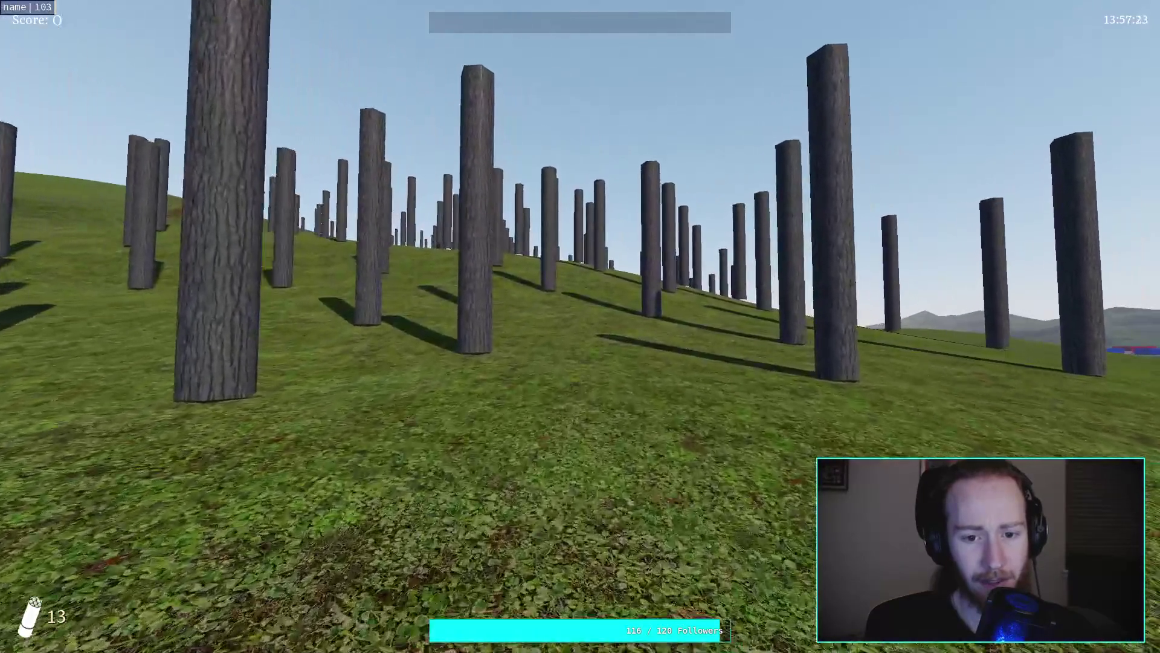
{"action": "key", "text": "w"}
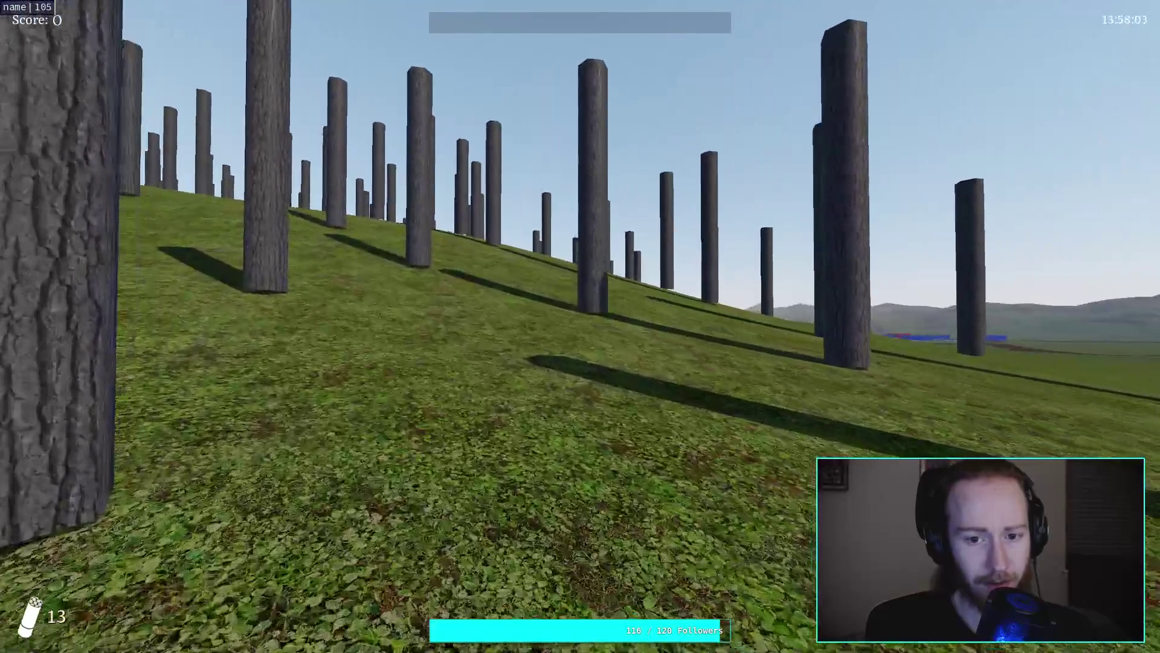
{"action": "key", "text": "w"}
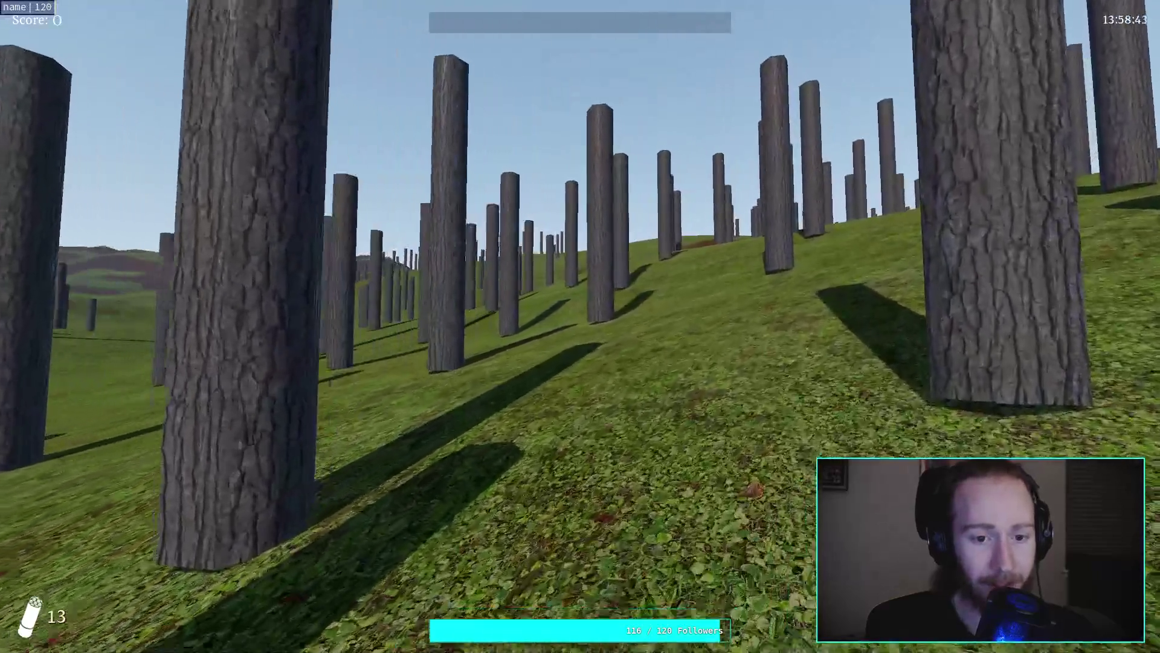
{"action": "key", "text": "w"}
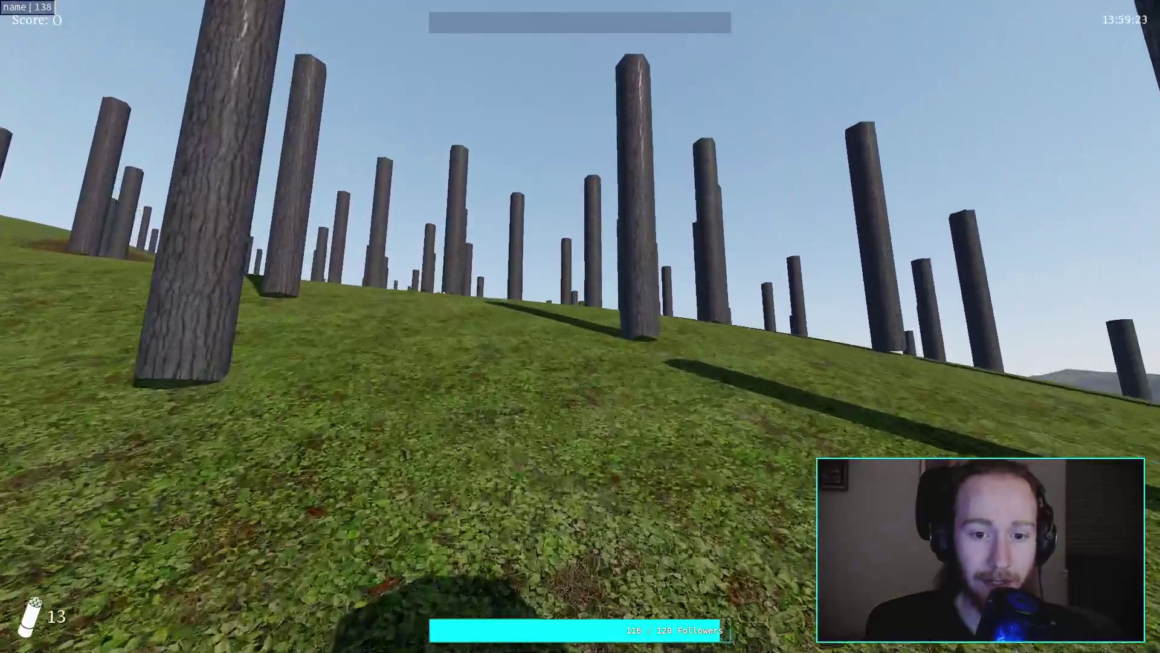
{"action": "key", "text": "w"}
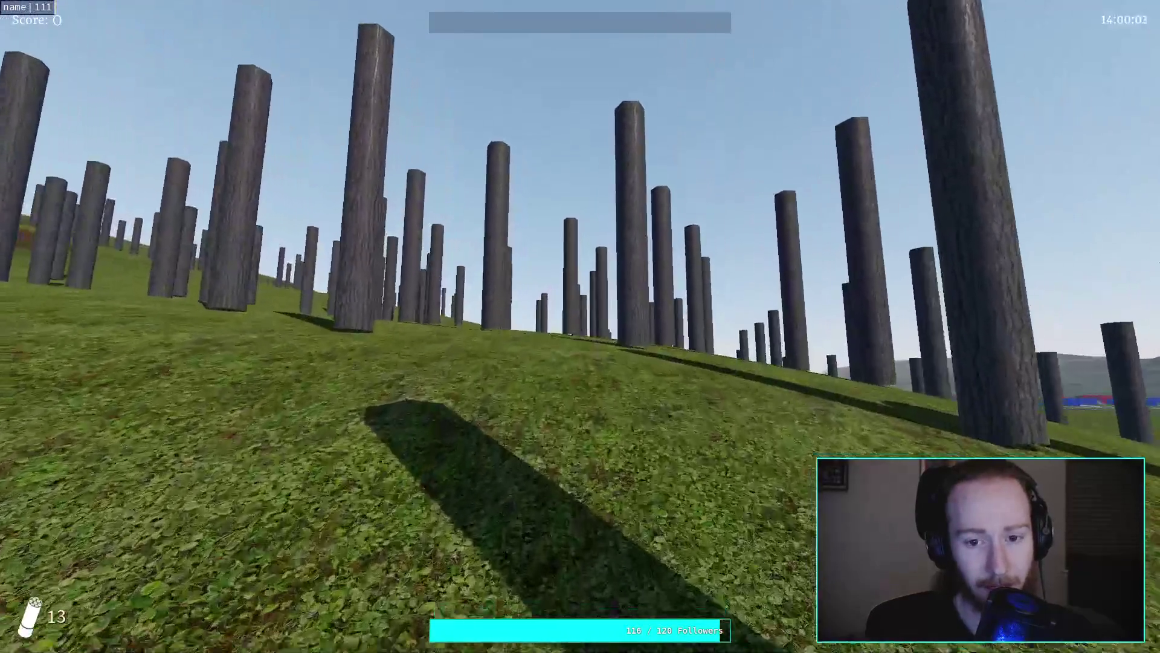
{"action": "key", "text": "w"}
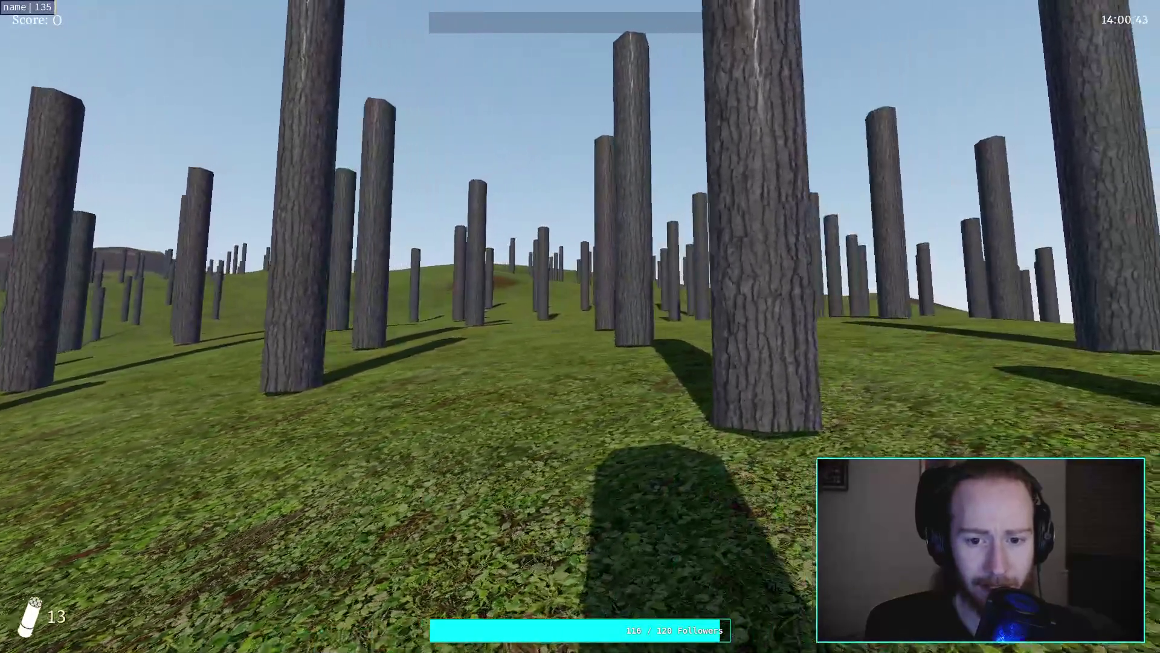
{"action": "key", "text": "w"}
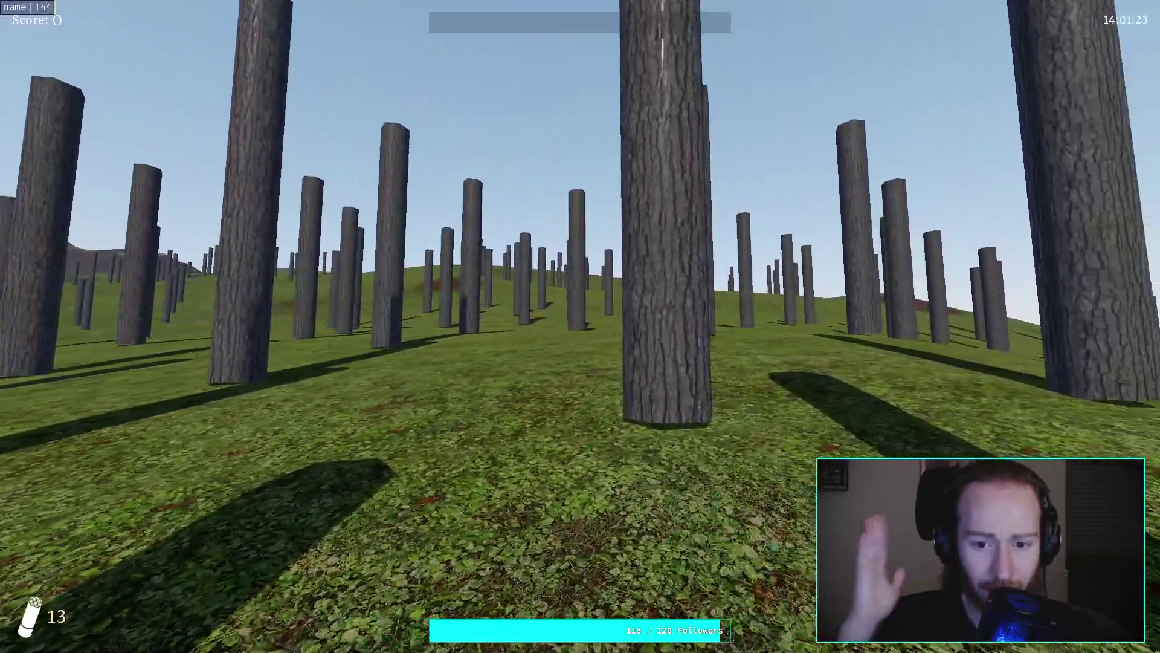
{"action": "key", "text": "w"}
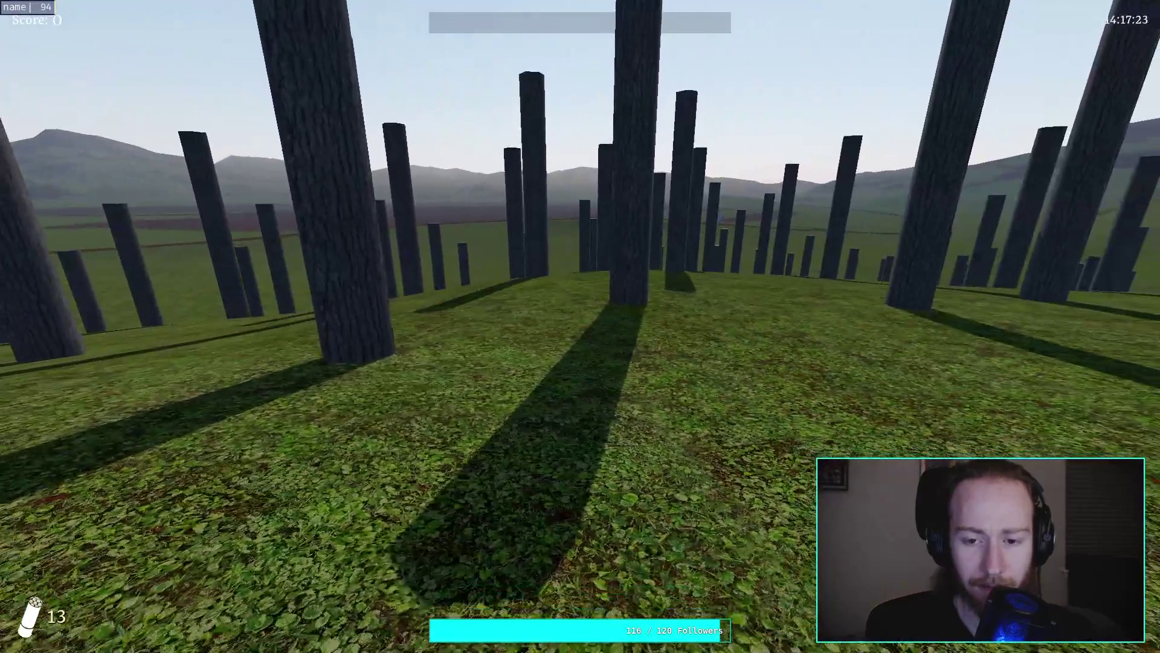
{"action": "key", "text": "Escape"}
Step: Quit the game and view the top view in wireframe, zooming in and out
{"action": "left_click", "coordinate": [562, 355]}
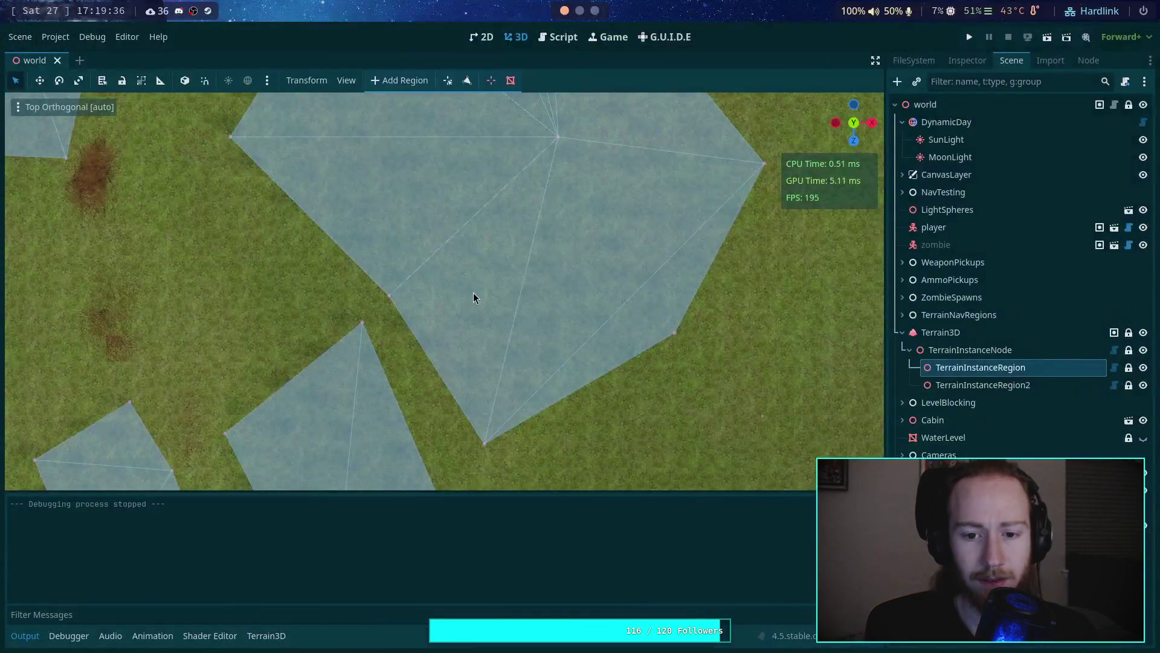
{"action": "left_click", "coordinate": [17, 106]}
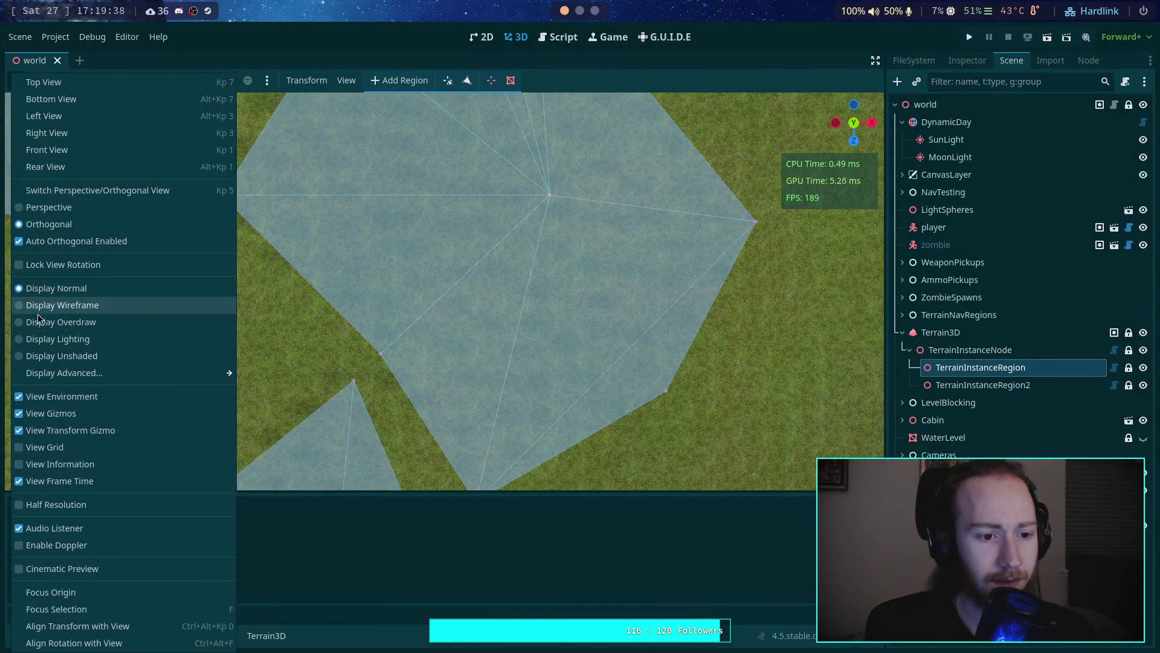
{"action": "left_click", "coordinate": [47, 312]}
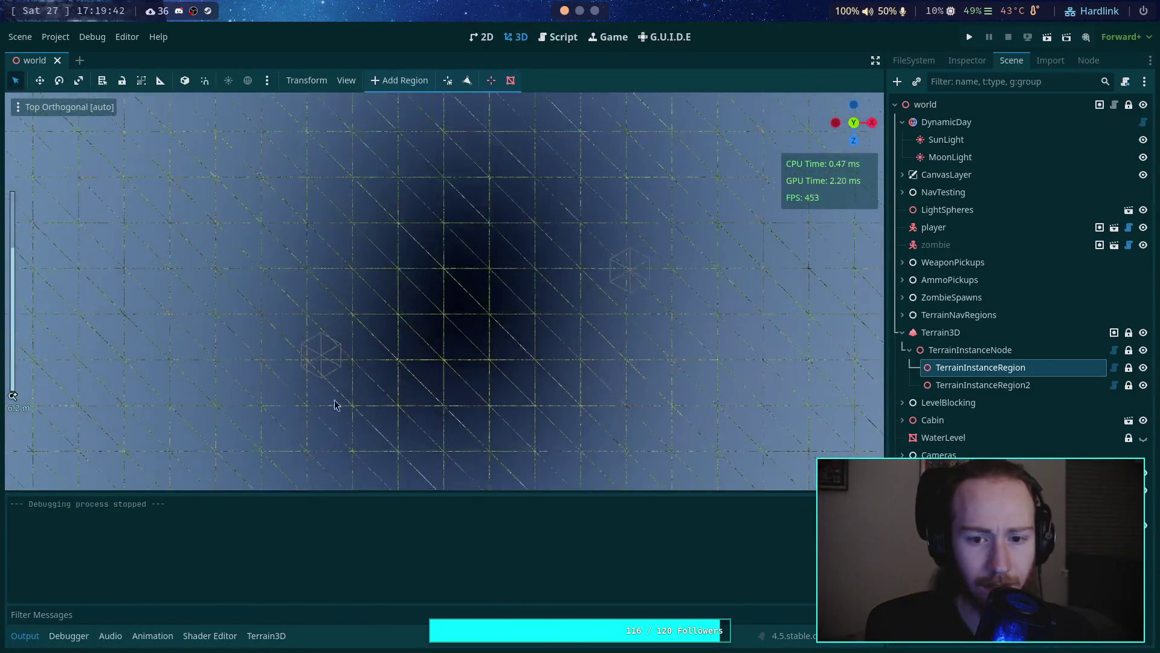
{"action": "scroll", "coordinate": [456, 383], "scroll_direction": "down", "scroll_amount": 3}
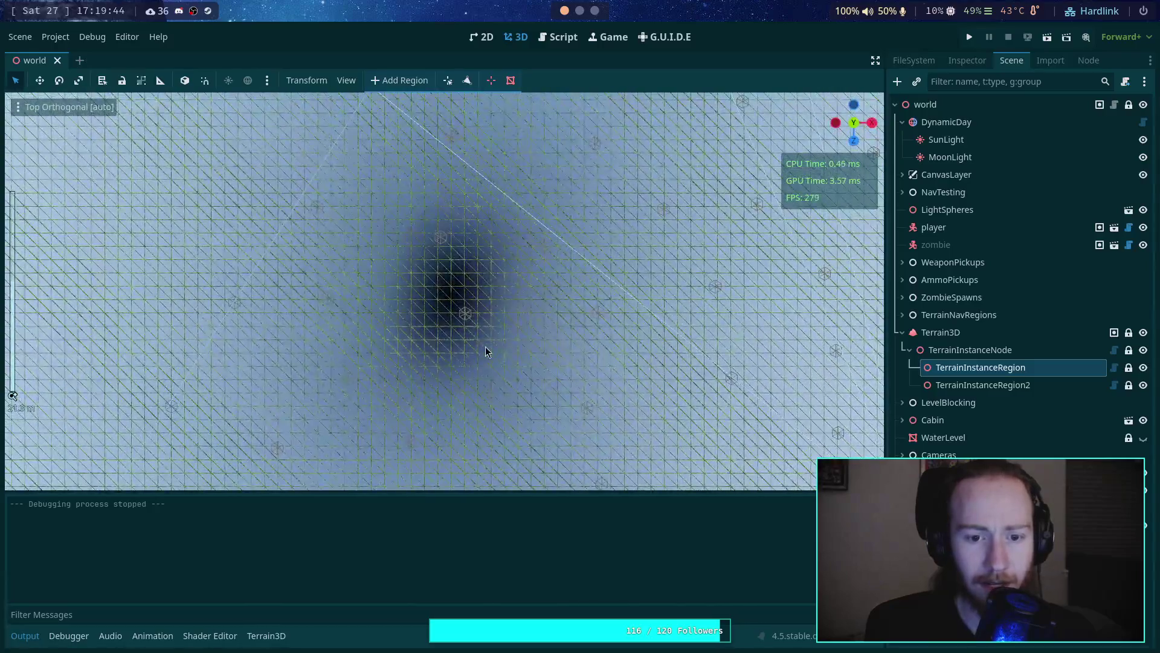
{"action": "scroll", "coordinate": [491, 406], "scroll_direction": "down", "scroll_amount": 3}
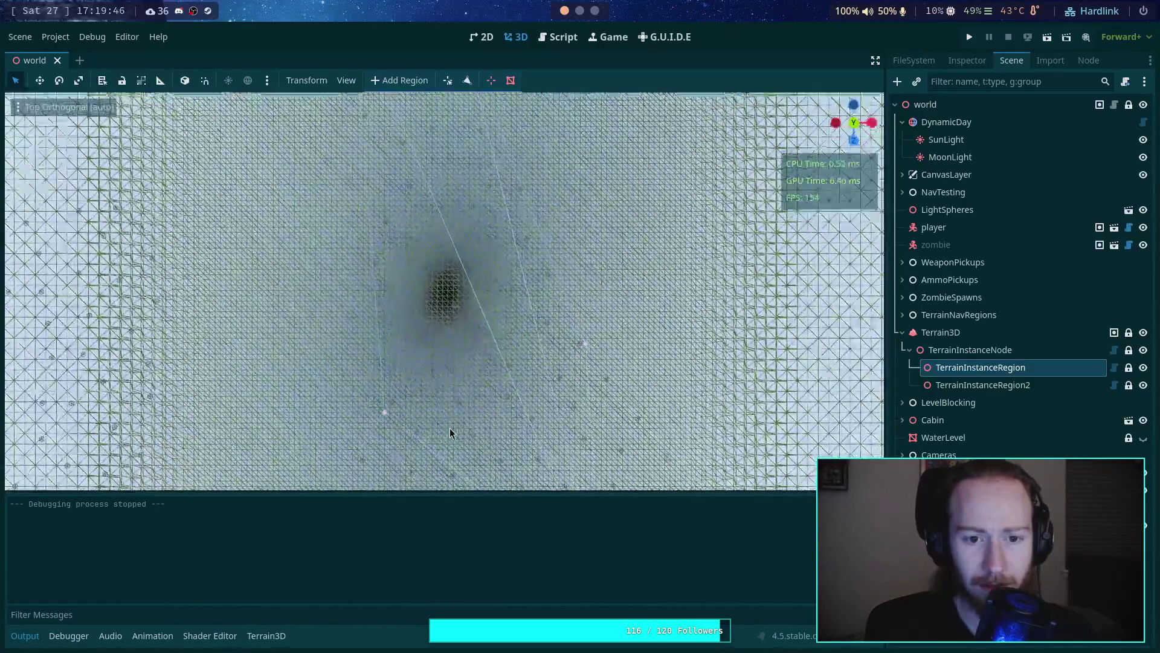
{"action": "scroll", "coordinate": [458, 322], "scroll_direction": "up", "scroll_amount": 2}
{"action": "scroll", "coordinate": [458, 322], "scroll_direction": "up", "scroll_amount": 2}
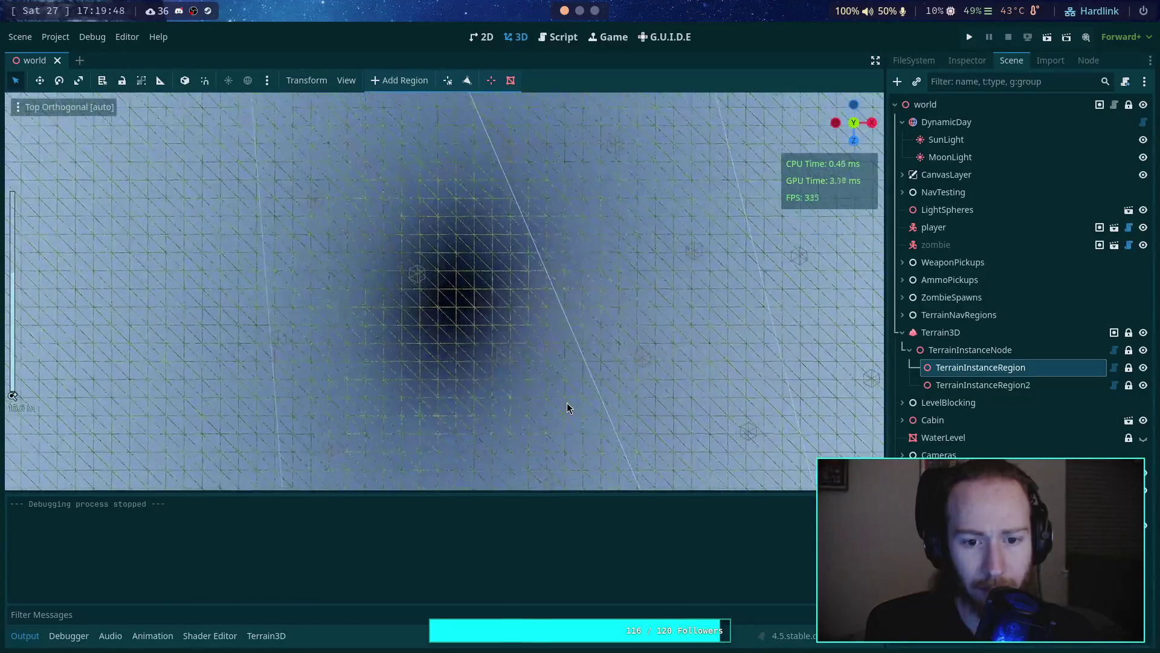
{"action": "scroll", "coordinate": [544, 411], "scroll_direction": "down", "scroll_amount": 2}
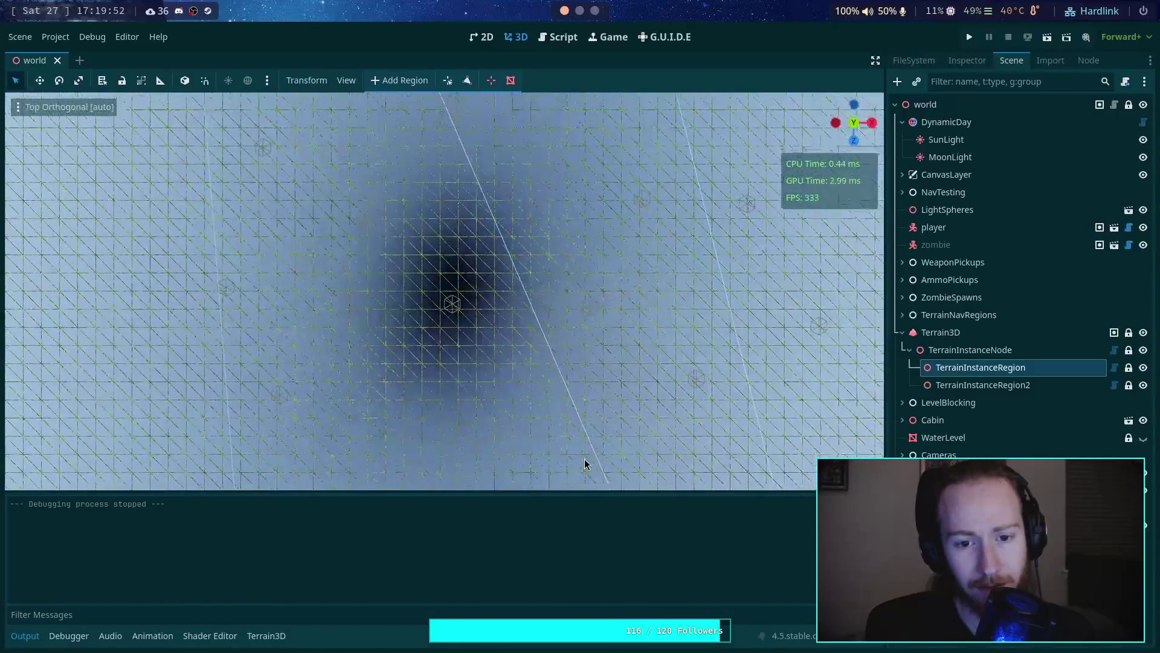
{"action": "scroll", "coordinate": [516, 397], "scroll_direction": "up", "scroll_amount": 1}
Step: Switch the viewport display from Wireframe to Normal and pan over the terrain regions
{"action": "left_click", "coordinate": [26, 108]}
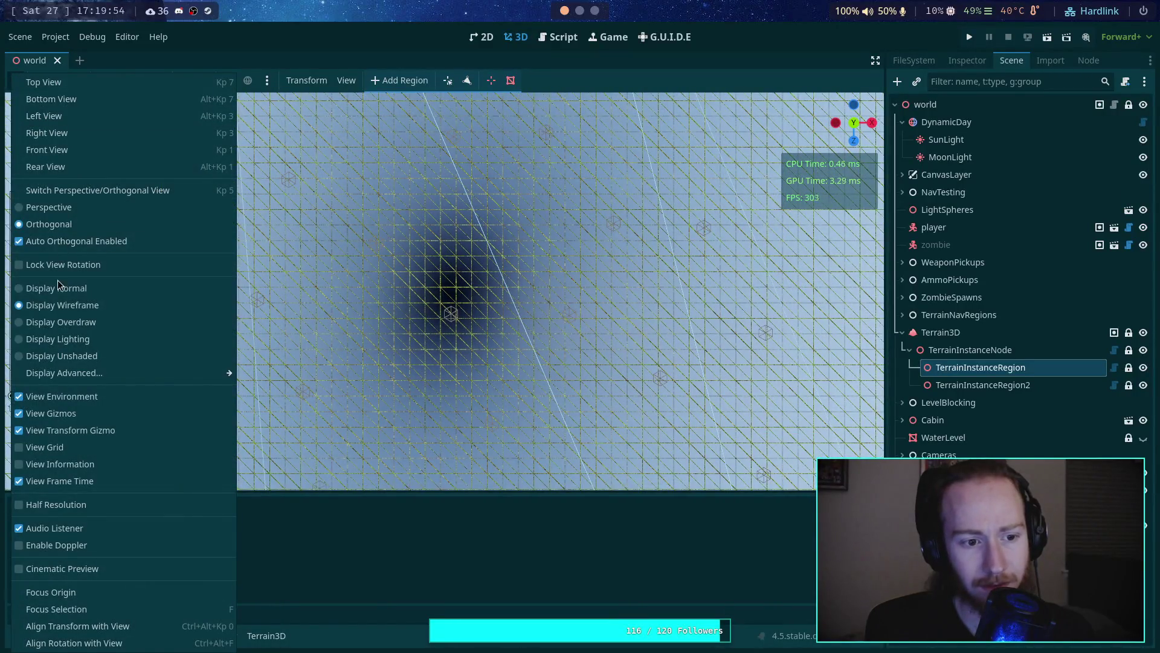
{"action": "left_click", "coordinate": [56, 289]}
{"action": "left_click", "coordinate": [448, 342]}
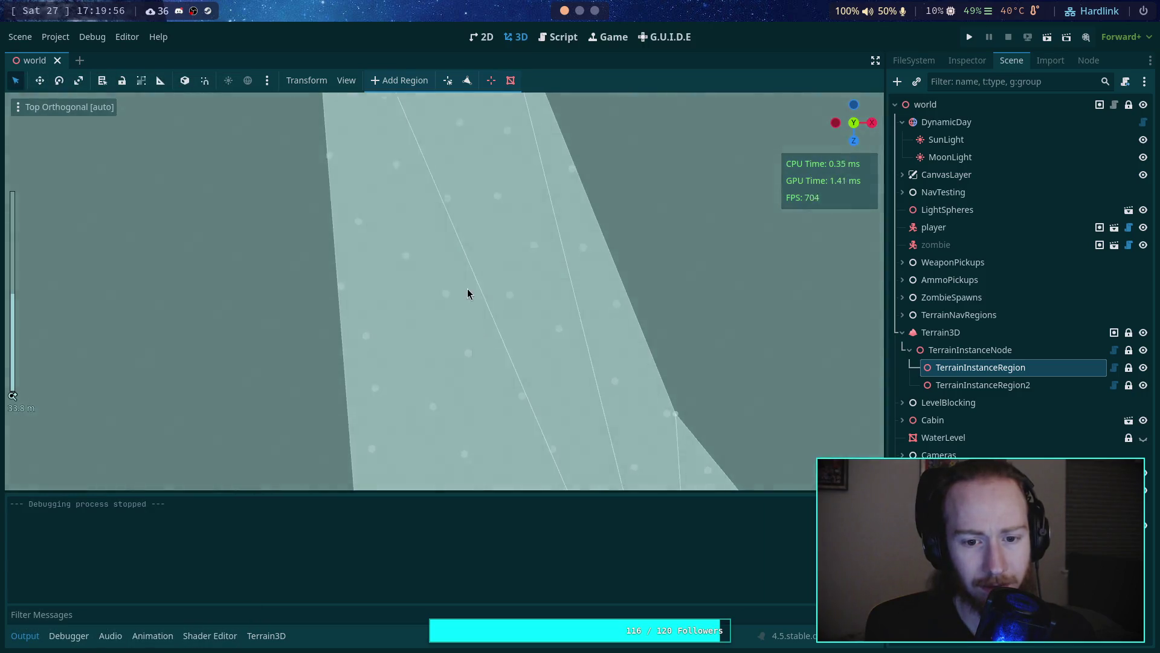
{"action": "mouse_move", "coordinate": [483, 294]}
{"action": "left_mouse_down"}
{"action": "mouse_move", "coordinate": [465, 259]}
{"action": "mouse_move", "coordinate": [429, 248]}
{"action": "mouse_move", "coordinate": [337, 162]}
{"action": "mouse_move", "coordinate": [378, 251]}
{"action": "mouse_move", "coordinate": [425, 132]}
{"action": "mouse_move", "coordinate": [381, 175]}
{"action": "mouse_move", "coordinate": [438, 269]}
{"action": "mouse_move", "coordinate": [494, 257]}
{"action": "mouse_move", "coordinate": [418, 280]}
{"action": "mouse_move", "coordinate": [412, 230]}
{"action": "mouse_move", "coordinate": [378, 403]}
{"action": "mouse_move", "coordinate": [469, 403]}
{"action": "mouse_move", "coordinate": [331, 209]}
{"action": "mouse_move", "coordinate": [356, 208]}
{"action": "mouse_move", "coordinate": [465, 400]}
{"action": "mouse_move", "coordinate": [401, 178]}
{"action": "mouse_move", "coordinate": [484, 380]}
{"action": "mouse_move", "coordinate": [479, 277]}
{"action": "mouse_move", "coordinate": [506, 382]}
{"action": "mouse_move", "coordinate": [513, 251]}
{"action": "mouse_move", "coordinate": [498, 255]}
{"action": "left_mouse_up"}
{"action": "scroll", "coordinate": [506, 382], "scroll_direction": "down", "scroll_amount": 3}
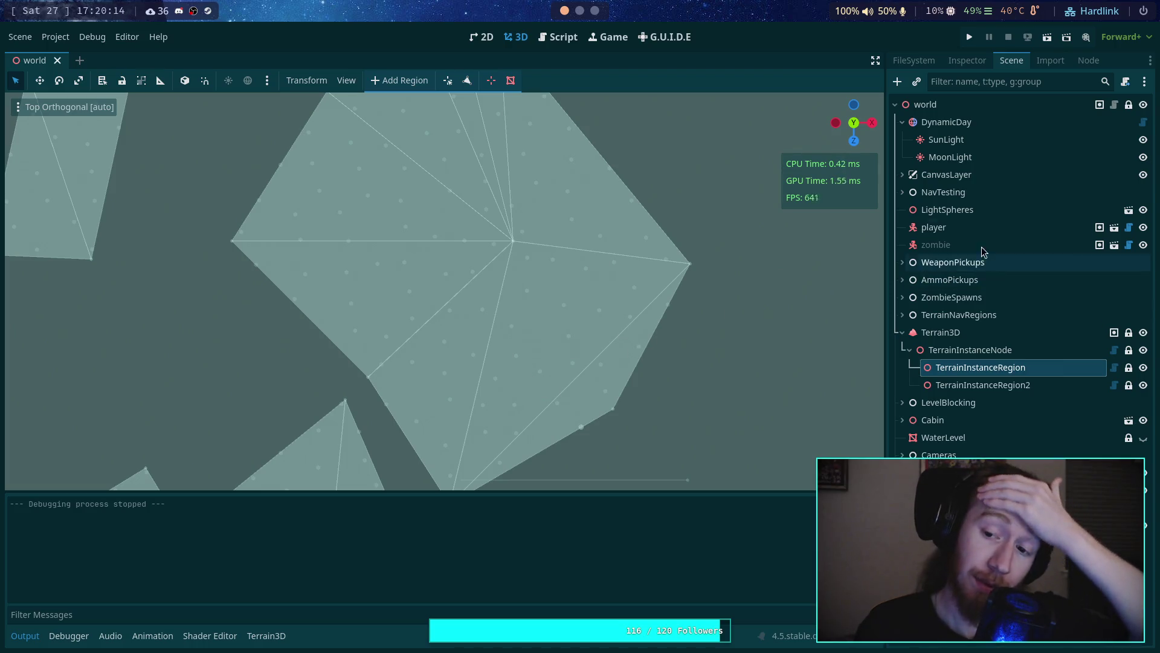
Step: Set the first instance type's Density to 0.7 in TerrainInstanceRegion and repopulate the region
{"action": "left_click", "coordinate": [966, 62]}
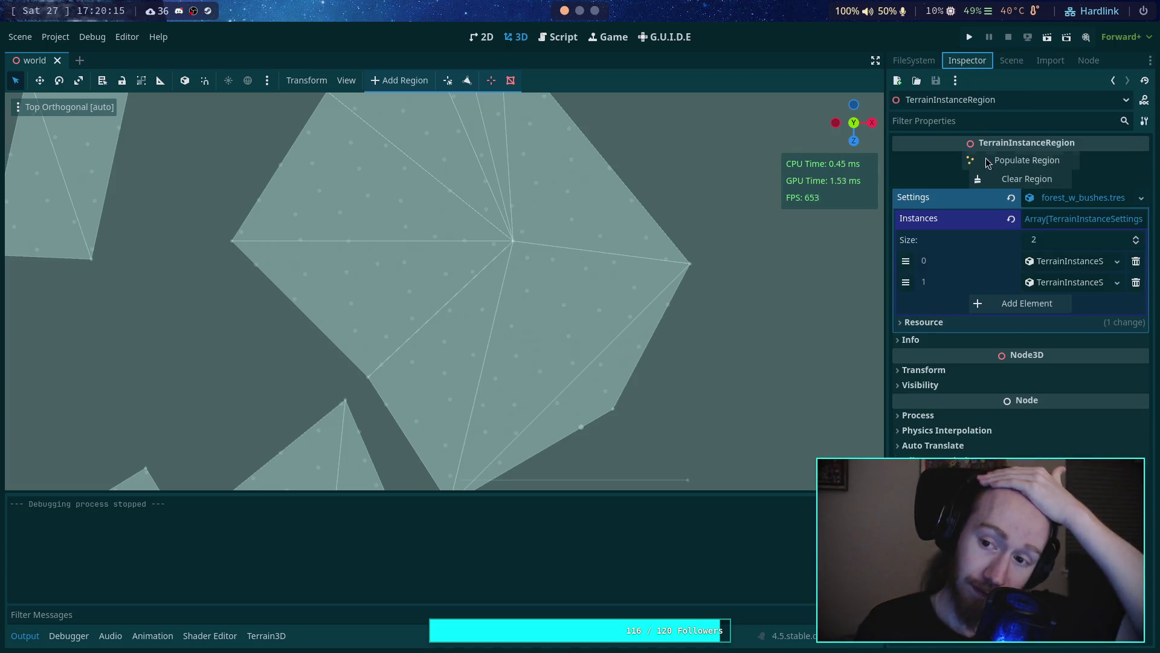
{"action": "left_click", "coordinate": [1065, 262]}
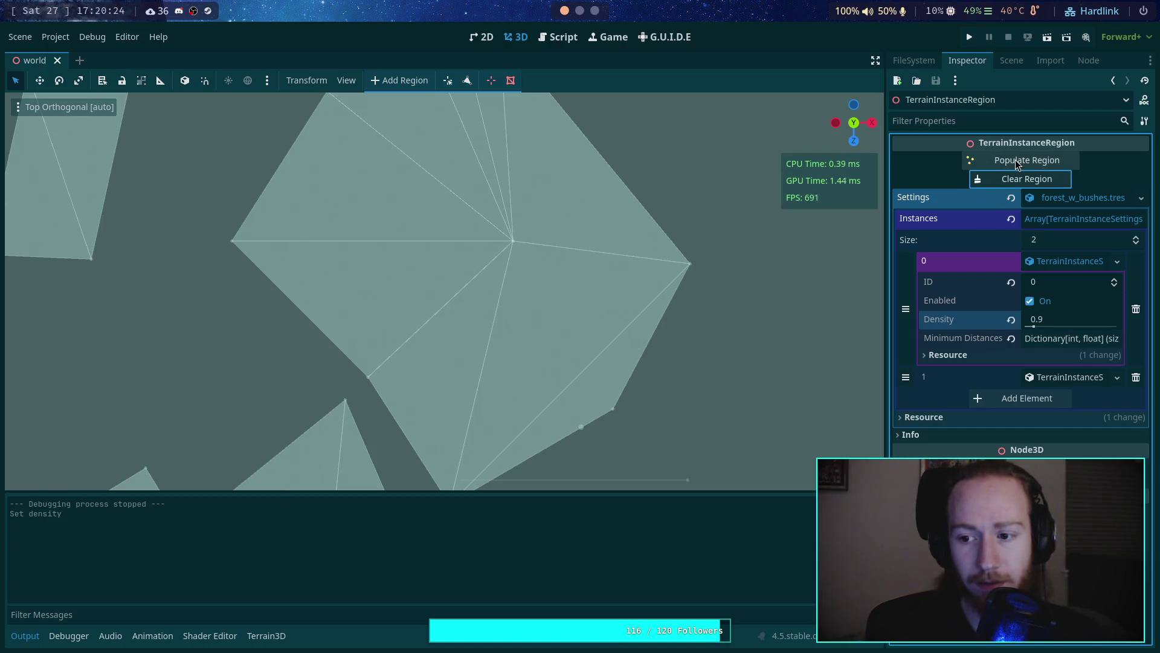
{"action": "mouse_move", "coordinate": [826, 200]}
{"action": "left_mouse_down"}
{"action": "mouse_move", "coordinate": [650, 332]}
{"action": "mouse_move", "coordinate": [666, 422]}
{"action": "mouse_move", "coordinate": [651, 419]}
{"action": "mouse_move", "coordinate": [596, 346]}
{"action": "mouse_move", "coordinate": [592, 143]}
{"action": "left_mouse_up"}
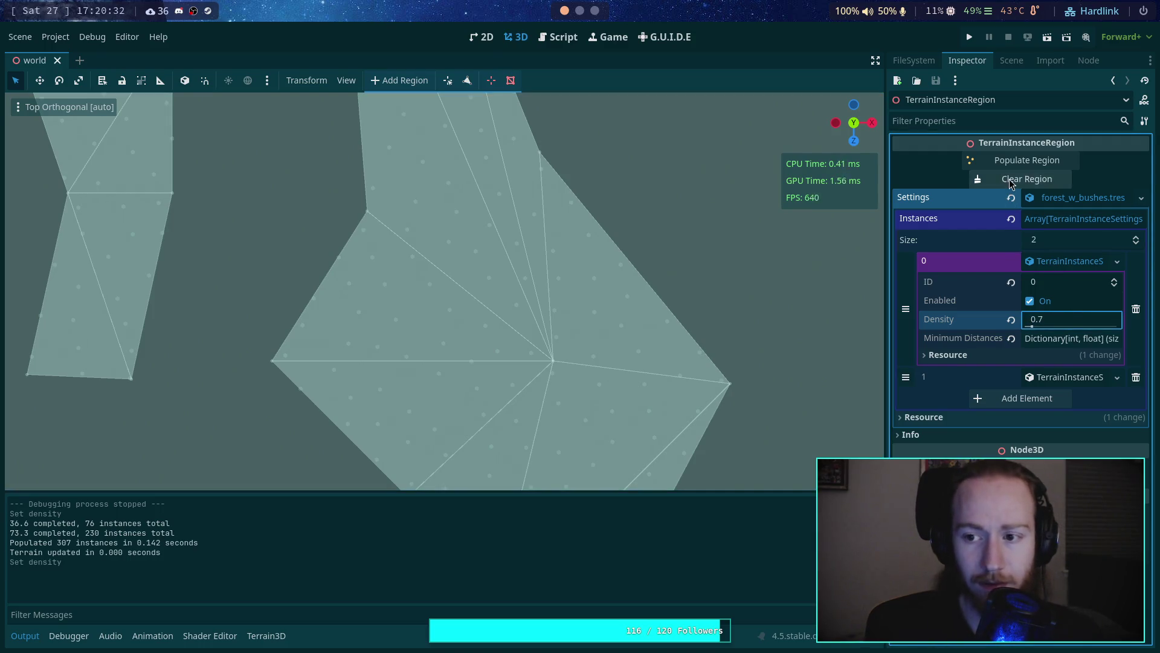
{"action": "left_click", "coordinate": [1025, 164]}
{"action": "mouse_move", "coordinate": [533, 208]}
{"action": "left_mouse_down"}
{"action": "mouse_move", "coordinate": [542, 375]}
{"action": "mouse_move", "coordinate": [542, 195]}
{"action": "mouse_move", "coordinate": [678, 175]}
{"action": "left_mouse_up"}
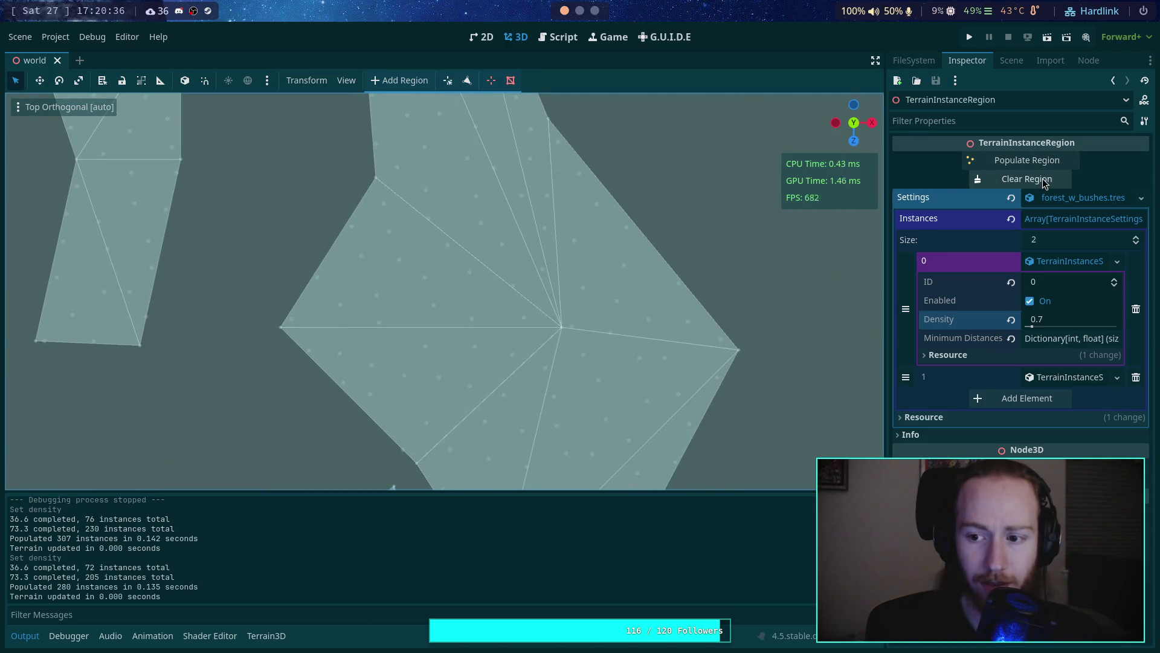
Step: Save the scene, repopulate the region again (276 instances), and pan over the results
{"action": "key", "text": "ctrl+s"}
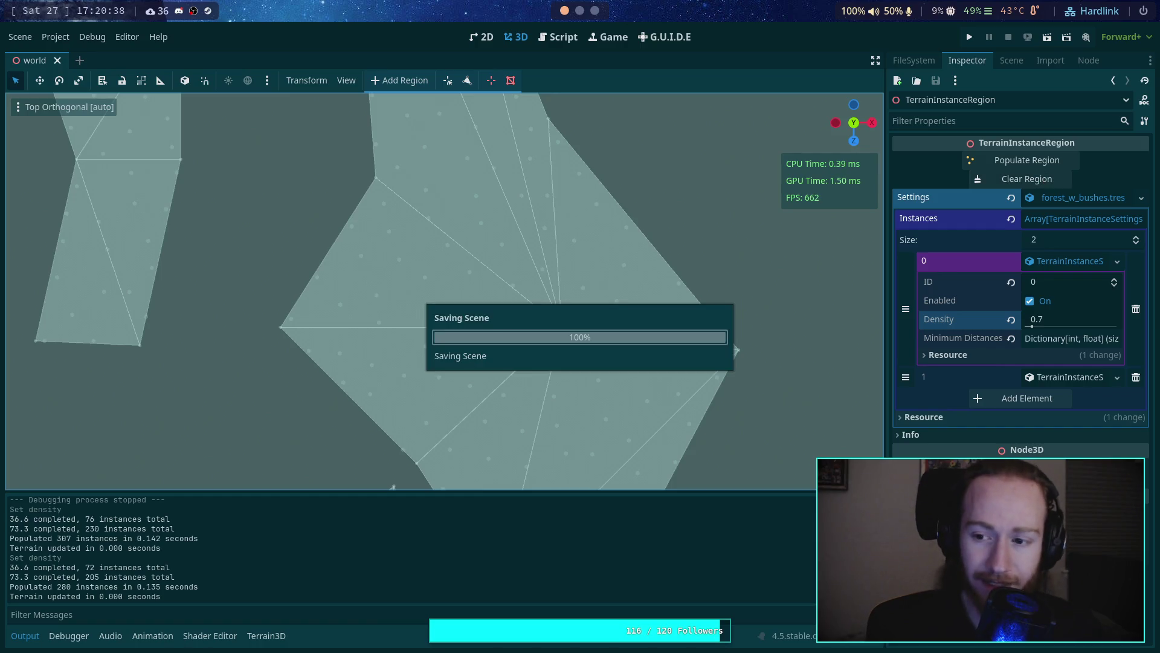
{"action": "left_click", "coordinate": [1004, 160]}
{"action": "mouse_move", "coordinate": [660, 181]}
{"action": "left_mouse_down"}
{"action": "mouse_move", "coordinate": [582, 379]}
{"action": "mouse_move", "coordinate": [551, 352]}
{"action": "mouse_move", "coordinate": [562, 441]}
{"action": "mouse_move", "coordinate": [616, 329]}
{"action": "mouse_move", "coordinate": [606, 161]}
{"action": "mouse_move", "coordinate": [611, 309]}
{"action": "left_mouse_up"}
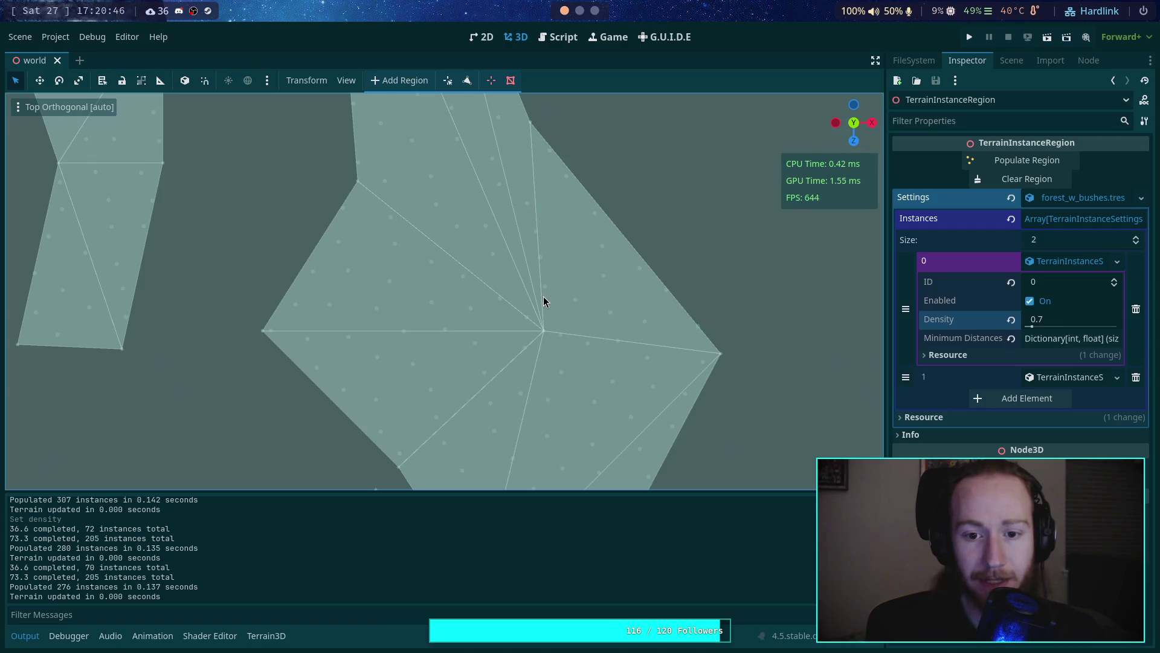
{"action": "left_click_drag", "start_coordinate": [542, 291], "coordinate": [535, 246]}
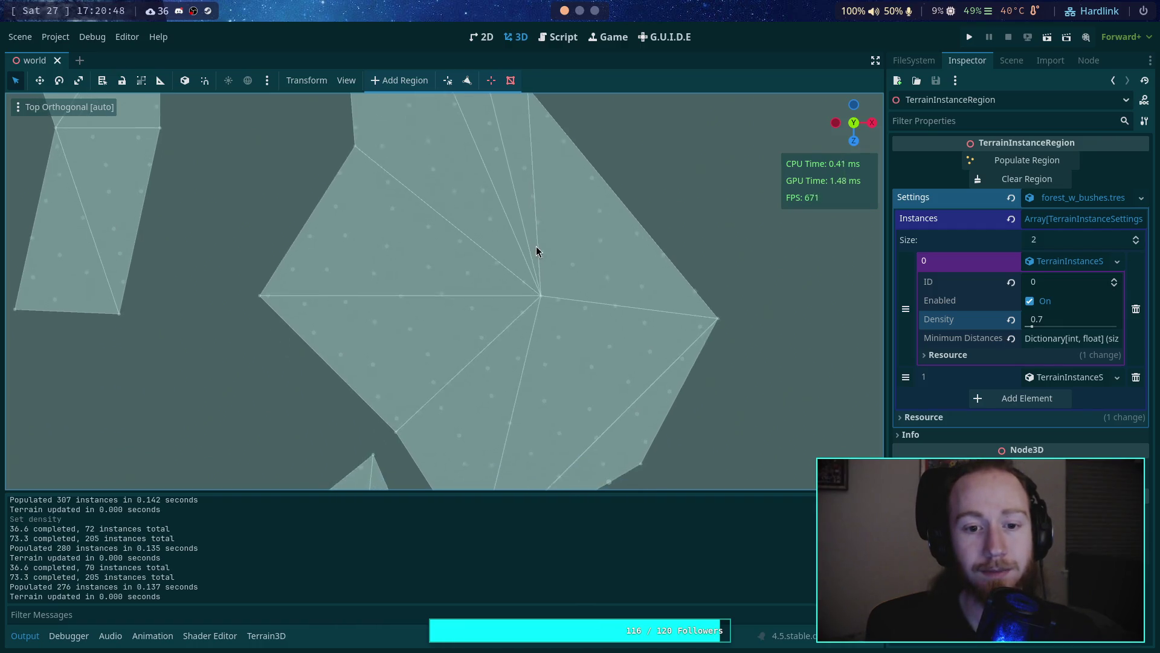
{"action": "left_click_drag", "start_coordinate": [432, 329], "coordinate": [431, 239]}
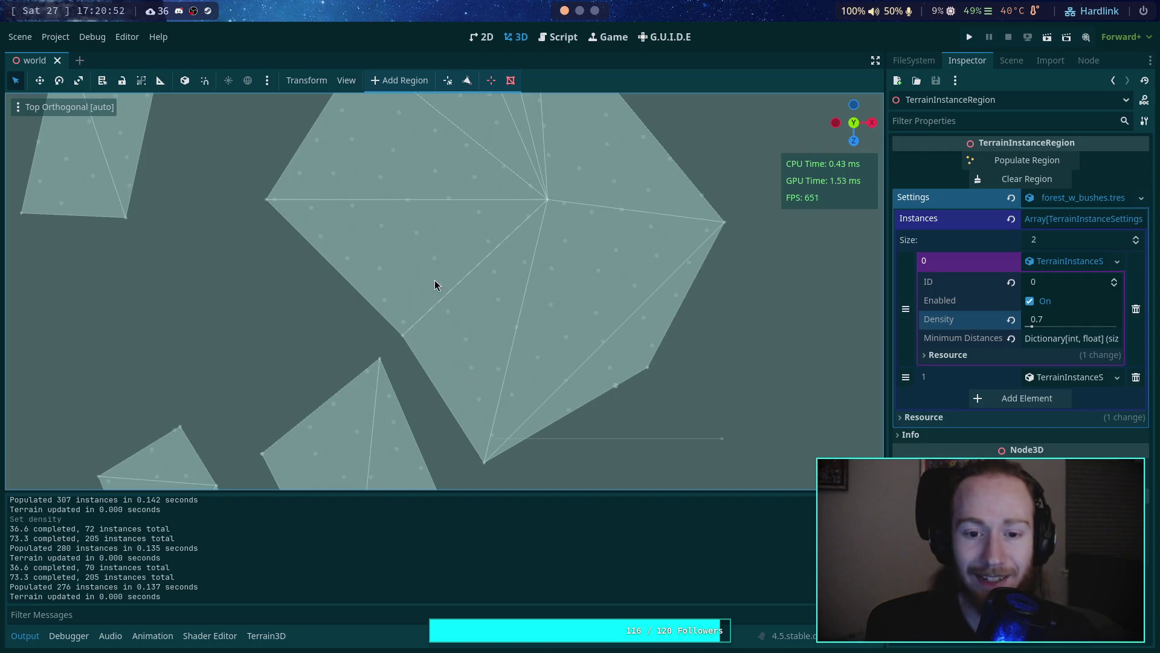
{"action": "mouse_move", "coordinate": [434, 281]}
{"action": "left_mouse_down"}
{"action": "mouse_move", "coordinate": [463, 179]}
{"action": "mouse_move", "coordinate": [479, 285]}
{"action": "mouse_move", "coordinate": [508, 269]}
{"action": "mouse_move", "coordinate": [495, 198]}
{"action": "mouse_move", "coordinate": [625, 228]}
{"action": "mouse_move", "coordinate": [500, 337]}
{"action": "mouse_move", "coordinate": [507, 384]}
{"action": "mouse_move", "coordinate": [445, 402]}
{"action": "mouse_move", "coordinate": [443, 242]}
{"action": "mouse_move", "coordinate": [490, 259]}
{"action": "left_mouse_up"}
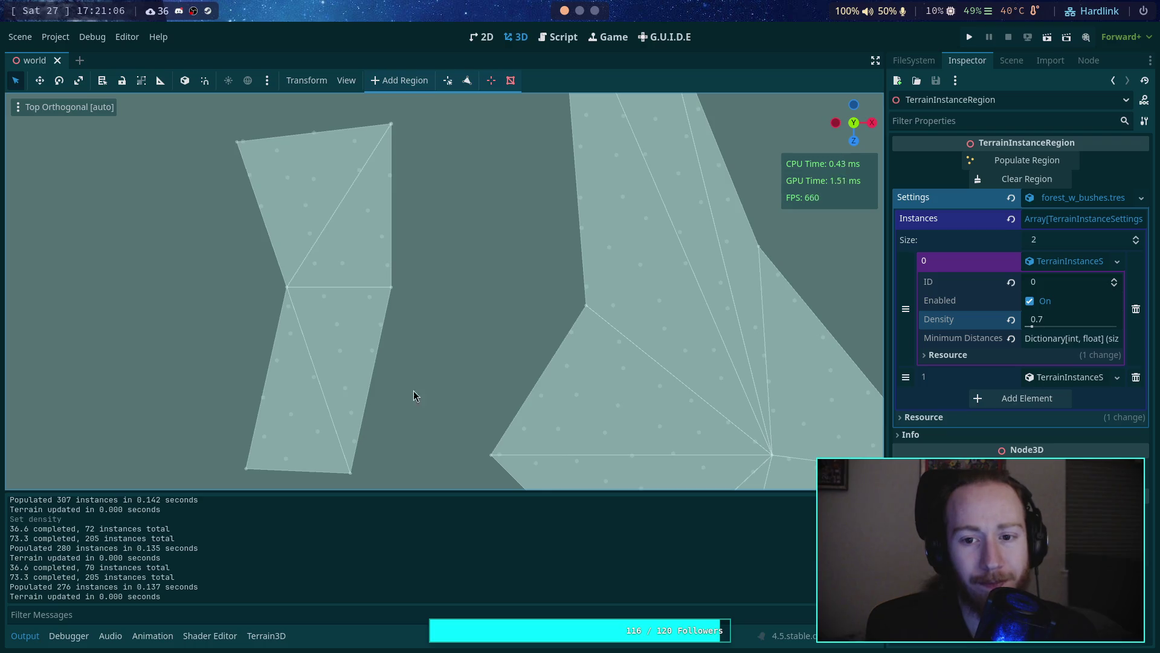
Step: Regenerate the region's instances (273 placed) and pan to check their spacing
{"action": "scroll", "coordinate": [575, 474], "scroll_direction": "up", "scroll_amount": 3}
{"action": "scroll", "coordinate": [613, 218], "scroll_direction": "down", "scroll_amount": 3}
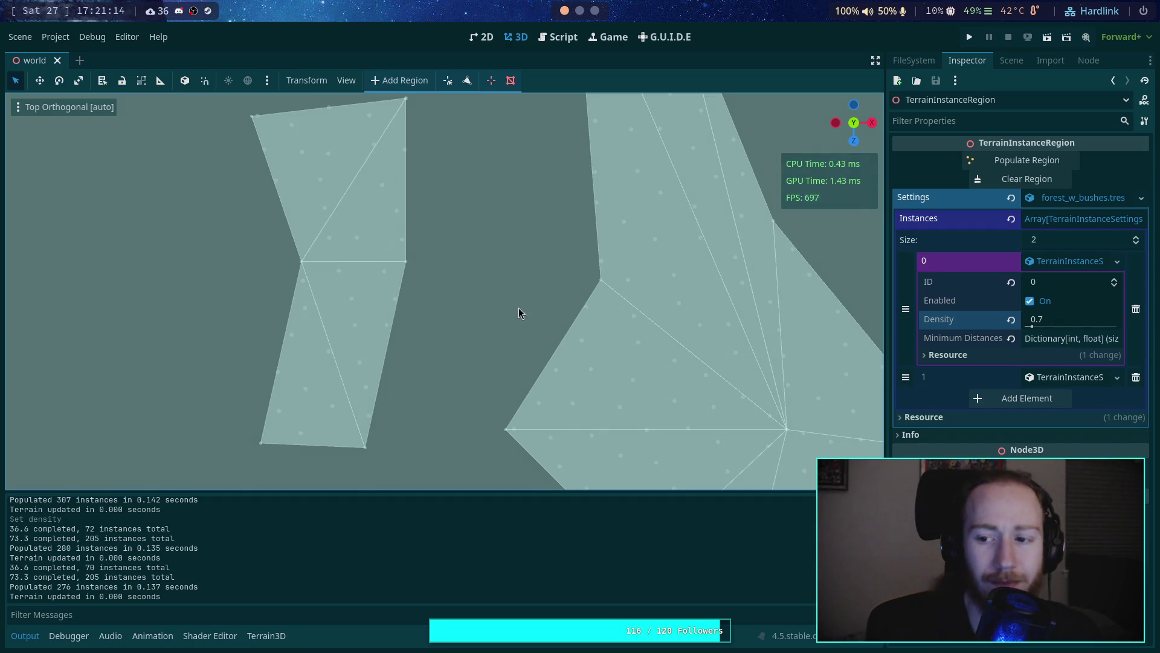
{"action": "left_click", "coordinate": [970, 161]}
{"action": "scroll", "coordinate": [608, 264], "scroll_direction": "right", "scroll_amount": 10}
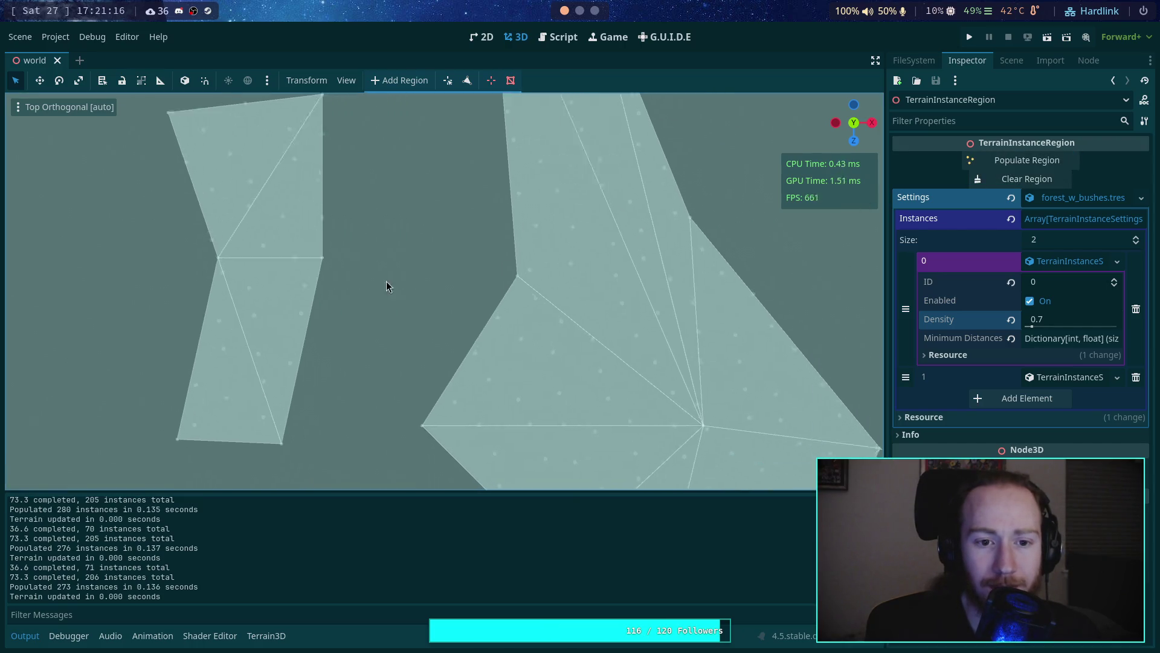
{"action": "left_click_drag", "start_coordinate": [368, 290], "coordinate": [339, 189]}
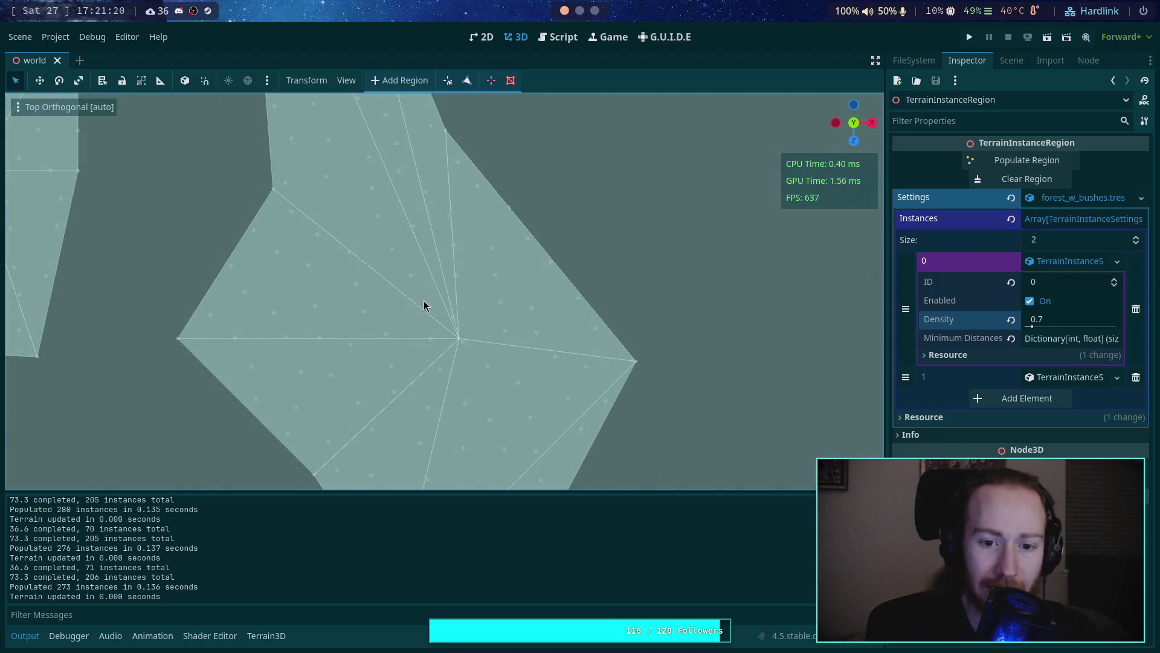
{"action": "left_click_drag", "start_coordinate": [464, 354], "coordinate": [475, 296]}
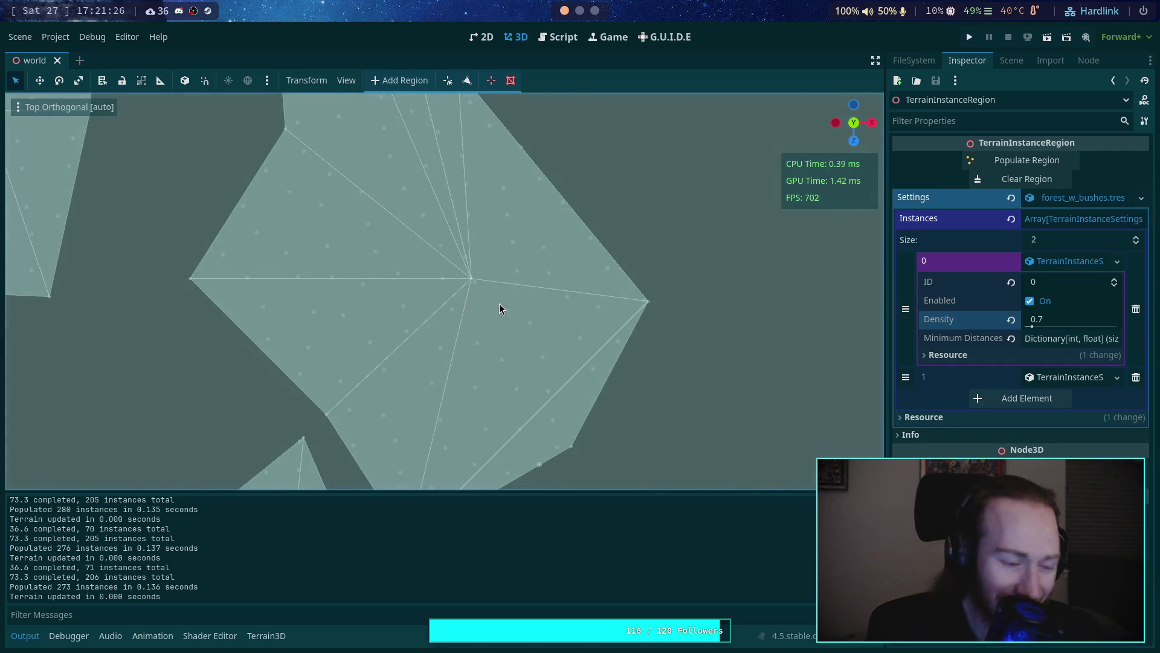
{"action": "mouse_move", "coordinate": [462, 294]}
{"action": "left_mouse_down"}
{"action": "mouse_move", "coordinate": [441, 293]}
{"action": "mouse_move", "coordinate": [448, 226]}
{"action": "mouse_move", "coordinate": [456, 248]}
{"action": "mouse_move", "coordinate": [502, 114]}
{"action": "left_mouse_up"}
Step: Survey the regions around the star-shaped region, then select TerrainNavRegions to hide the region outlines
{"action": "scroll", "coordinate": [502, 114], "scroll_direction": "down", "scroll_amount": 10}
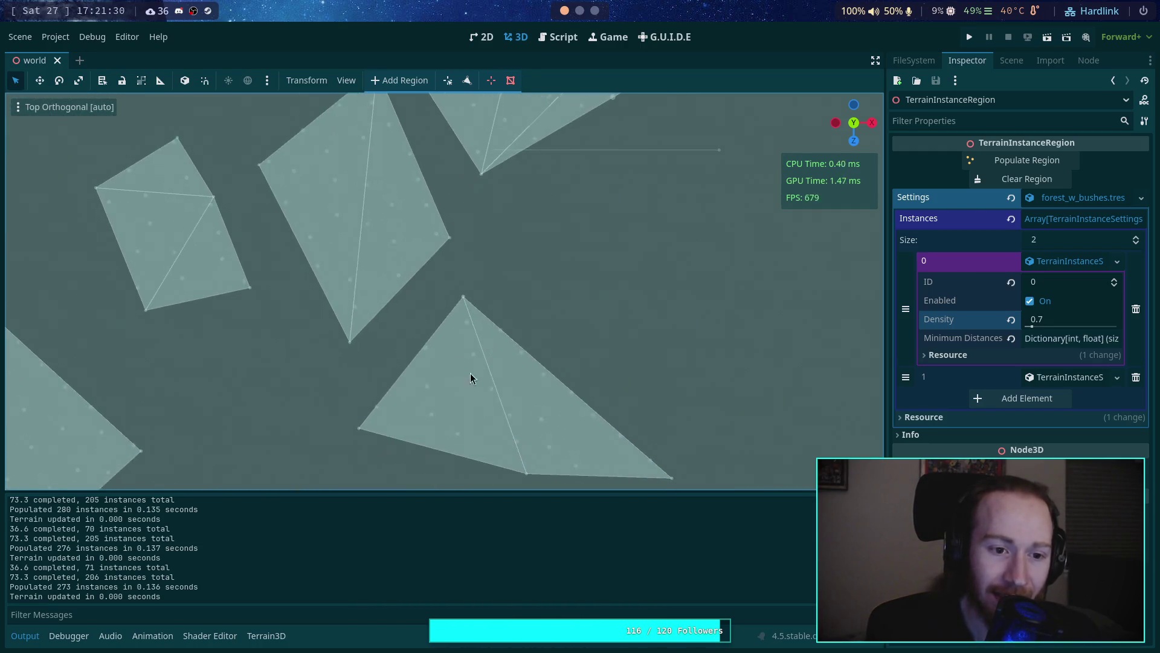
{"action": "mouse_move", "coordinate": [430, 276]}
{"action": "left_mouse_down"}
{"action": "mouse_move", "coordinate": [461, 251]}
{"action": "mouse_move", "coordinate": [647, 270]}
{"action": "mouse_move", "coordinate": [718, 251]}
{"action": "mouse_move", "coordinate": [759, 302]}
{"action": "mouse_move", "coordinate": [720, 401]}
{"action": "mouse_move", "coordinate": [601, 381]}
{"action": "mouse_move", "coordinate": [254, 223]}
{"action": "left_mouse_up"}
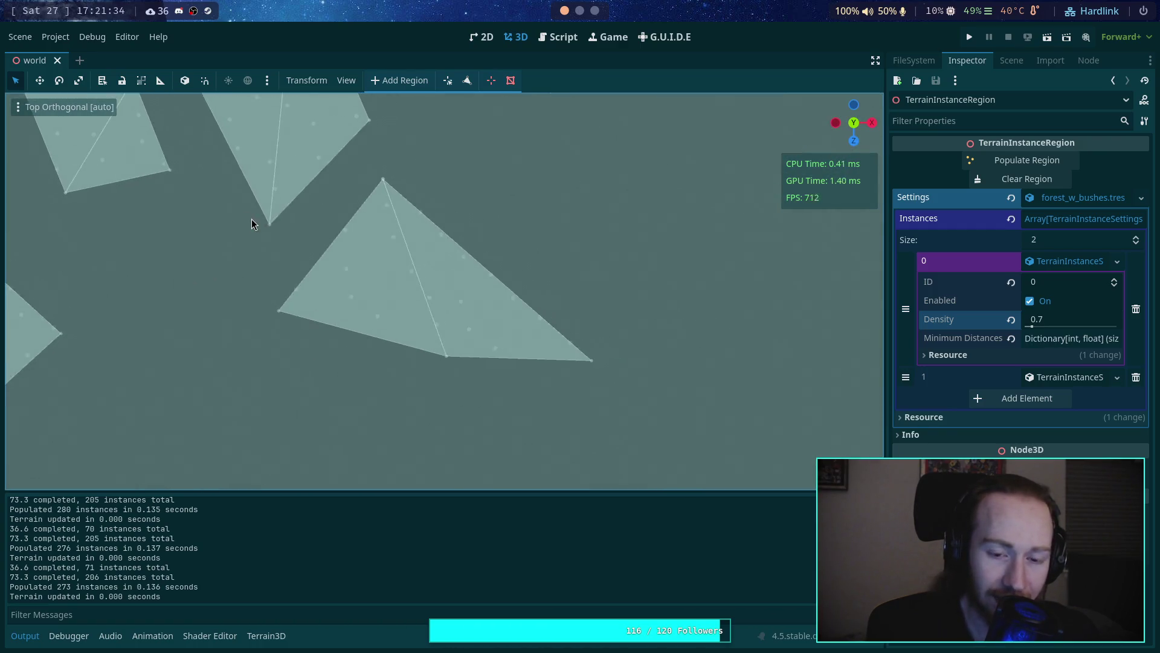
{"action": "scroll", "coordinate": [386, 254], "scroll_direction": "up", "scroll_amount": 2}
{"action": "scroll", "coordinate": [391, 242], "scroll_direction": "up", "scroll_amount": 5}
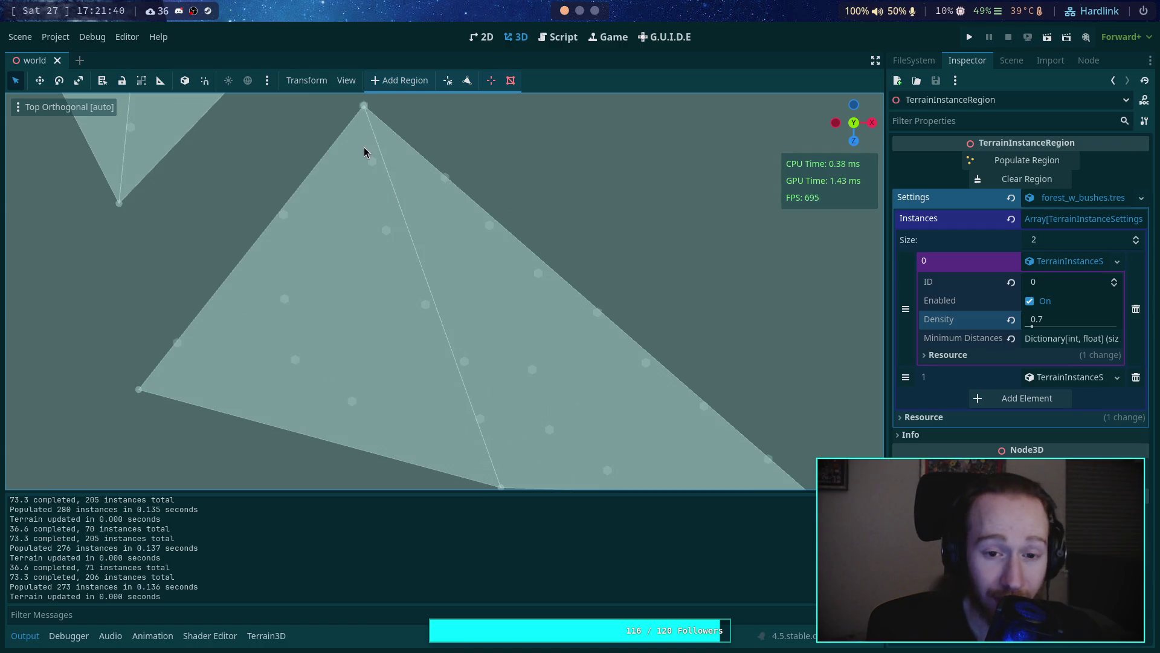
{"action": "scroll", "coordinate": [362, 147], "scroll_direction": "down", "scroll_amount": 2}
{"action": "mouse_move", "coordinate": [362, 147]}
{"action": "left_mouse_down"}
{"action": "mouse_move", "coordinate": [399, 383]}
{"action": "mouse_move", "coordinate": [355, 194]}
{"action": "mouse_move", "coordinate": [378, 156]}
{"action": "left_mouse_up"}
{"action": "scroll", "coordinate": [379, 157], "scroll_direction": "up", "scroll_amount": 3}
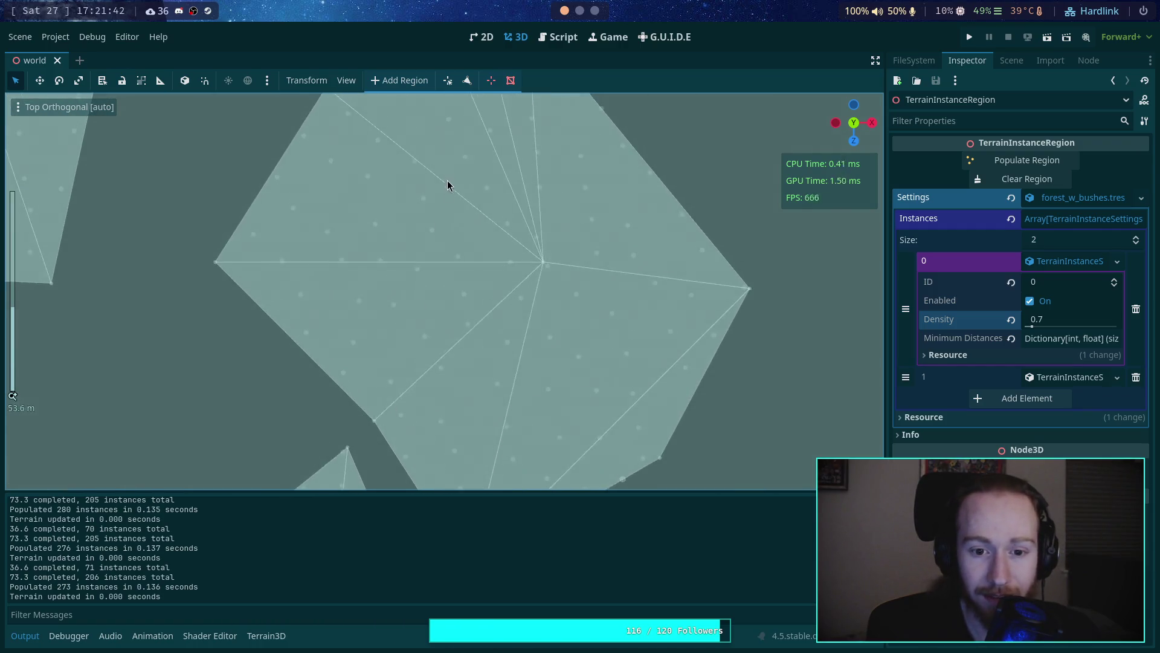
{"action": "mouse_move", "coordinate": [447, 181]}
{"action": "left_mouse_down"}
{"action": "mouse_move", "coordinate": [461, 324]}
{"action": "mouse_move", "coordinate": [502, 316]}
{"action": "mouse_move", "coordinate": [521, 293]}
{"action": "left_mouse_up"}
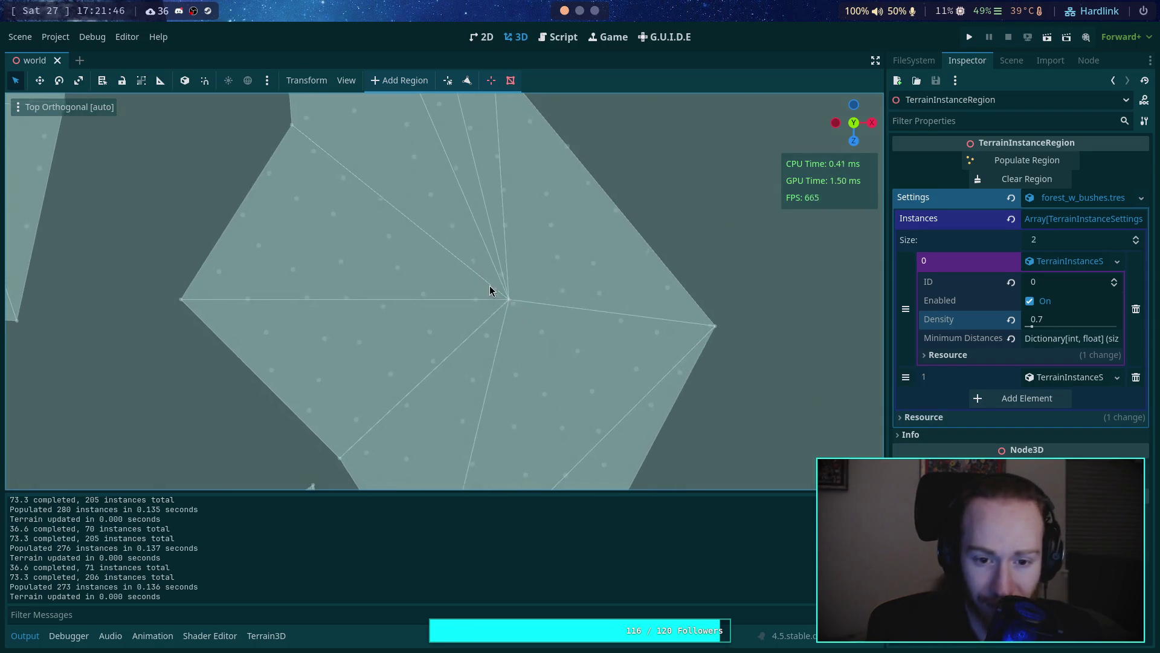
{"action": "left_click_drag", "start_coordinate": [489, 285], "coordinate": [500, 273]}
{"action": "scroll", "coordinate": [513, 305], "scroll_direction": "down", "scroll_amount": 3}
{"action": "scroll", "coordinate": [512, 326], "scroll_direction": "up", "scroll_amount": 3}
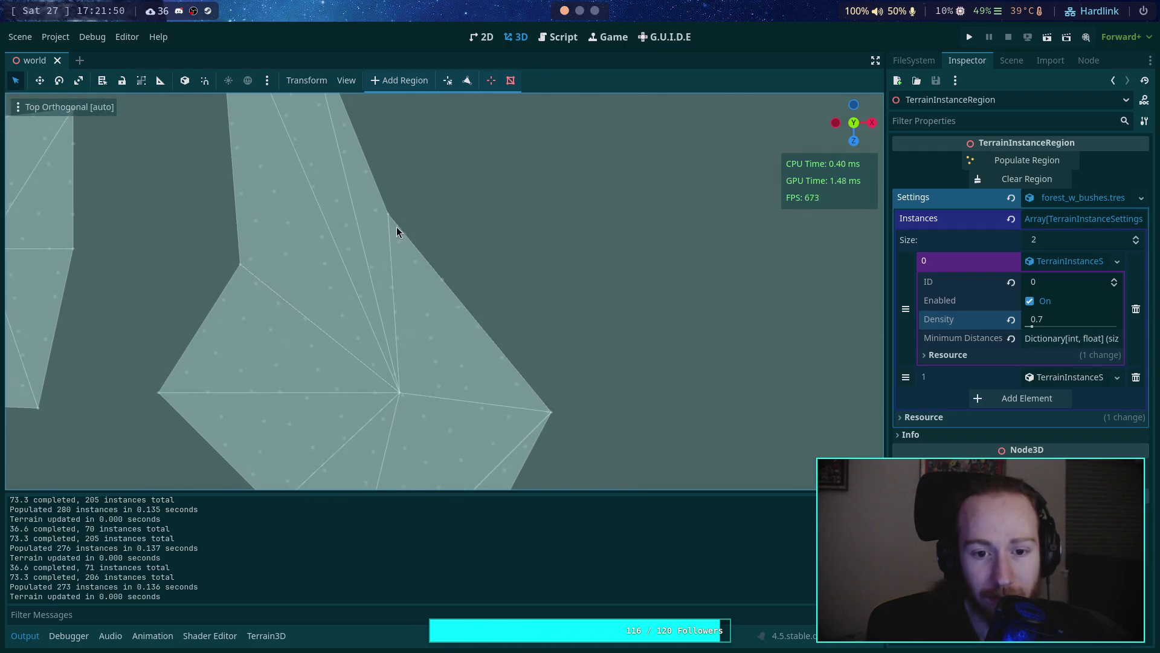
{"action": "left_click", "coordinate": [1012, 60]}
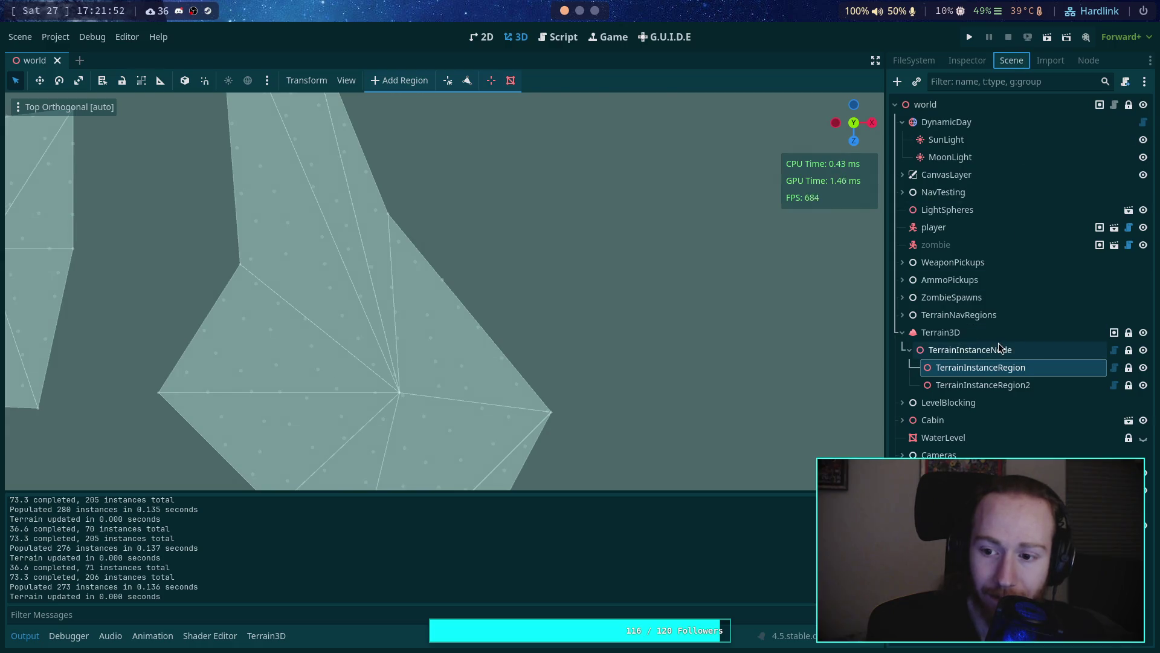
{"action": "left_click", "coordinate": [985, 314]}
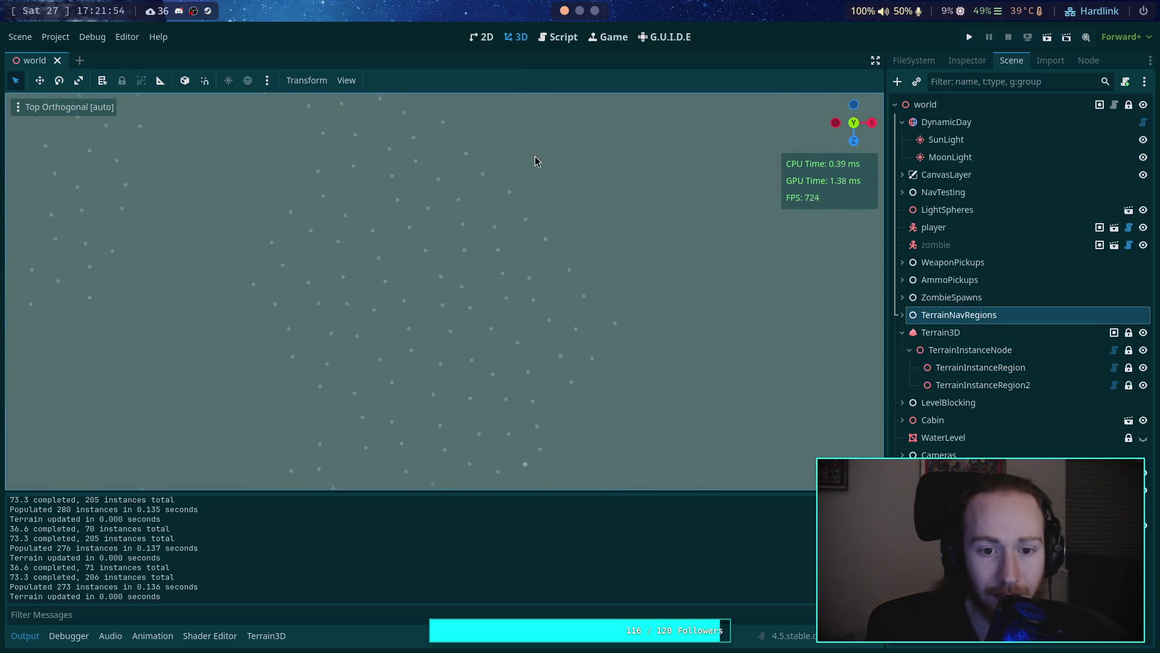
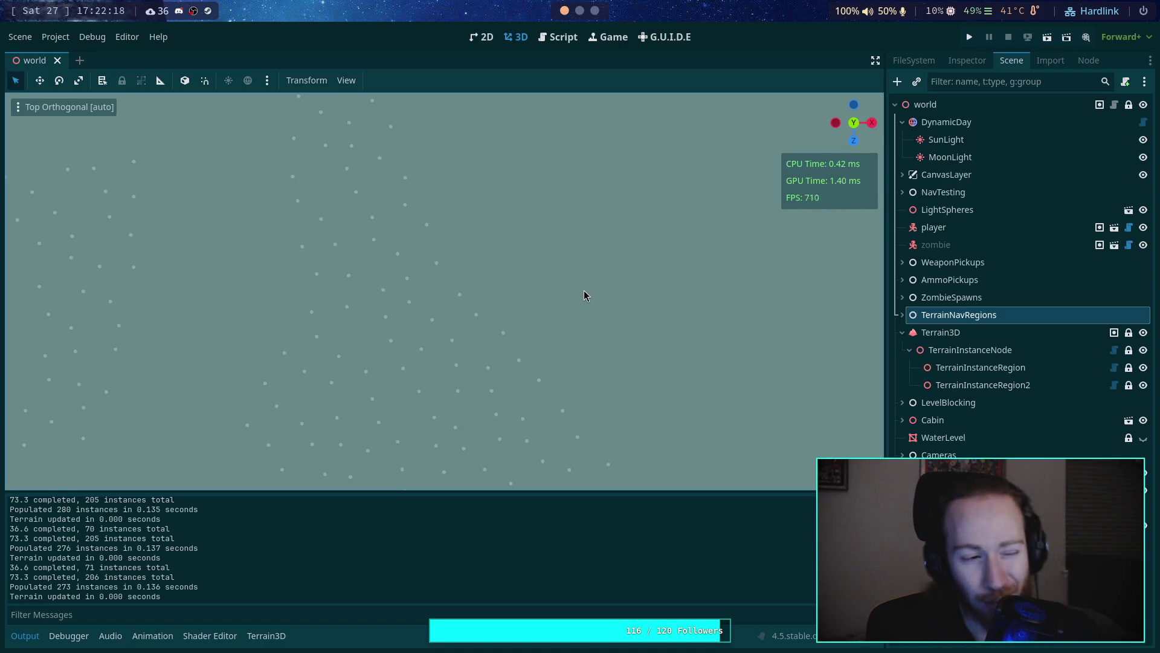
Step: Zoom and pan the top view to inspect the instance dot spacing, then move to the browser
{"action": "scroll", "coordinate": [584, 293], "scroll_direction": "up", "scroll_amount": 5}
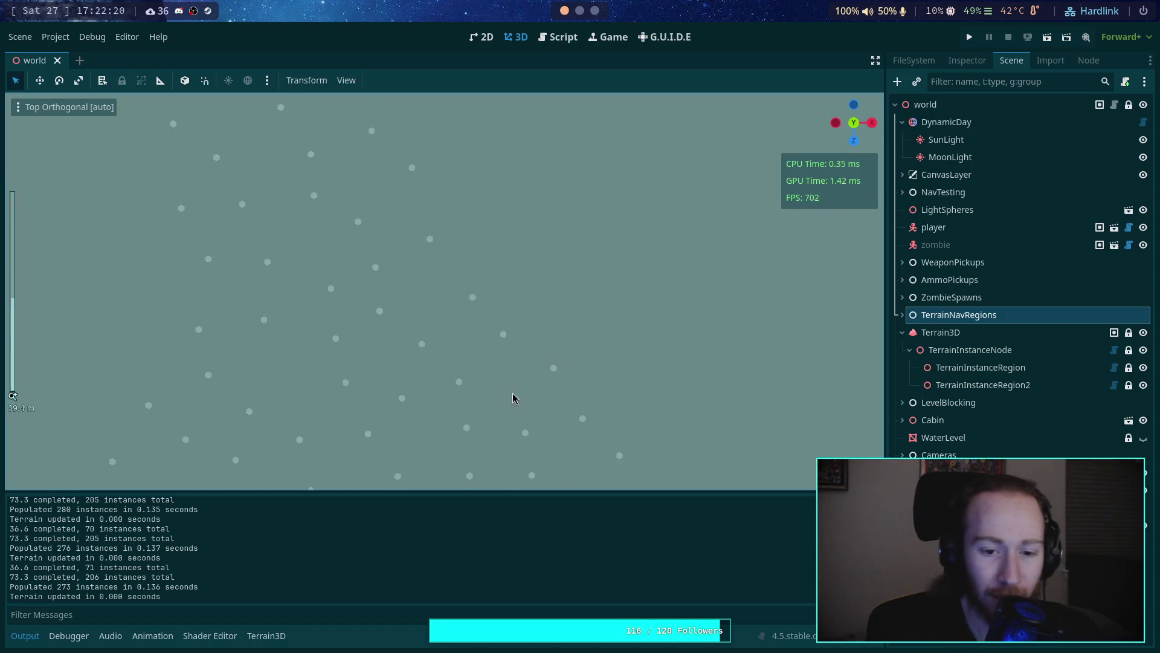
{"action": "left_click_drag", "start_coordinate": [534, 320], "coordinate": [536, 201]}
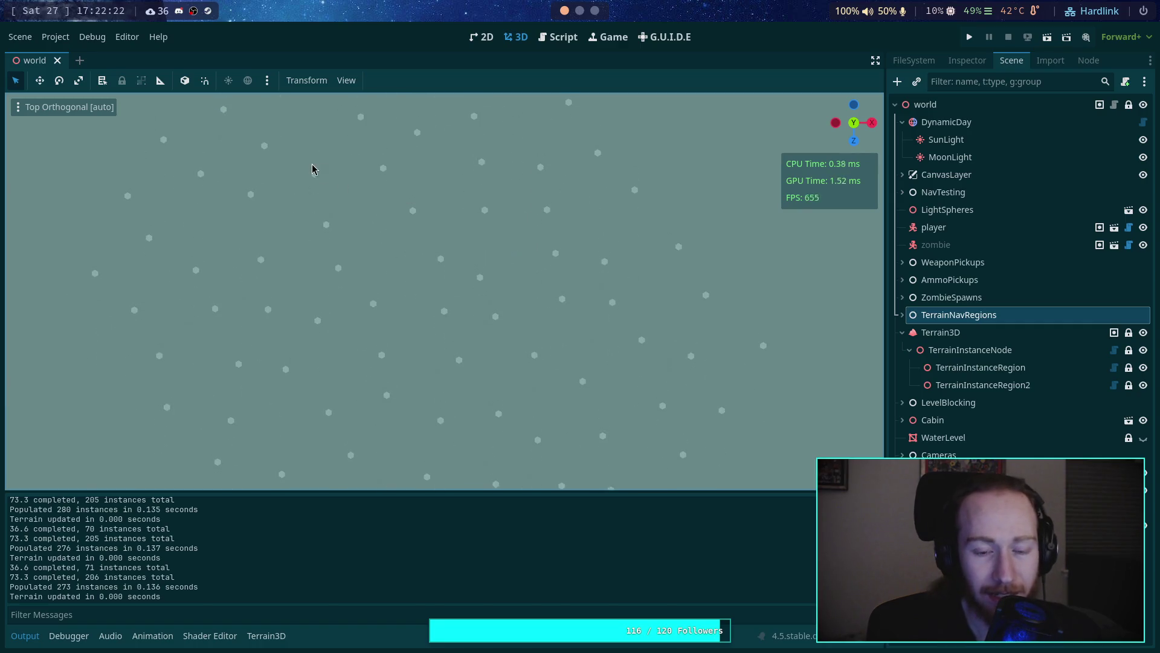
{"action": "mouse_move", "coordinate": [354, 112]}
{"action": "left_mouse_down"}
{"action": "mouse_move", "coordinate": [350, 166]}
{"action": "mouse_move", "coordinate": [448, 287]}
{"action": "mouse_move", "coordinate": [455, 240]}
{"action": "mouse_move", "coordinate": [508, 298]}
{"action": "left_mouse_up"}
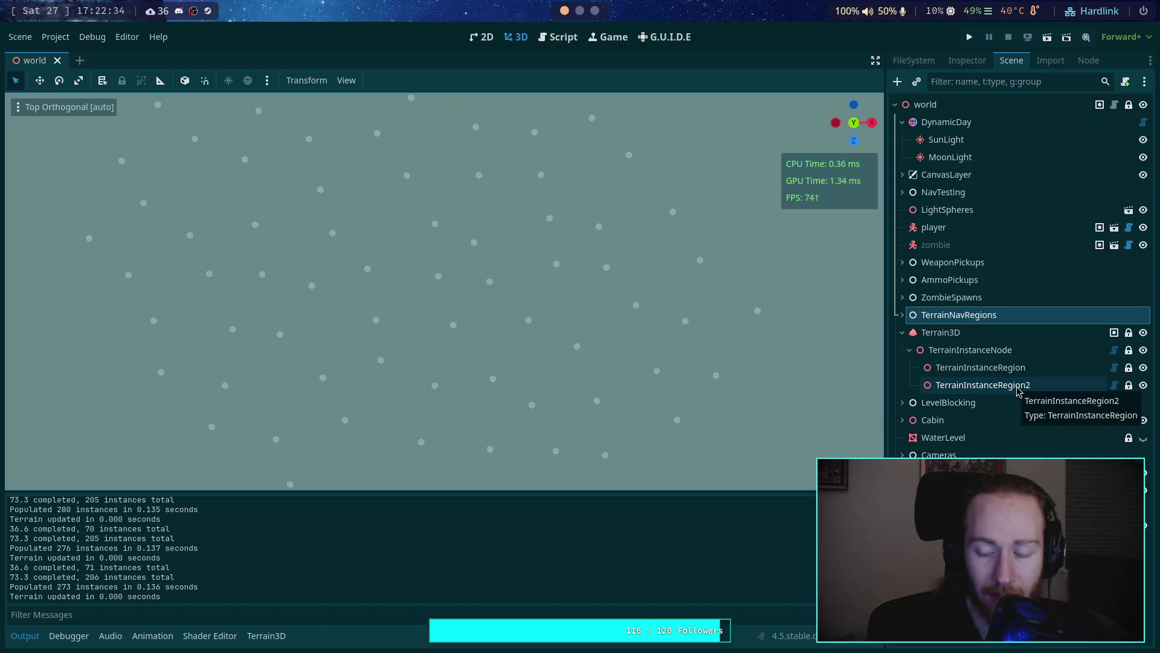
{"action": "left_click", "coordinate": [594, 12]}
Step: Change the Desmos f(x) denominator from π to 2π and check the curve's lower peak
{"action": "left_click", "coordinate": [17, 183]}
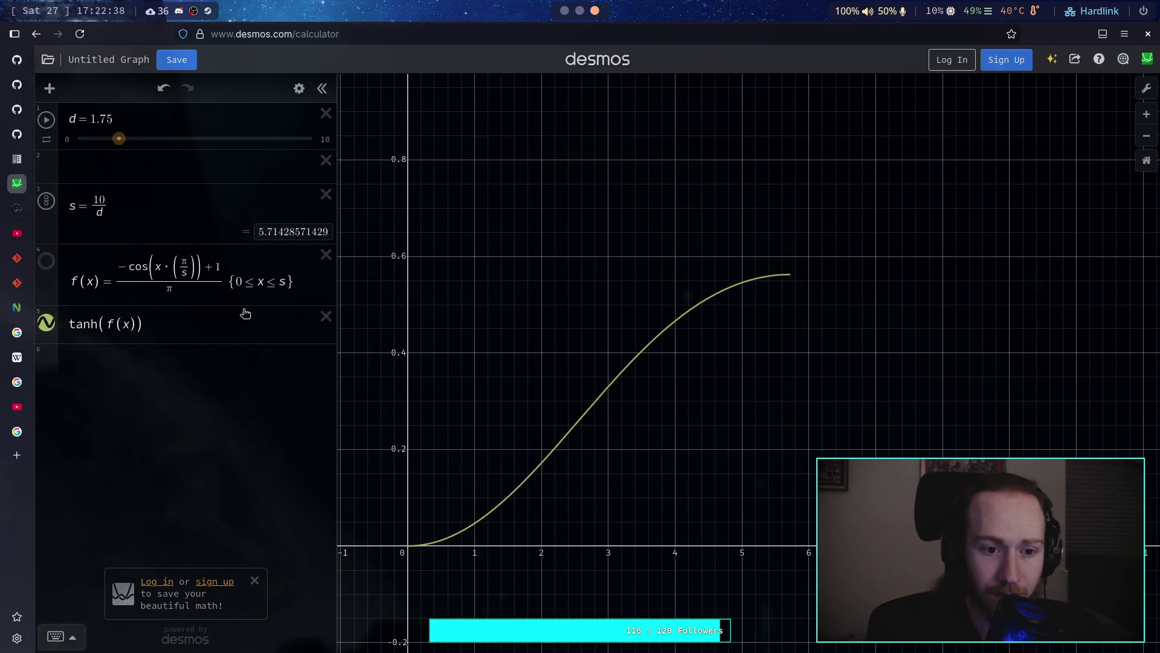
{"action": "left_click", "coordinate": [175, 287]}
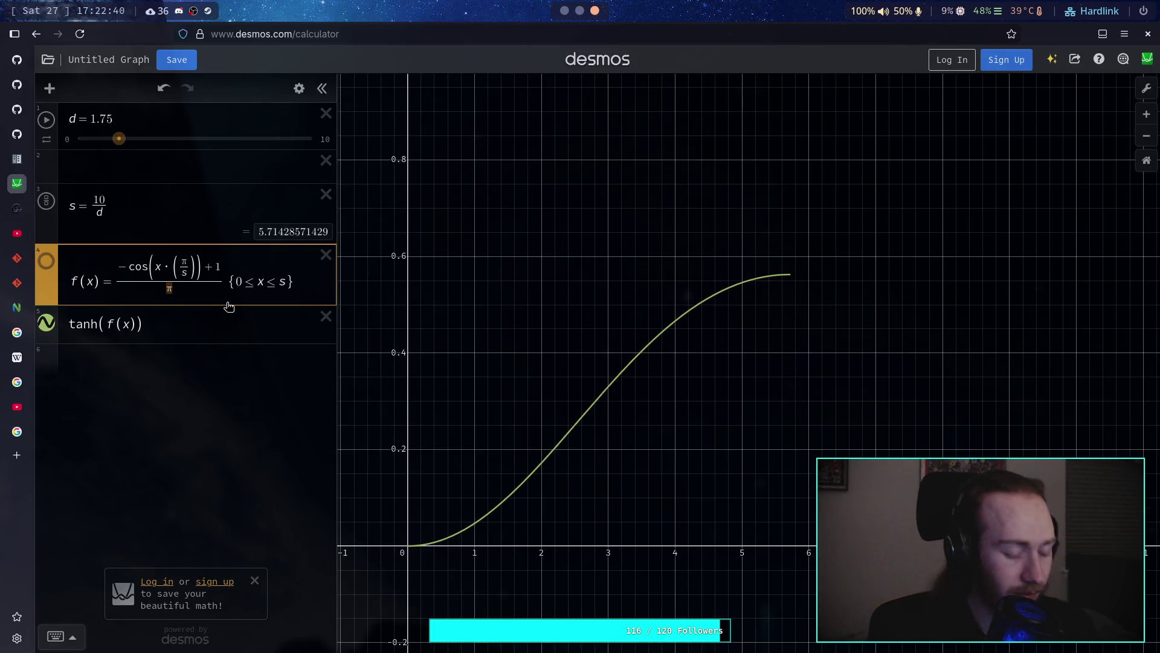
{"action": "type", "text": "2π)"}
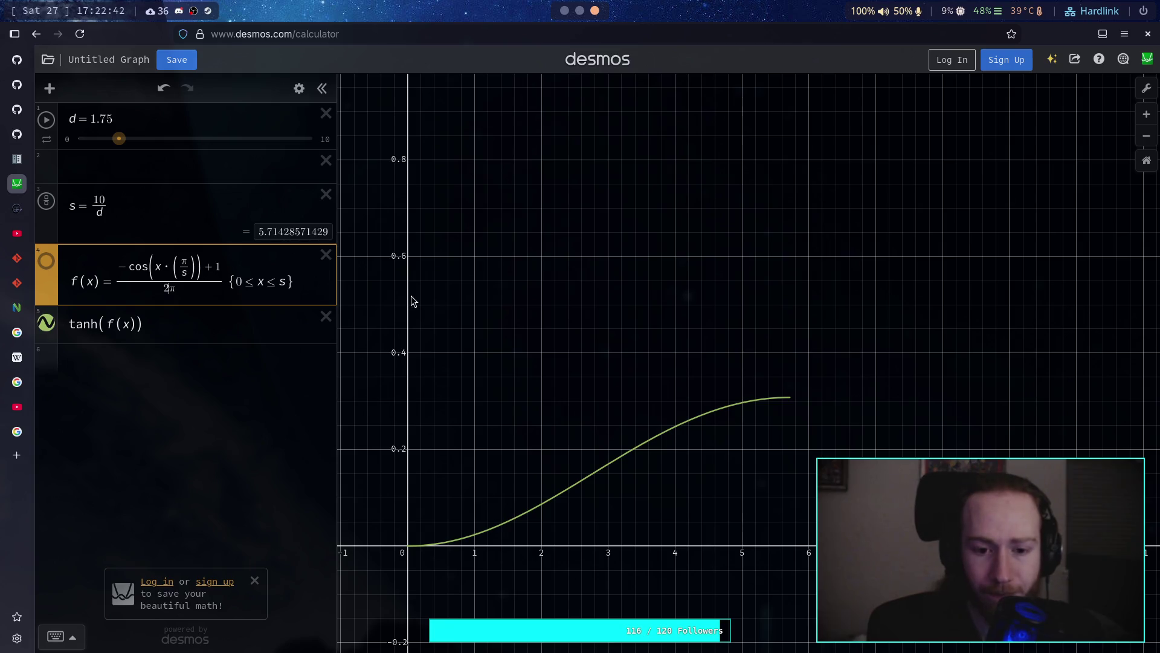
{"action": "left_click", "coordinate": [796, 400]}
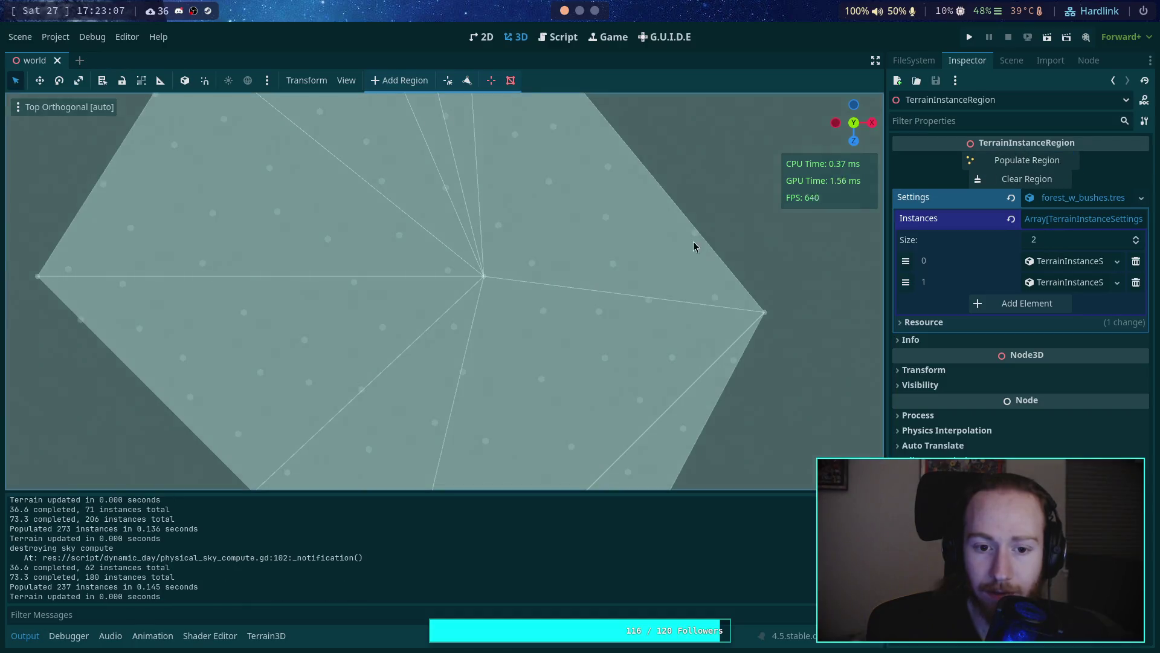
Step: Pan across the region polygons and select TerrainNavRegions to hide the region overlay
{"action": "scroll", "coordinate": [602, 233], "scroll_direction": "down", "scroll_amount": 3}
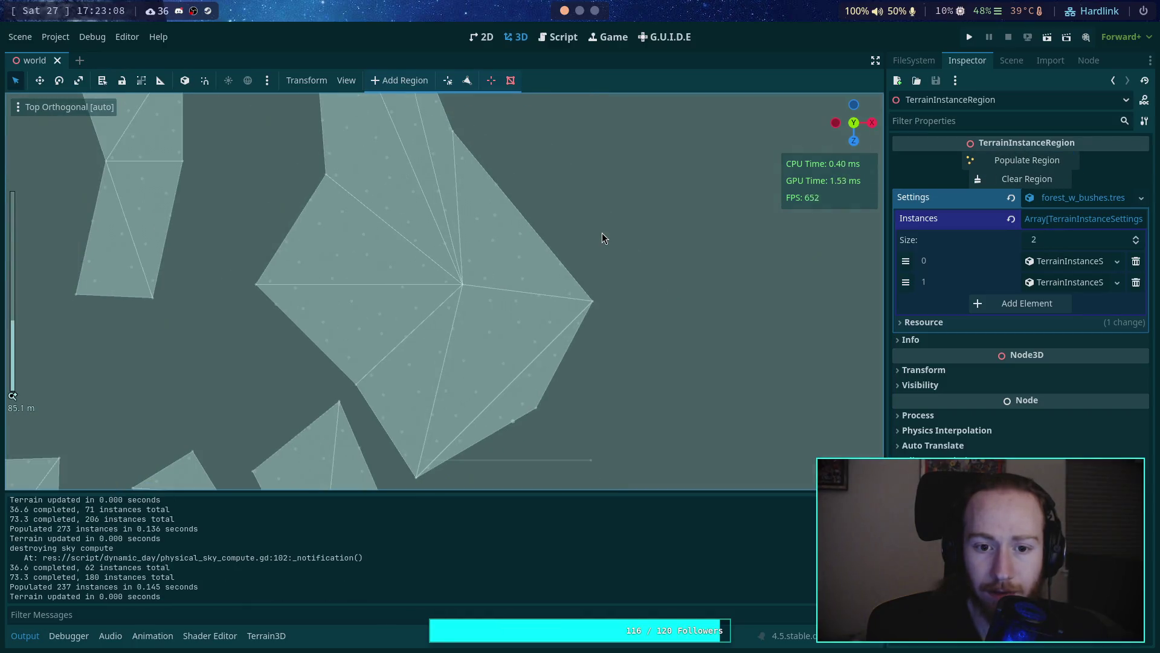
{"action": "left_click_drag", "start_coordinate": [578, 225], "coordinate": [650, 400]}
{"action": "left_click_drag", "start_coordinate": [607, 283], "coordinate": [638, 212]}
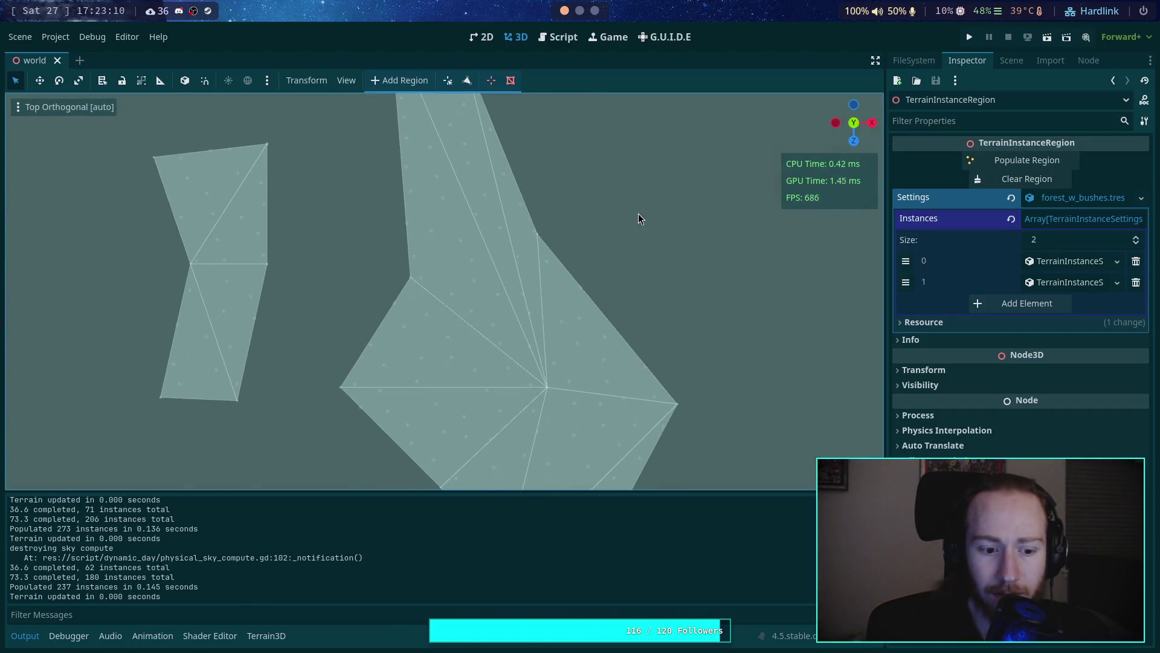
{"action": "left_click", "coordinate": [1012, 59]}
{"action": "left_click", "coordinate": [983, 315]}
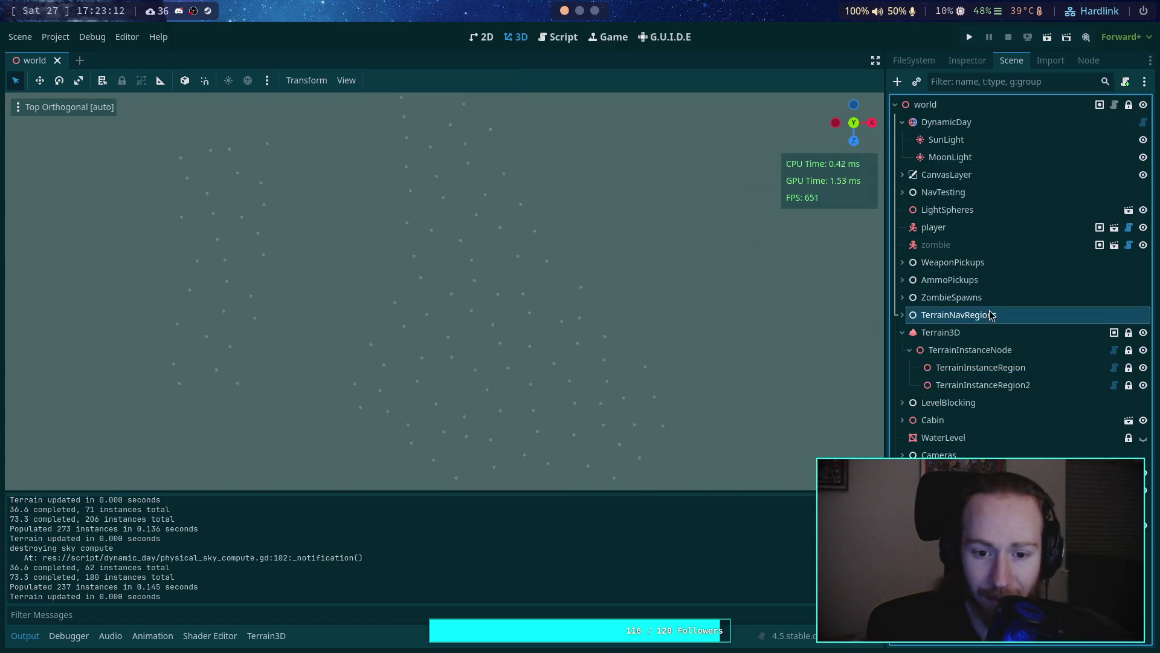
{"action": "mouse_move", "coordinate": [616, 389]}
{"action": "left_mouse_down"}
{"action": "mouse_move", "coordinate": [631, 181]}
{"action": "mouse_move", "coordinate": [604, 202]}
{"action": "mouse_move", "coordinate": [619, 244]}
{"action": "mouse_move", "coordinate": [596, 194]}
{"action": "mouse_move", "coordinate": [505, 153]}
{"action": "mouse_move", "coordinate": [538, 219]}
{"action": "mouse_move", "coordinate": [465, 264]}
{"action": "left_mouse_up"}
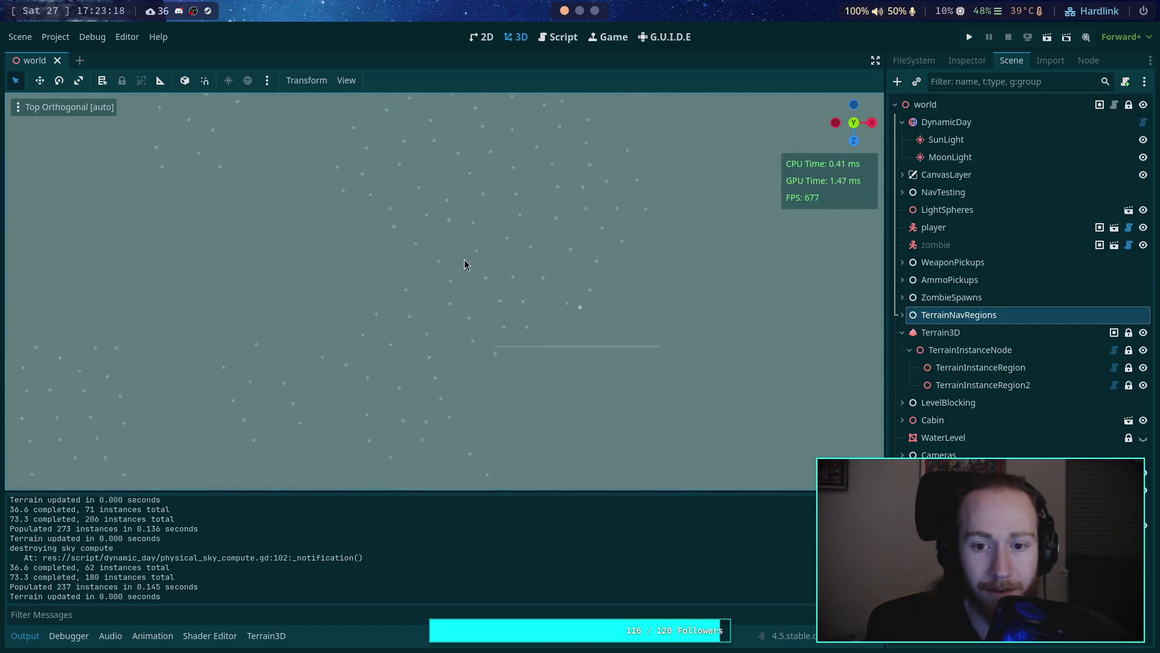
Step: Revert instance 0's density from 0.7 to 1.0 and repopulate TerrainInstanceRegion to 273 instances
{"action": "left_click", "coordinate": [1005, 385]}
{"action": "left_click", "coordinate": [1006, 368]}
{"action": "left_click", "coordinate": [967, 60]}
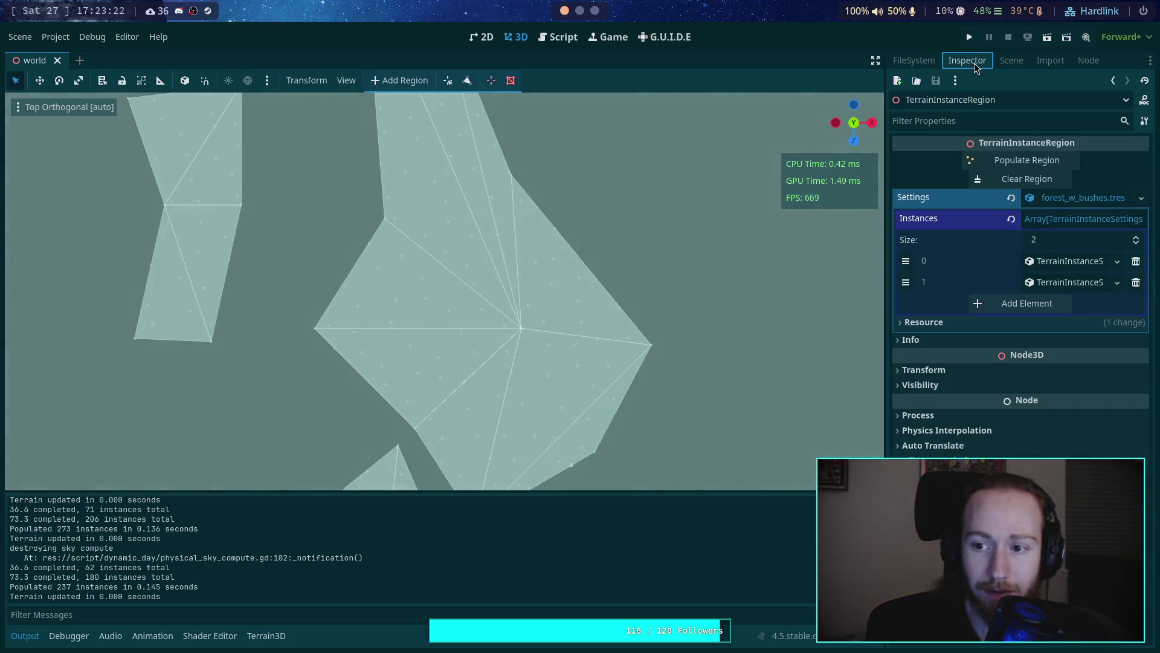
{"action": "left_click", "coordinate": [1060, 263]}
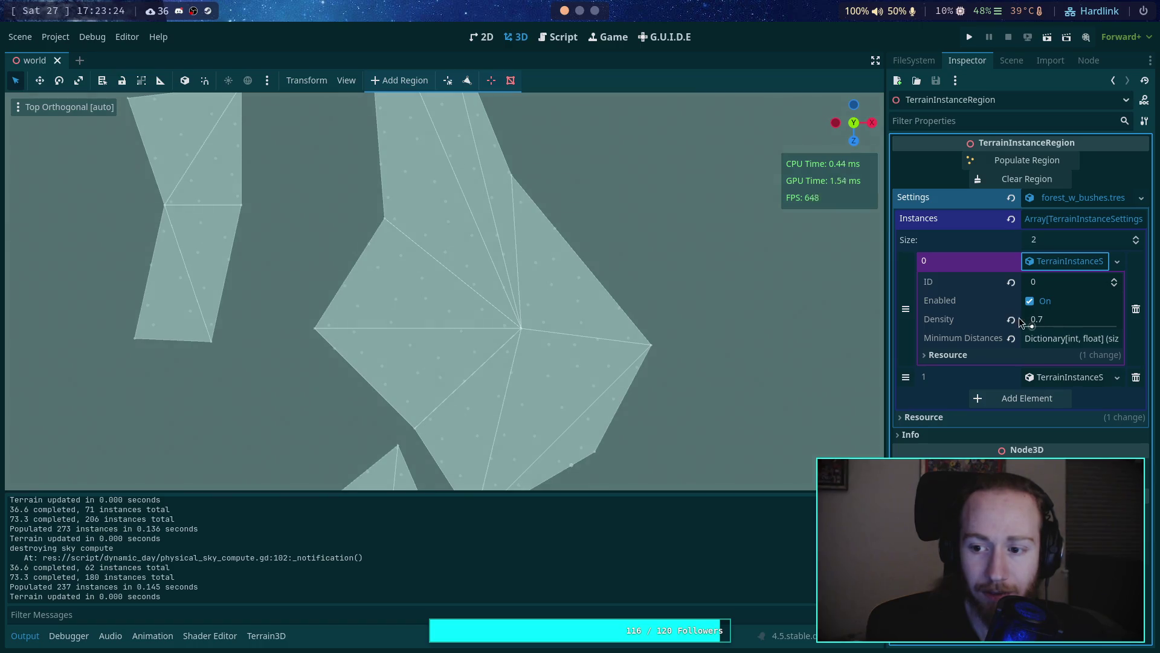
{"action": "left_click", "coordinate": [1011, 319]}
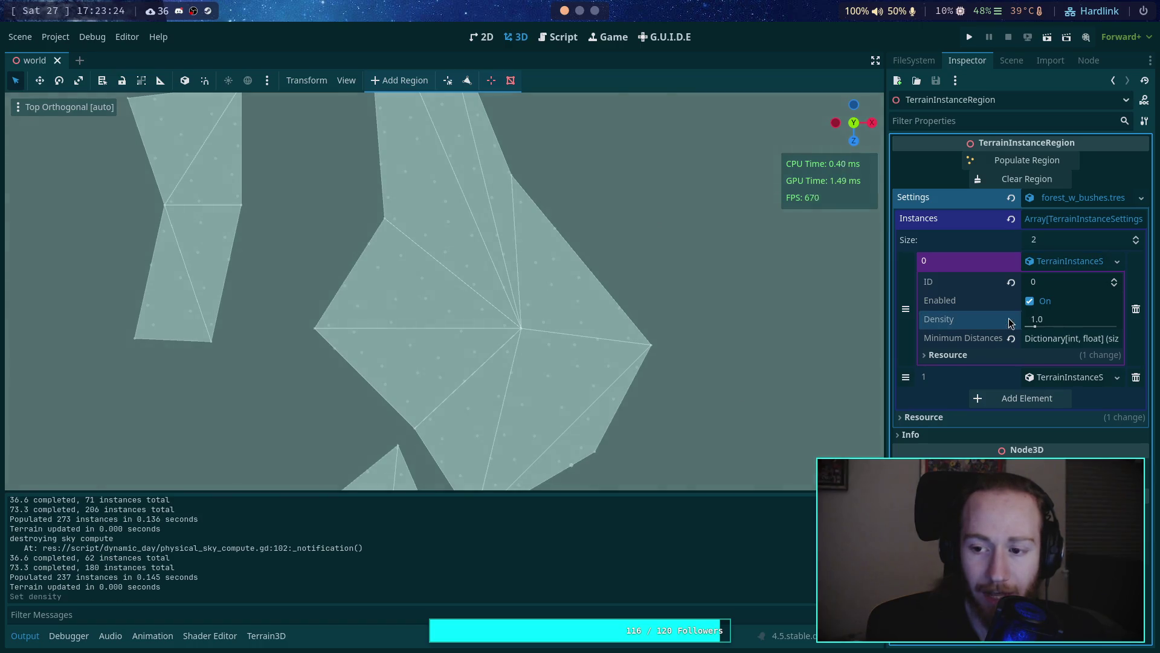
{"action": "left_click", "coordinate": [1027, 161]}
{"action": "left_click", "coordinate": [1009, 60]}
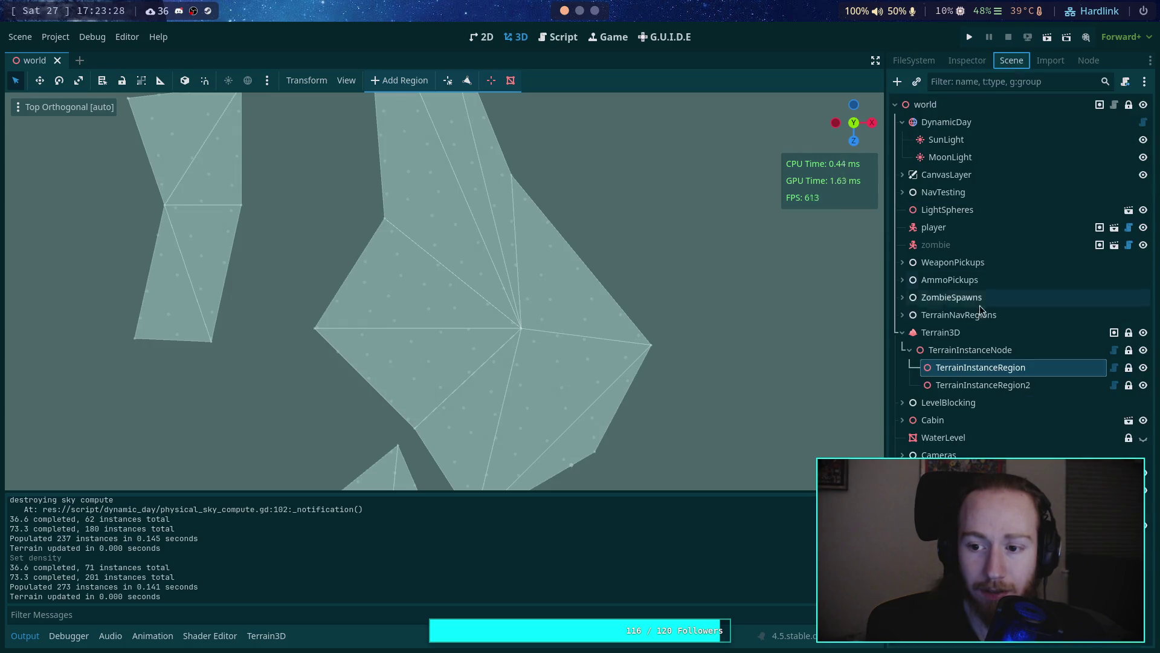
{"action": "left_click", "coordinate": [985, 314]}
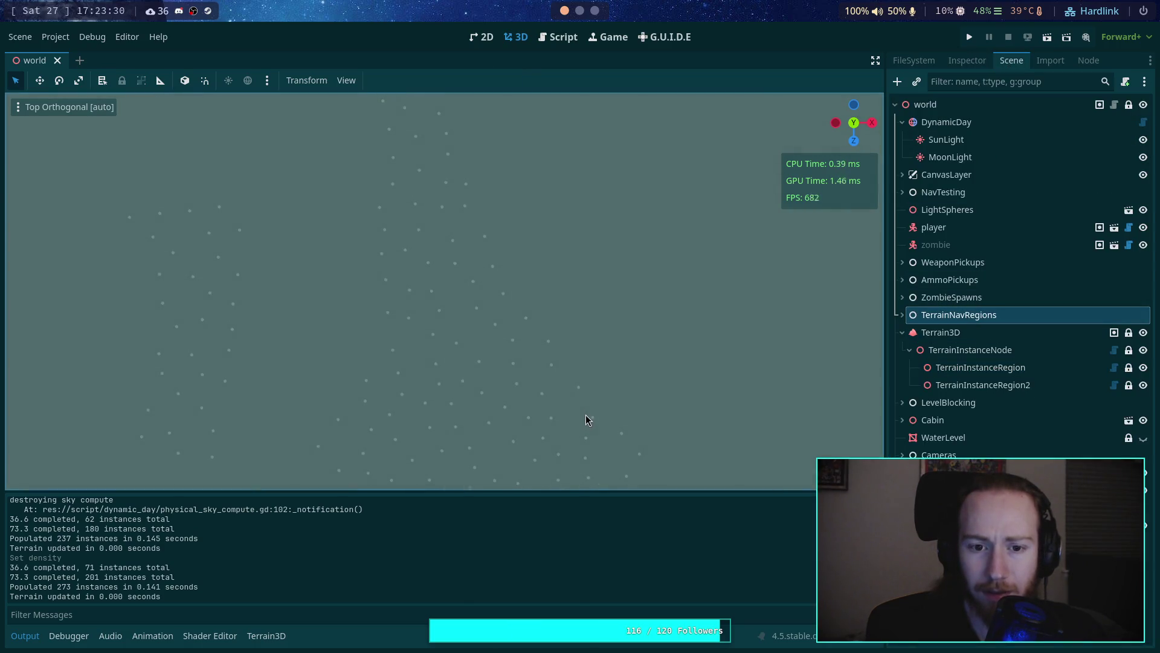
Step: Replace TAU with (4.0 * PI) on line 704 of TerrainInstanceRegion.gd and save
{"action": "left_click", "coordinate": [571, 39]}
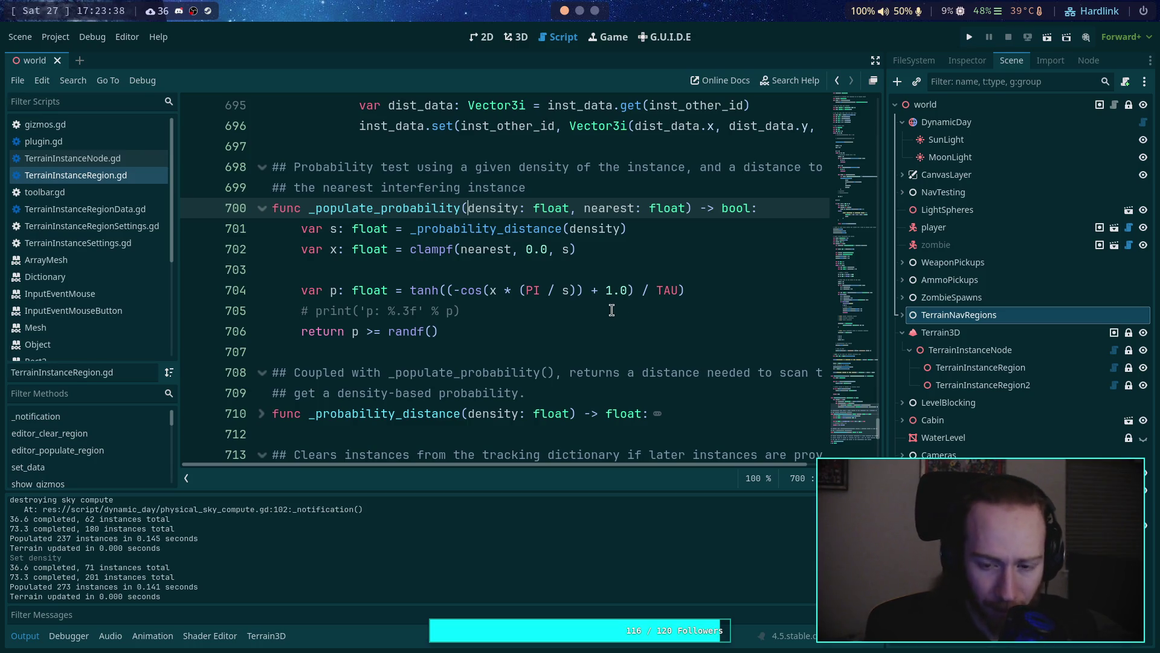
{"action": "left_click", "coordinate": [660, 289]}
{"action": "double_click", "coordinate": [671, 289]}
{"action": "type", "text": "(4"}
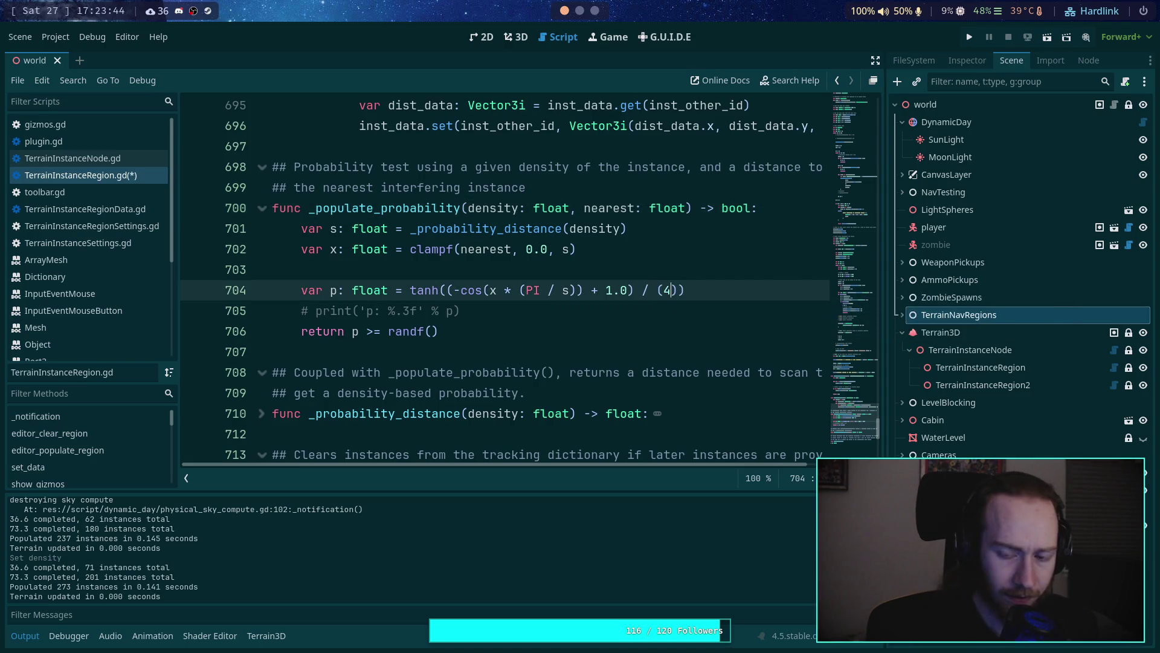
{"action": "type", "text": "r"}
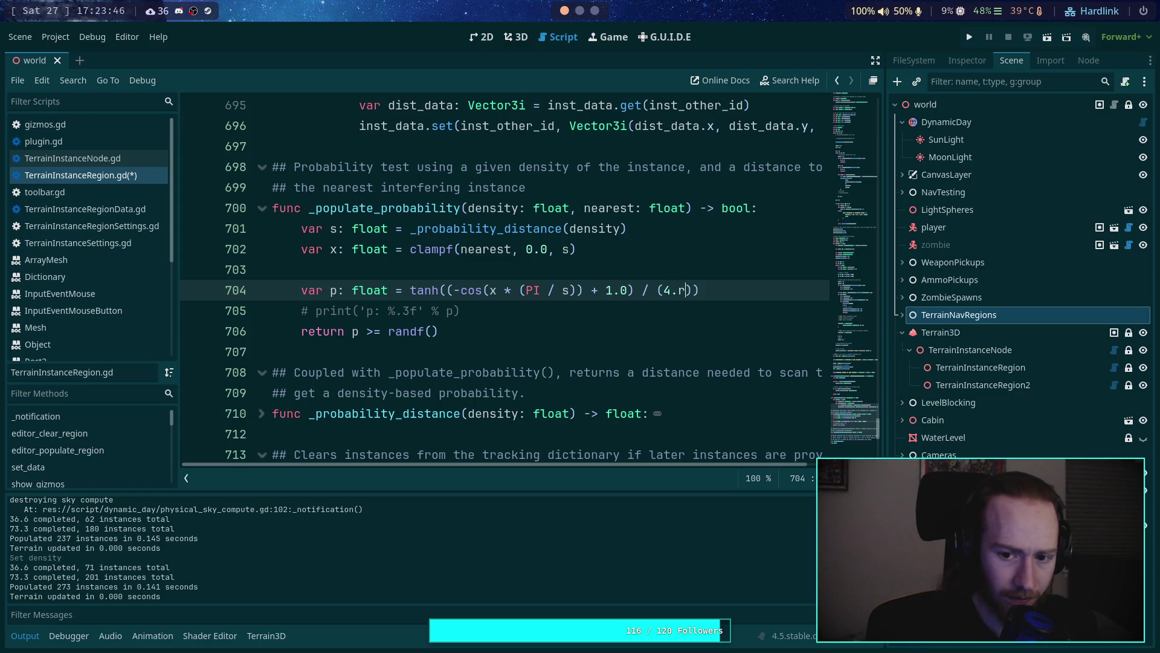
{"action": "type", "text": "* PI"}
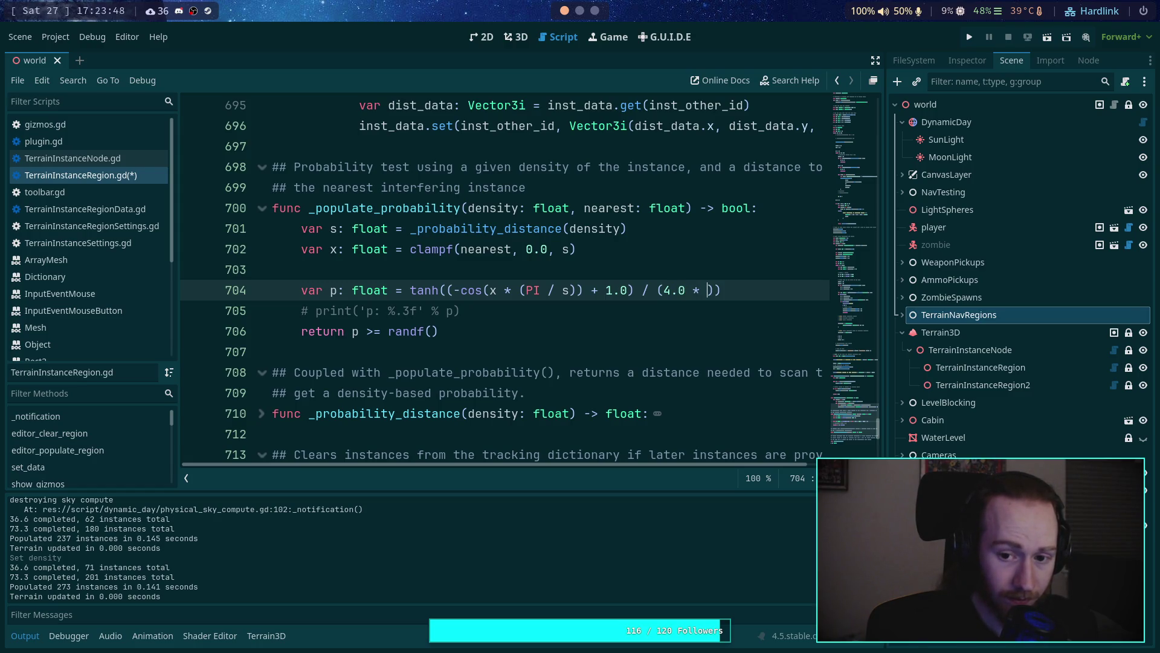
{"action": "key", "text": "ctrl+s"}
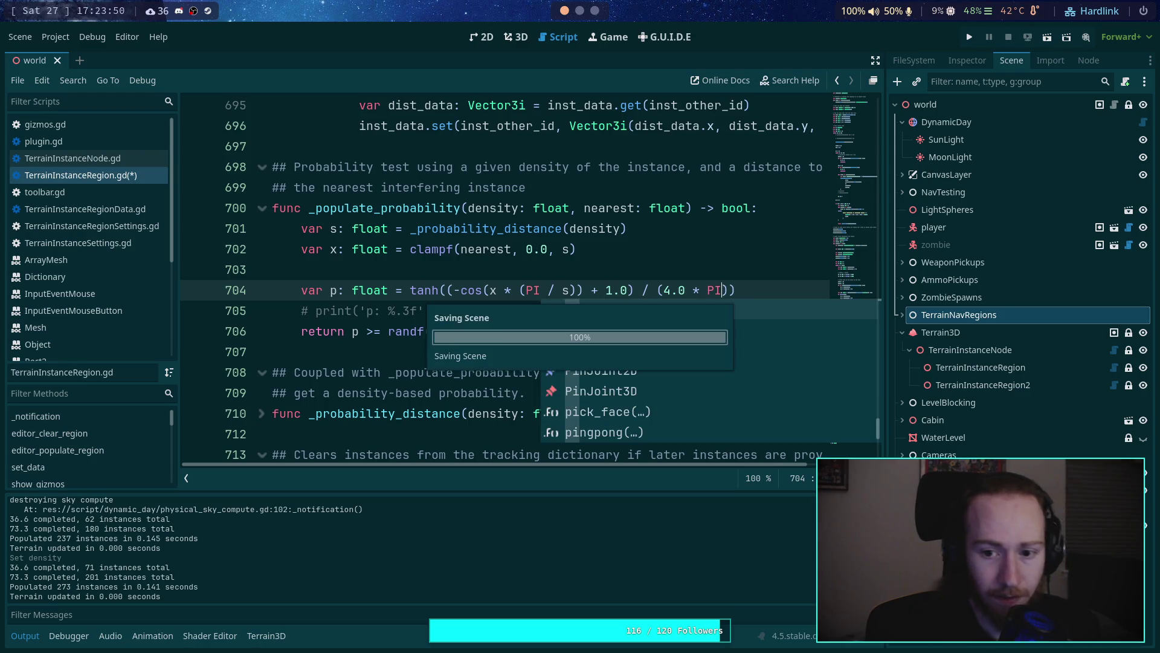
{"action": "left_click", "coordinate": [518, 38]}
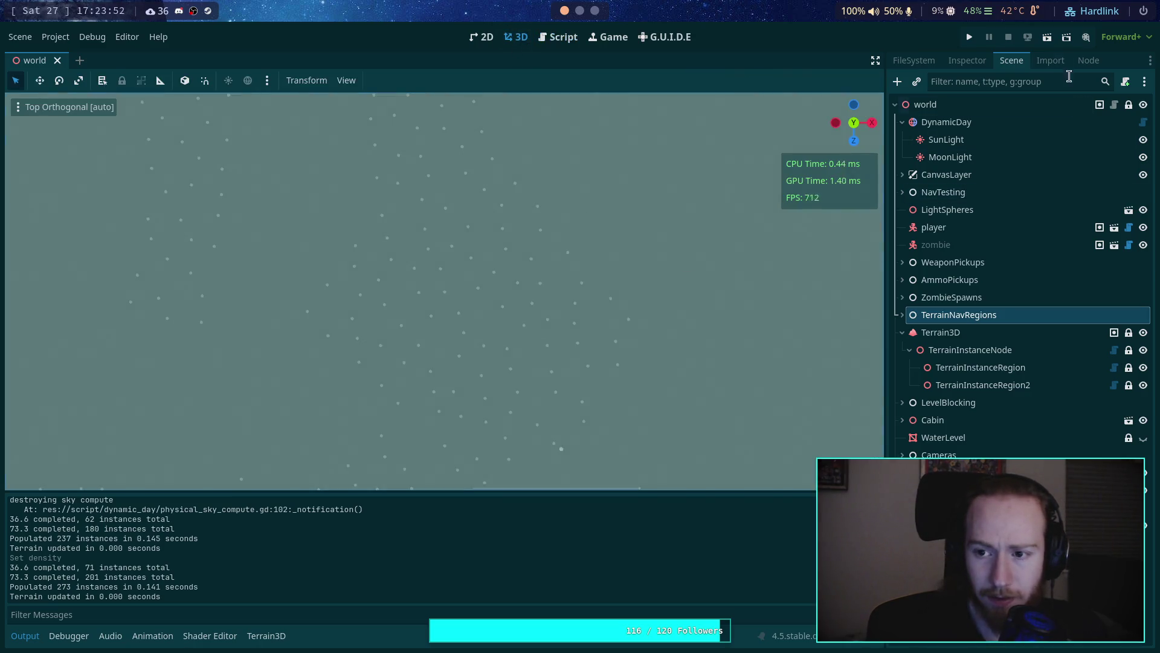
Step: Repopulate TerrainInstanceRegion with the 4.0 * PI formula and hide the region overlays
{"action": "left_click", "coordinate": [1002, 373]}
{"action": "left_click", "coordinate": [967, 59]}
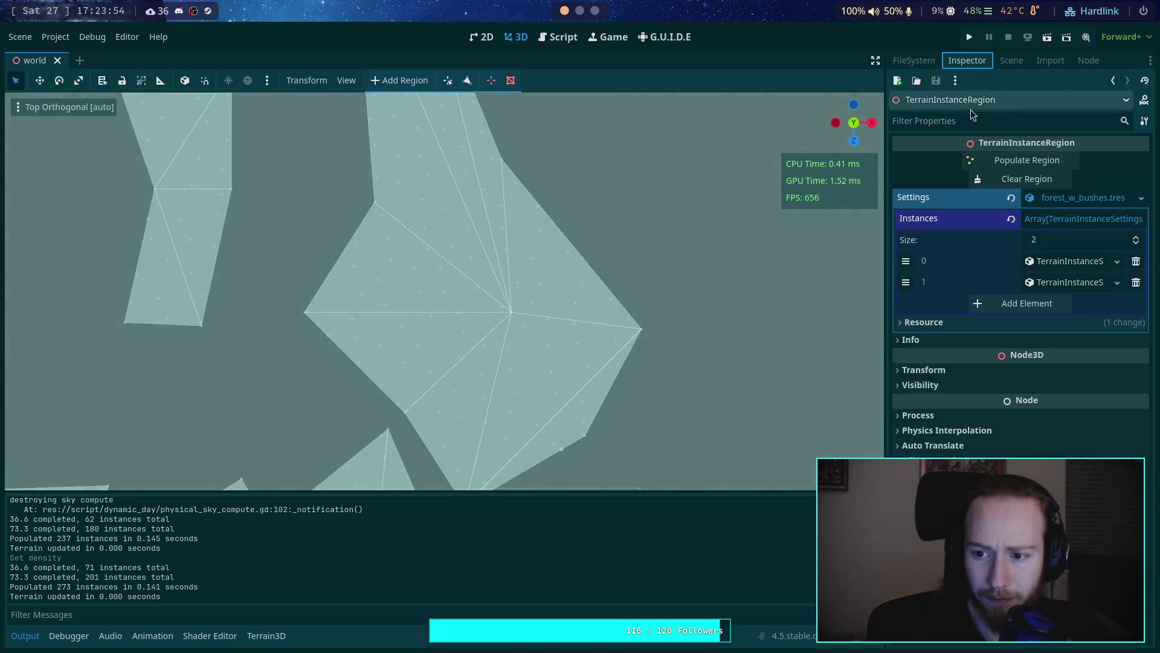
{"action": "left_click", "coordinate": [1014, 162]}
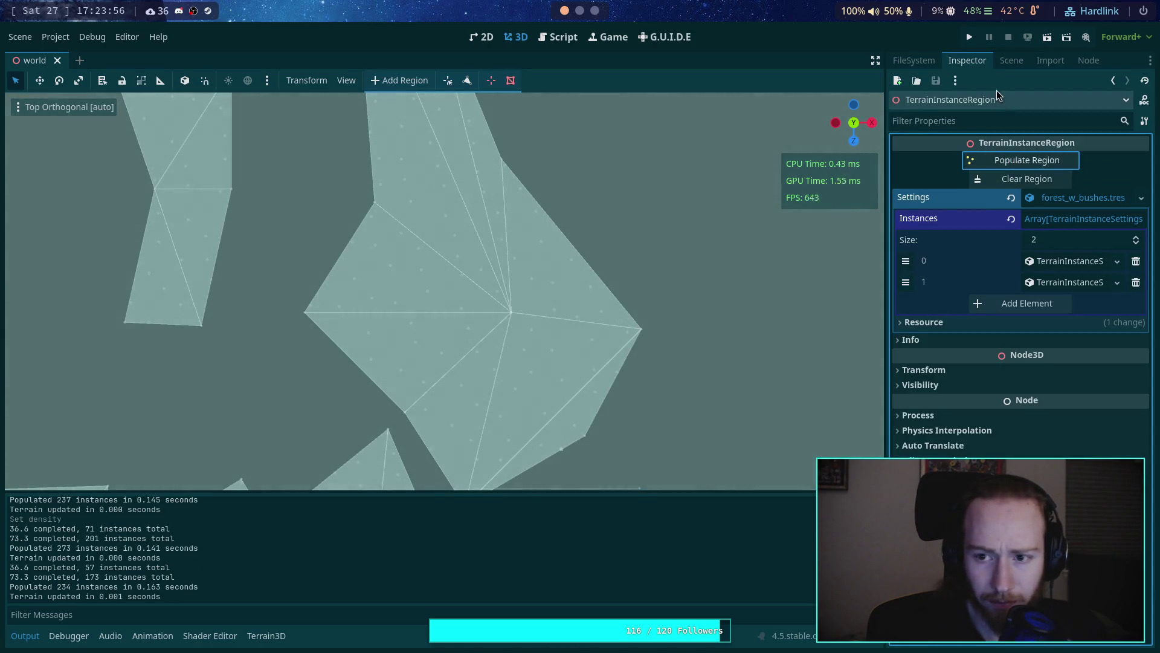
{"action": "left_click", "coordinate": [1011, 60]}
{"action": "left_click", "coordinate": [999, 339]}
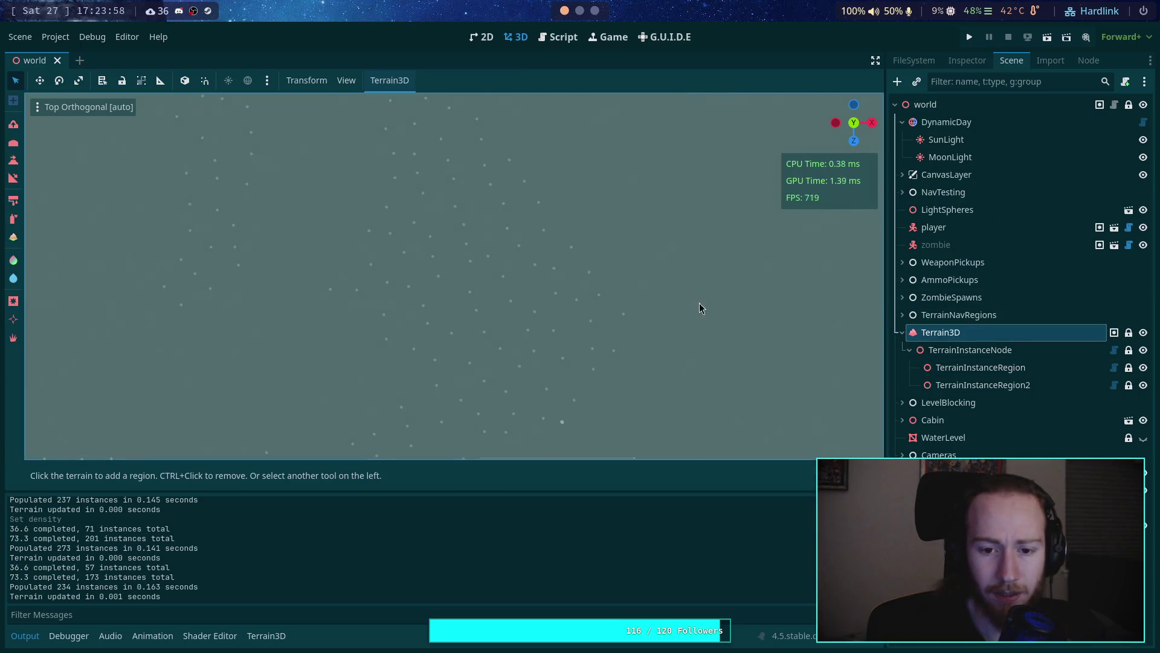
{"action": "key", "text": "Up"}
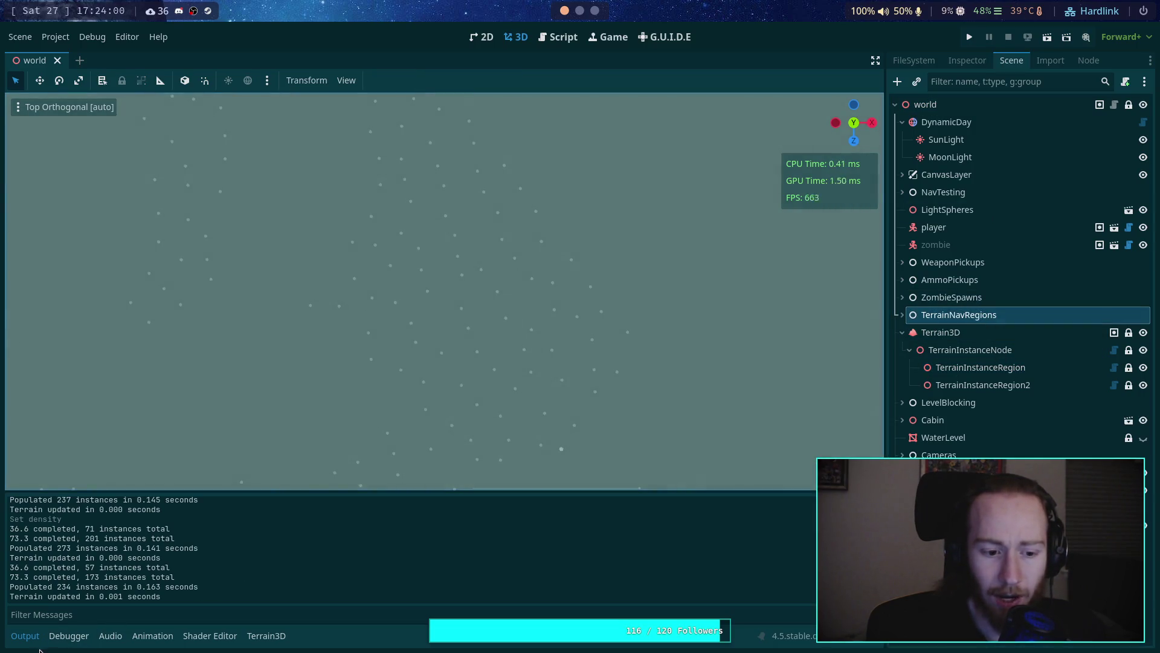
{"action": "left_click", "coordinate": [25, 635]}
Step: Zoom and pan the top view to survey the new instance spacing
{"action": "scroll", "coordinate": [335, 345], "scroll_direction": "up", "scroll_amount": 3}
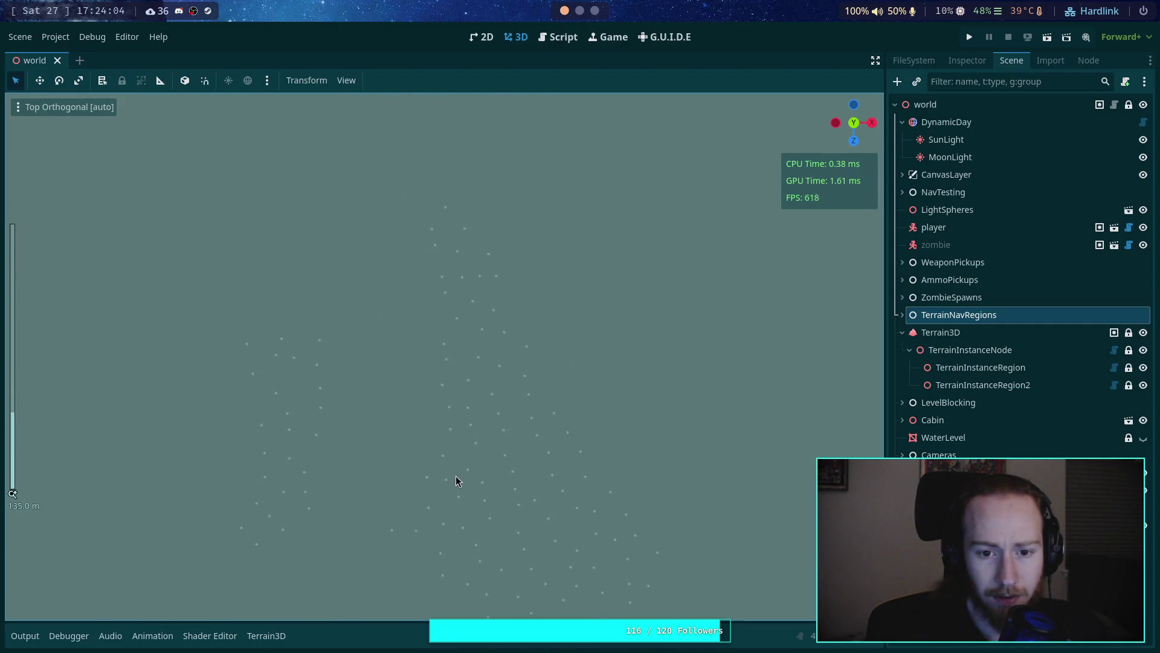
{"action": "scroll", "coordinate": [477, 462], "scroll_direction": "down", "scroll_amount": 10}
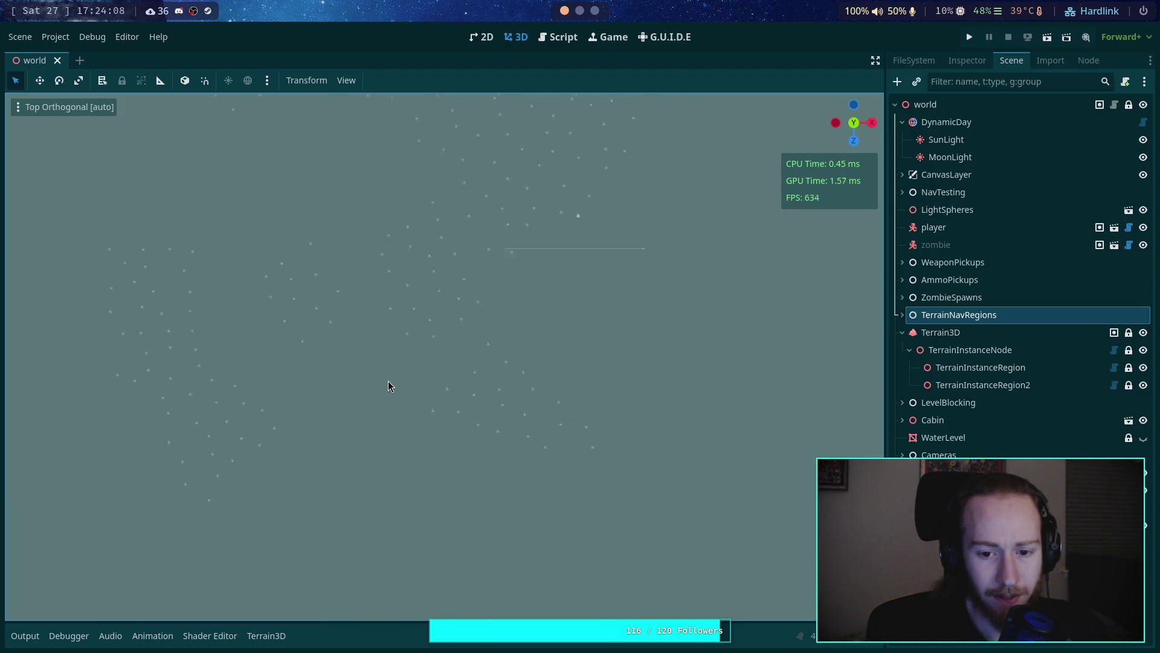
{"action": "scroll", "coordinate": [512, 425], "scroll_direction": "up", "scroll_amount": 2}
{"action": "scroll", "coordinate": [512, 419], "scroll_direction": "down", "scroll_amount": 5}
{"action": "scroll", "coordinate": [492, 392], "scroll_direction": "left", "scroll_amount": 5}
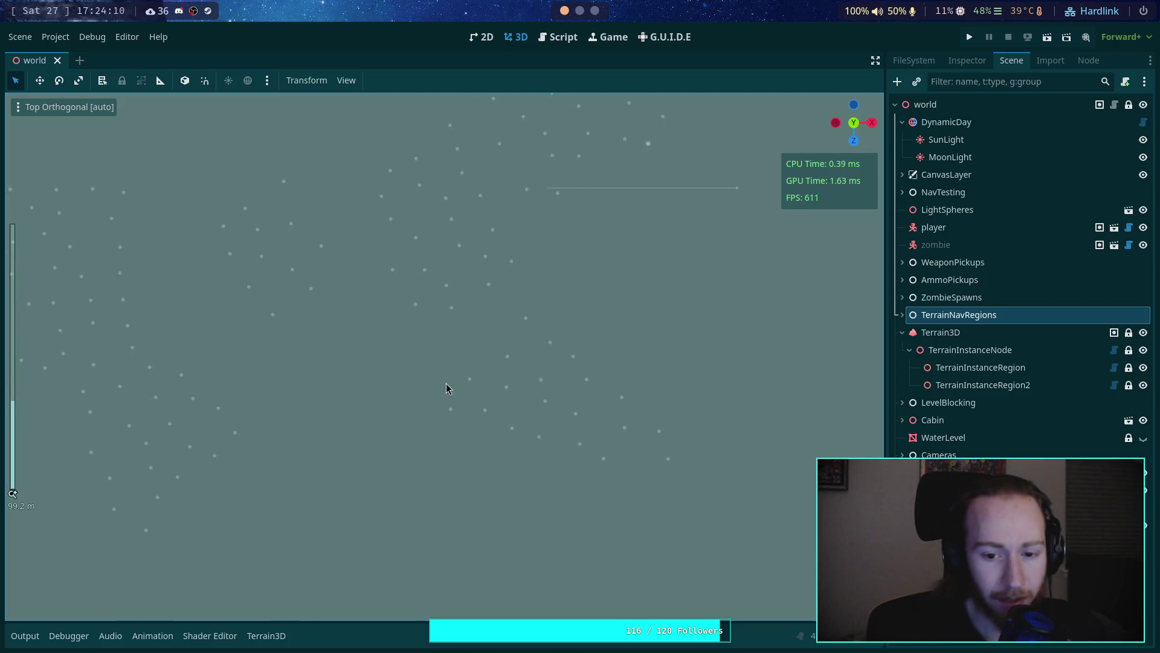
{"action": "scroll", "coordinate": [644, 488], "scroll_direction": "up", "scroll_amount": 12}
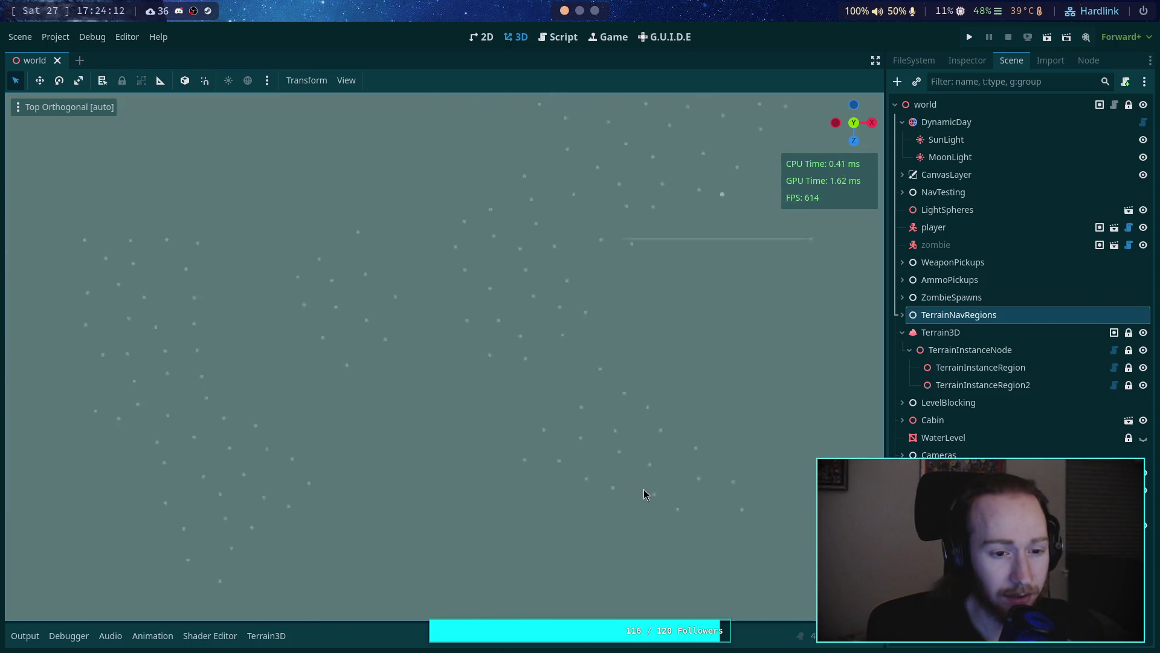
{"action": "scroll", "coordinate": [376, 476], "scroll_direction": "right", "scroll_amount": 4}
{"action": "scroll", "coordinate": [621, 435], "scroll_direction": "up", "scroll_amount": 2}
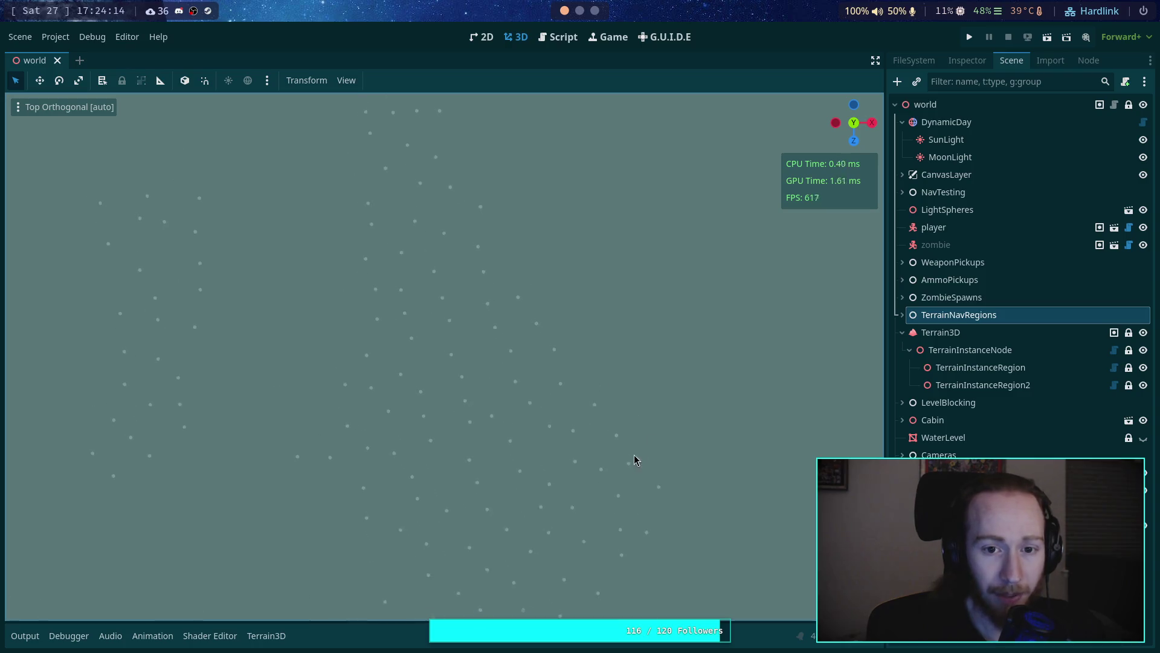
{"action": "scroll", "coordinate": [534, 295], "scroll_direction": "down", "scroll_amount": 2}
{"action": "scroll", "coordinate": [534, 295], "scroll_direction": "right", "scroll_amount": 2}
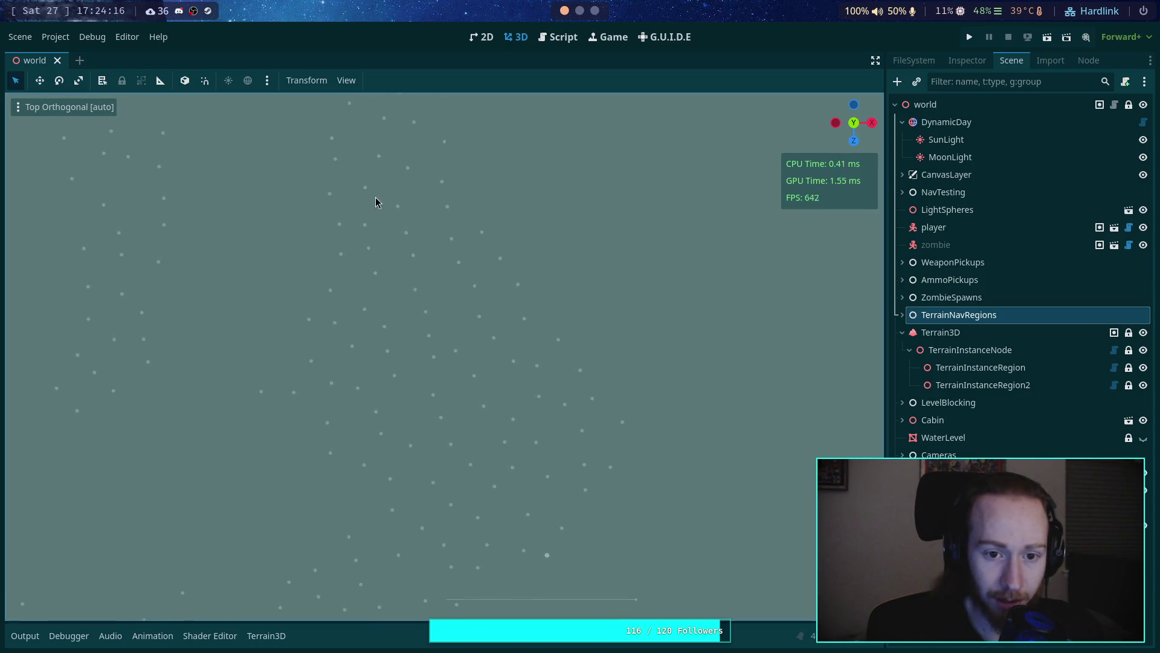
{"action": "scroll", "coordinate": [385, 152], "scroll_direction": "right", "scroll_amount": 1}
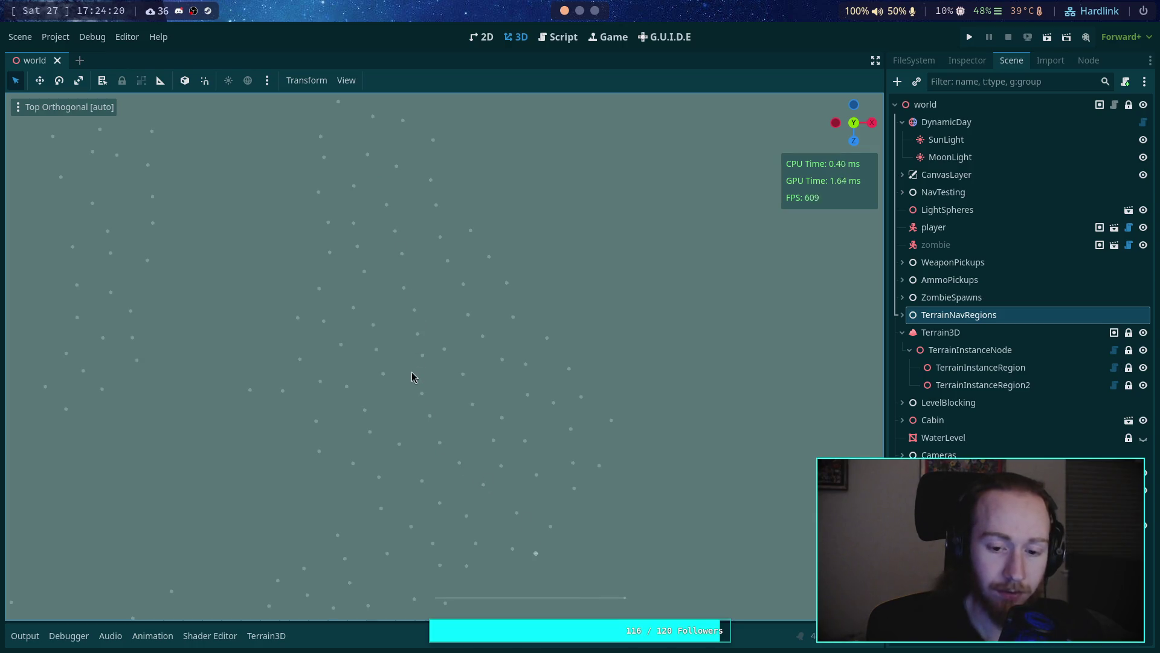
{"action": "scroll", "coordinate": [459, 361], "scroll_direction": "up", "scroll_amount": 5}
{"action": "scroll", "coordinate": [459, 361], "scroll_direction": "left", "scroll_amount": 3}
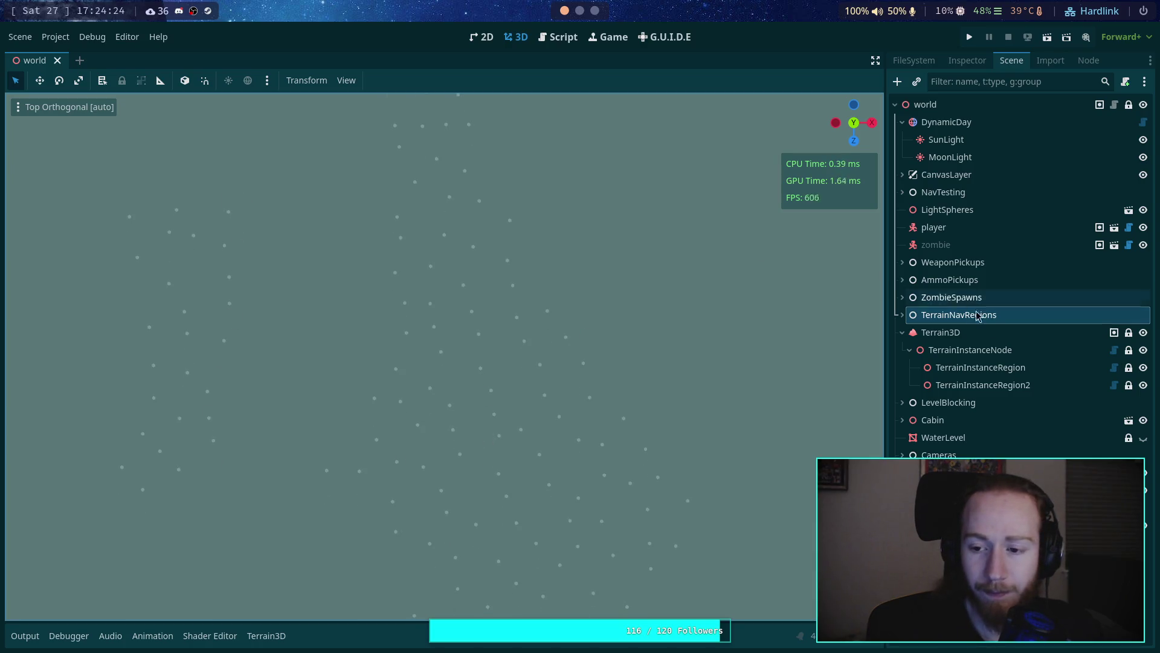
Step: Clear and repopulate TerrainInstanceRegion, hide the overlays, and zoom to recheck the spacing
{"action": "left_click", "coordinate": [981, 367]}
{"action": "left_click", "coordinate": [967, 60]}
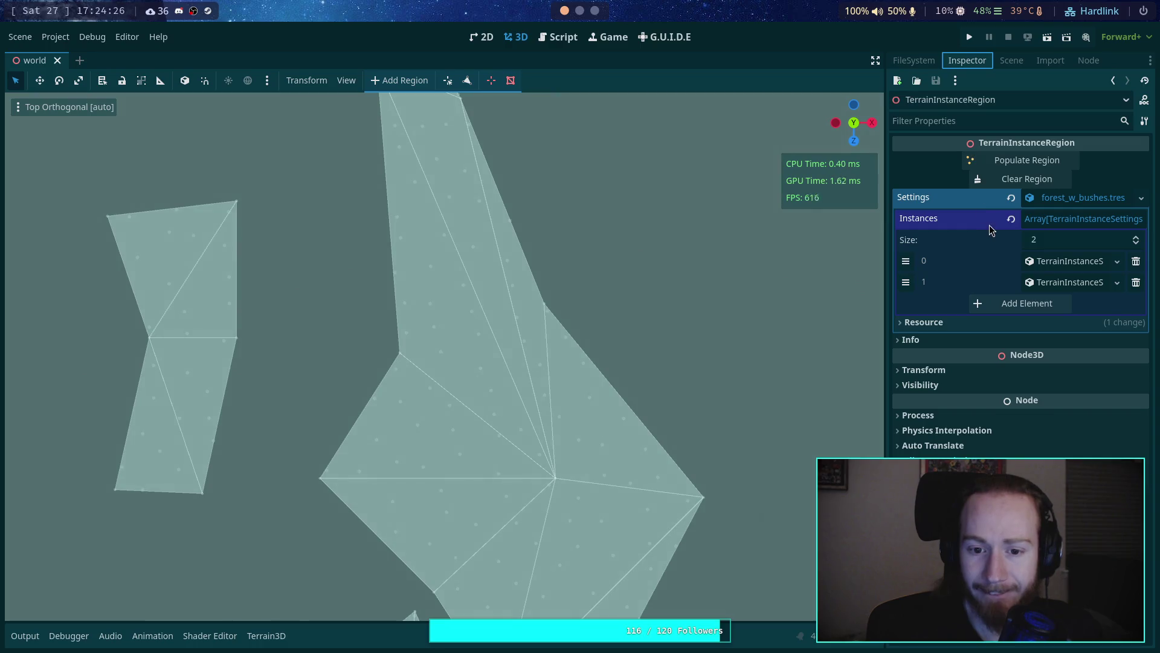
{"action": "left_click", "coordinate": [1027, 179]}
{"action": "left_click", "coordinate": [1040, 165]}
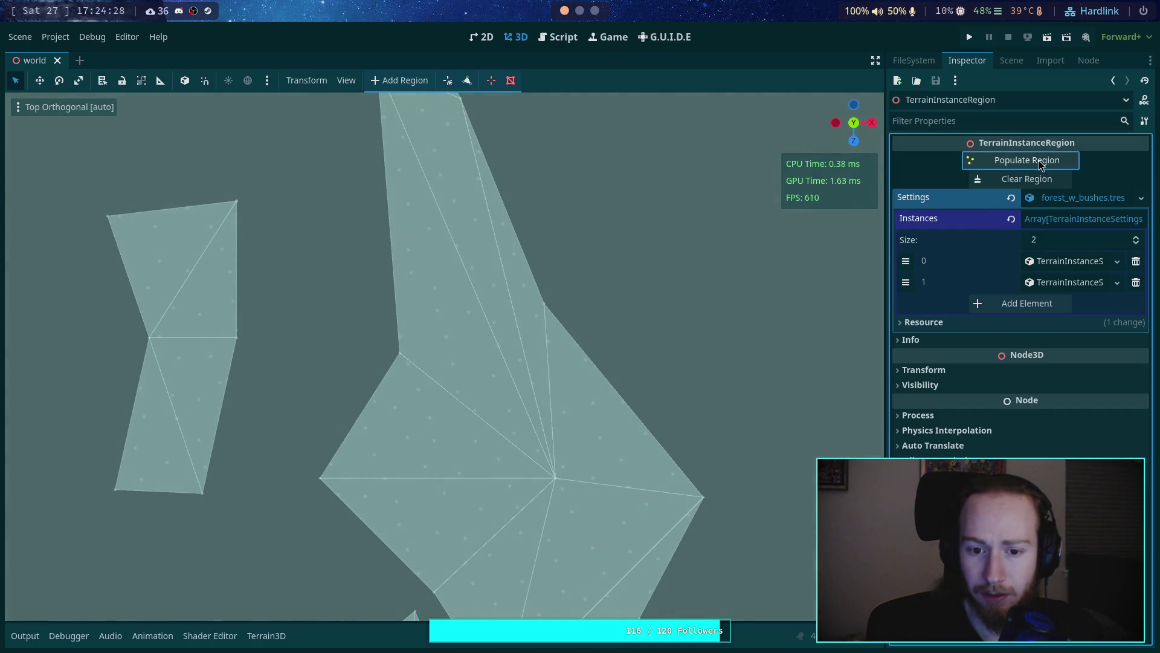
{"action": "left_click", "coordinate": [1012, 61]}
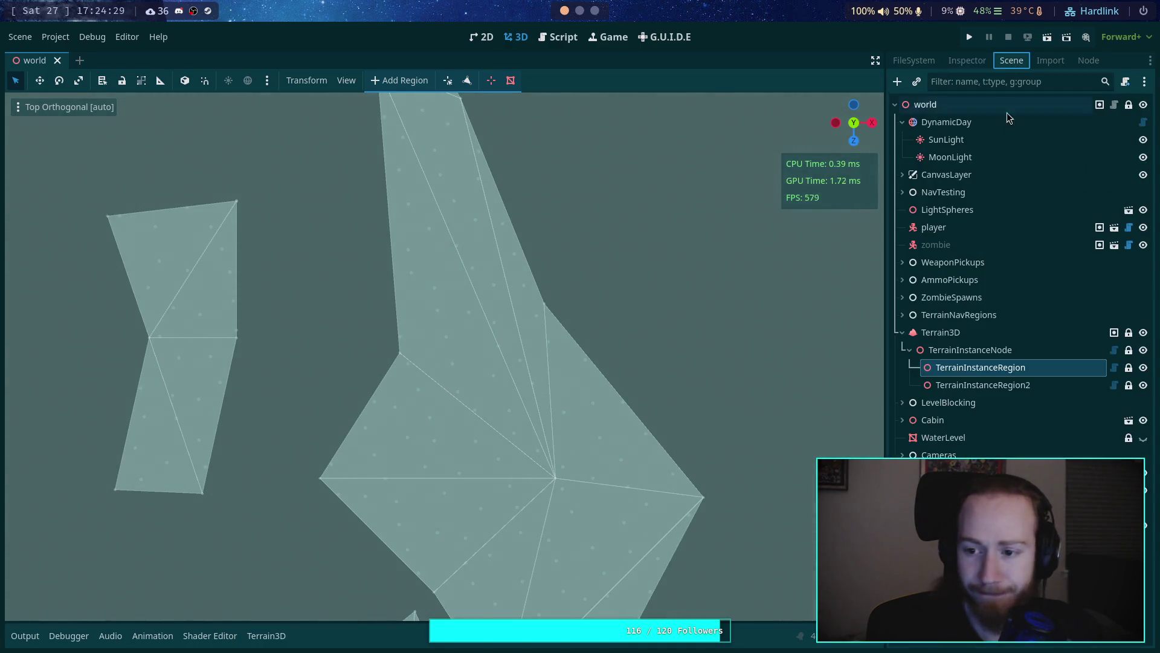
{"action": "left_click", "coordinate": [1003, 333]}
{"action": "left_click", "coordinate": [958, 315]}
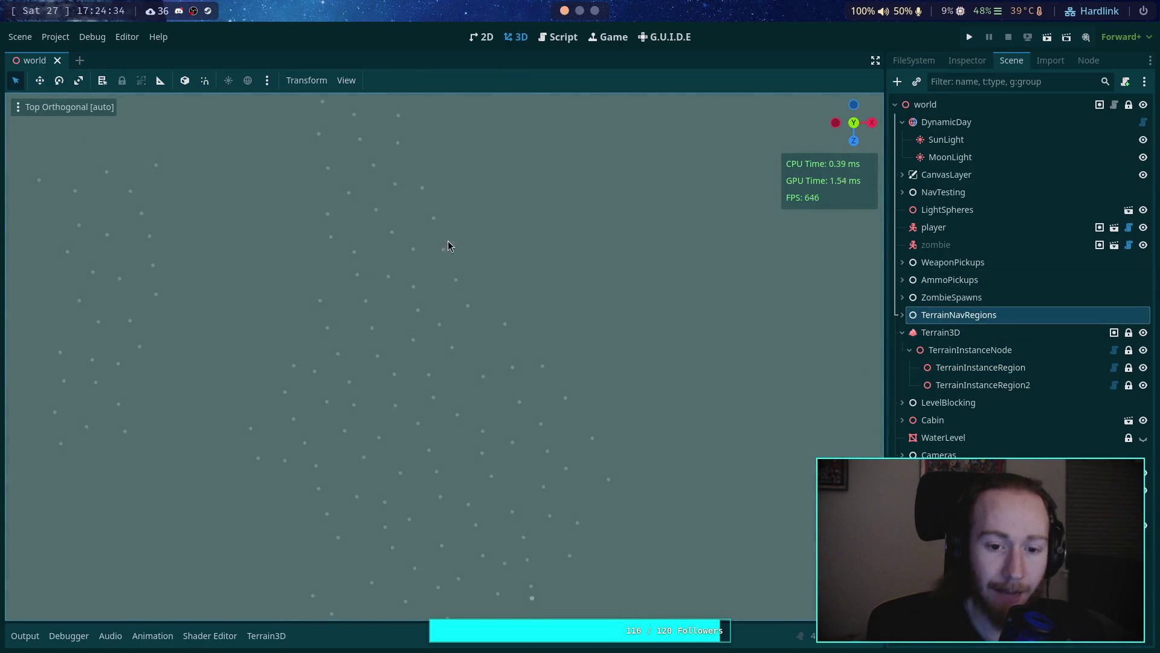
{"action": "scroll", "coordinate": [400, 250], "scroll_direction": "up", "scroll_amount": 2}
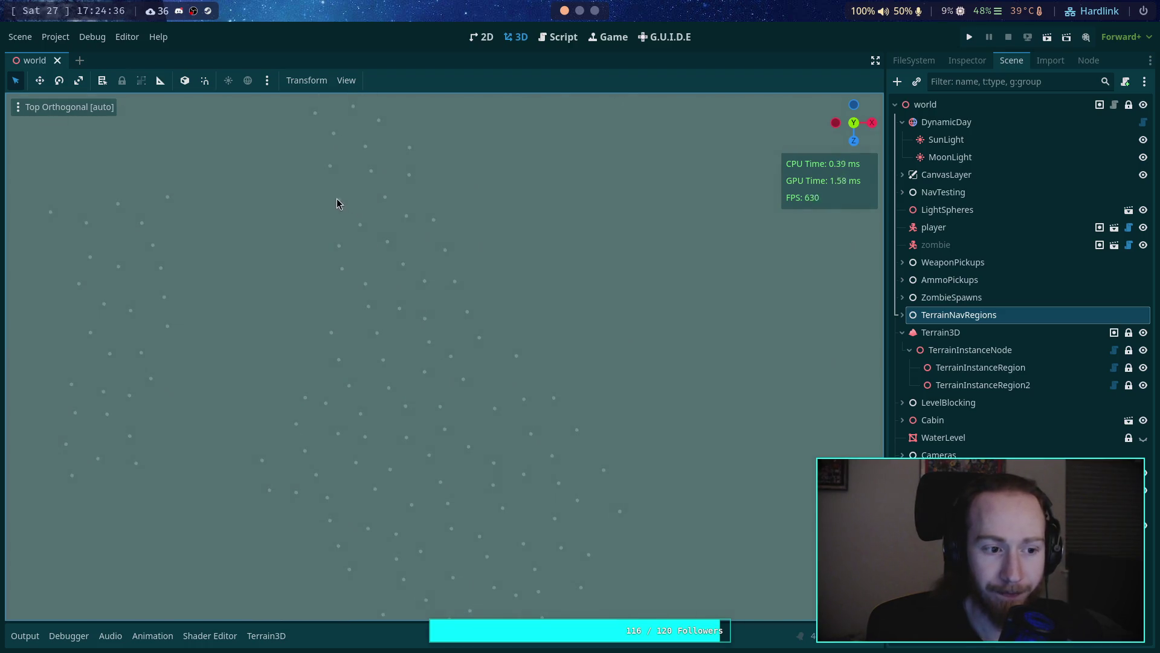
{"action": "scroll", "coordinate": [367, 247], "scroll_direction": "down", "scroll_amount": 3}
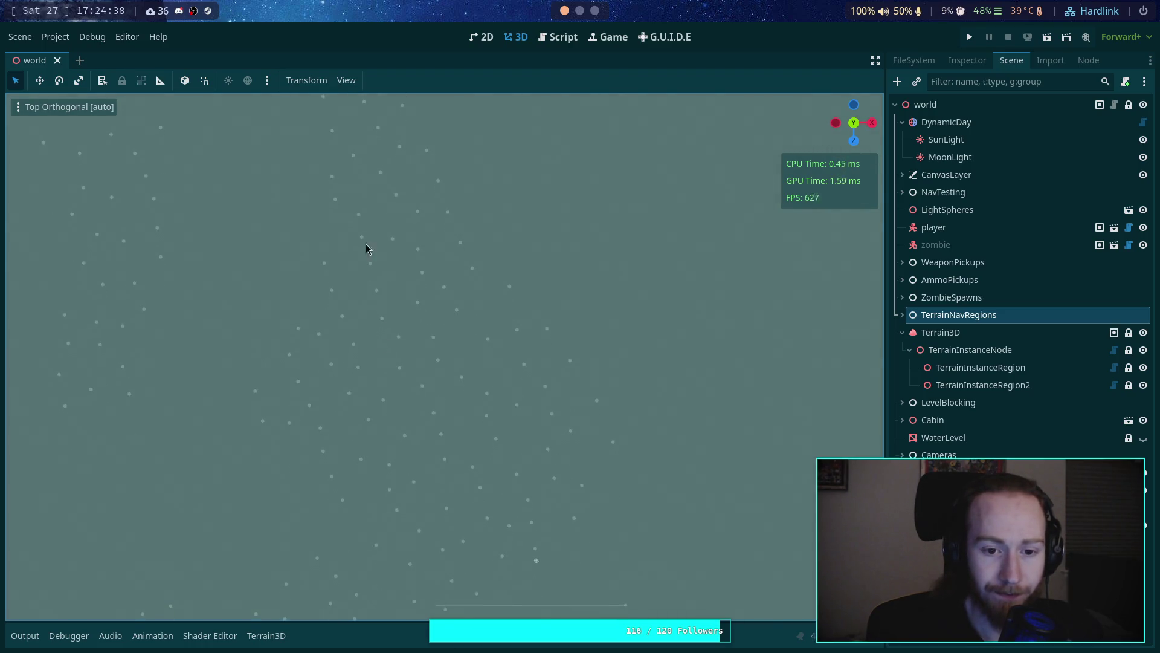
{"action": "scroll", "coordinate": [400, 336], "scroll_direction": "down", "scroll_amount": 4}
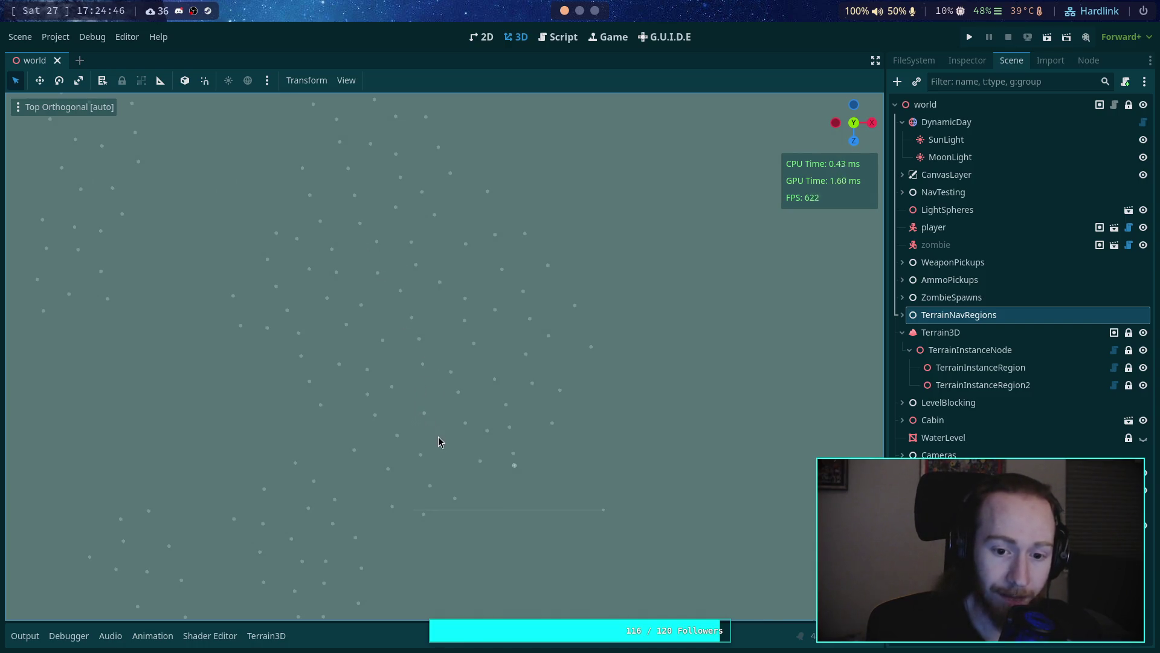
{"action": "scroll", "coordinate": [404, 405], "scroll_direction": "up", "scroll_amount": 5}
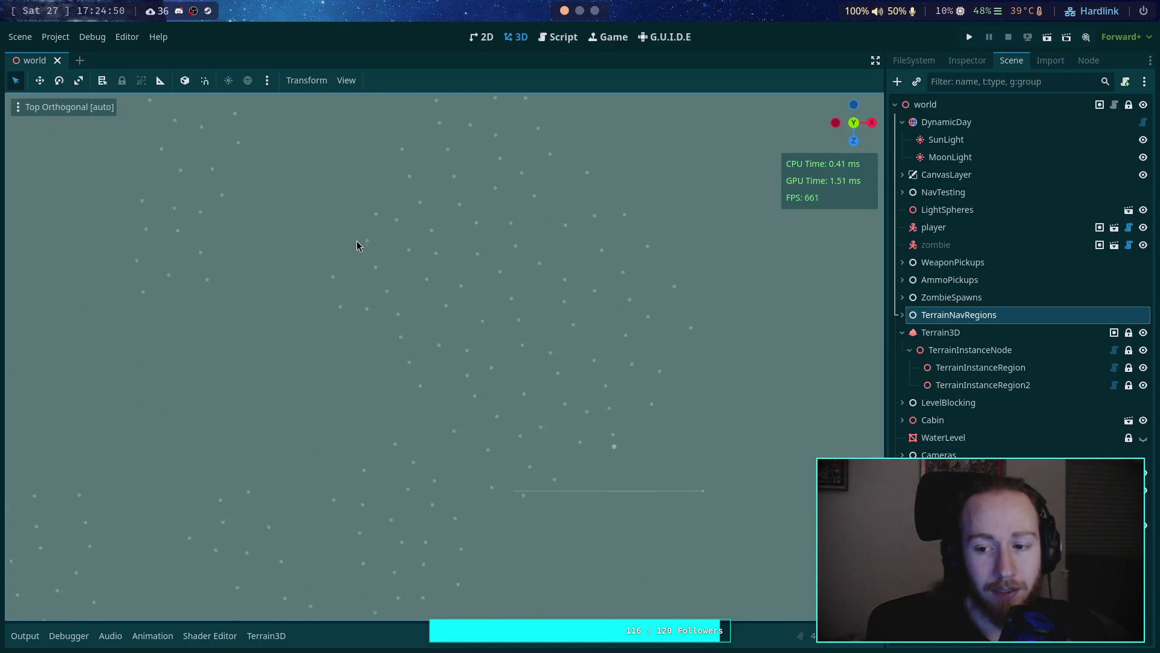
Step: Change the line 704 divisor from (4.0 * PI) to (8.0 * PI) and save the script
{"action": "left_click", "coordinate": [562, 38]}
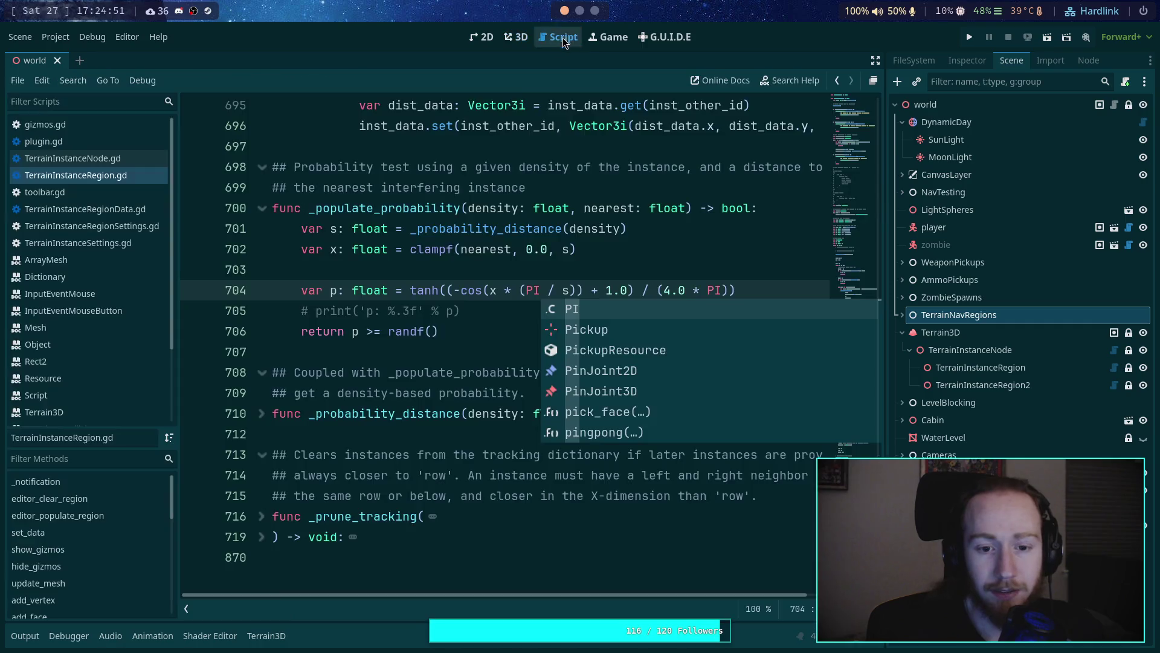
{"action": "left_click", "coordinate": [665, 290]}
{"action": "key", "text": "Delete"}
{"action": "type", "text": "8"}
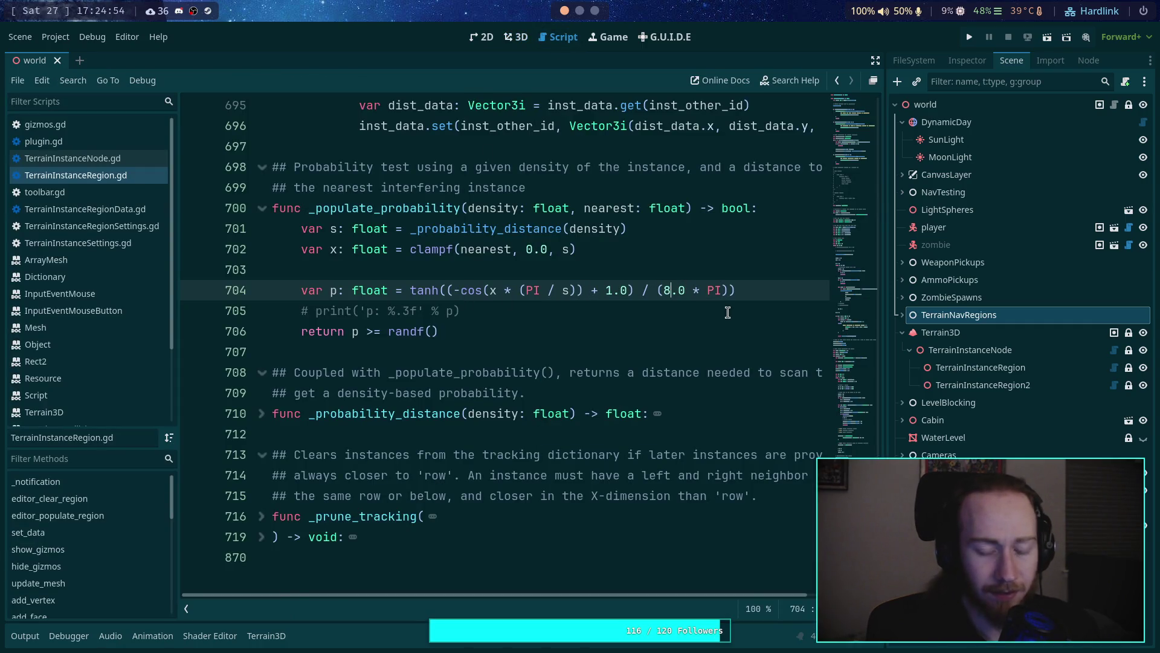
{"action": "key", "text": "ctrl+s"}
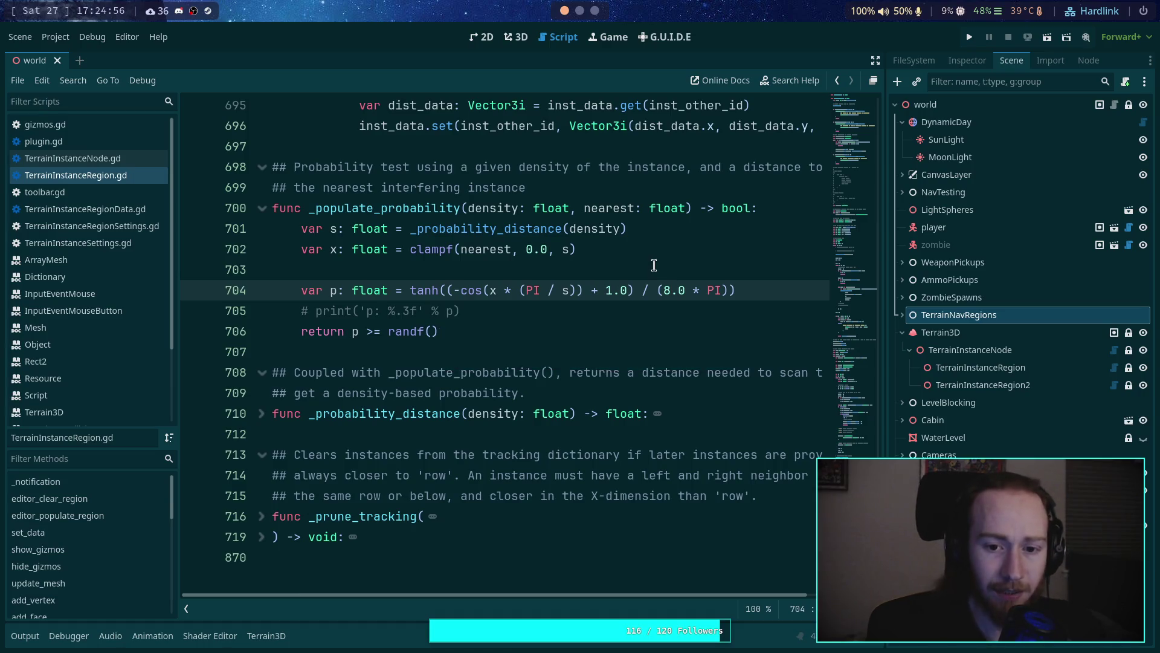
{"action": "left_click", "coordinate": [657, 265]}
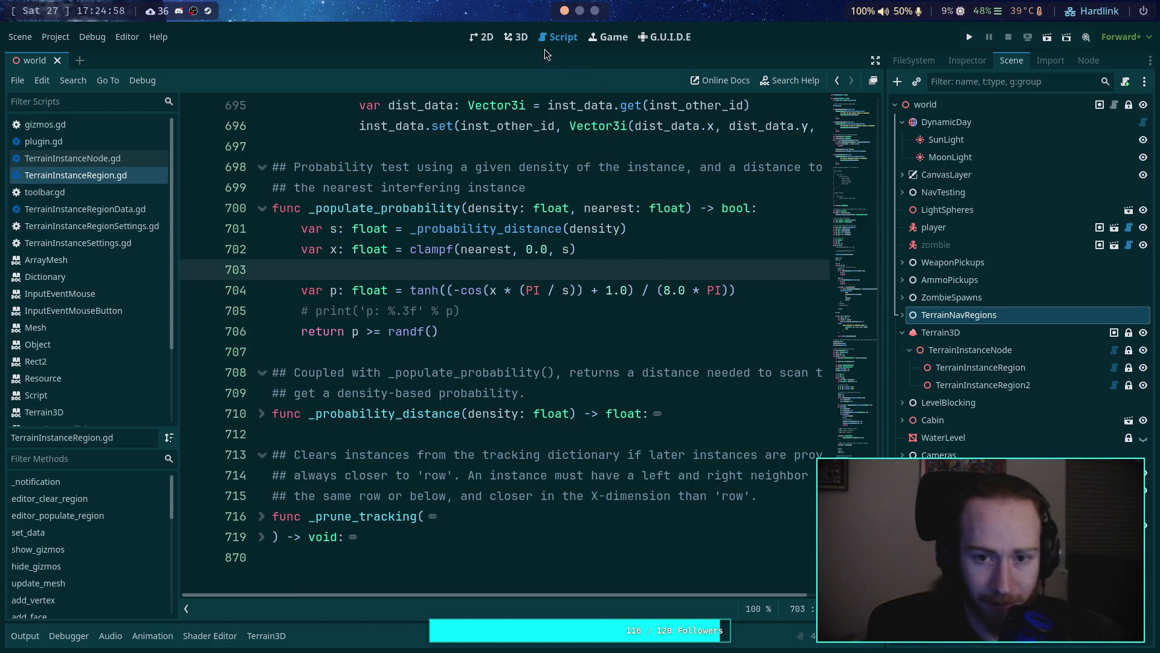
{"action": "left_click", "coordinate": [515, 37]}
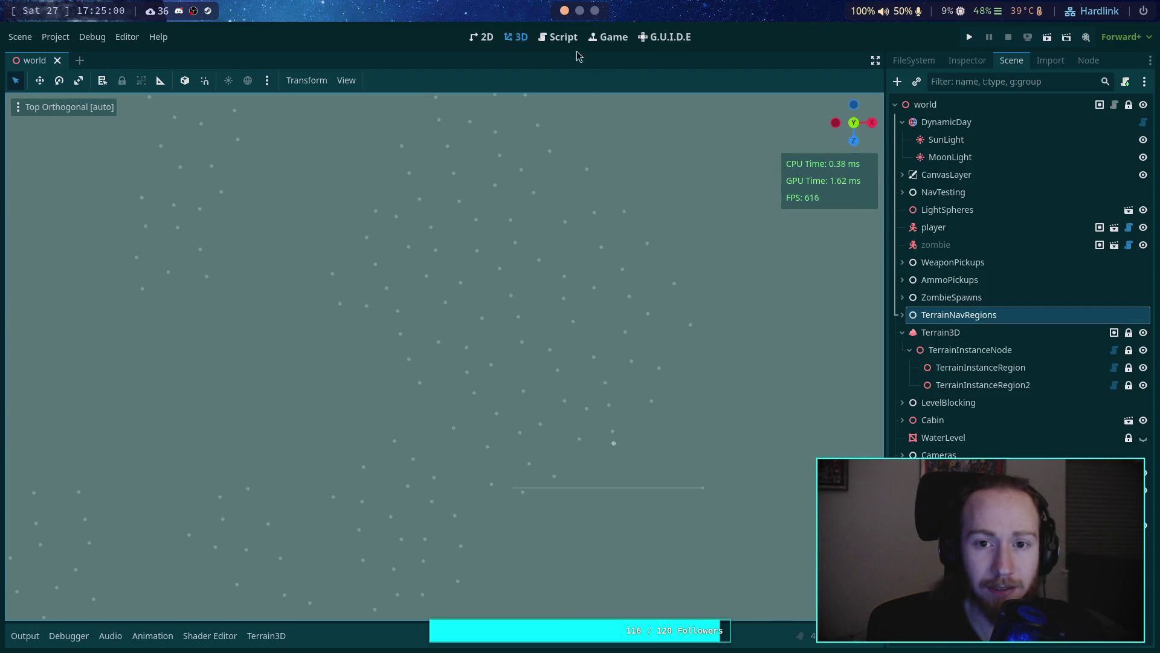
{"action": "left_click", "coordinate": [556, 38]}
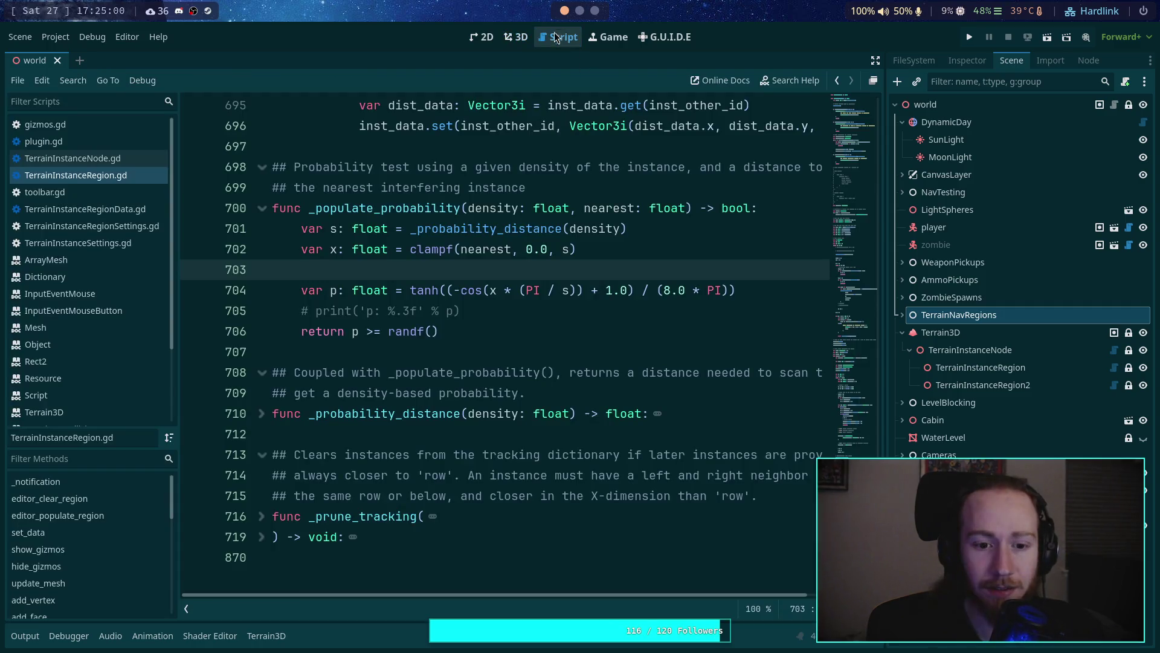
{"action": "left_click", "coordinate": [517, 41]}
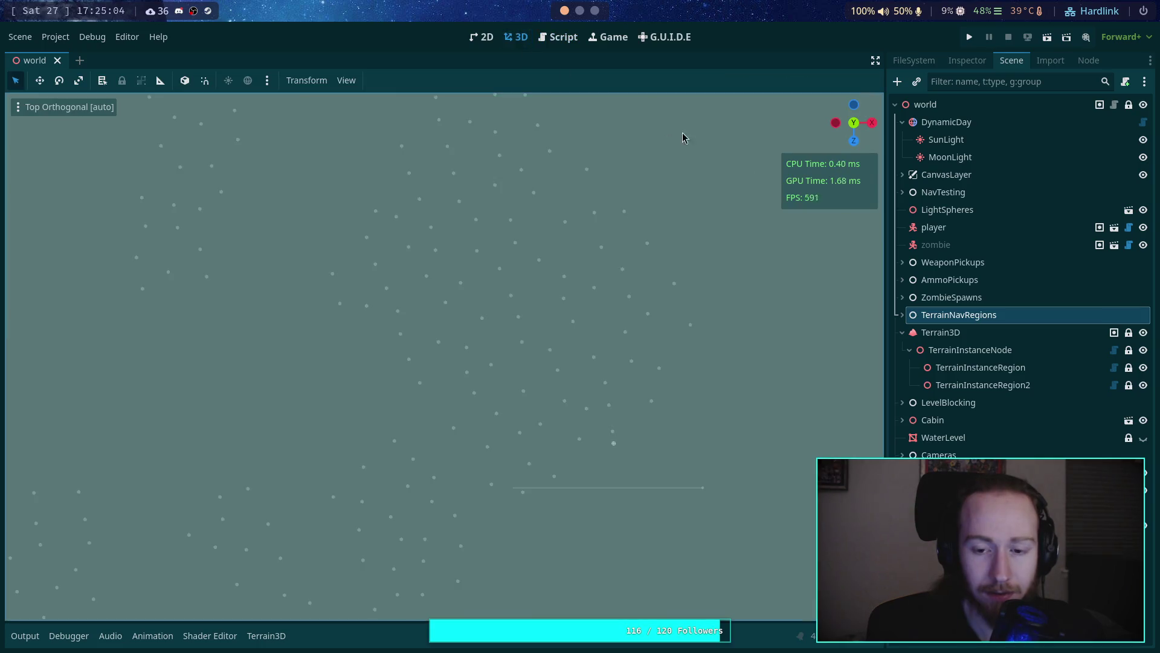
Step: Clear and repopulate TerrainInstanceRegion with the 8.0 * PI falloff, hiding the overlays
{"action": "left_click", "coordinate": [1002, 367]}
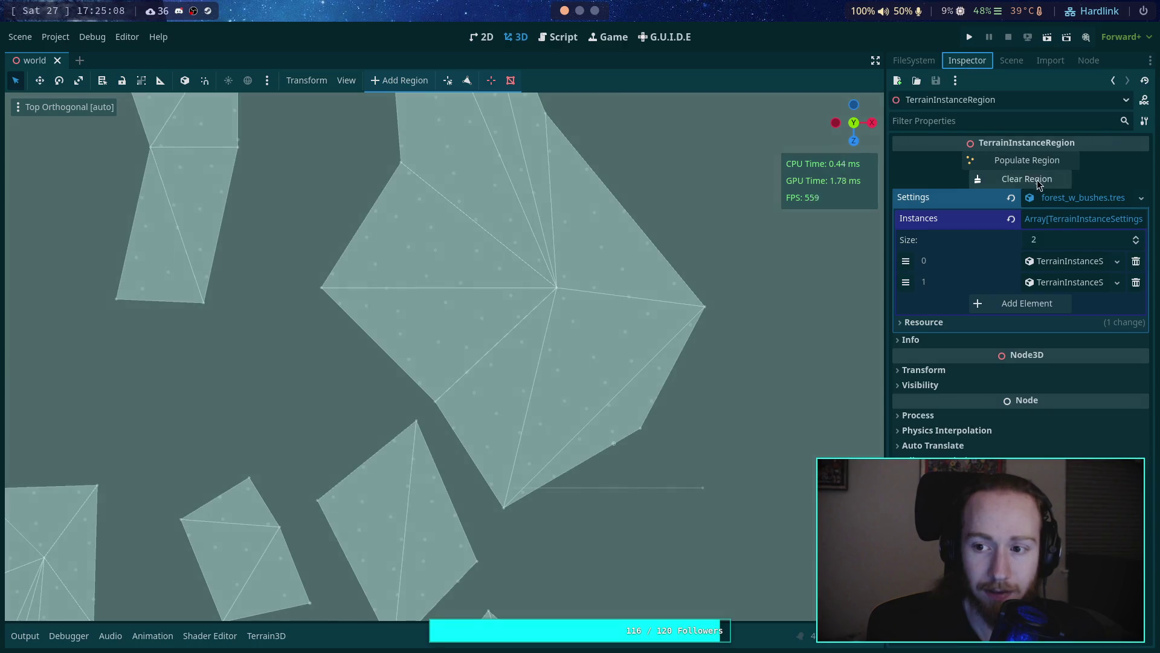
{"action": "left_click", "coordinate": [983, 165]}
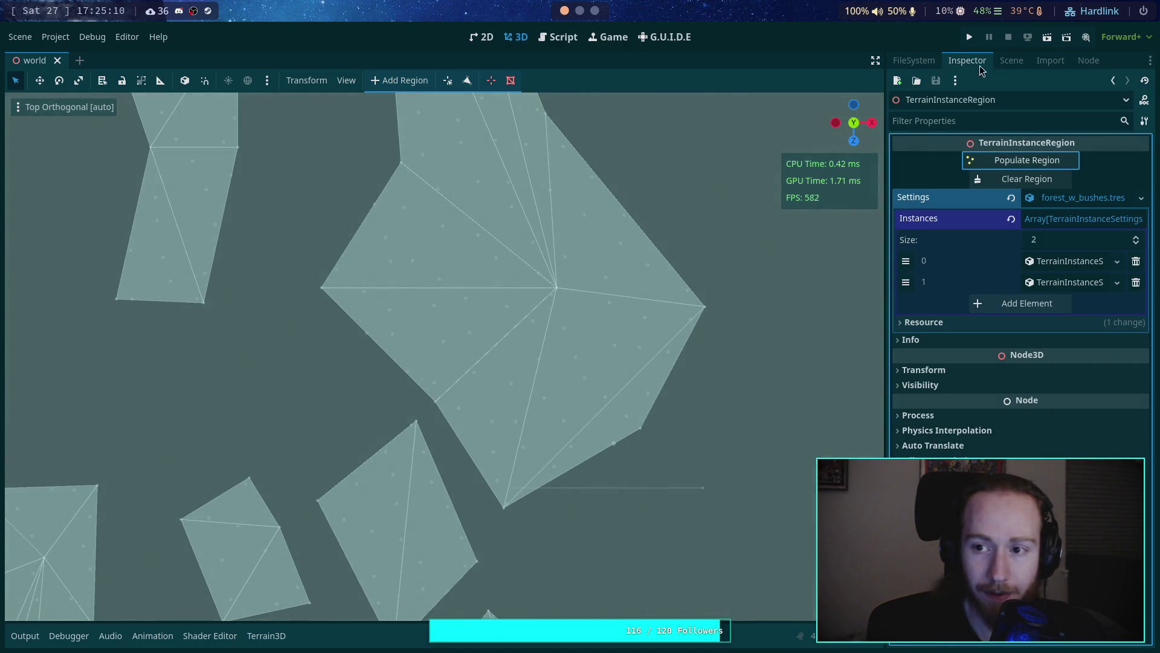
{"action": "left_click", "coordinate": [1011, 61]}
{"action": "left_click", "coordinate": [964, 315]}
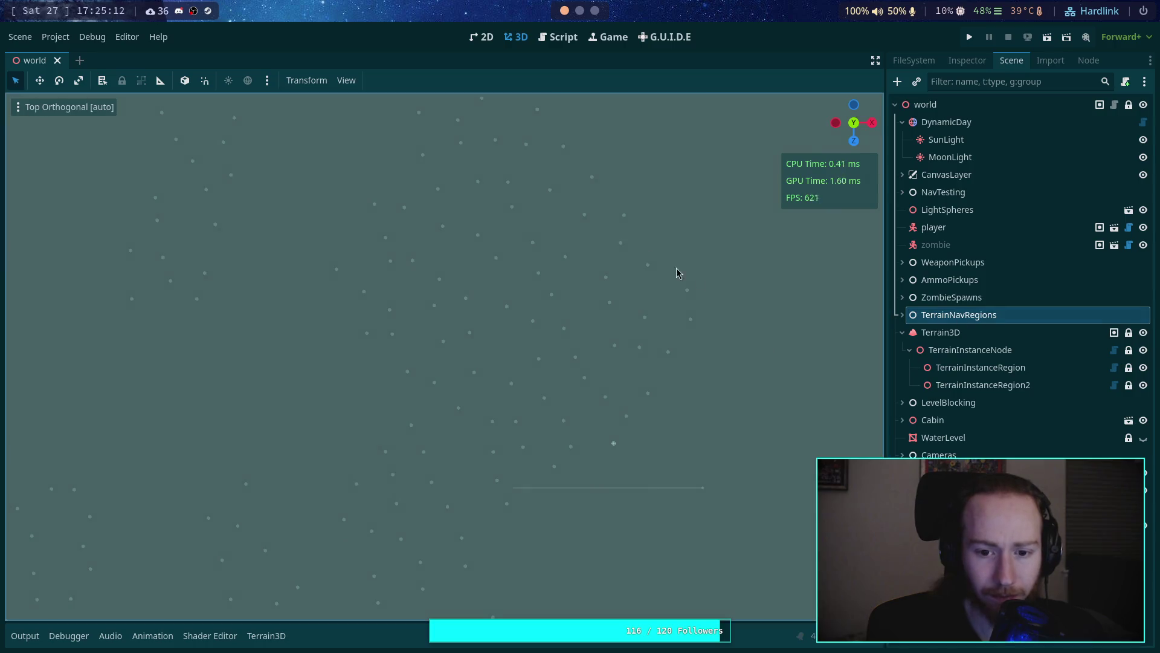
Step: Survey the 201 sparser instances in the top view alongside the Output log
{"action": "left_click_drag", "start_coordinate": [585, 372], "coordinate": [537, 301]}
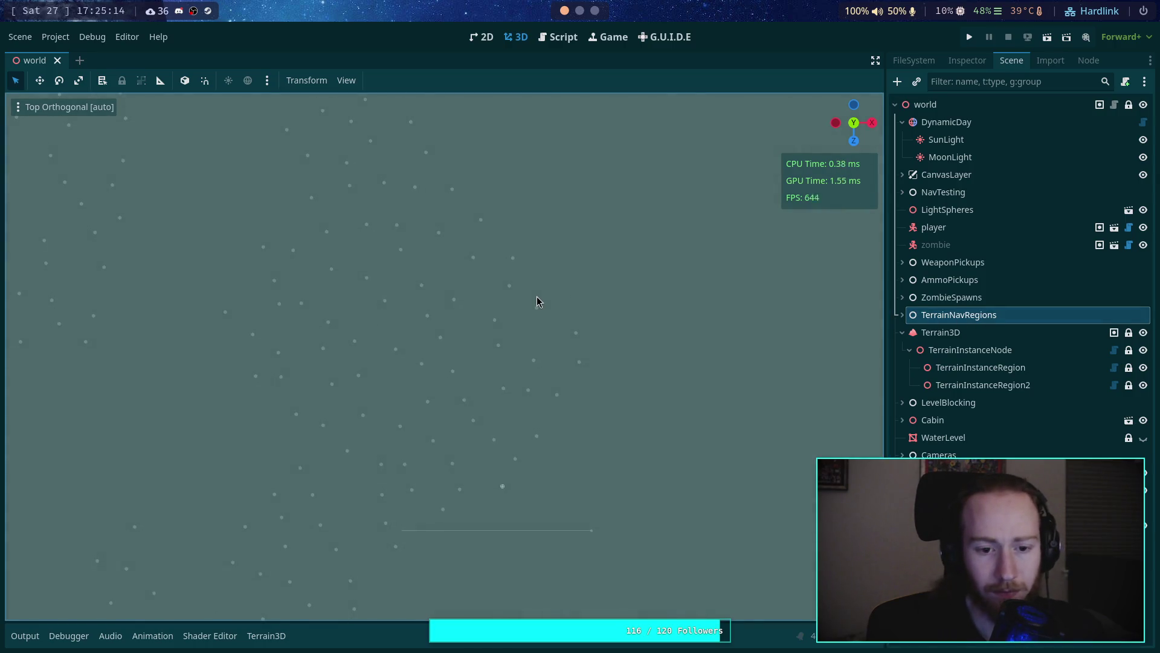
{"action": "scroll", "coordinate": [536, 296], "scroll_direction": "down", "scroll_amount": 3}
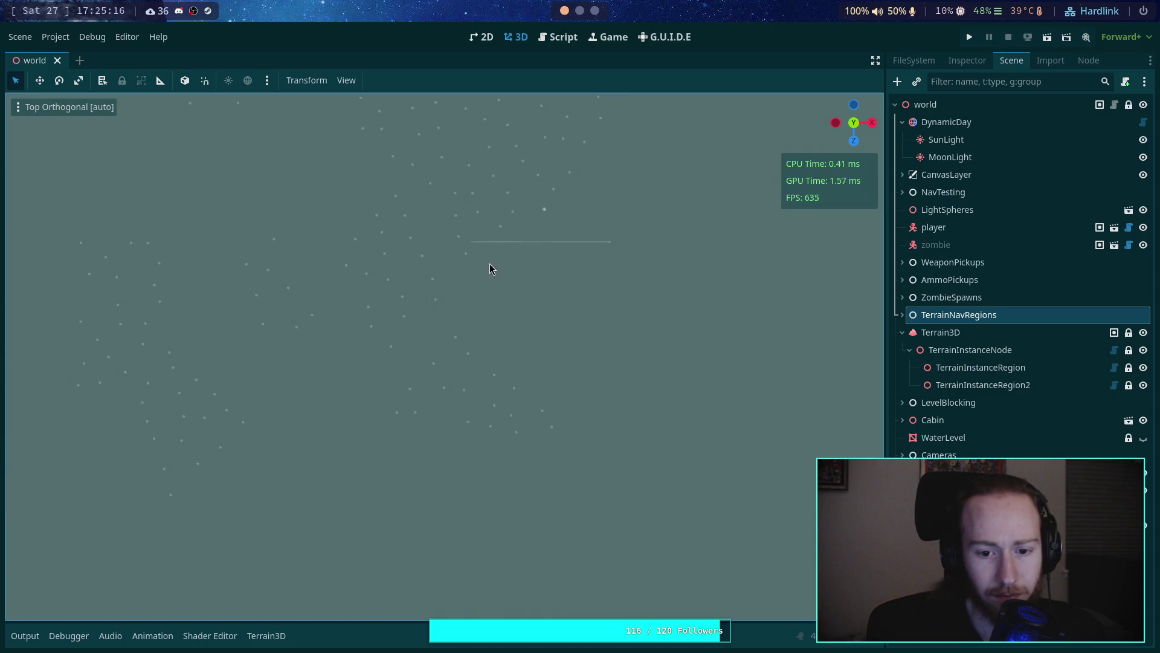
{"action": "scroll", "coordinate": [549, 243], "scroll_direction": "up", "scroll_amount": 5}
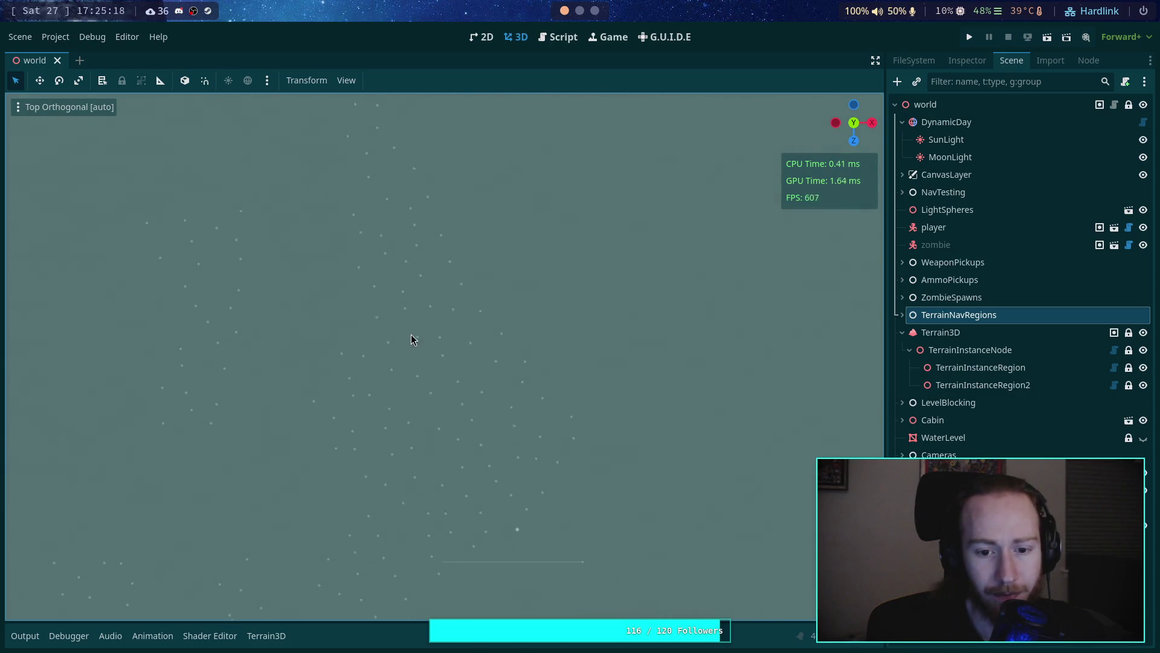
{"action": "scroll", "coordinate": [417, 327], "scroll_direction": "up", "scroll_amount": 1}
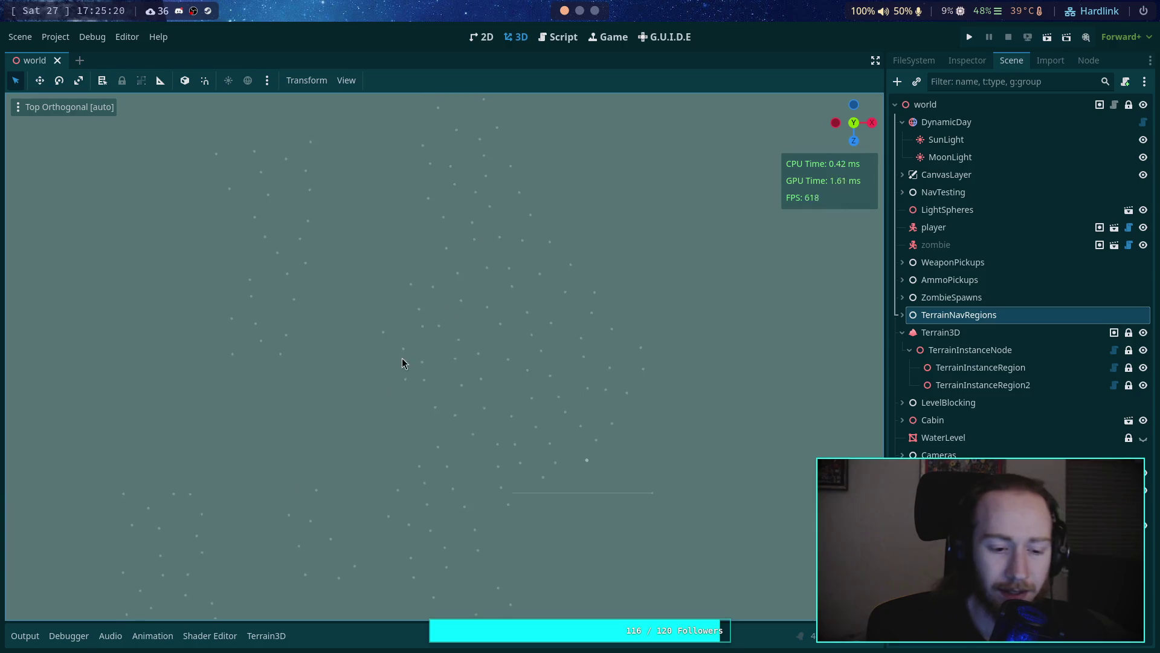
{"action": "left_click", "coordinate": [25, 636]}
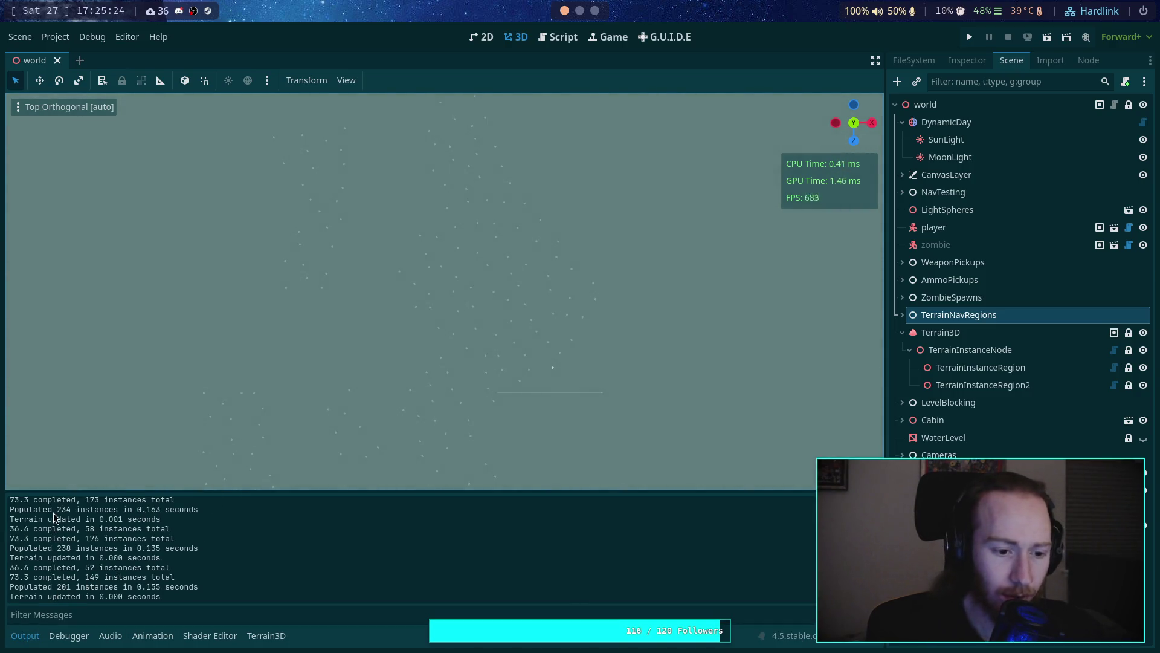
Step: Scroll through the Output log's instance population results
{"action": "scroll", "coordinate": [63, 550], "scroll_direction": "up", "scroll_amount": 2}
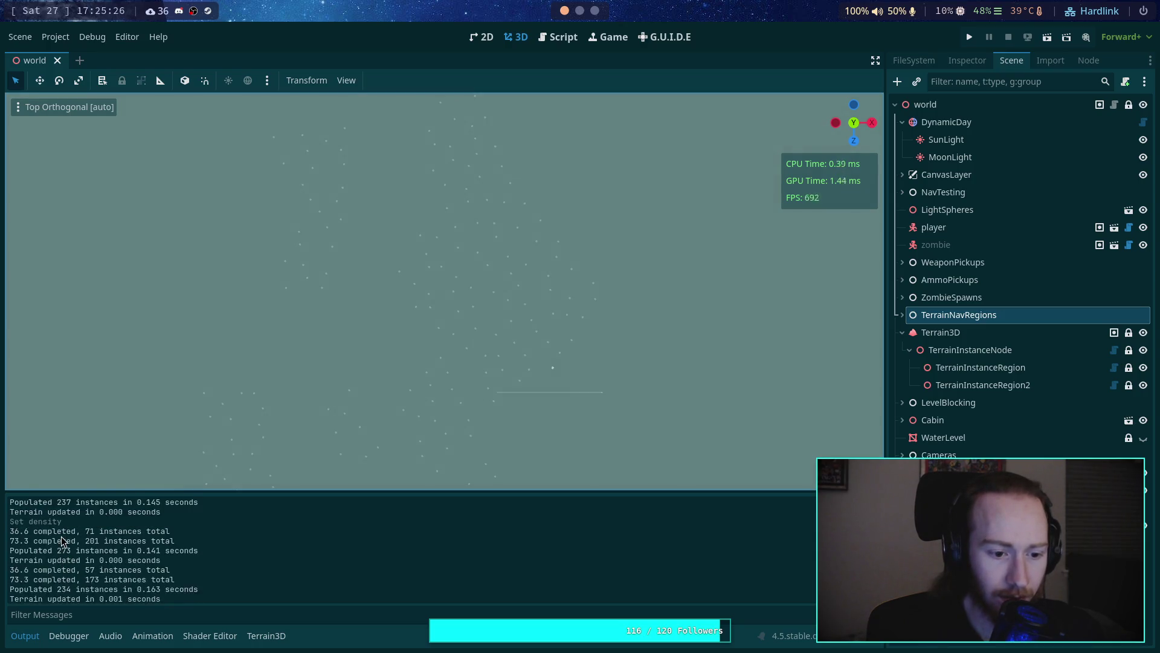
{"action": "scroll", "coordinate": [65, 547], "scroll_direction": "down", "scroll_amount": 3}
{"action": "scroll", "coordinate": [65, 550], "scroll_direction": "up", "scroll_amount": 2}
{"action": "scroll", "coordinate": [64, 552], "scroll_direction": "up", "scroll_amount": 5}
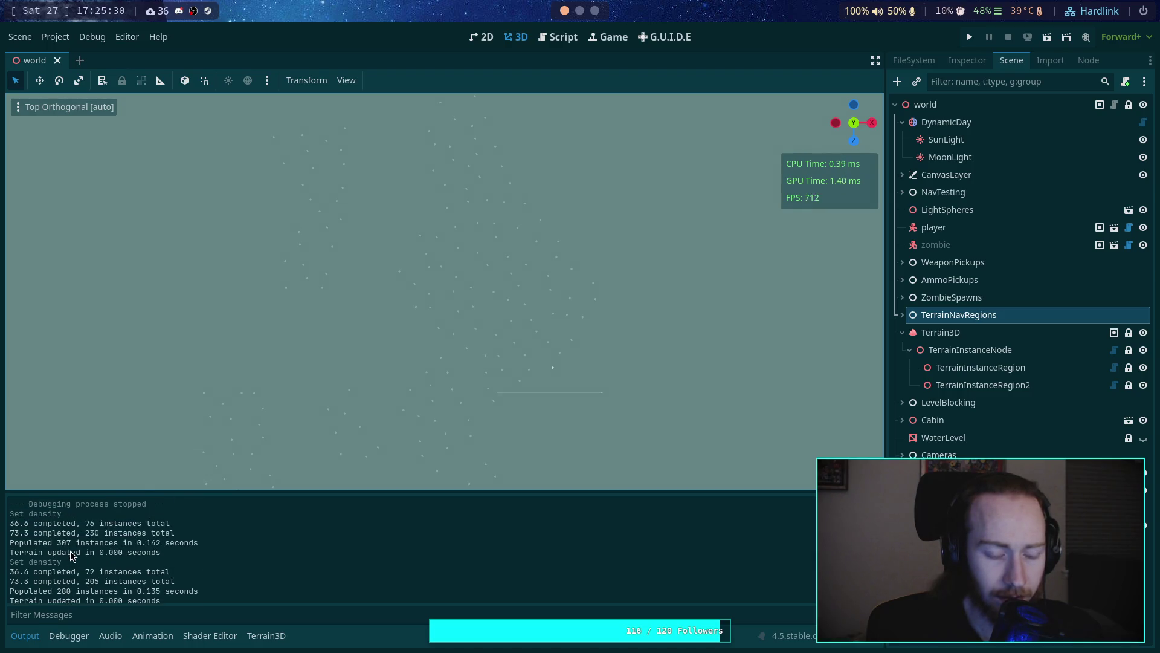
{"action": "scroll", "coordinate": [71, 554], "scroll_direction": "down", "scroll_amount": 8}
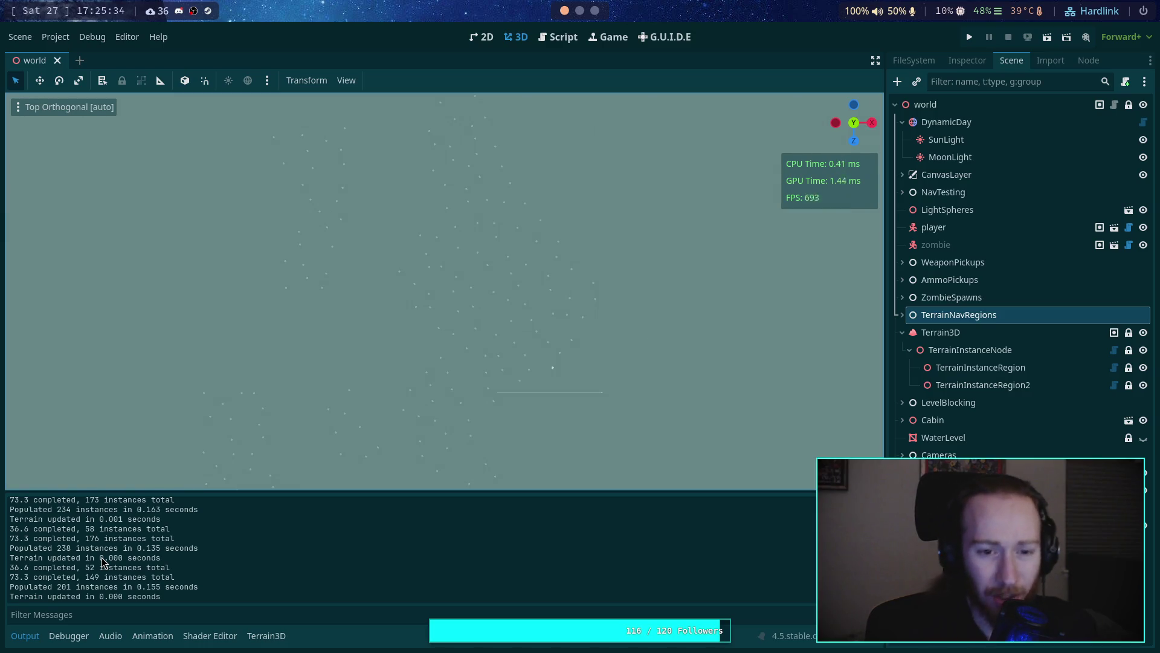
{"action": "scroll", "coordinate": [278, 362], "scroll_direction": "down", "scroll_amount": 4}
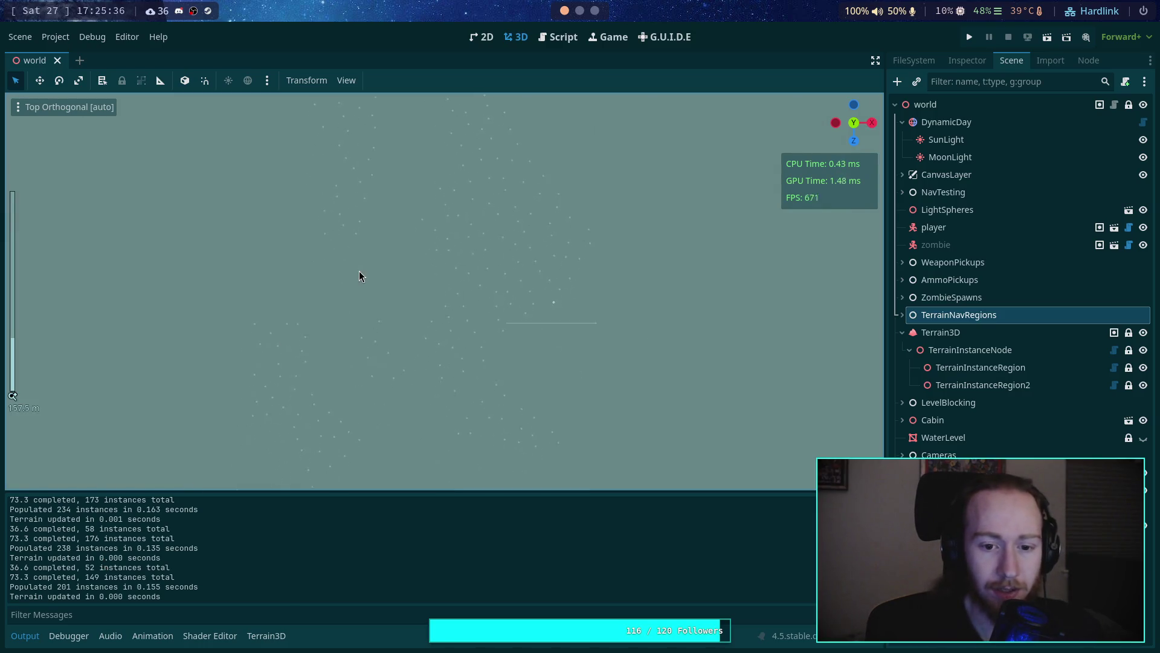
Step: Select the (8.0 * PI) divisor on line 704 of TerrainInstanceRegion.gd
{"action": "left_click", "coordinate": [553, 40]}
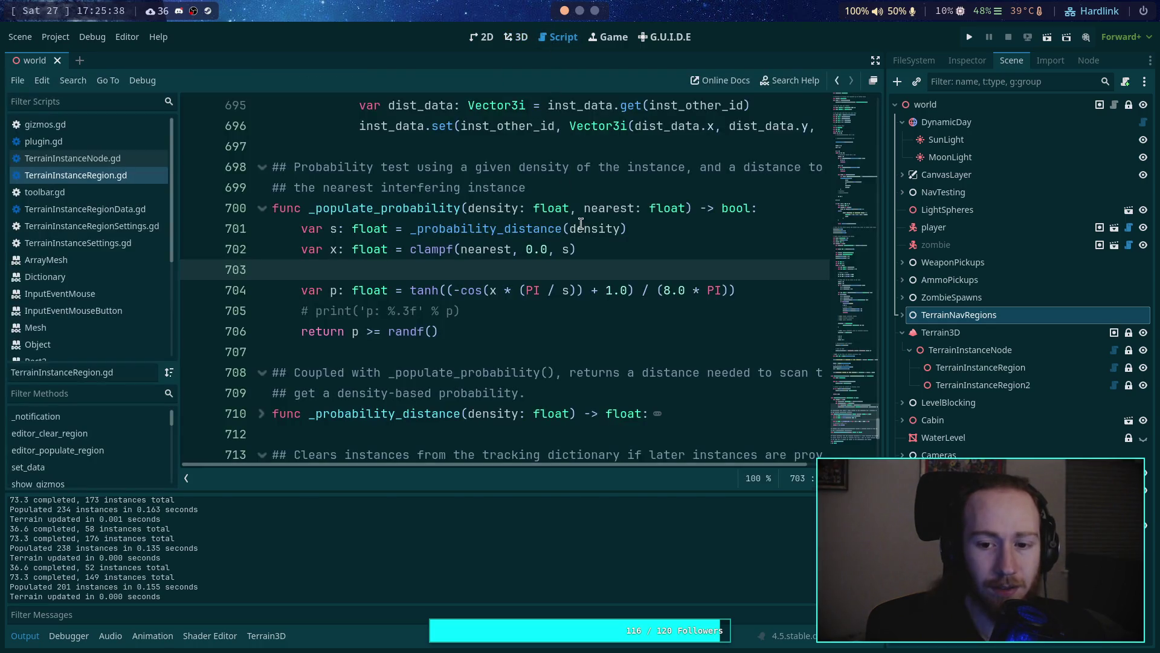
{"action": "left_click", "coordinate": [667, 291]}
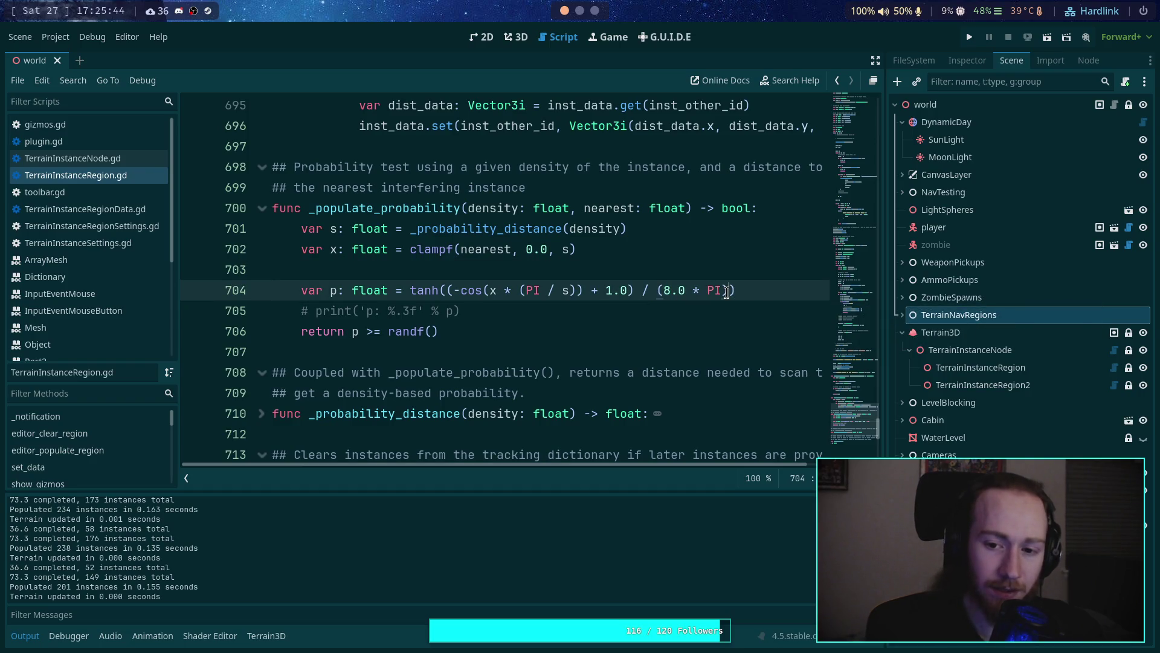
{"action": "left_click_drag", "start_coordinate": [662, 292], "coordinate": [711, 294]}
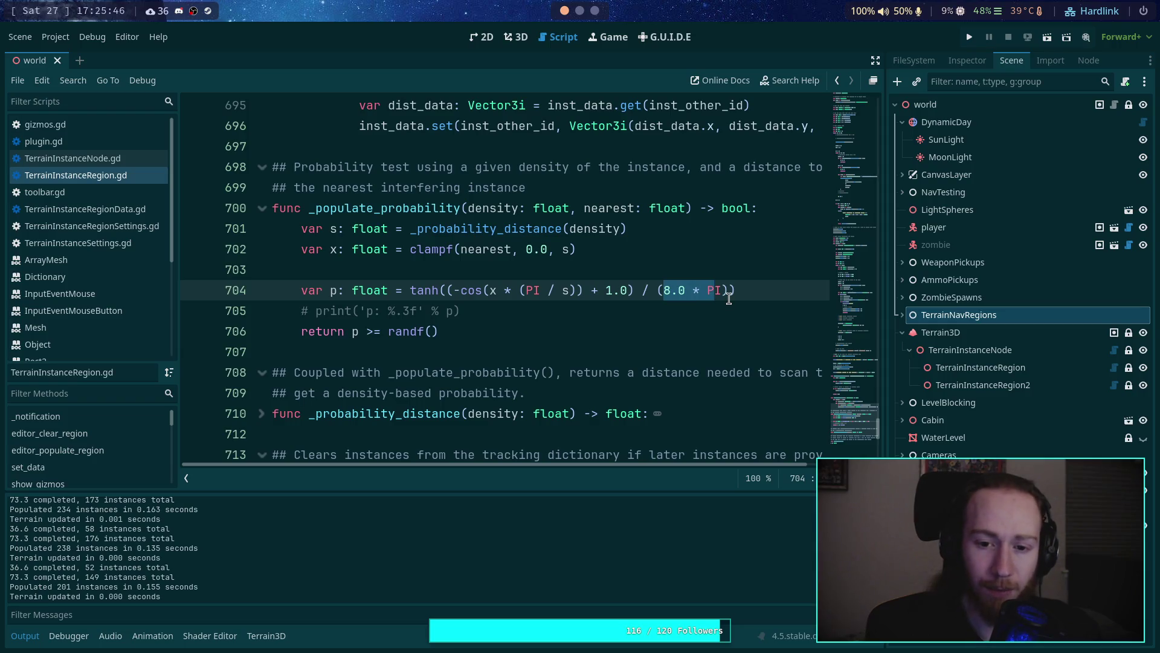
{"action": "left_click", "coordinate": [594, 10]}
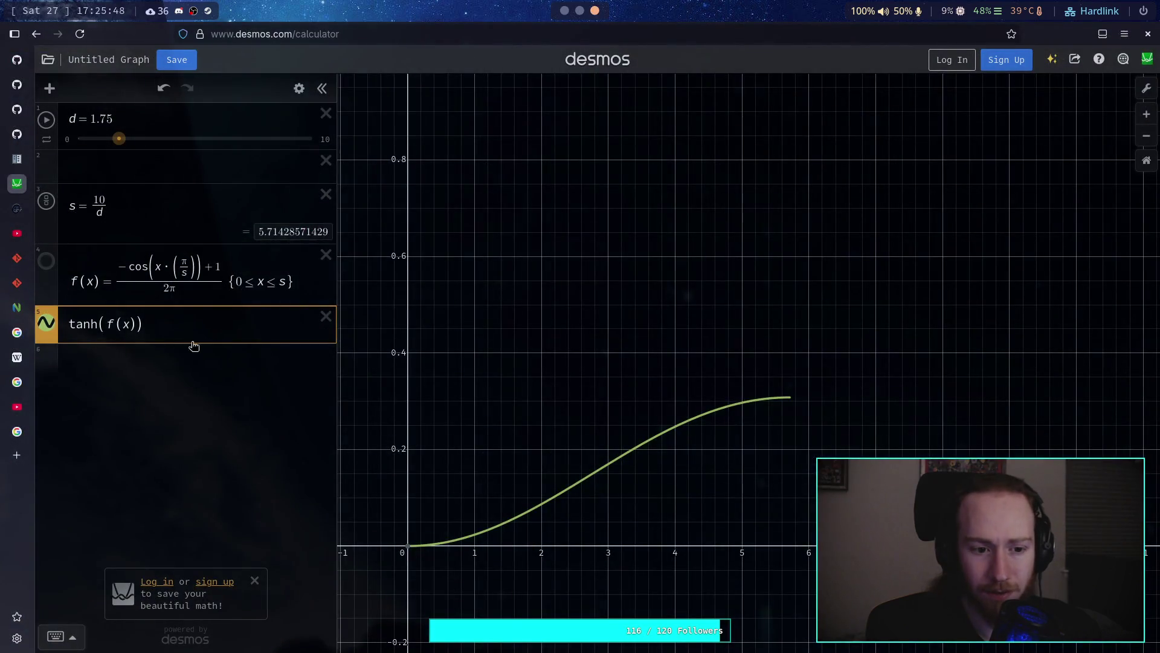
Step: Change f(x)'s denominator to 8π and trace the flattened curve
{"action": "left_click", "coordinate": [168, 290]}
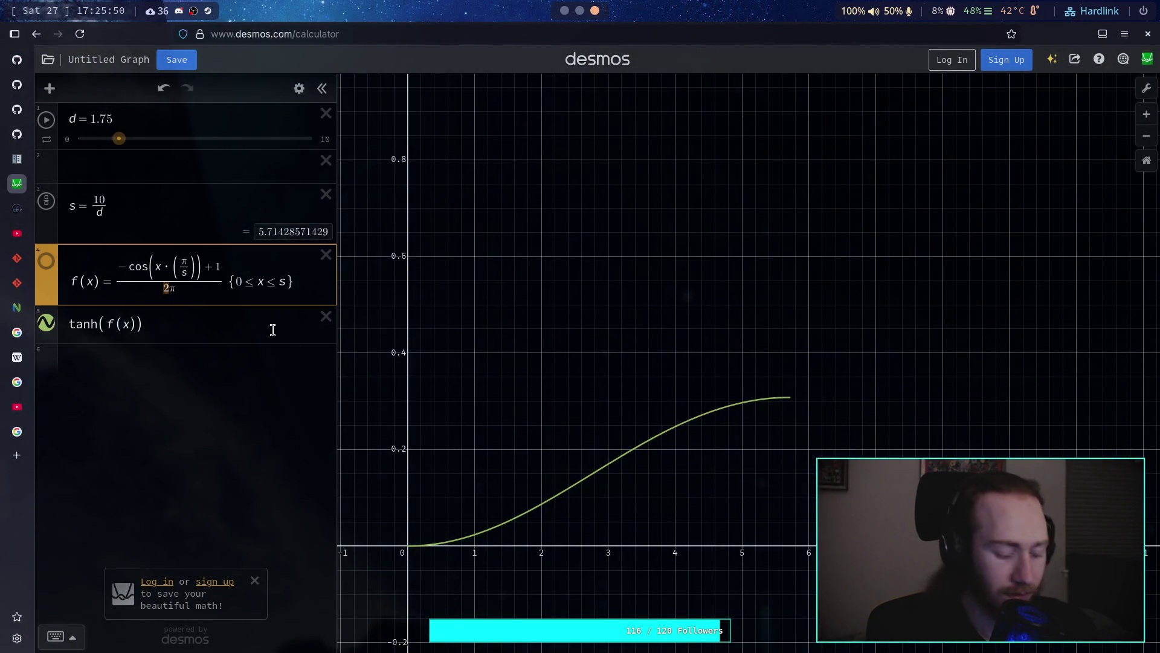
{"action": "type", "text": "8"}
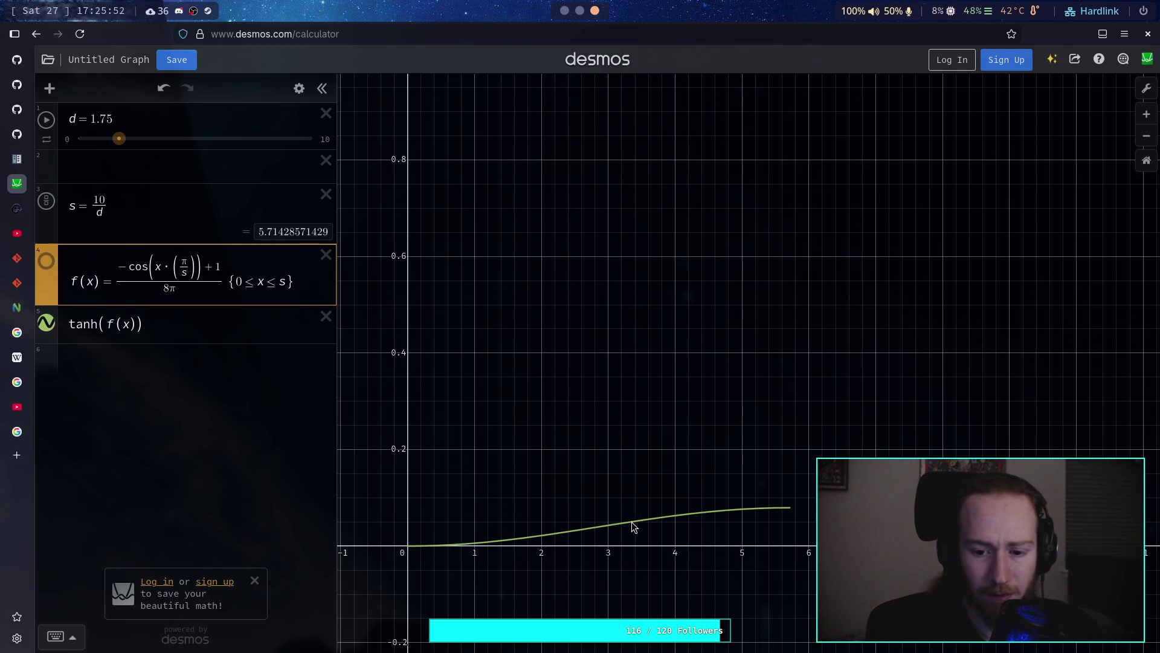
{"action": "left_click_drag", "start_coordinate": [633, 527], "coordinate": [800, 510]}
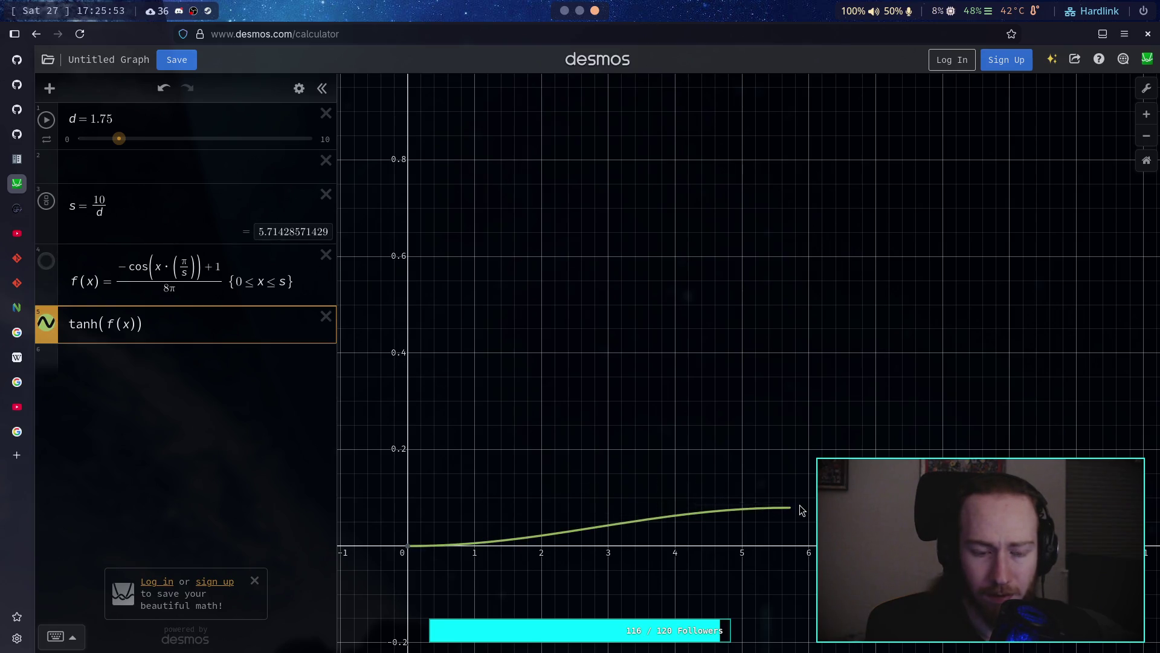
Step: Set d to 1 and reduce f(x)'s denominator to just π
{"action": "double_click", "coordinate": [109, 122]}
{"action": "type", "text": "1"}
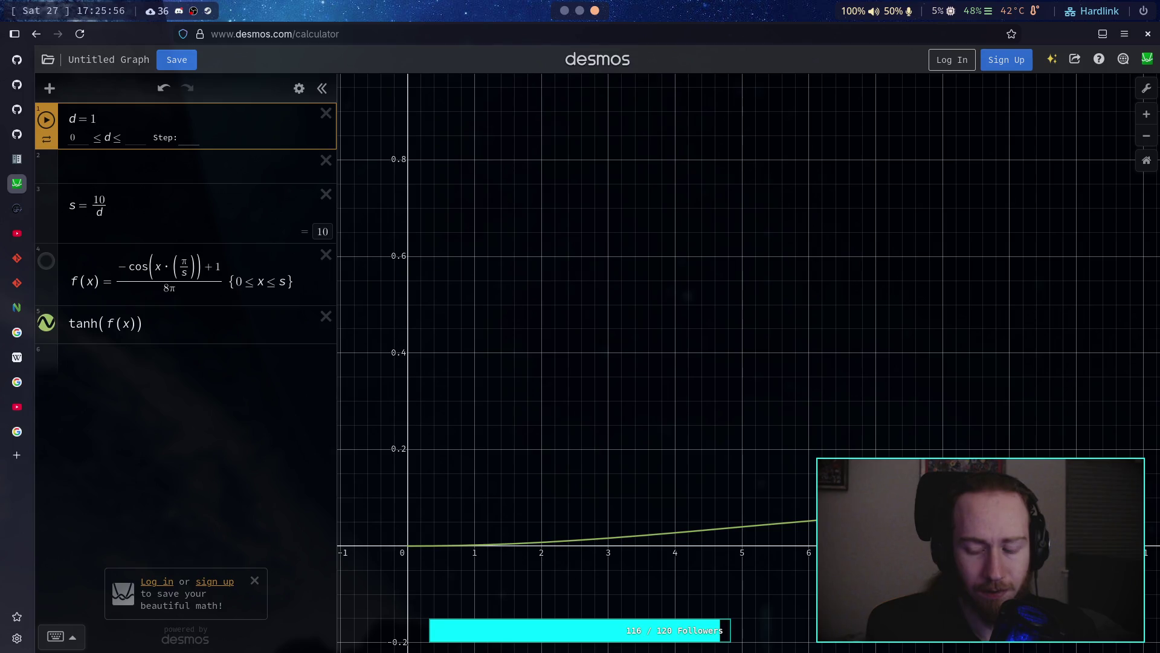
{"action": "key", "text": "Return"}
{"action": "left_click", "coordinate": [713, 530]}
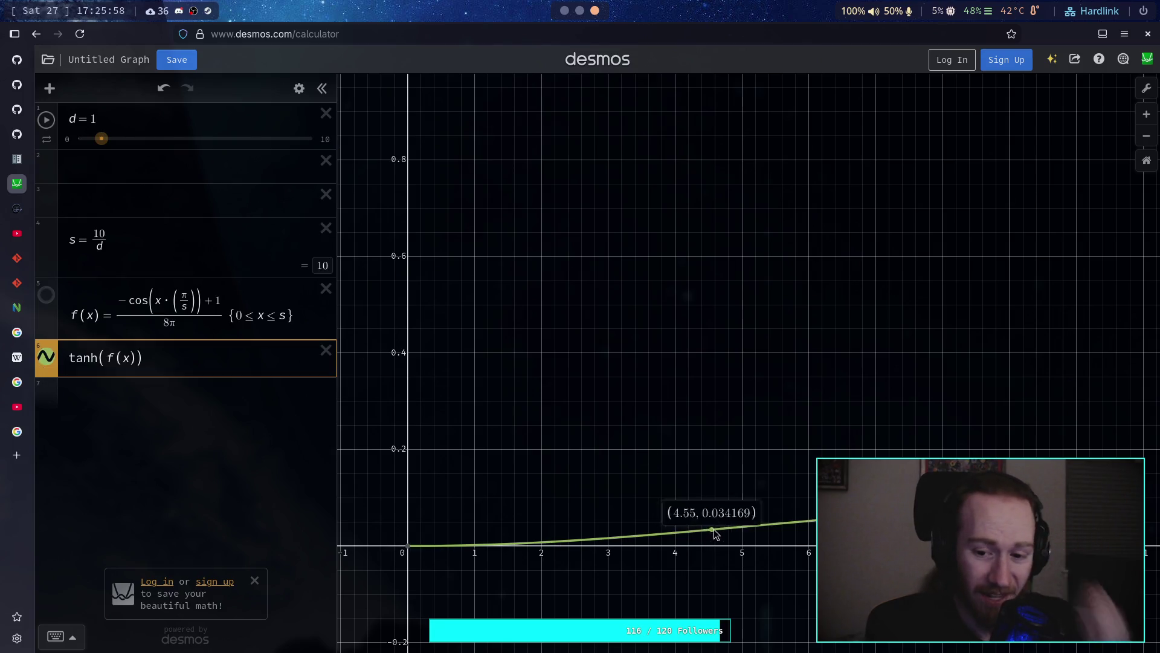
{"action": "left_click_drag", "start_coordinate": [715, 533], "coordinate": [858, 517]}
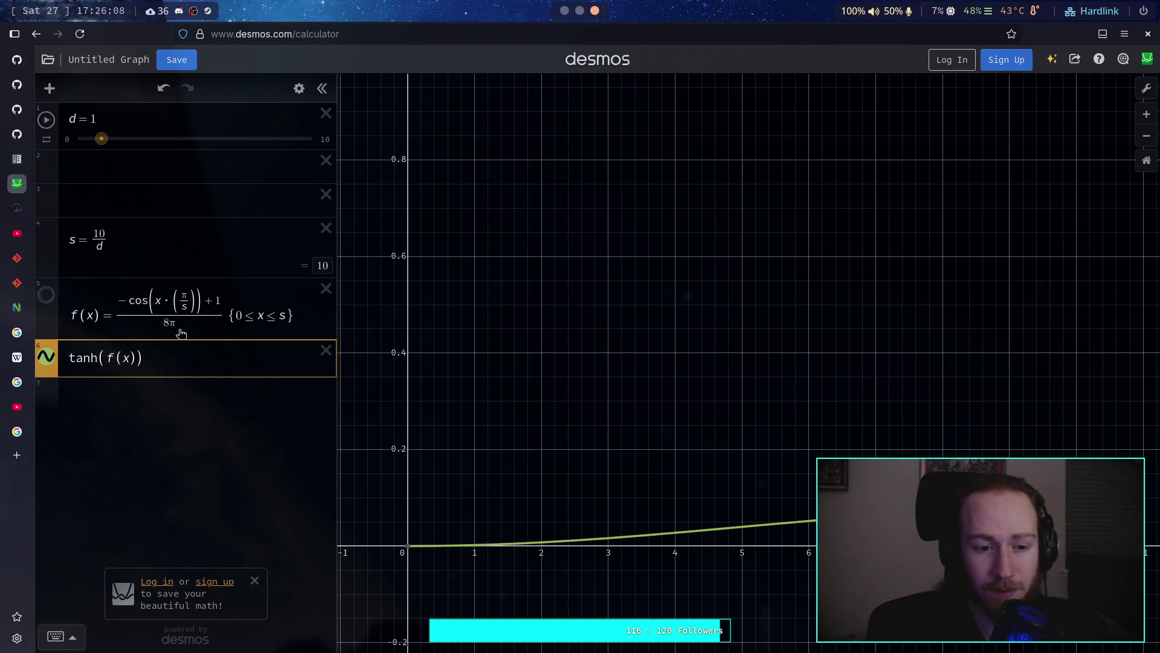
{"action": "left_click", "coordinate": [168, 322]}
{"action": "key", "text": "BackSpace"}
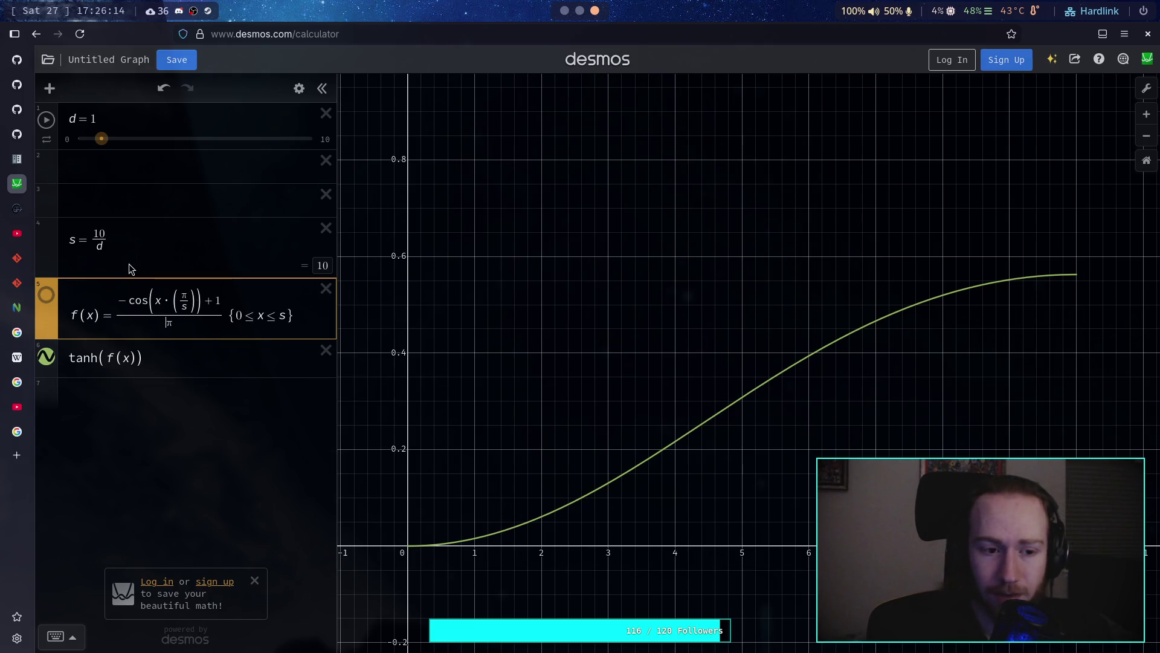
Step: Raise tanh(f(x)) to the power π and trace the resulting curve
{"action": "left_click", "coordinate": [187, 362]}
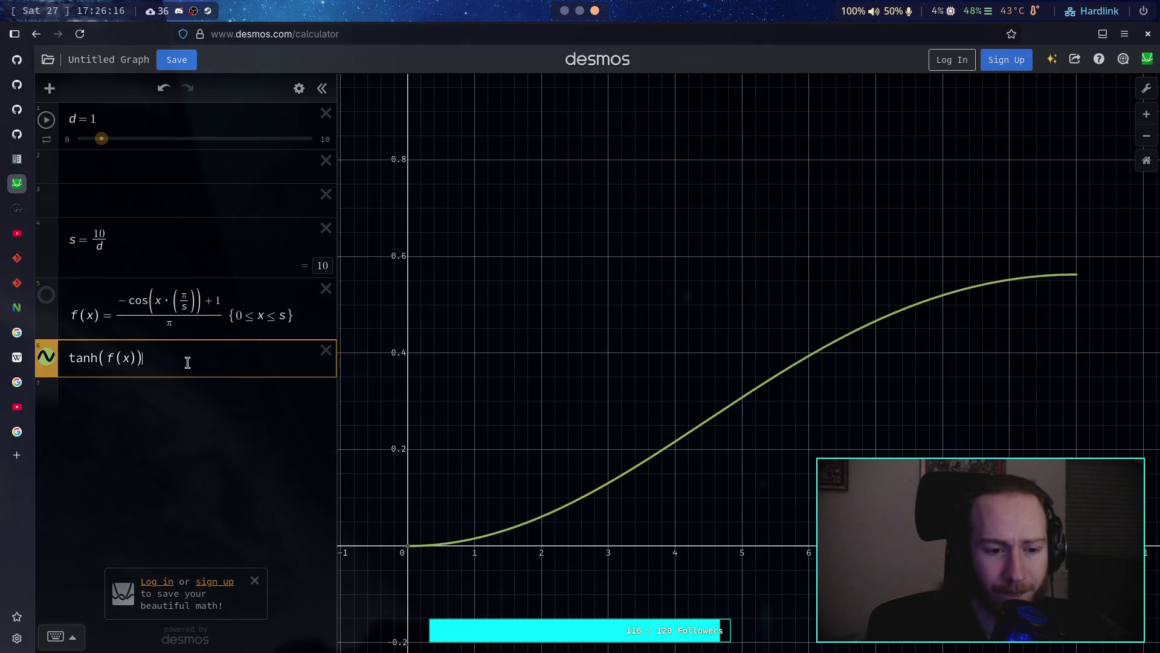
{"action": "type", "text": "^2"}
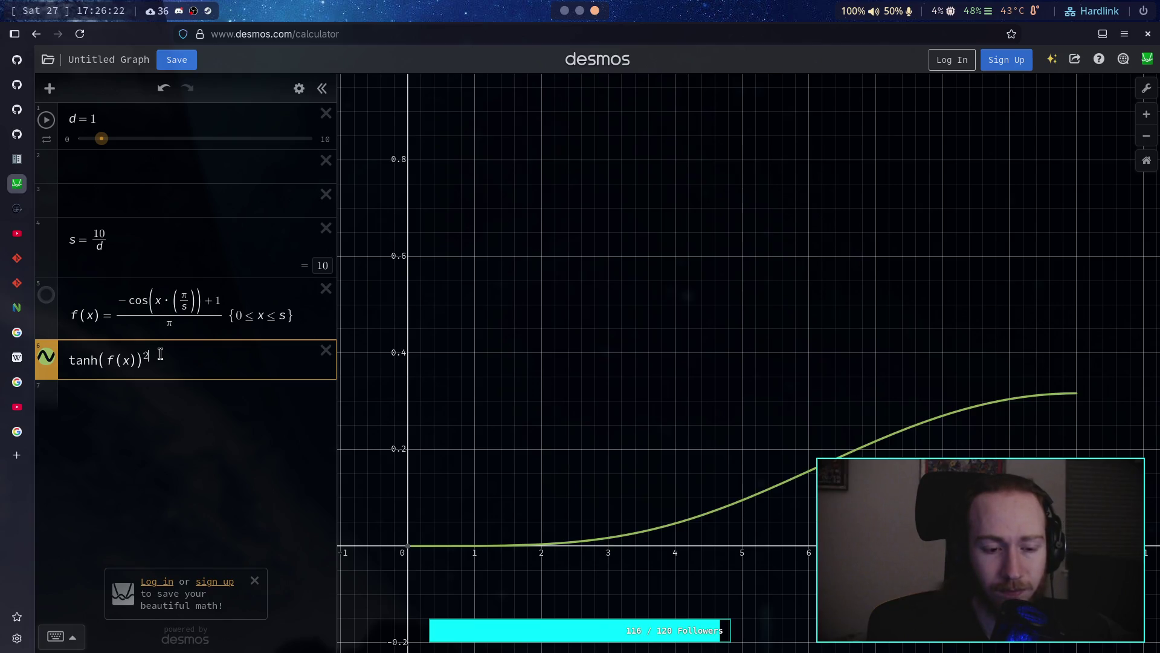
{"action": "type", "text": "pi"}
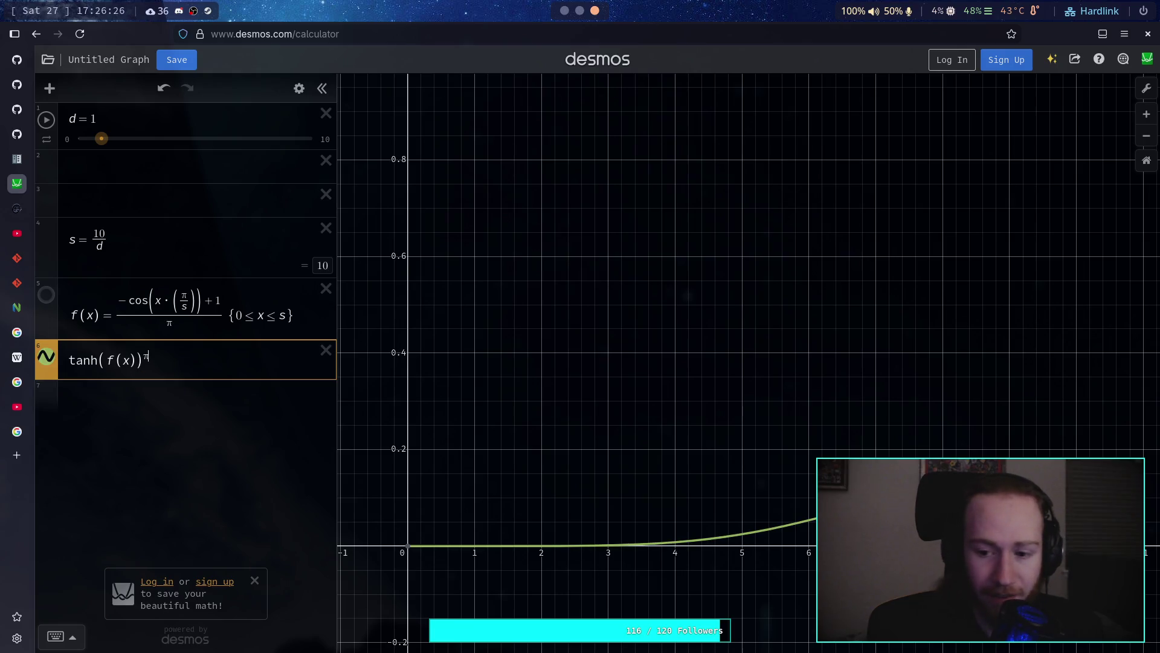
{"action": "mouse_move", "coordinate": [680, 549]}
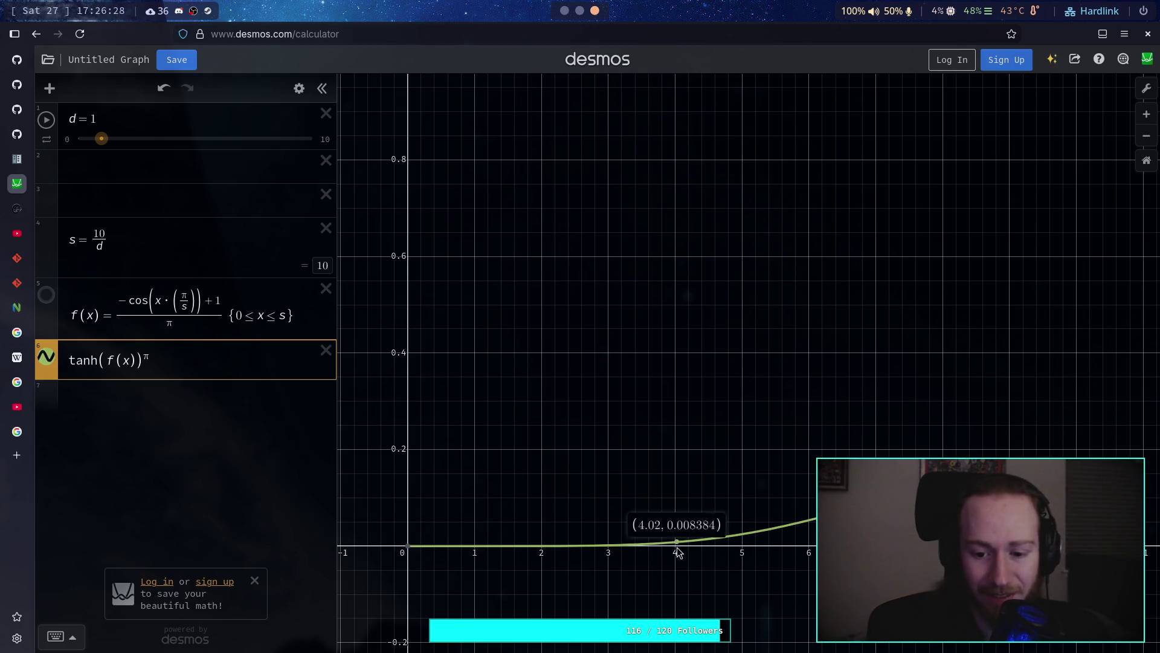
{"action": "left_click_drag", "start_coordinate": [702, 545], "coordinate": [1130, 466]}
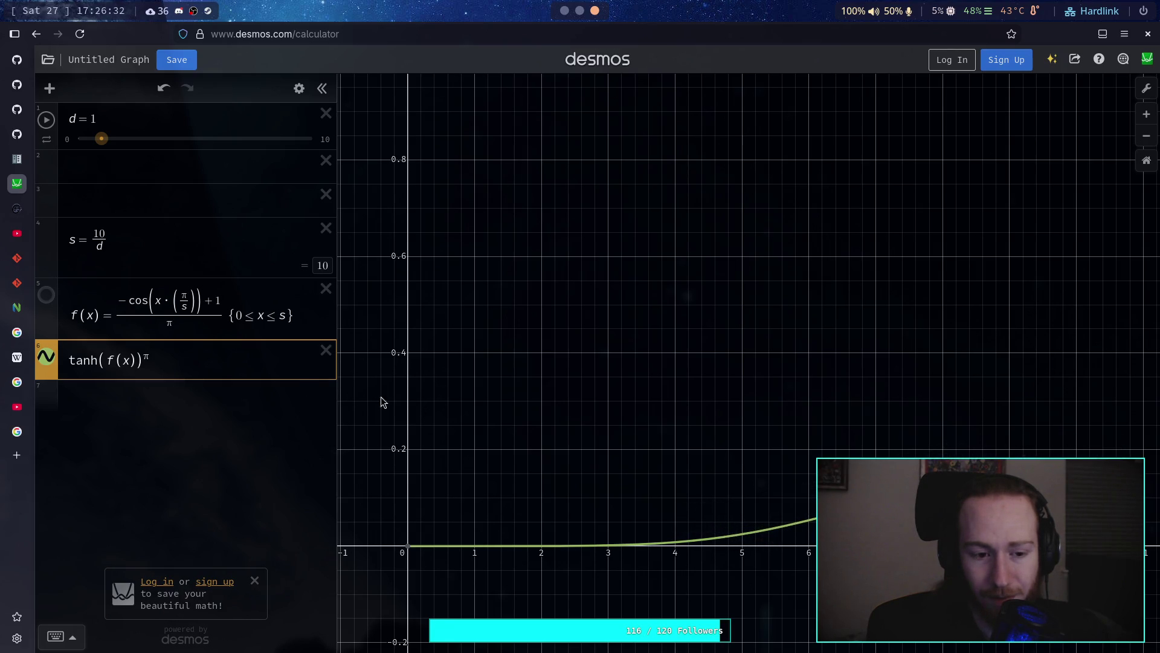
Step: Remove the π denominator from f(x) and reframe the graph
{"action": "left_click", "coordinate": [182, 322]}
{"action": "key", "text": "BackSpace"}
{"action": "key", "text": "BackSpace"}
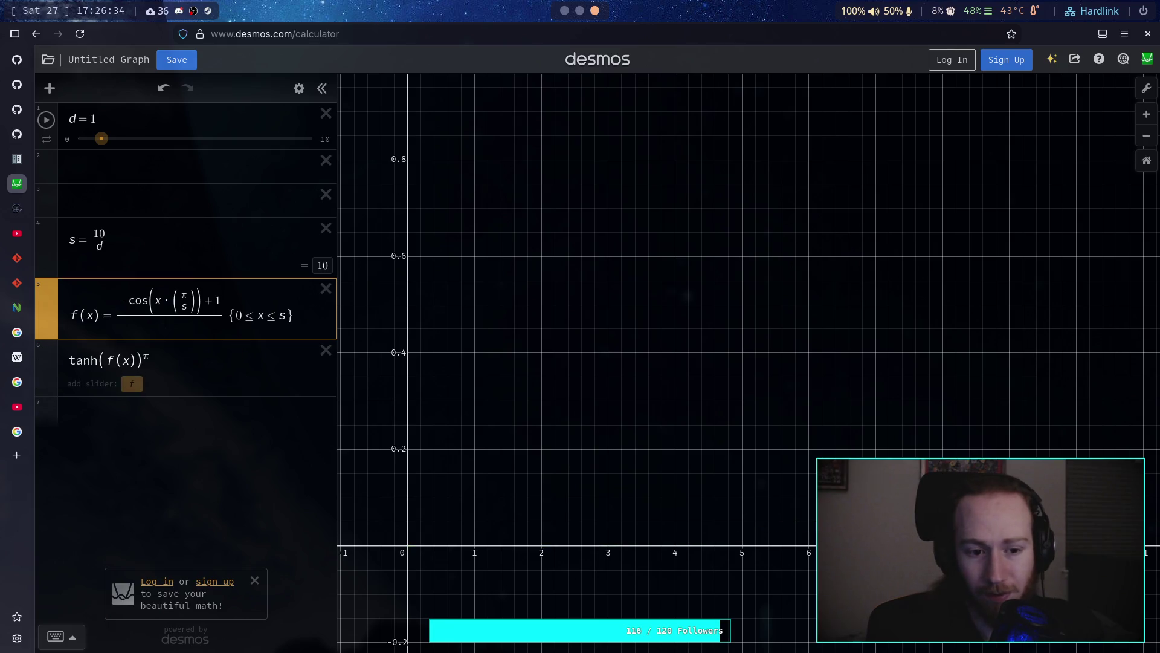
{"action": "right_click", "coordinate": [568, 325]}
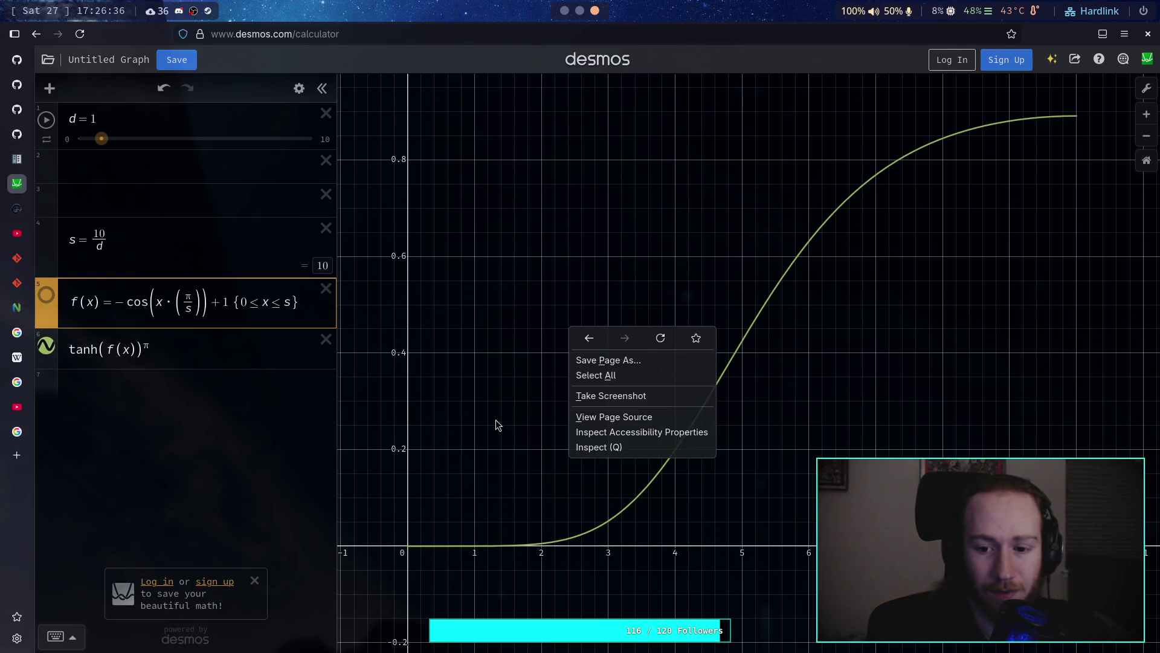
{"action": "left_click", "coordinate": [473, 333]}
{"action": "left_click_drag", "start_coordinate": [532, 320], "coordinate": [444, 412]}
{"action": "scroll", "coordinate": [444, 412], "scroll_direction": "down", "scroll_amount": 1}
{"action": "key", "text": "ctrl+r"}
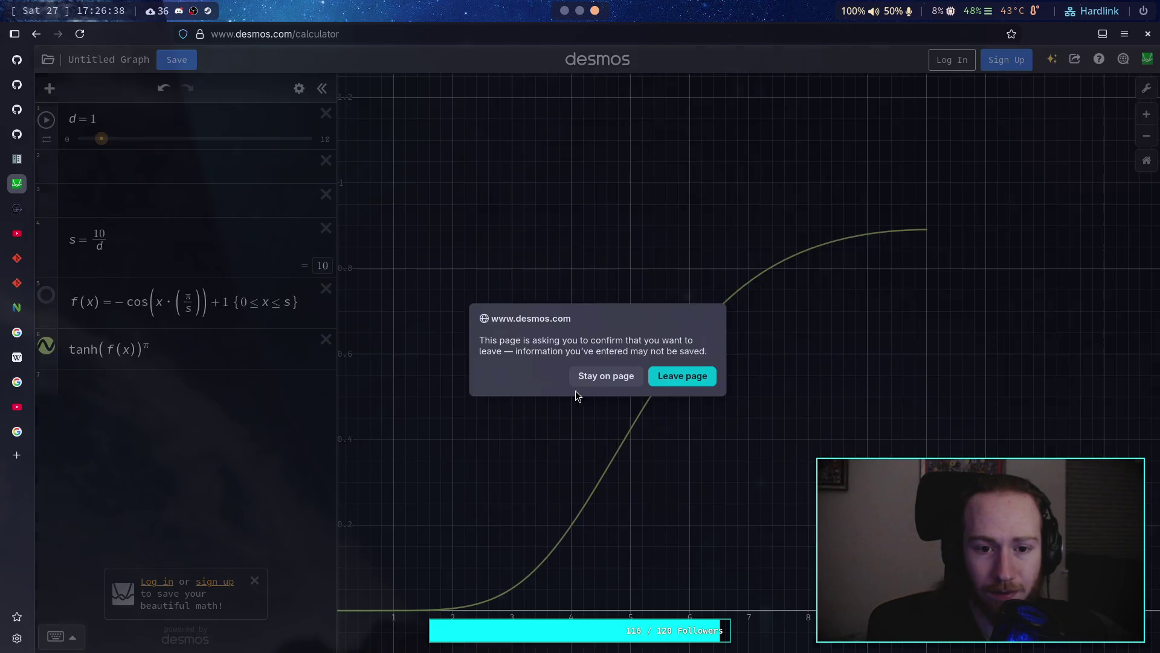
{"action": "left_click", "coordinate": [572, 380]}
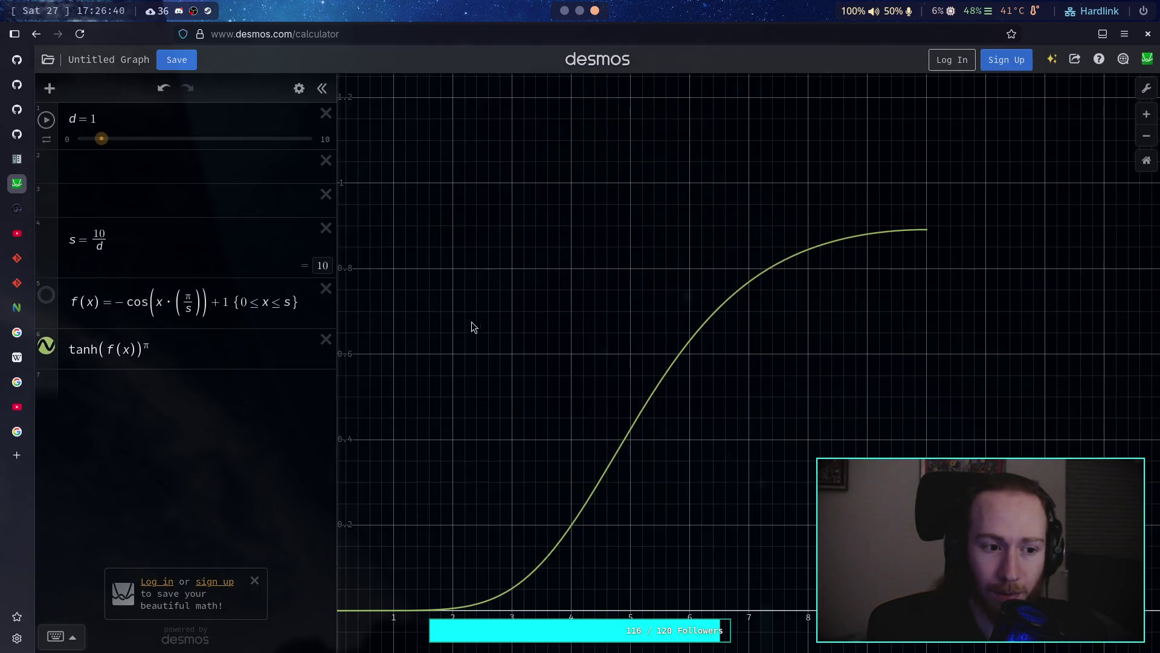
{"action": "left_click_drag", "start_coordinate": [474, 326], "coordinate": [524, 330]}
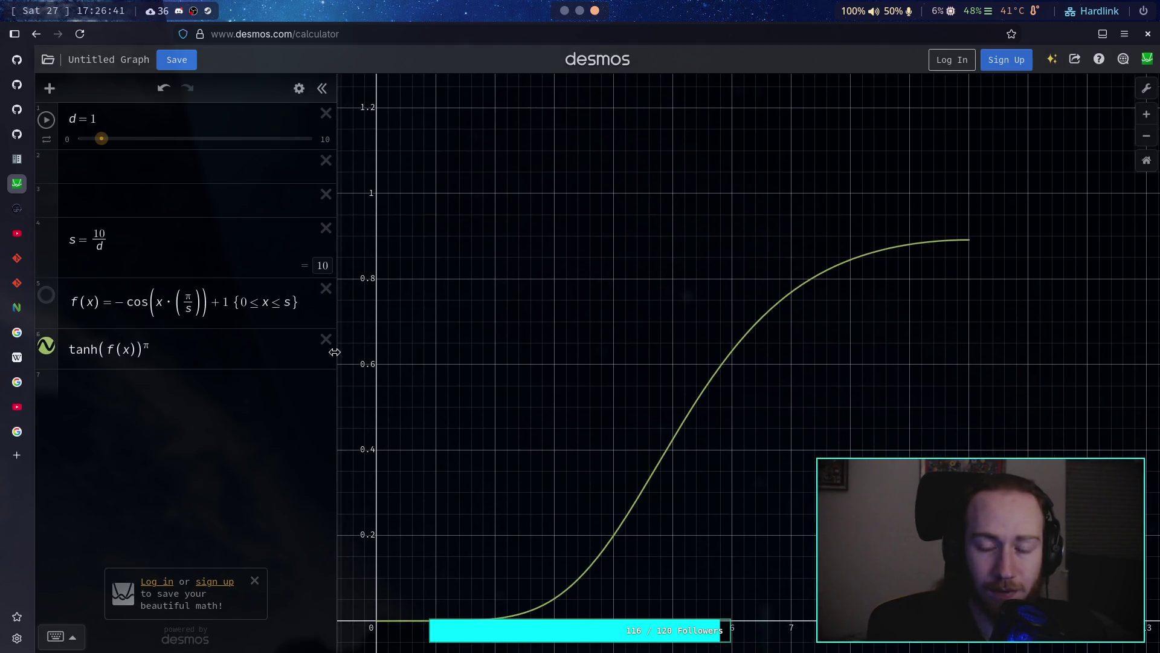
Step: Compare tanh(f(x)) raised to exponents 3 through 9
{"action": "left_click", "coordinate": [152, 345]}
{"action": "key", "text": "BackSpace"}
{"action": "key", "text": "BackSpace"}
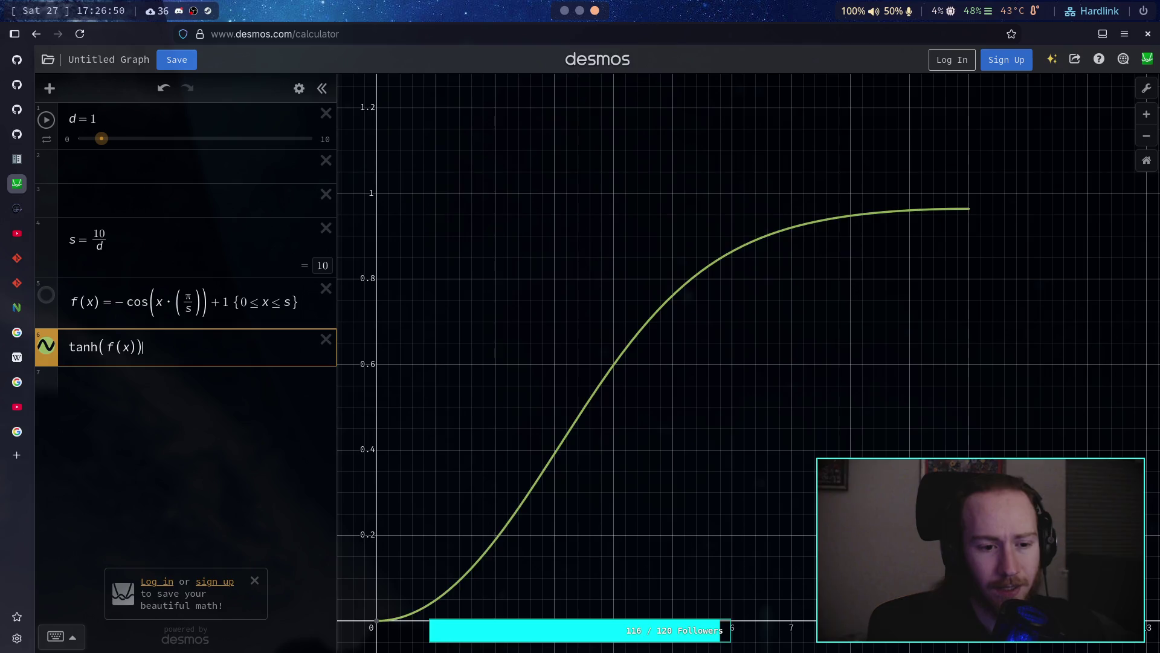
{"action": "type", "text": "^3"}
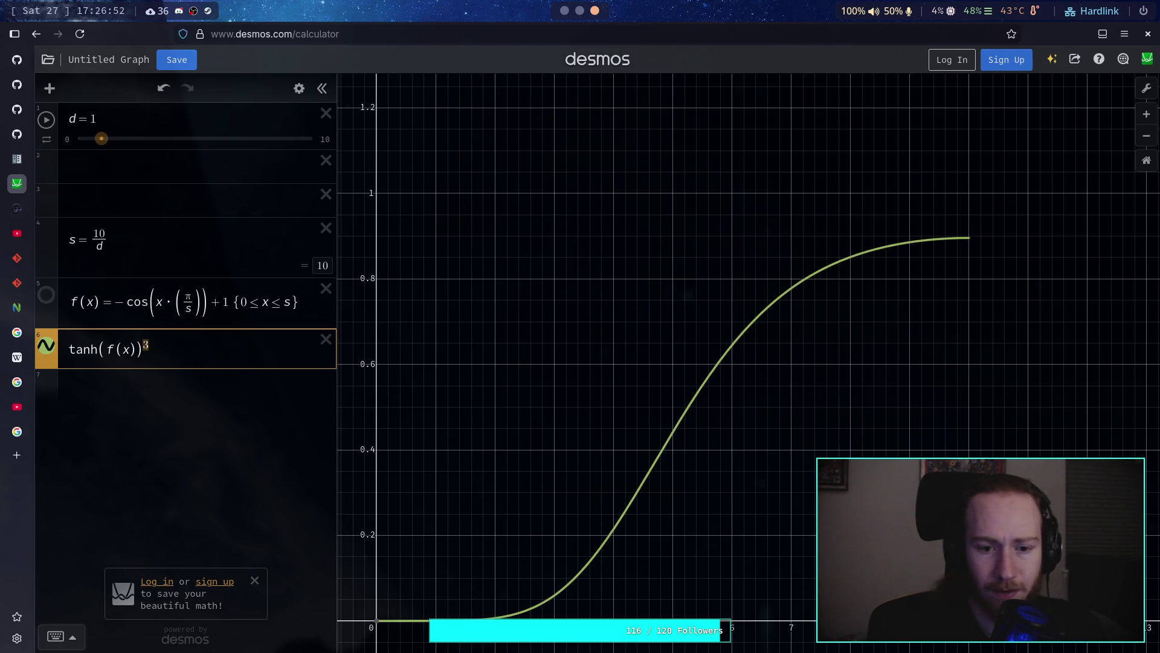
{"action": "type", "text": "2"}
{"action": "key", "text": "BackSpace"}
{"action": "type", "text": "3"}
{"action": "key", "text": "BackSpace"}
{"action": "type", "text": "4"}
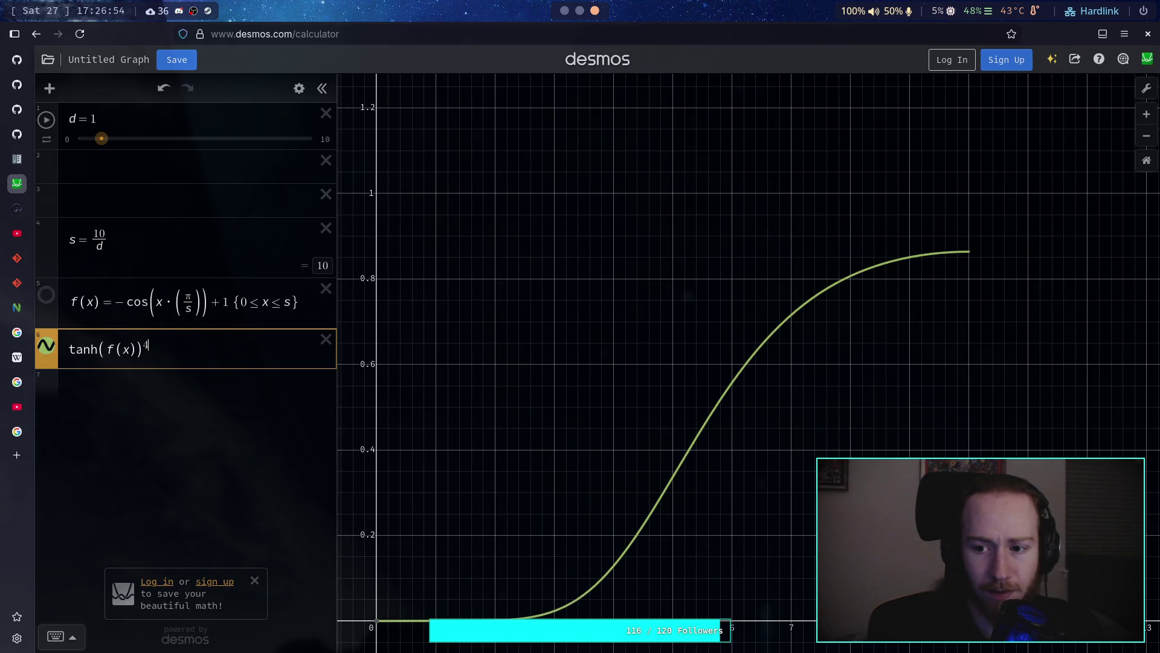
{"action": "key", "text": "BackSpace"}
{"action": "type", "text": "5"}
{"action": "key", "text": "BackSpace"}
{"action": "type", "text": "6"}
{"action": "key", "text": "BackSpace"}
{"action": "type", "text": "7"}
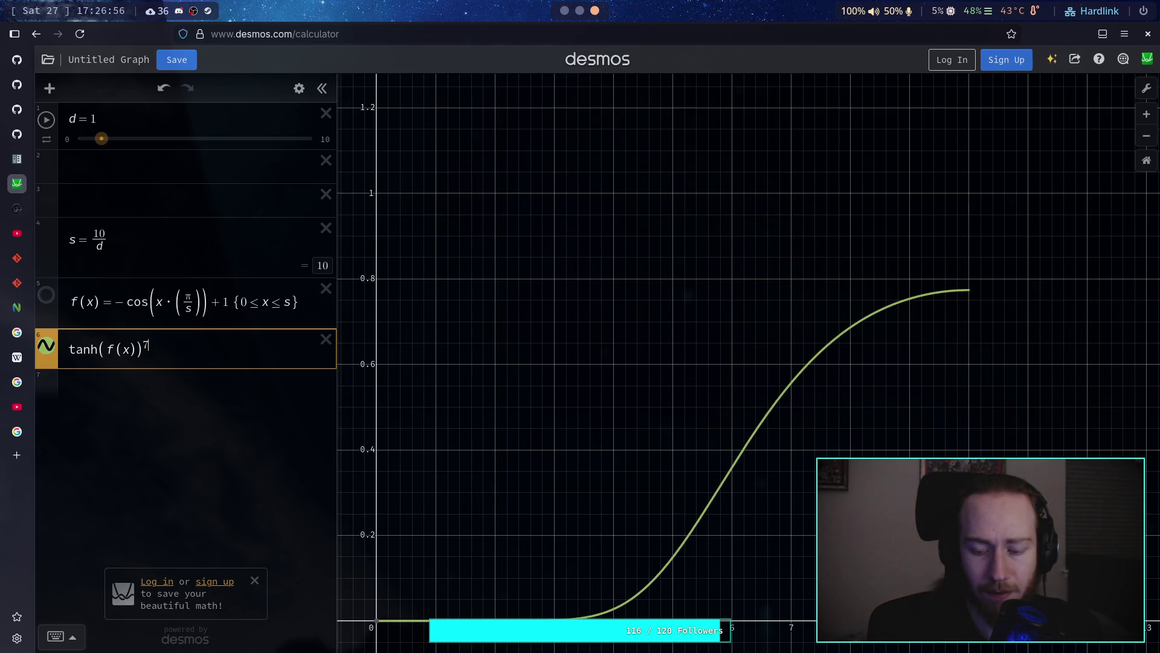
{"action": "key", "text": "BackSpace"}
{"action": "type", "text": "8"}
{"action": "key", "text": "BackSpace"}
{"action": "type", "text": "9"}
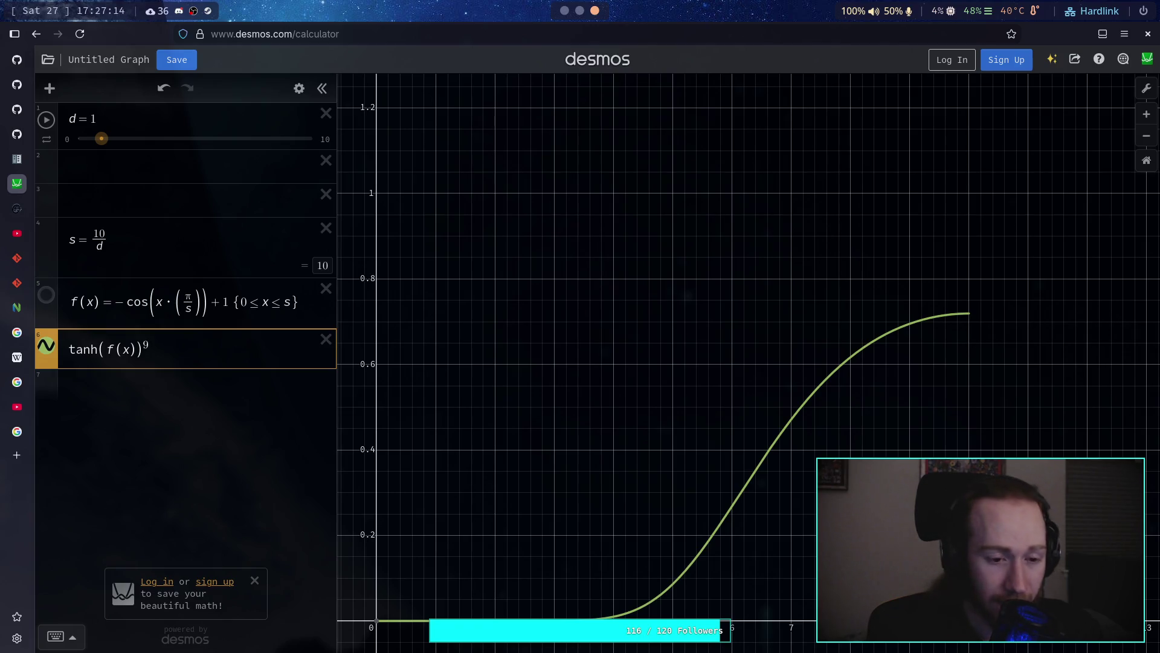
Step: Delete the exponent so plain tanh(f(x)) rises toward about 0.96
{"action": "key", "text": "BackSpace"}
{"action": "key", "text": "BackSpace"}
{"action": "type", "text": "^"}
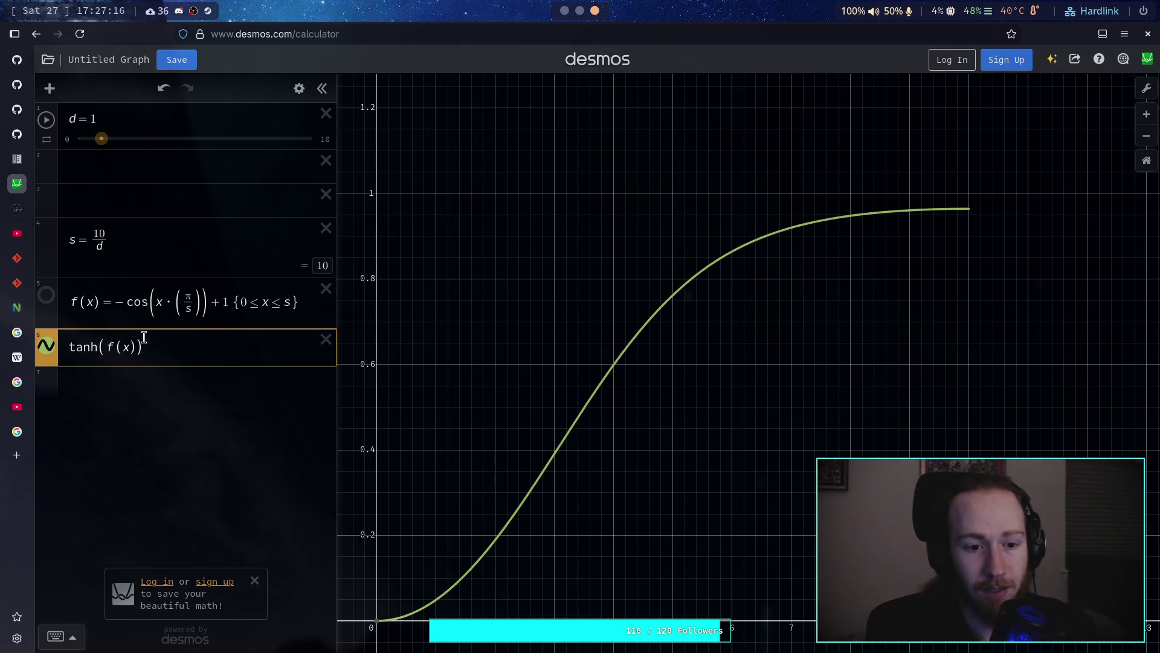
{"action": "key", "text": "BackSpace"}
Step: Change s from 10/d to 100/d and pan along the stretched falloff curve
{"action": "left_click_drag", "start_coordinate": [228, 307], "coordinate": [124, 311]}
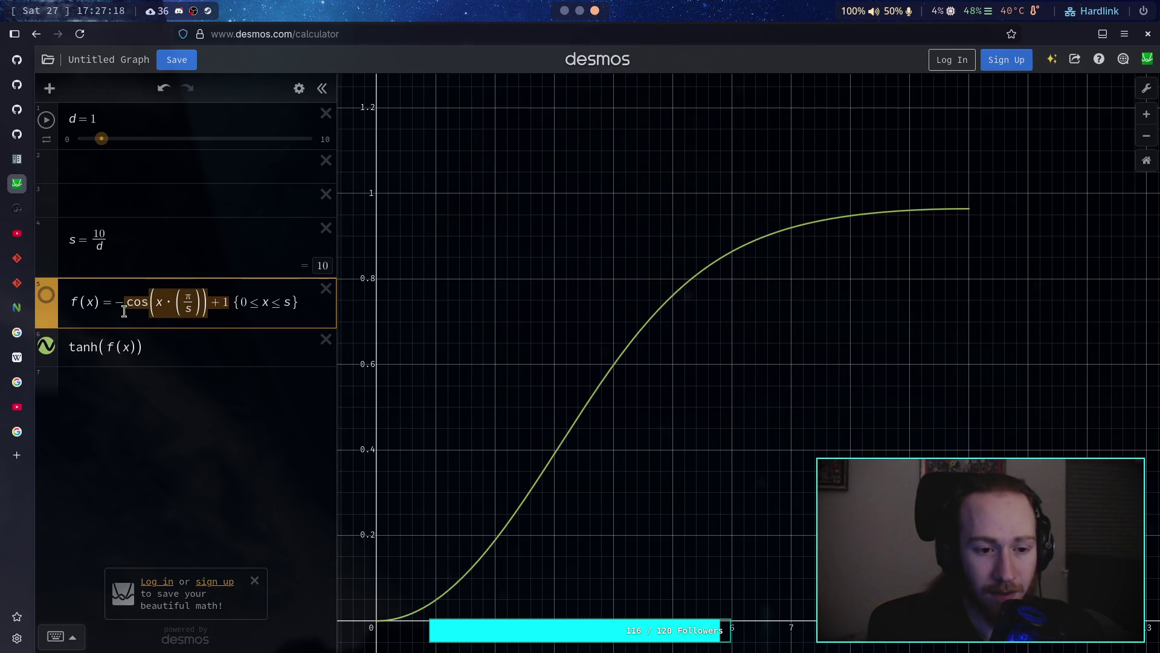
{"action": "left_click", "coordinate": [105, 235]}
{"action": "type", "text": "0"}
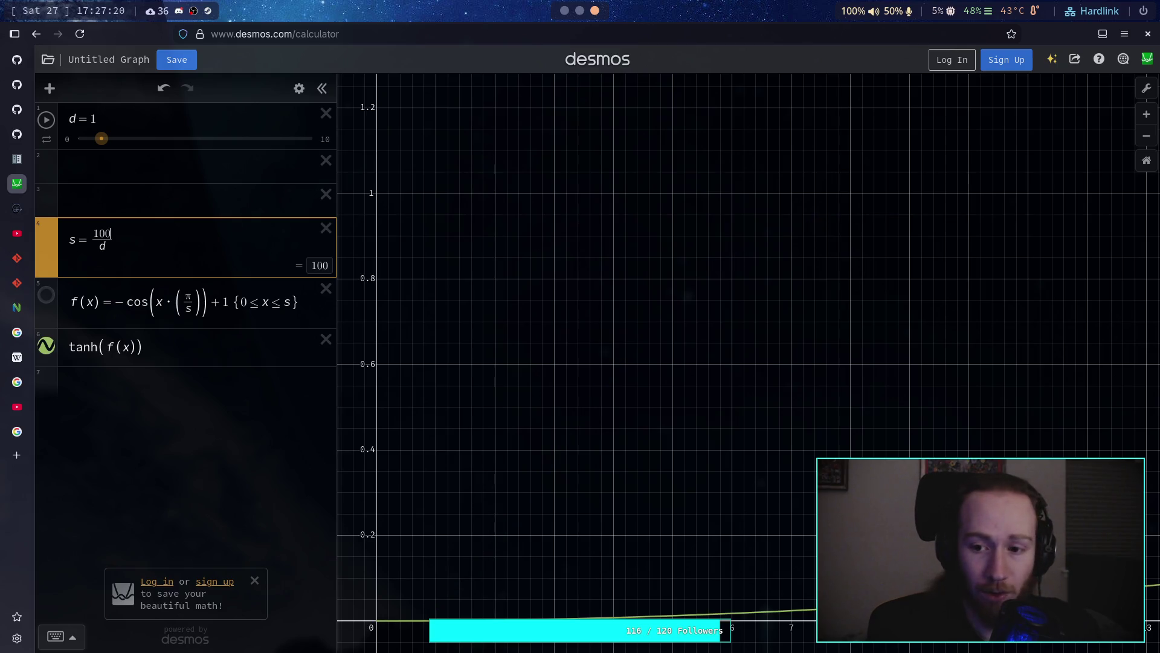
{"action": "scroll", "coordinate": [722, 388], "scroll_direction": "down", "scroll_amount": 5}
{"action": "left_click_drag", "start_coordinate": [722, 388], "coordinate": [545, 387]}
{"action": "scroll", "coordinate": [655, 392], "scroll_direction": "down", "scroll_amount": 3}
{"action": "left_click_drag", "start_coordinate": [655, 392], "coordinate": [360, 402]}
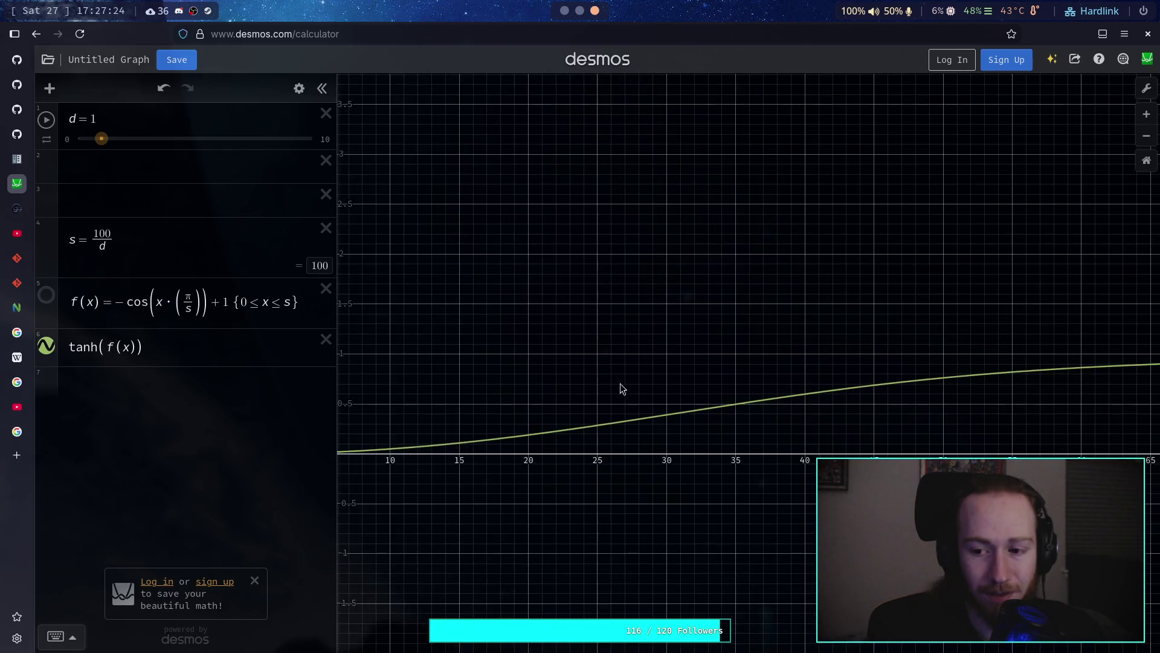
Step: Pan and zoom the graph to inspect points on the flattened tanh curve
{"action": "left_click_drag", "start_coordinate": [622, 389], "coordinate": [426, 391]}
{"action": "mouse_move", "coordinate": [730, 345]}
{"action": "left_mouse_down"}
{"action": "mouse_move", "coordinate": [452, 350]}
{"action": "mouse_move", "coordinate": [545, 346]}
{"action": "mouse_move", "coordinate": [565, 314]}
{"action": "mouse_move", "coordinate": [500, 313]}
{"action": "mouse_move", "coordinate": [657, 318]}
{"action": "left_mouse_up"}
{"action": "scroll", "coordinate": [657, 317], "scroll_direction": "up", "scroll_amount": 3}
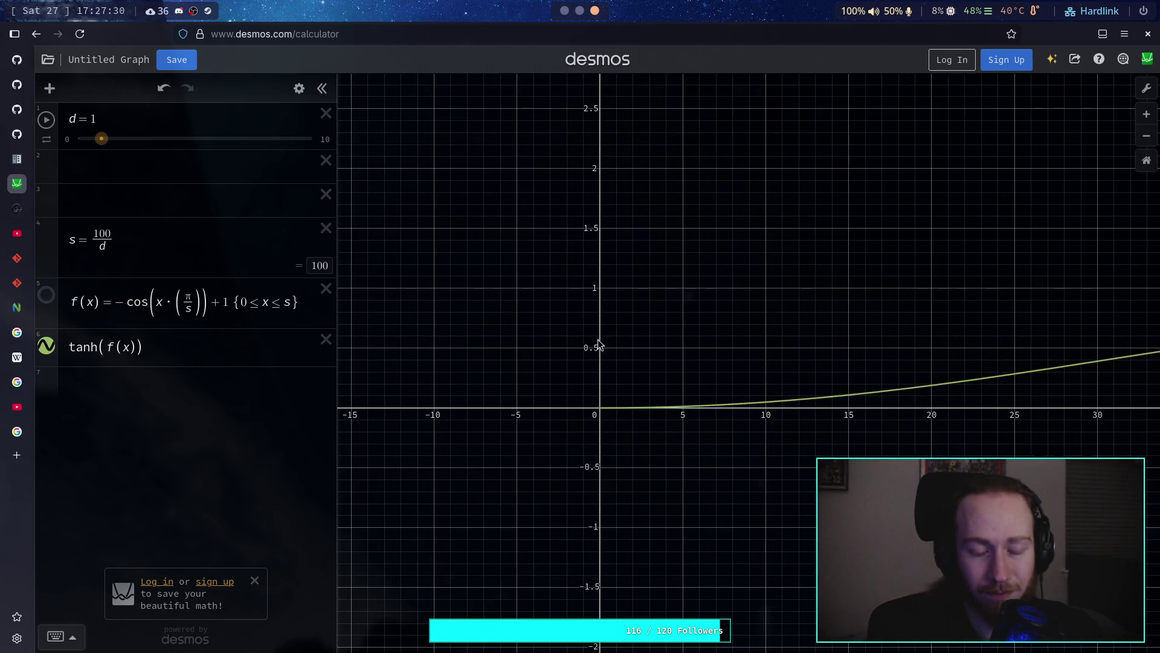
{"action": "left_click_drag", "start_coordinate": [739, 360], "coordinate": [447, 358]}
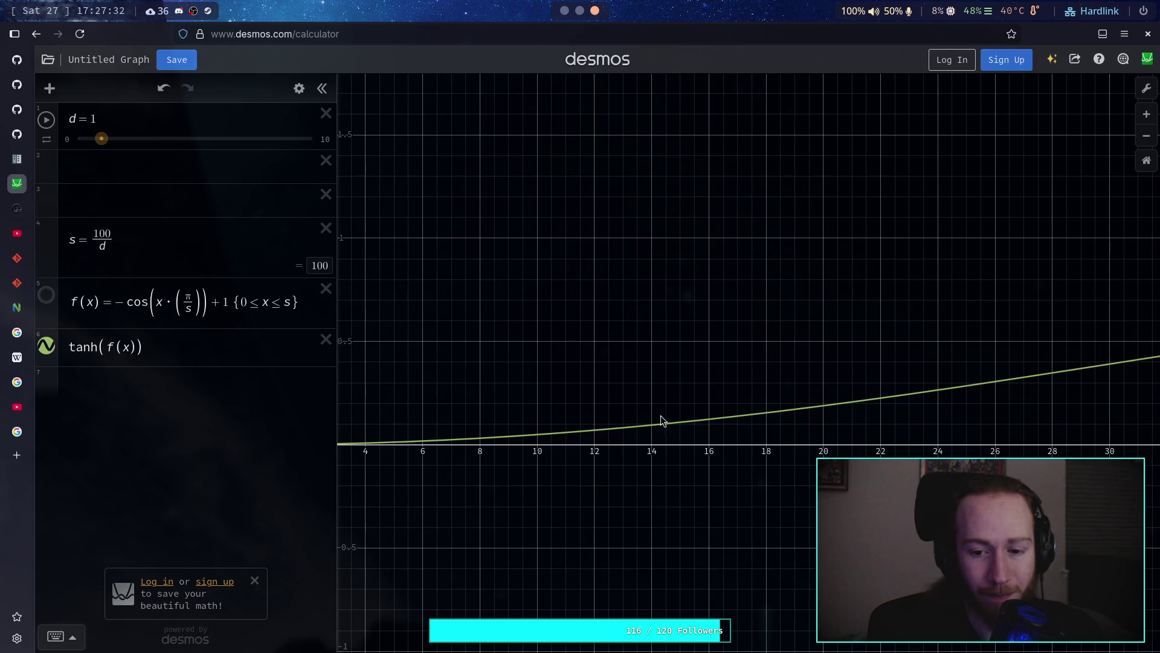
{"action": "left_click_drag", "start_coordinate": [719, 419], "coordinate": [880, 402]}
Step: Try a coefficient of 2 before cos, revert it, and view the curve out to x=100
{"action": "left_click", "coordinate": [127, 304]}
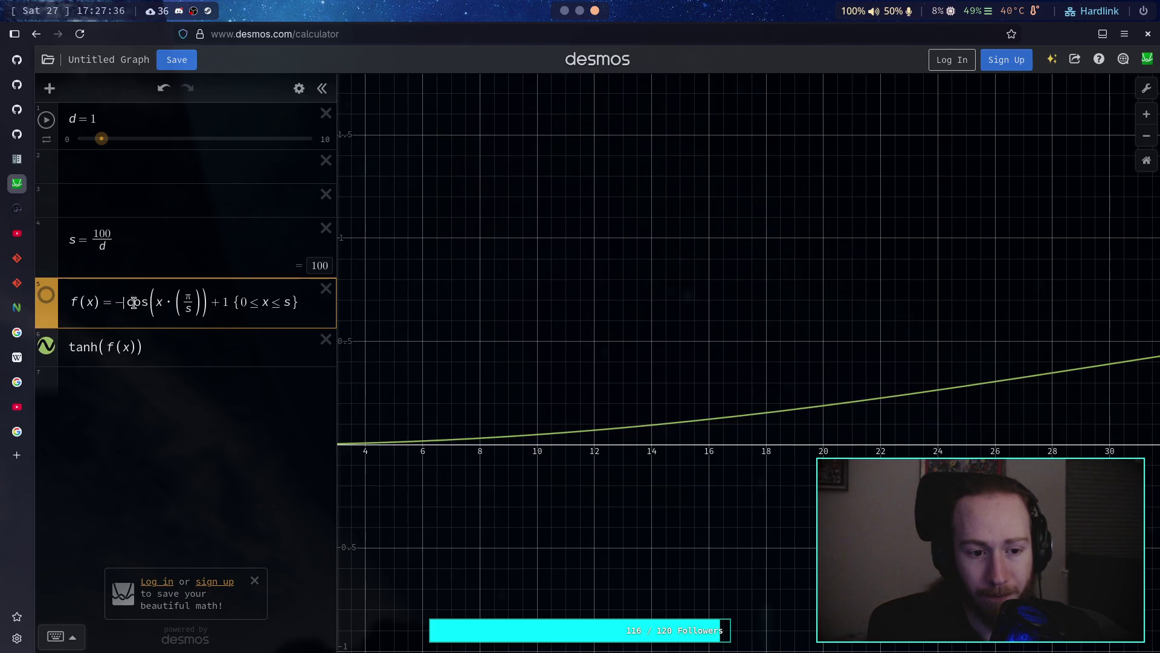
{"action": "type", "text": "2"}
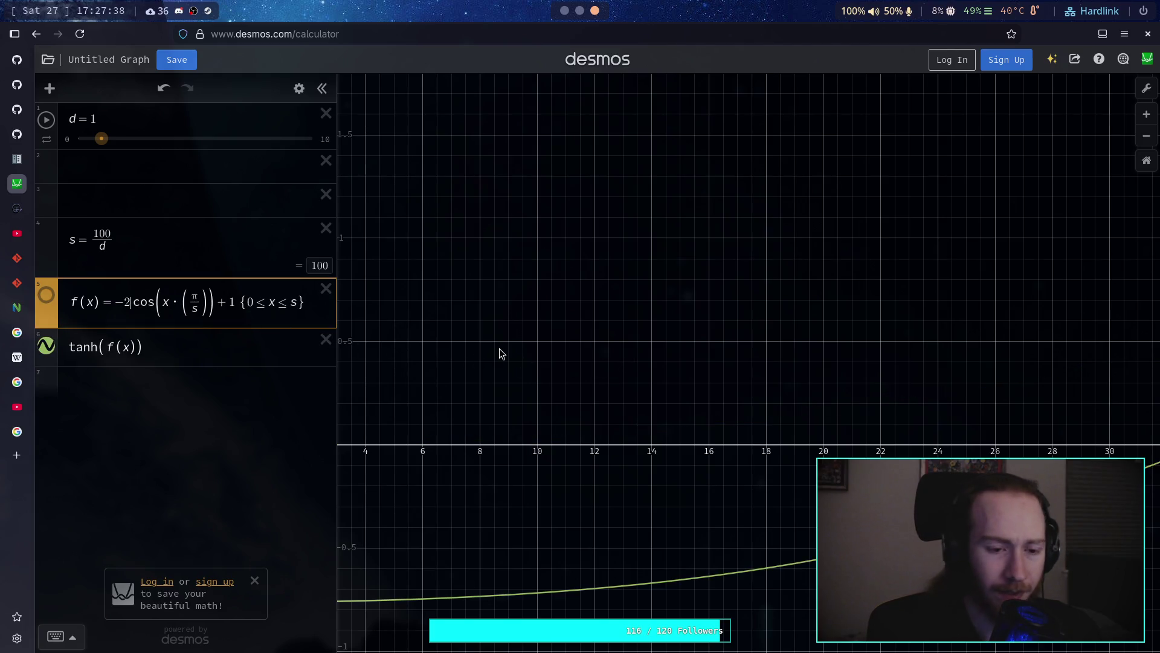
{"action": "key", "text": "BackSpace"}
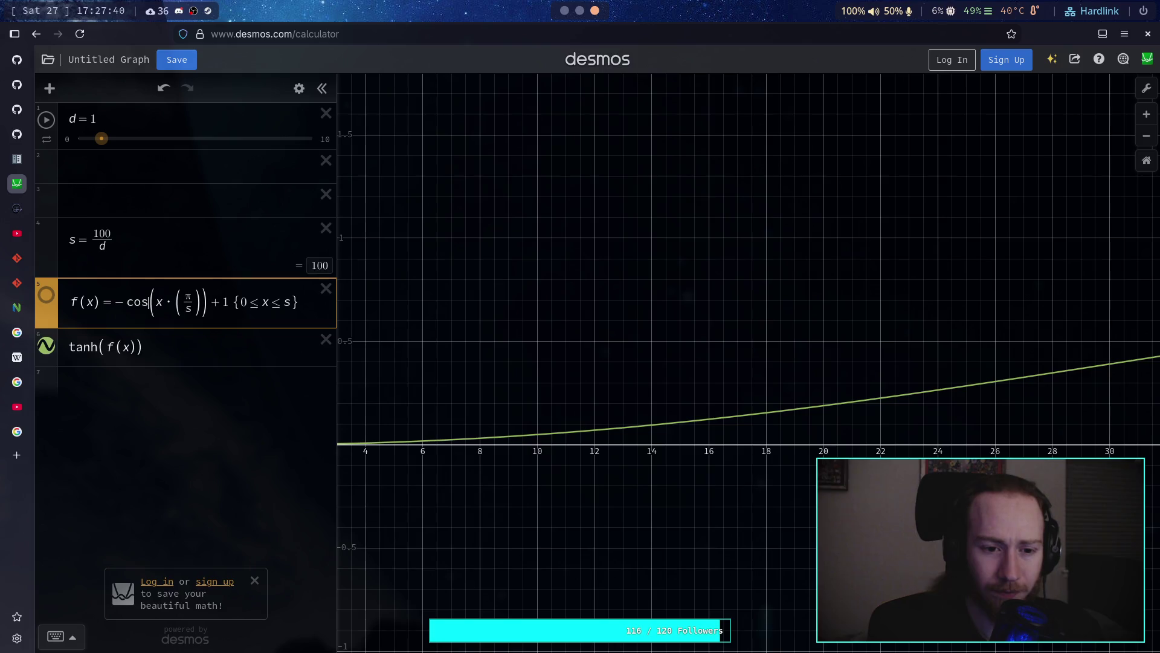
{"action": "scroll", "coordinate": [618, 357], "scroll_direction": "down", "scroll_amount": 5}
{"action": "mouse_move", "coordinate": [618, 358]}
{"action": "left_mouse_down"}
{"action": "mouse_move", "coordinate": [715, 363]}
{"action": "mouse_move", "coordinate": [462, 346]}
{"action": "left_mouse_up"}
{"action": "mouse_move", "coordinate": [967, 342]}
{"action": "left_mouse_down"}
{"action": "mouse_move", "coordinate": [459, 334]}
{"action": "mouse_move", "coordinate": [670, 316]}
{"action": "left_mouse_up"}
{"action": "left_click_drag", "start_coordinate": [229, 302], "coordinate": [124, 304]}
Step: Rewrite f(x) as (−cos(x·π/s)+1)/π
{"action": "type", "text": "/2"}
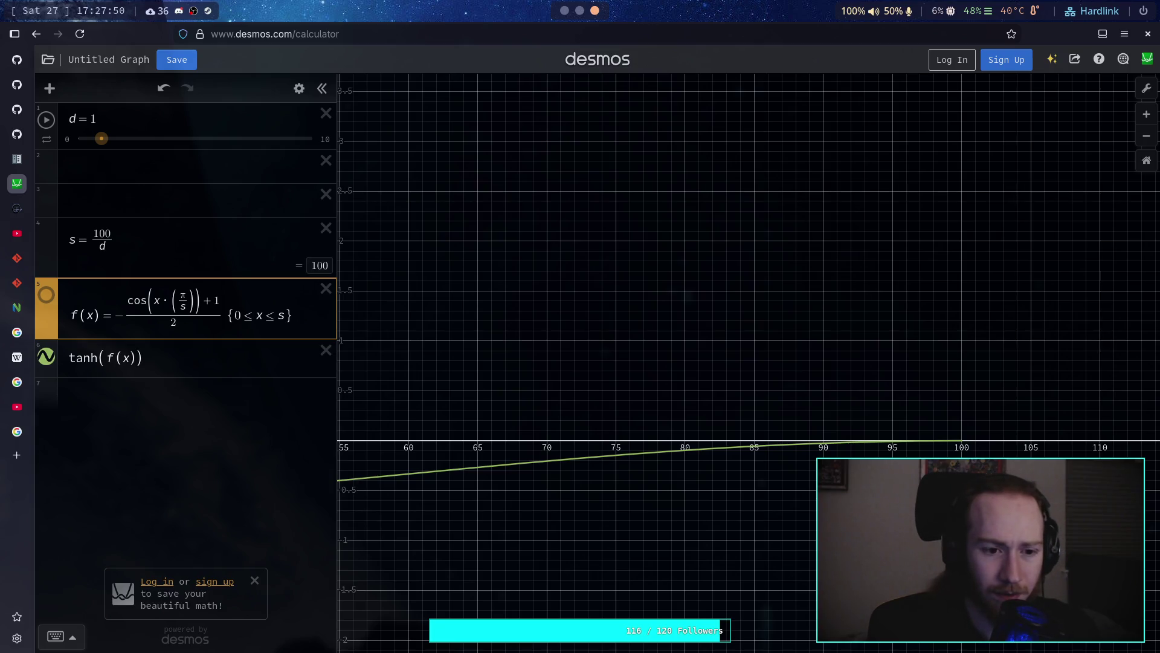
{"action": "key", "text": "BackSpace"}
{"action": "type", "text": "pd"}
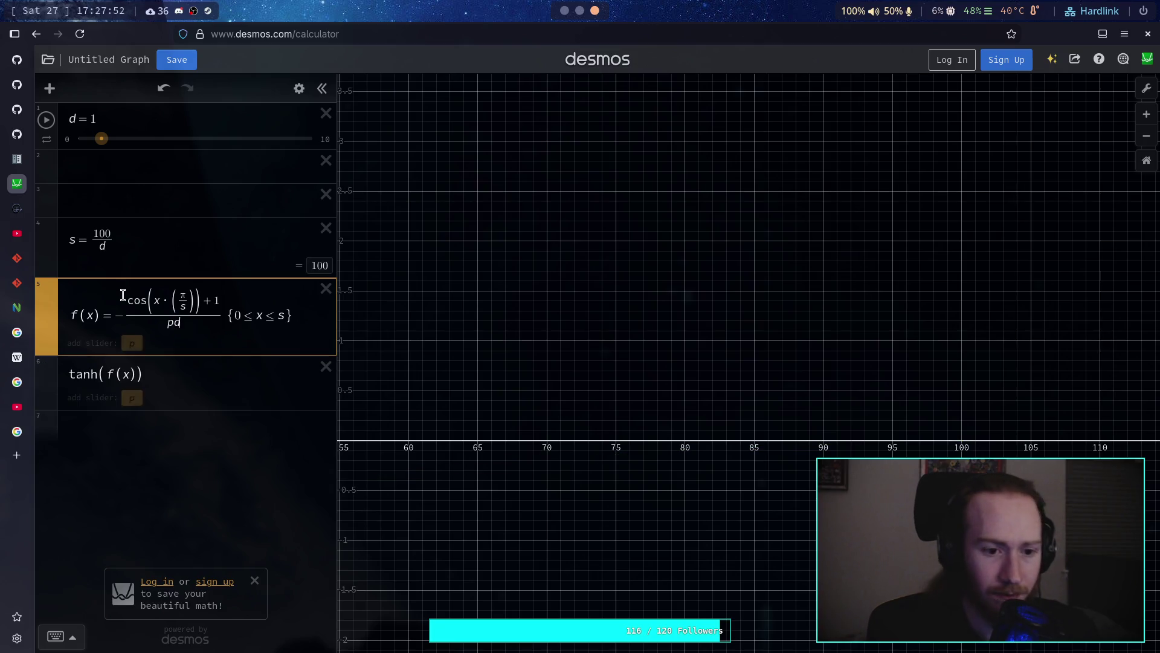
{"action": "key", "text": "BackSpace"}
{"action": "type", "text": "i"}
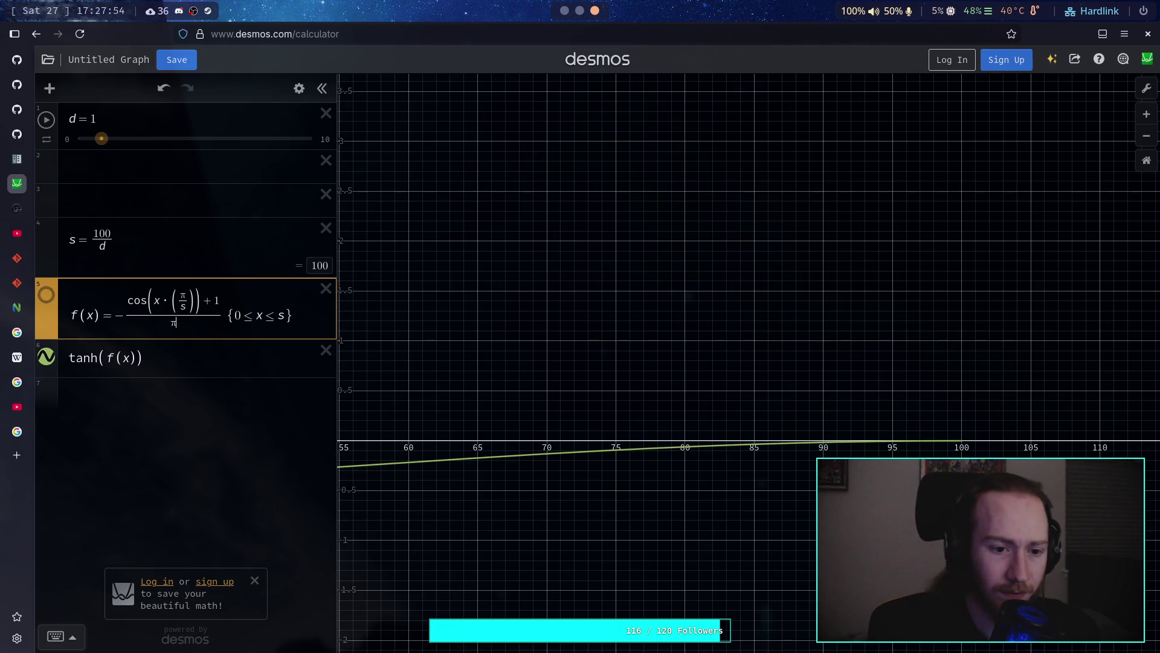
{"action": "key", "text": "BackSpace"}
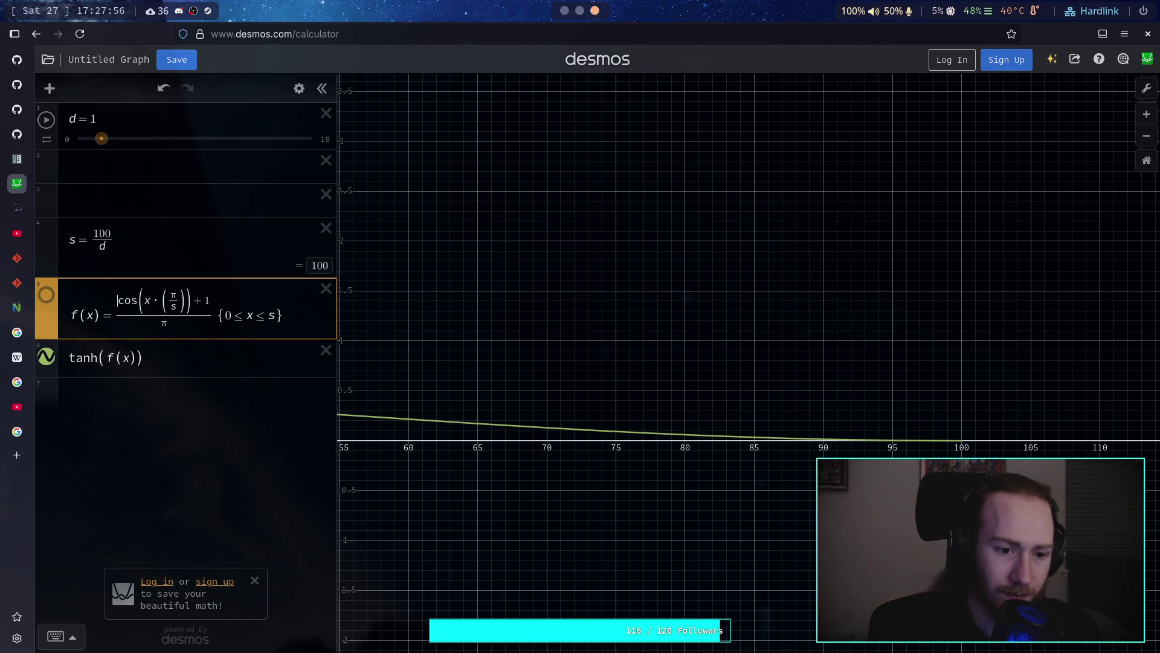
{"action": "type", "text": "-"}
Step: Pan back to the origin to trace the new curve, then attempt saving the graph
{"action": "mouse_move", "coordinate": [673, 395]}
{"action": "left_mouse_down"}
{"action": "mouse_move", "coordinate": [796, 365]}
{"action": "mouse_move", "coordinate": [1004, 363]}
{"action": "left_mouse_up"}
{"action": "left_click_drag", "start_coordinate": [470, 371], "coordinate": [857, 350]}
{"action": "left_click_drag", "start_coordinate": [598, 381], "coordinate": [686, 383]}
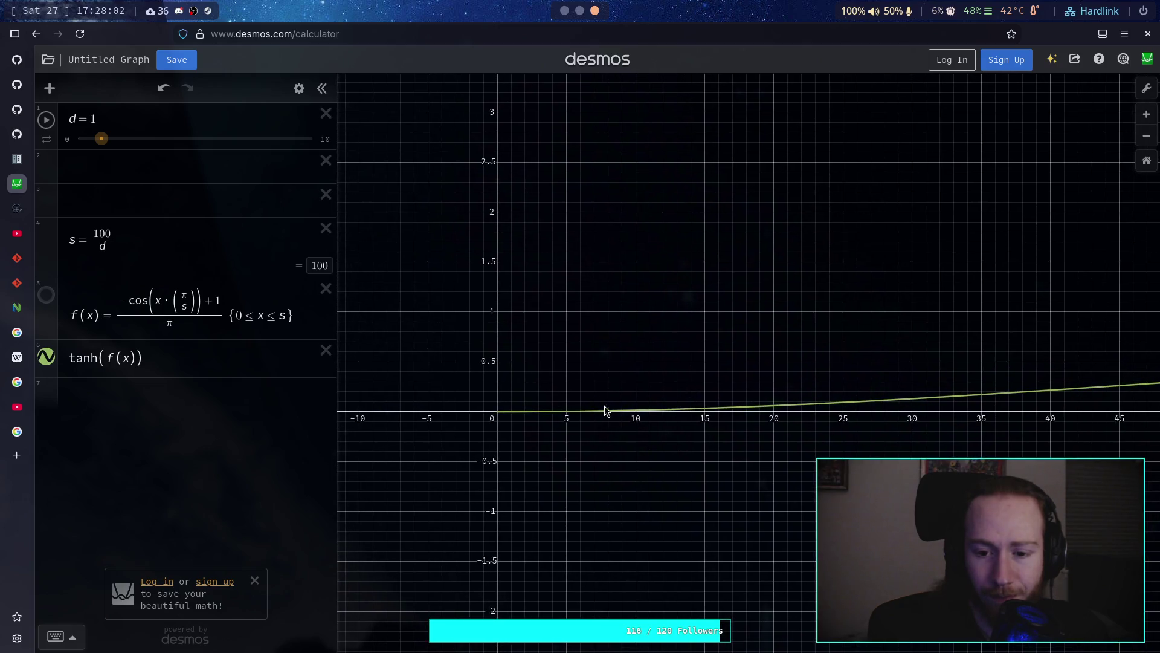
{"action": "left_click_drag", "start_coordinate": [606, 409], "coordinate": [789, 405]}
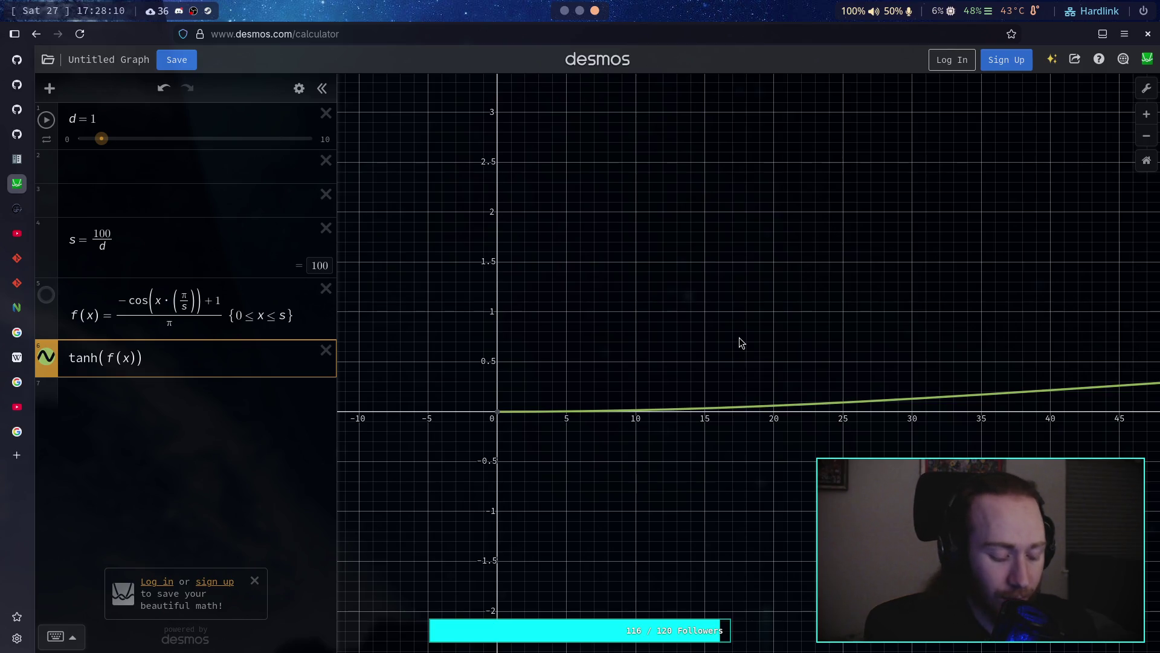
{"action": "key", "text": "ctrl+s"}
{"action": "key", "text": "Escape"}
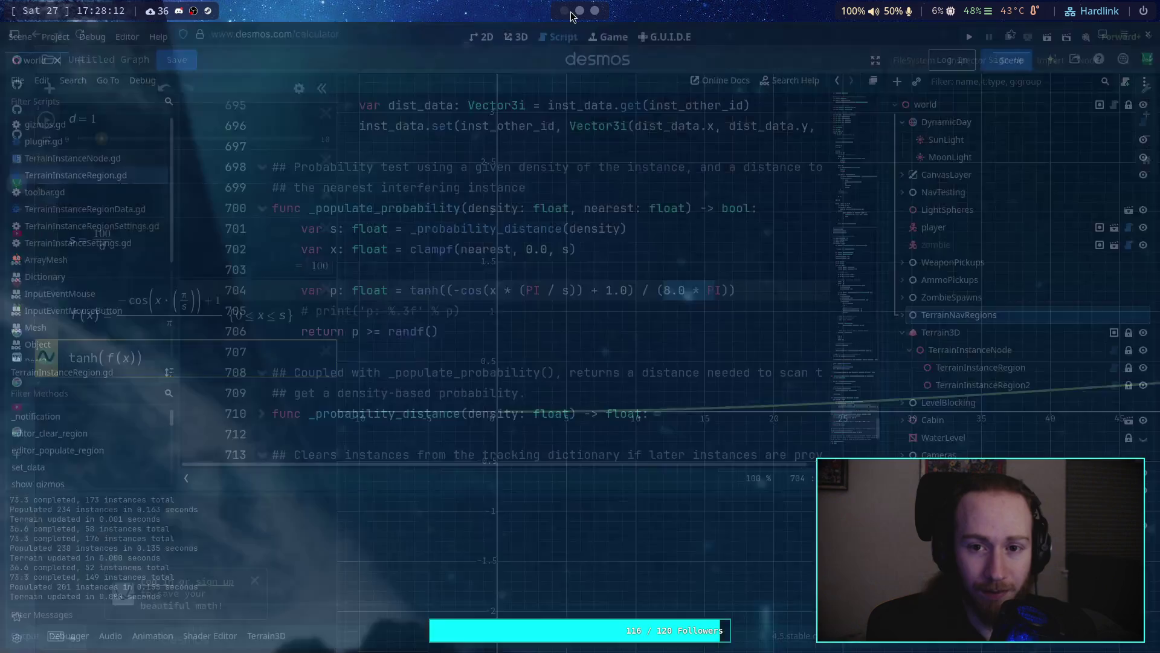
Step: In the Godot script, remove the 8.0 multiplier so line 704 divides by PI only
{"action": "key", "text": "super+1"}
{"action": "scroll", "coordinate": [426, 260], "scroll_direction": "down", "scroll_amount": 1}
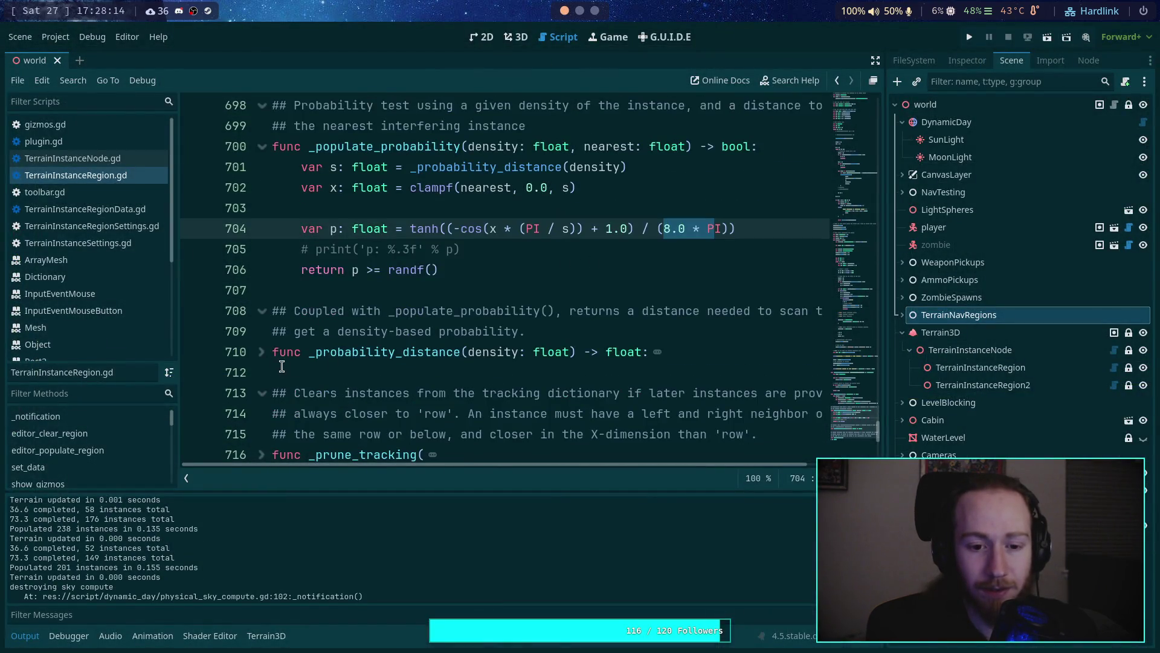
{"action": "left_click", "coordinate": [261, 351]}
{"action": "left_click_drag", "start_coordinate": [657, 234], "coordinate": [706, 233]}
{"action": "key", "text": "BackSpace"}
{"action": "key", "text": "BackSpace"}
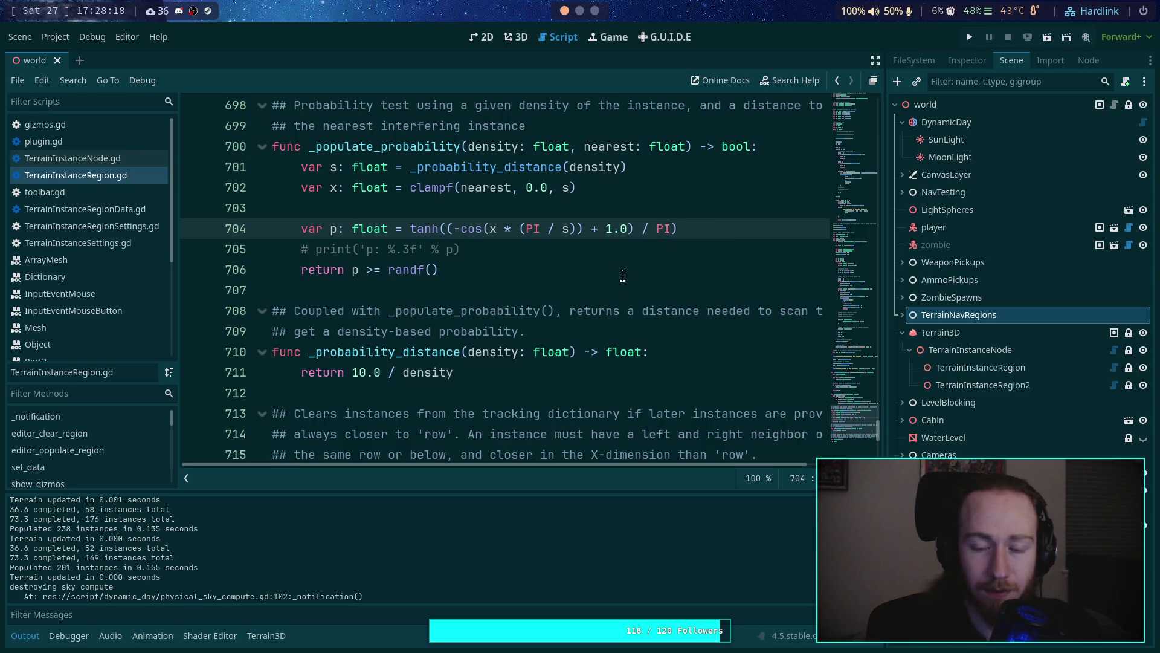
Step: Make _probability_distance return 100.0 / density, save the script, and return to the 3D view
{"action": "left_click", "coordinate": [367, 372]}
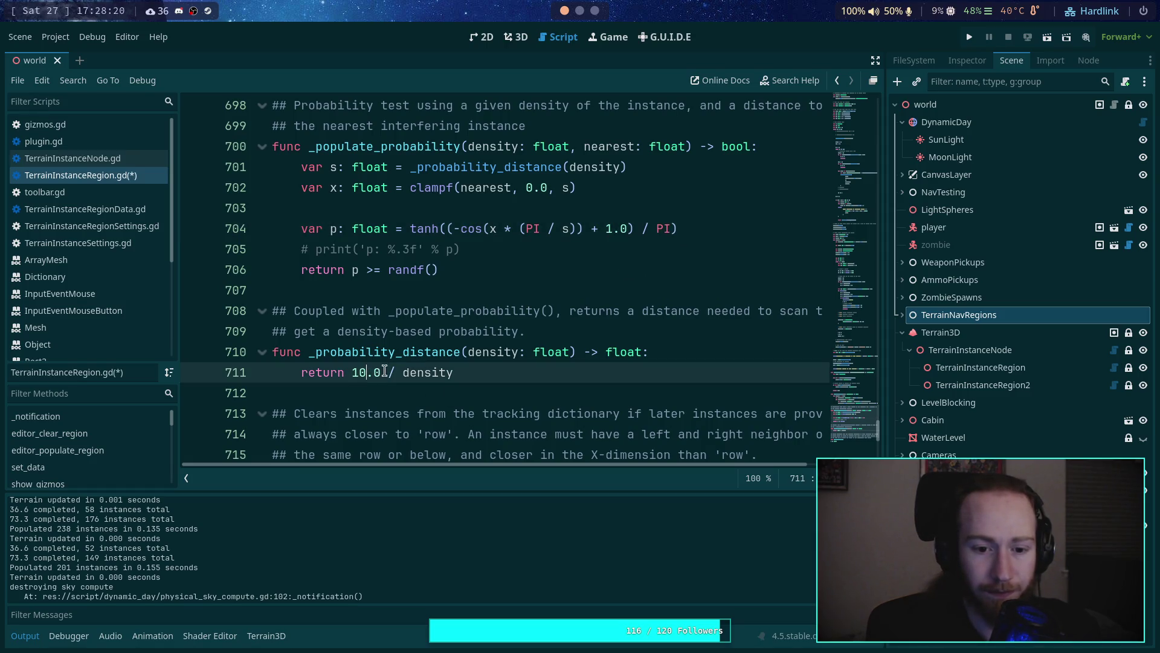
{"action": "type", "text": "["}
{"action": "key", "text": "BackSpace"}
{"action": "type", "text": "0"}
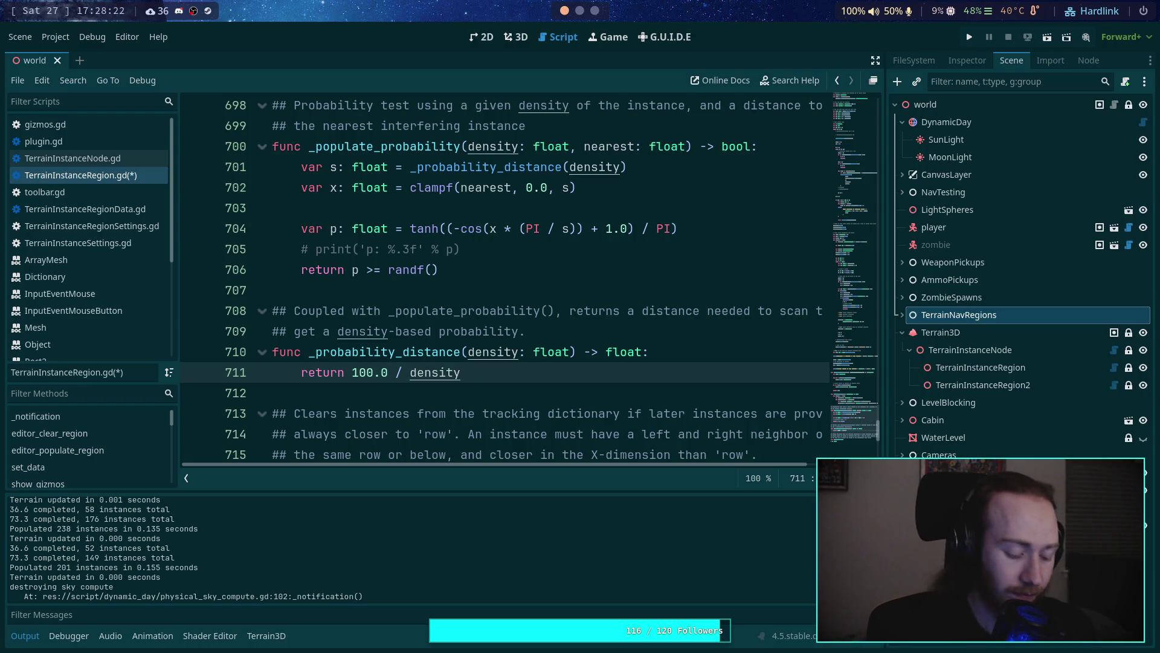
{"action": "key", "text": "ctrl+s"}
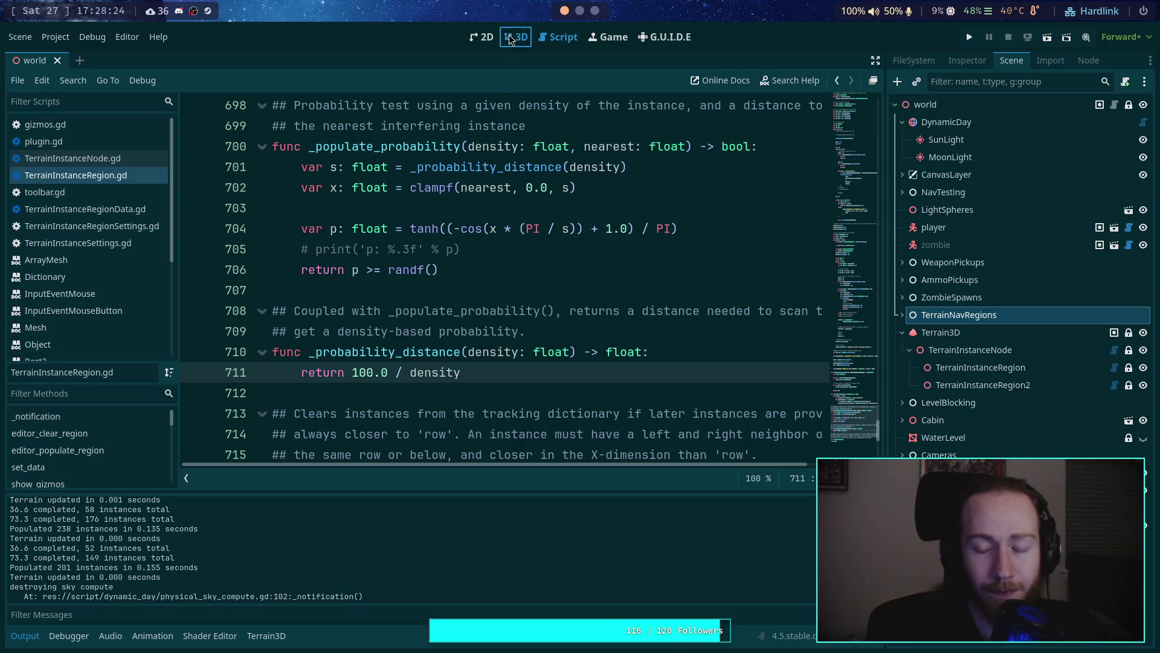
{"action": "left_click", "coordinate": [515, 37]}
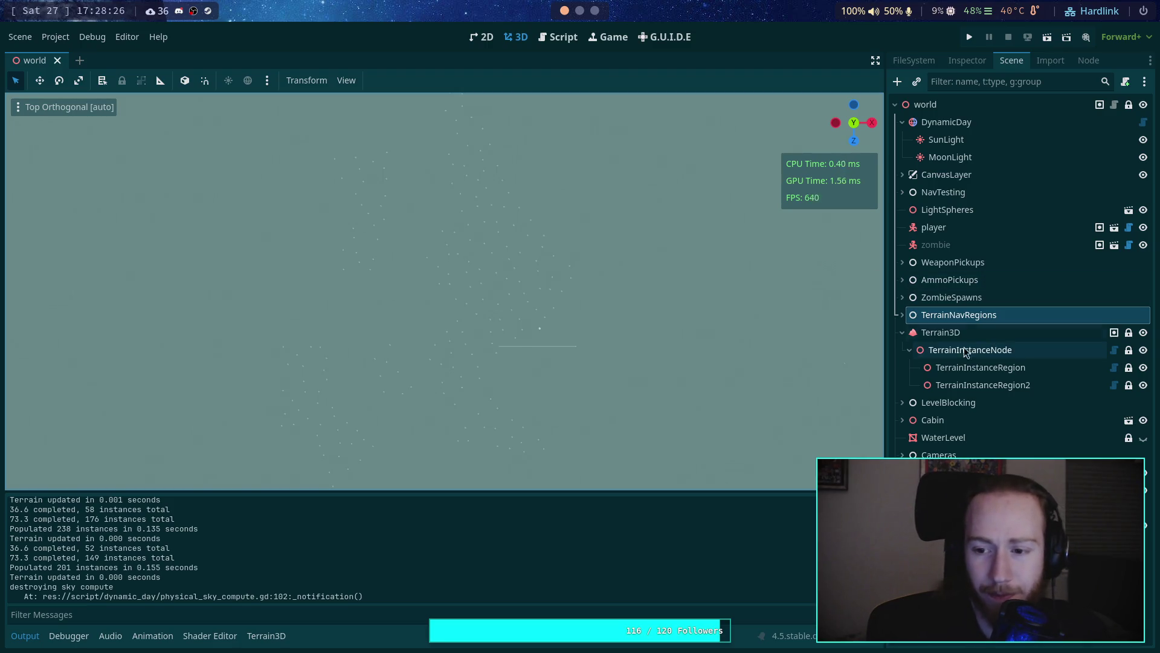
Step: Repopulate the TerrainInstanceRegion, generating 120 terrain instances
{"action": "left_click", "coordinate": [980, 367]}
{"action": "left_click", "coordinate": [968, 60]}
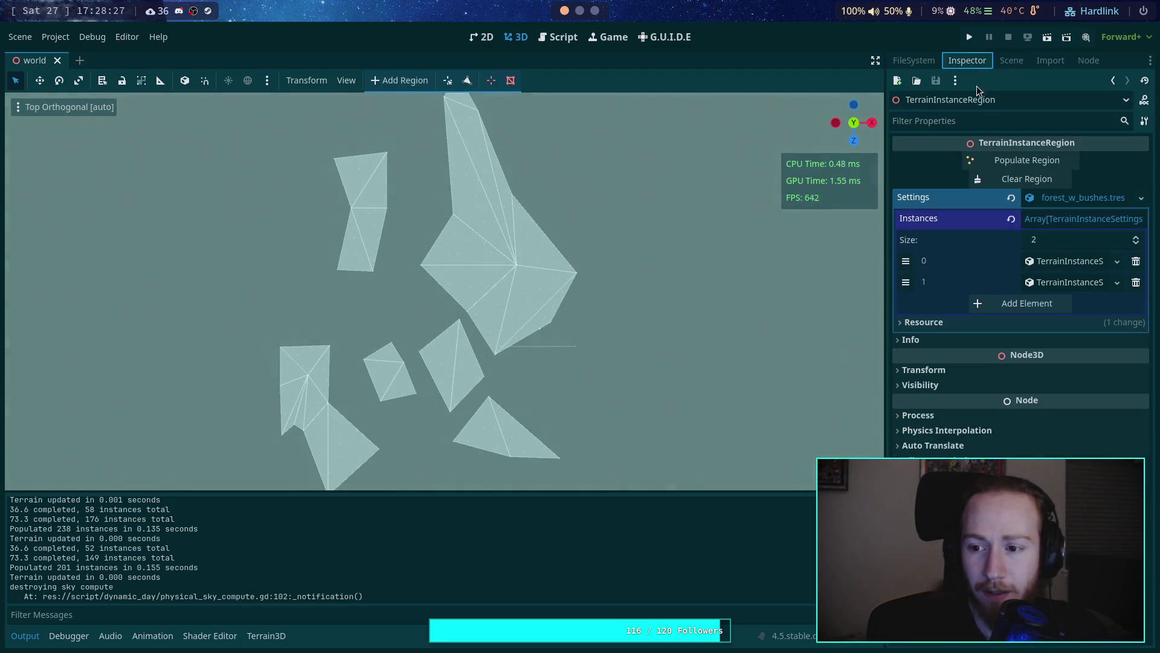
{"action": "left_click", "coordinate": [1054, 263]}
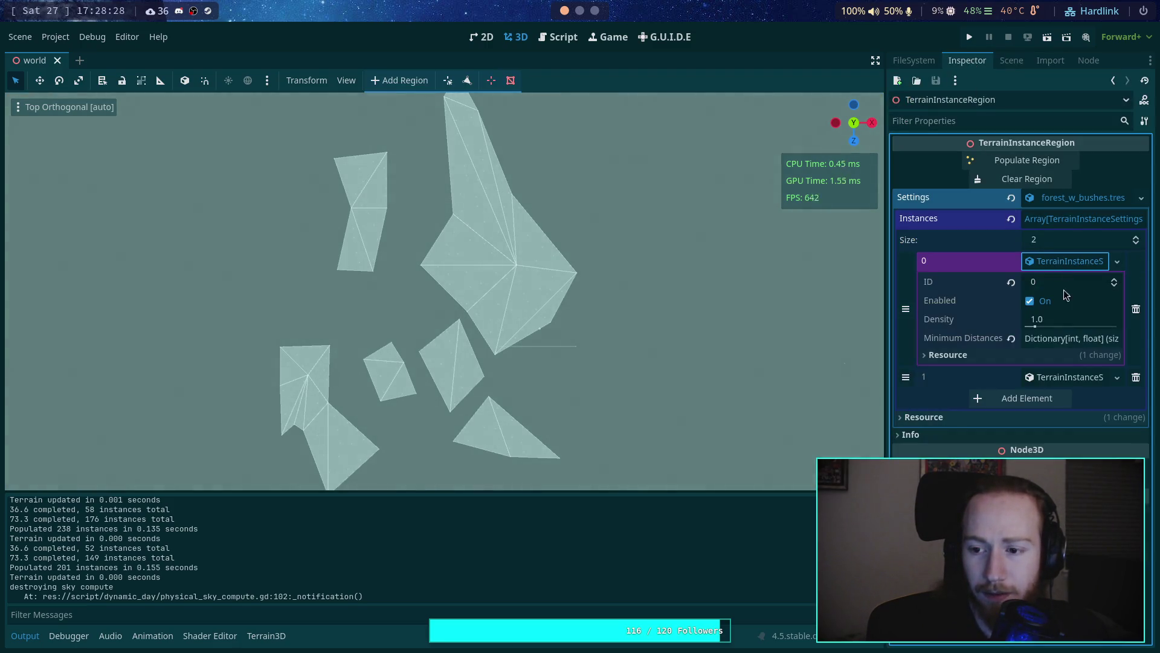
{"action": "left_click", "coordinate": [1029, 160]}
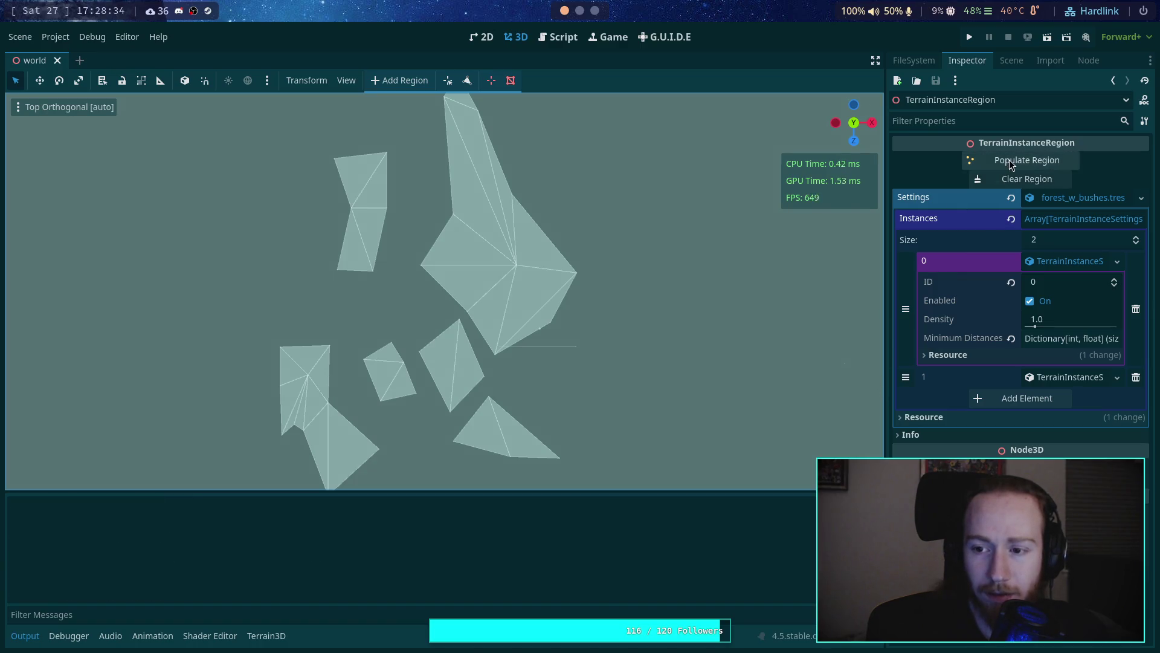
{"action": "left_click", "coordinate": [1027, 161]}
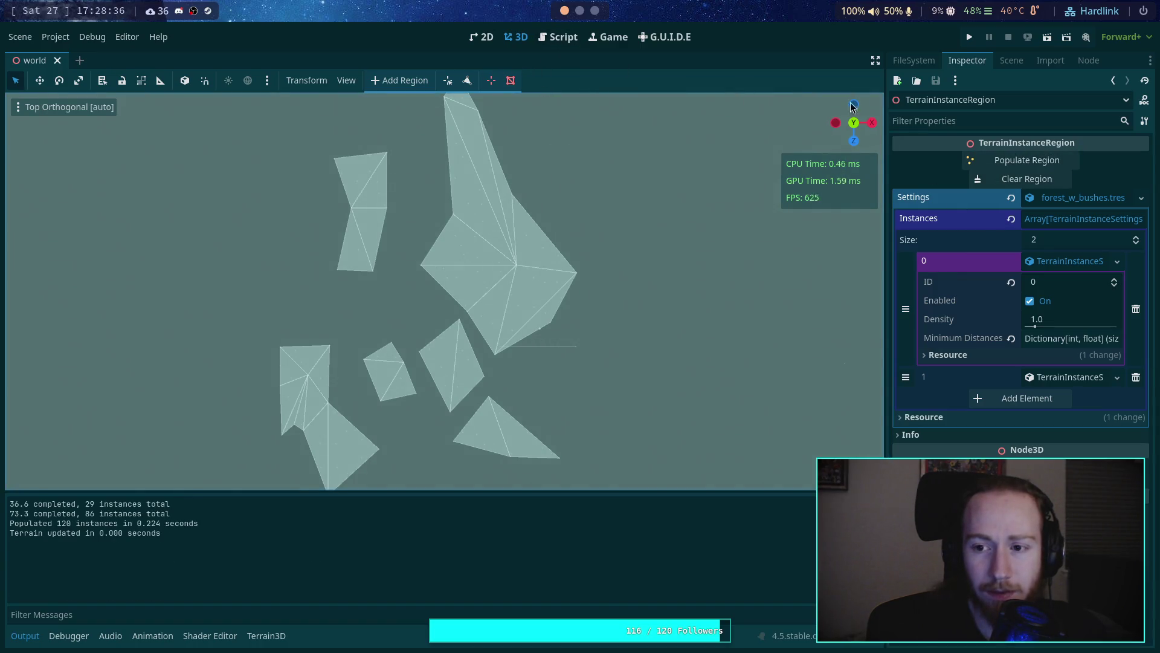
Step: Select TerrainNavRegions, view the scattered points from above, then switch to the Desmos graph
{"action": "left_click", "coordinate": [1009, 61]}
{"action": "left_click", "coordinate": [960, 315]}
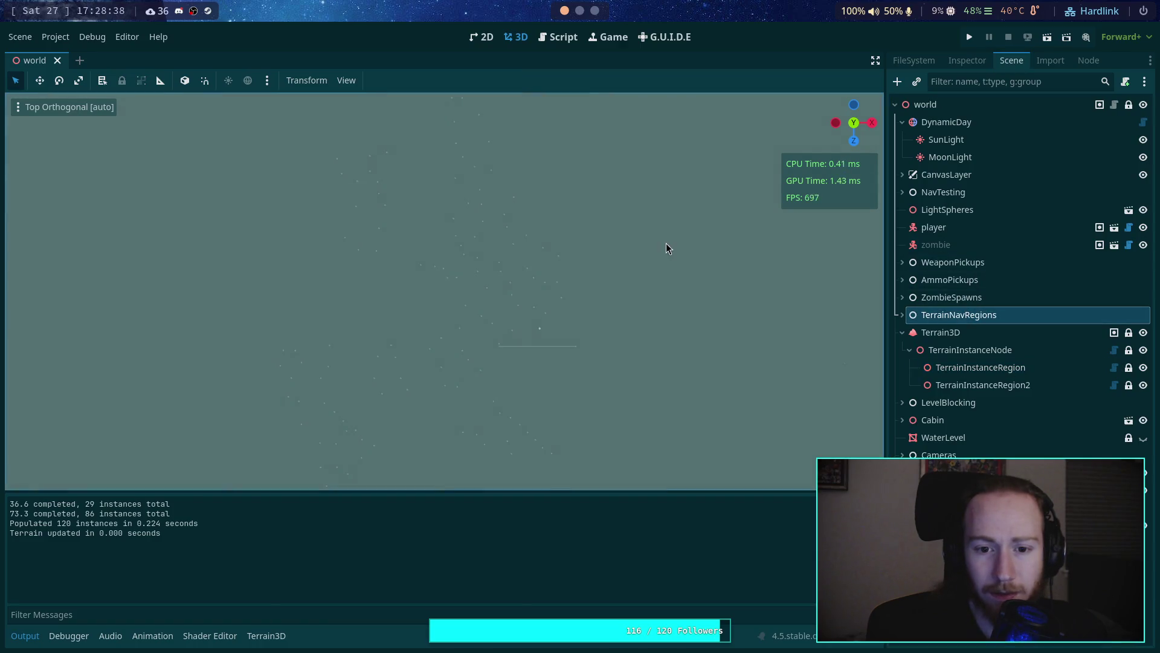
{"action": "scroll", "coordinate": [609, 239], "scroll_direction": "down", "scroll_amount": 3}
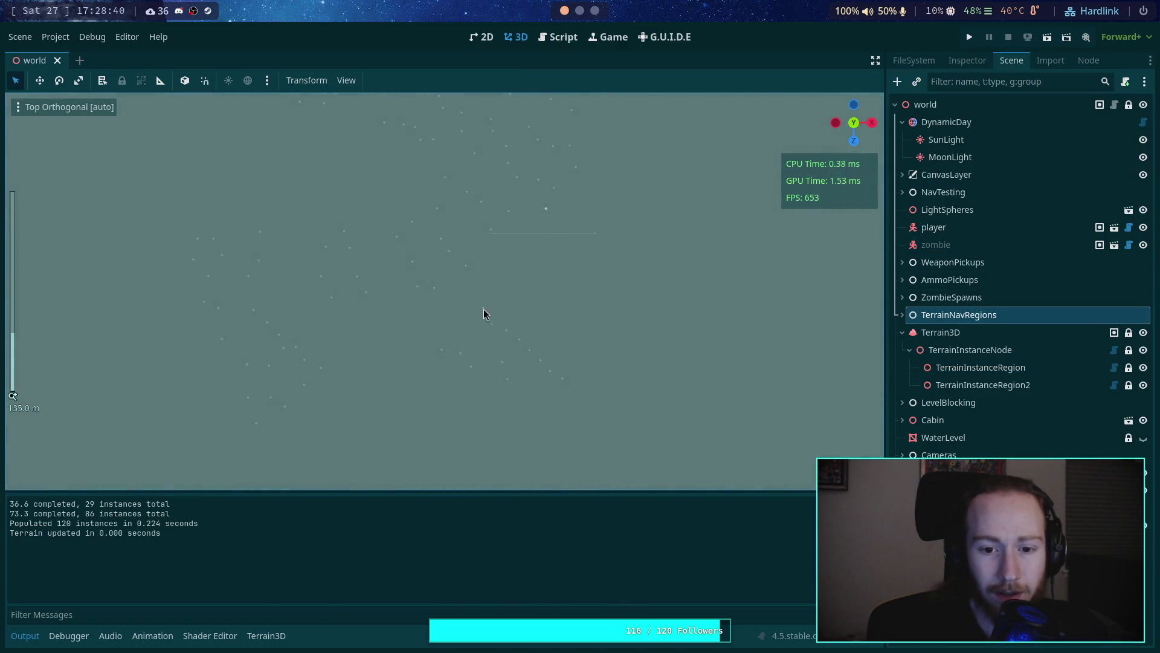
{"action": "mouse_move", "coordinate": [470, 297]}
{"action": "left_mouse_down"}
{"action": "mouse_move", "coordinate": [634, 400]}
{"action": "mouse_move", "coordinate": [623, 393]}
{"action": "left_mouse_up"}
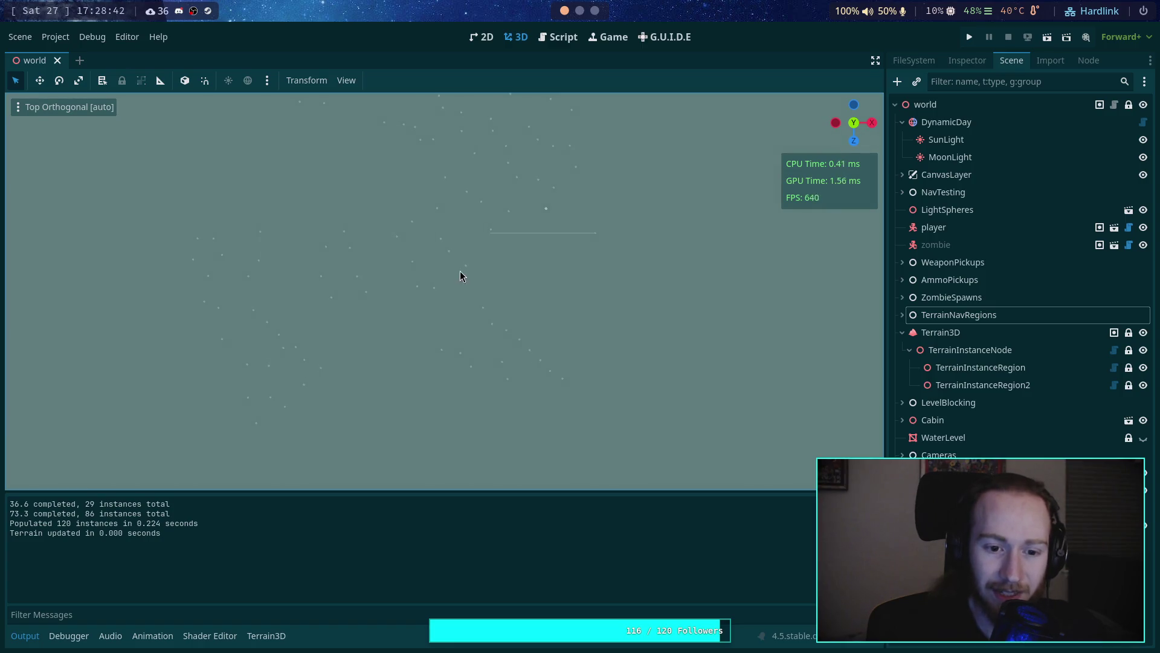
{"action": "scroll", "coordinate": [484, 289], "scroll_direction": "up", "scroll_amount": 2}
{"action": "scroll", "coordinate": [484, 289], "scroll_direction": "right", "scroll_amount": 2}
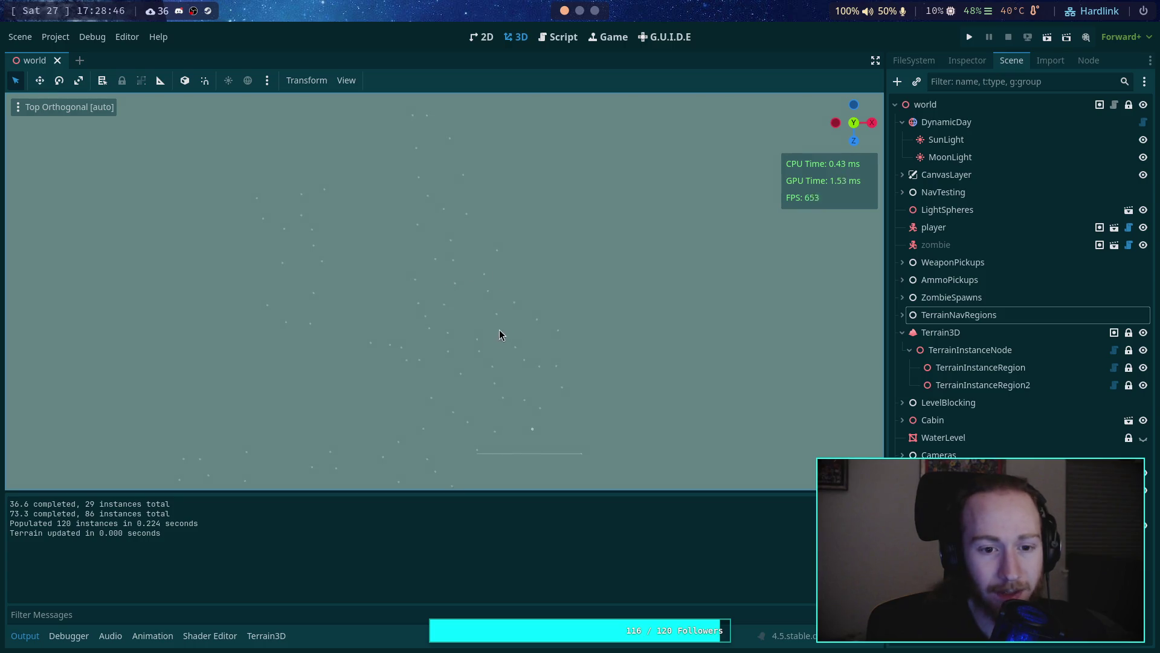
{"action": "scroll", "coordinate": [536, 356], "scroll_direction": "down", "scroll_amount": 1}
{"action": "scroll", "coordinate": [506, 338], "scroll_direction": "down", "scroll_amount": 2}
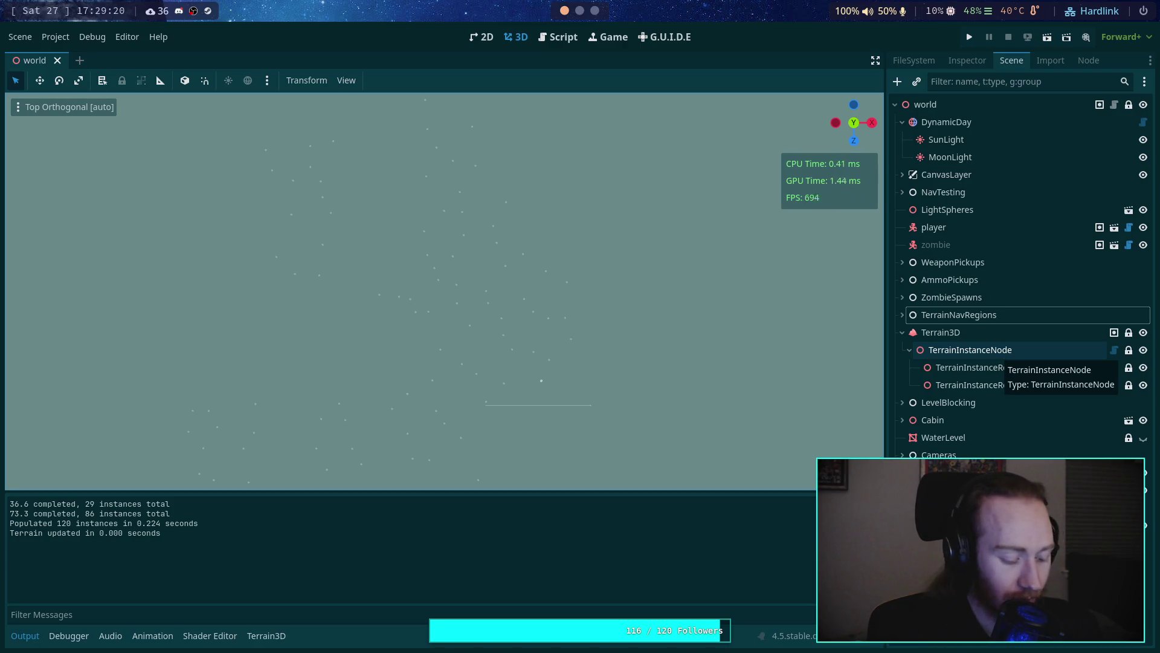
{"action": "key", "text": "super+3"}
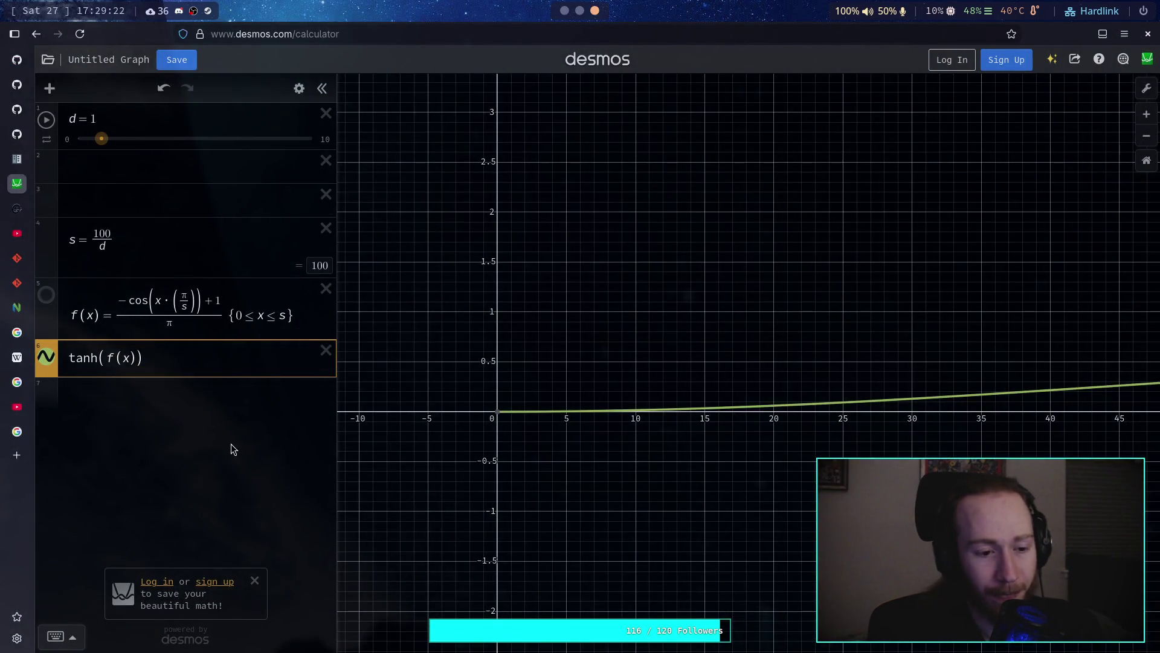
Step: Search Google for 'godot scatter shot' and open the r/godot ProtonScatter-inspired addon post
{"action": "left_click", "coordinate": [18, 433]}
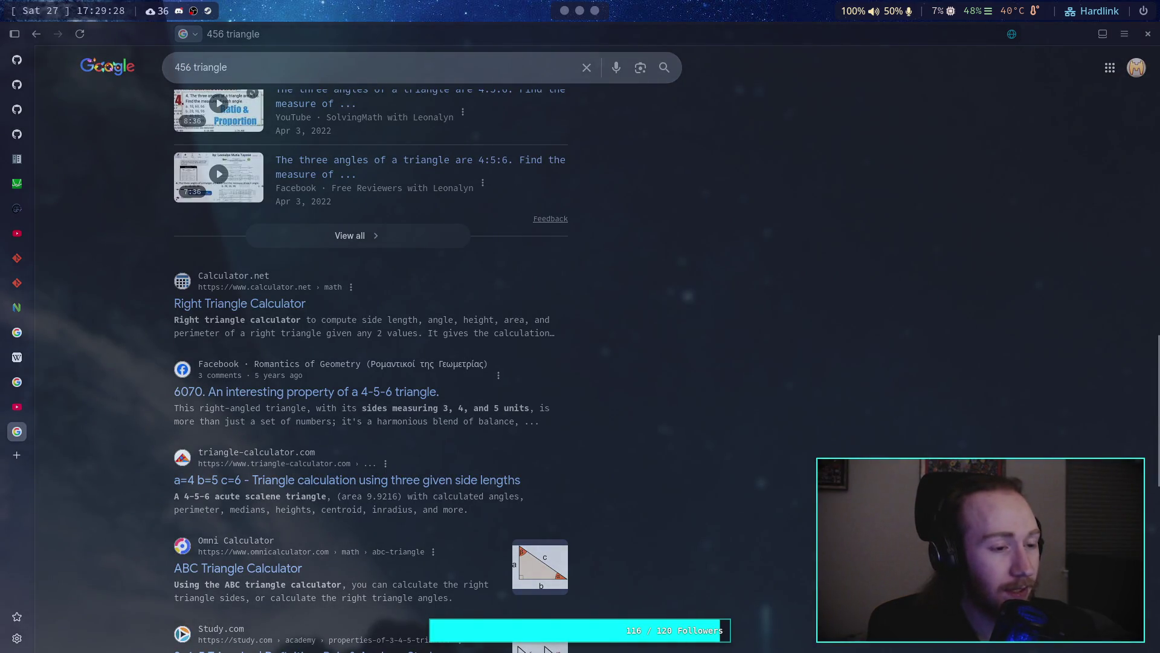
{"action": "key", "text": "slash"}
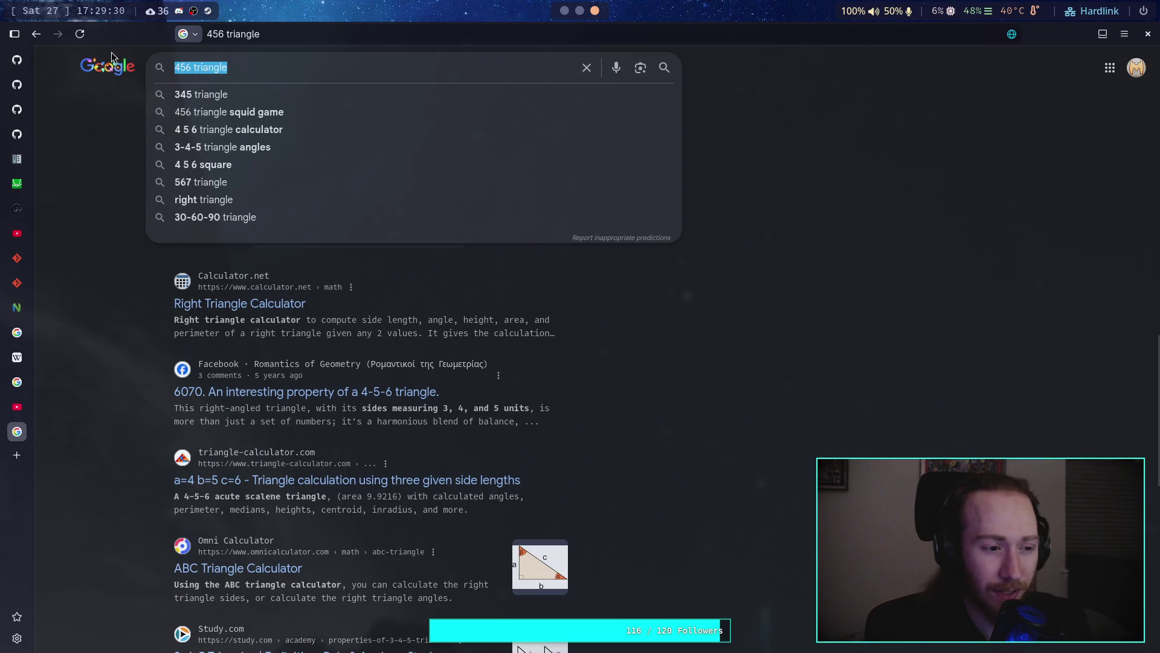
{"action": "type", "text": "godot scatter shot"}
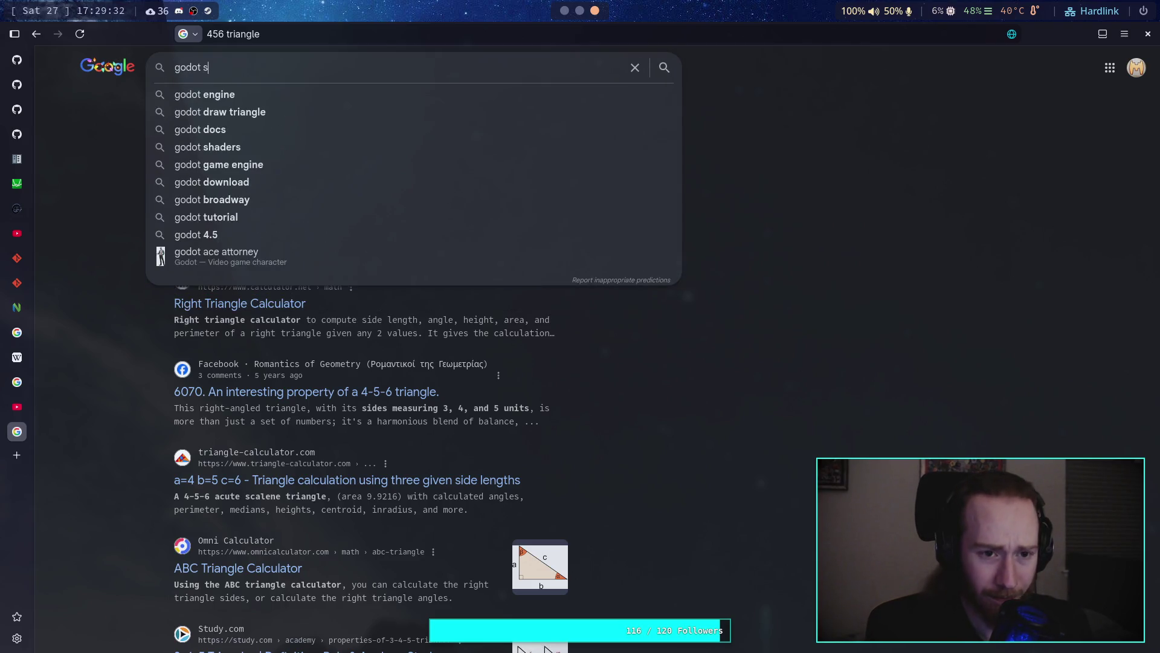
{"action": "key", "text": "Return"}
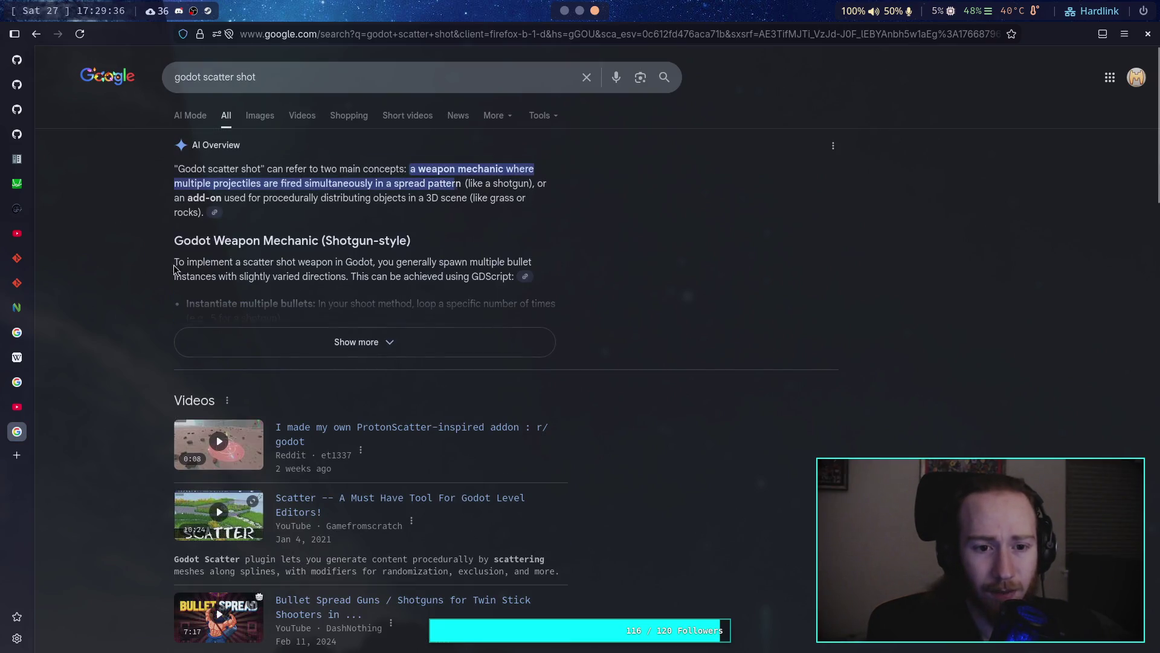
{"action": "left_click", "coordinate": [388, 431]}
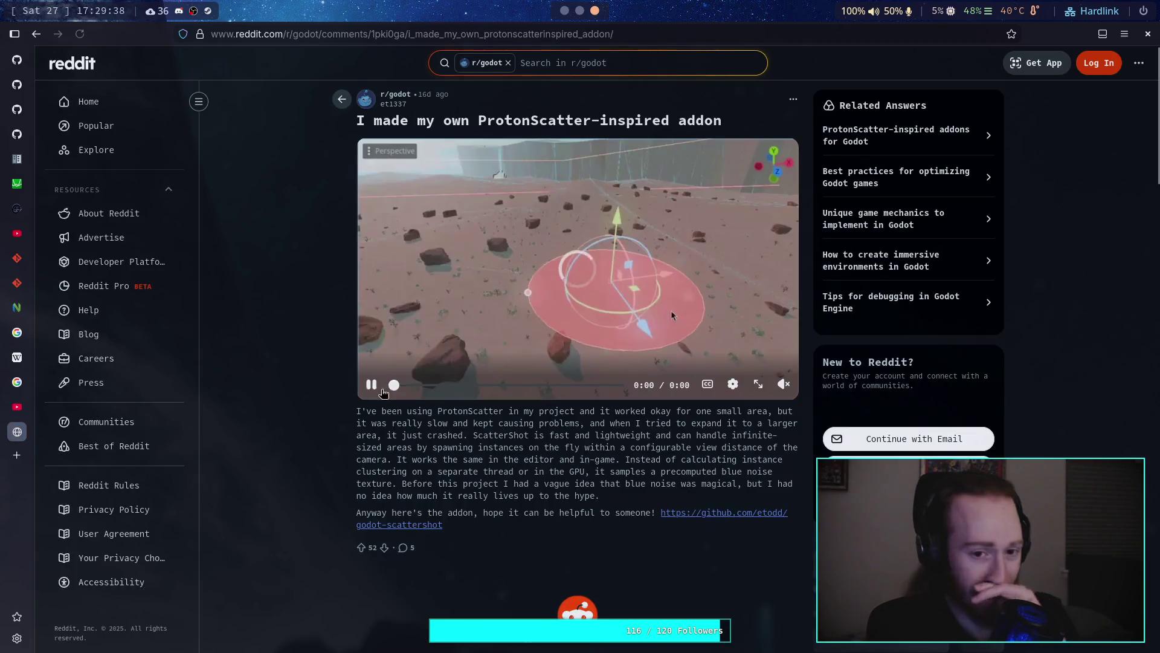
Step: Follow the post's link to the godot-scattershot repo and open addons/ScatterShot/blue_noise.png
{"action": "left_click", "coordinate": [380, 361]}
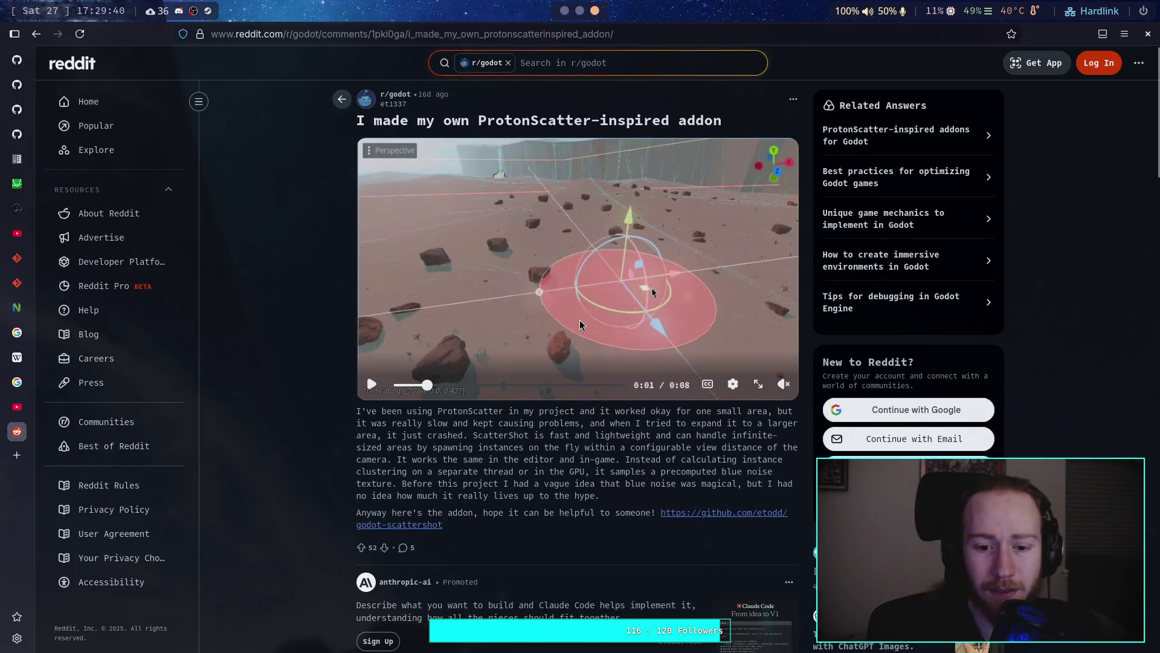
{"action": "scroll", "coordinate": [544, 393], "scroll_direction": "down", "scroll_amount": 3}
{"action": "left_click", "coordinate": [713, 440]}
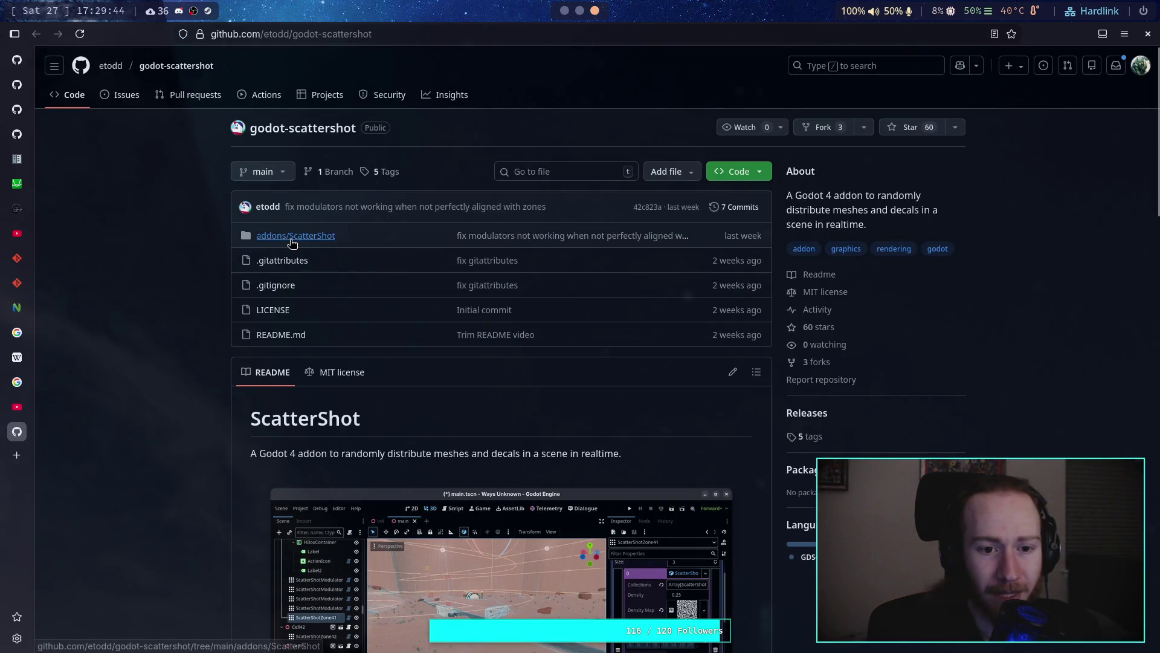
{"action": "left_click", "coordinate": [292, 236]}
{"action": "left_click", "coordinate": [103, 246]}
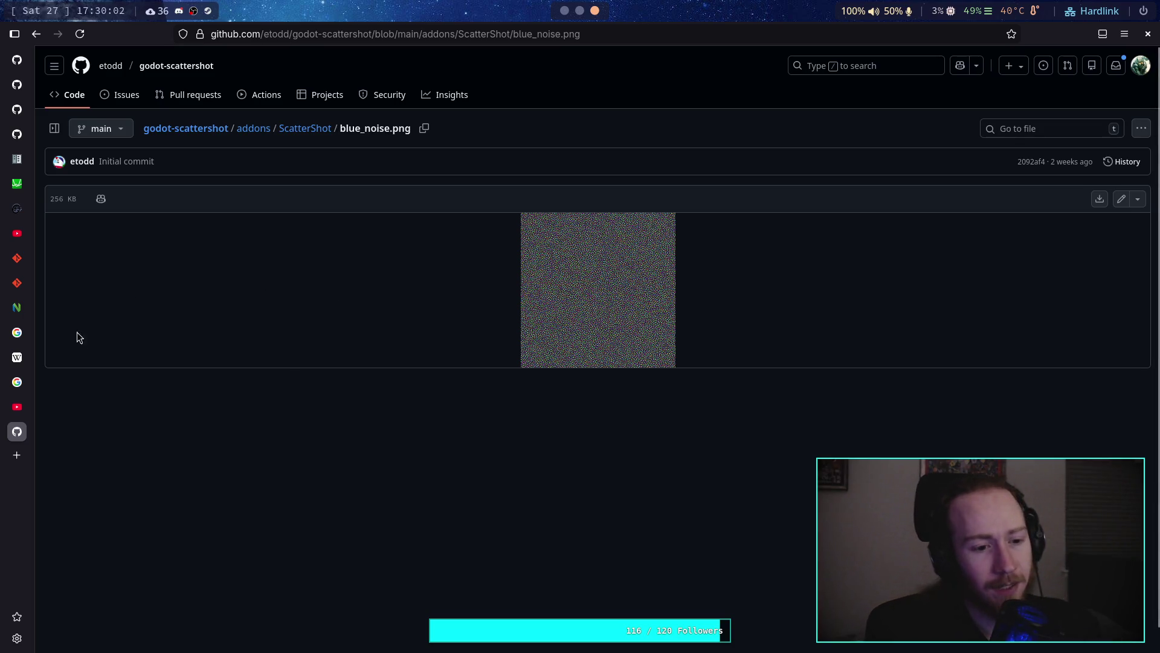
Step: From the Normal distribution tab, search Google for 'blue noise algorithm'
{"action": "left_click", "coordinate": [23, 359]}
{"action": "left_click", "coordinate": [456, 34]}
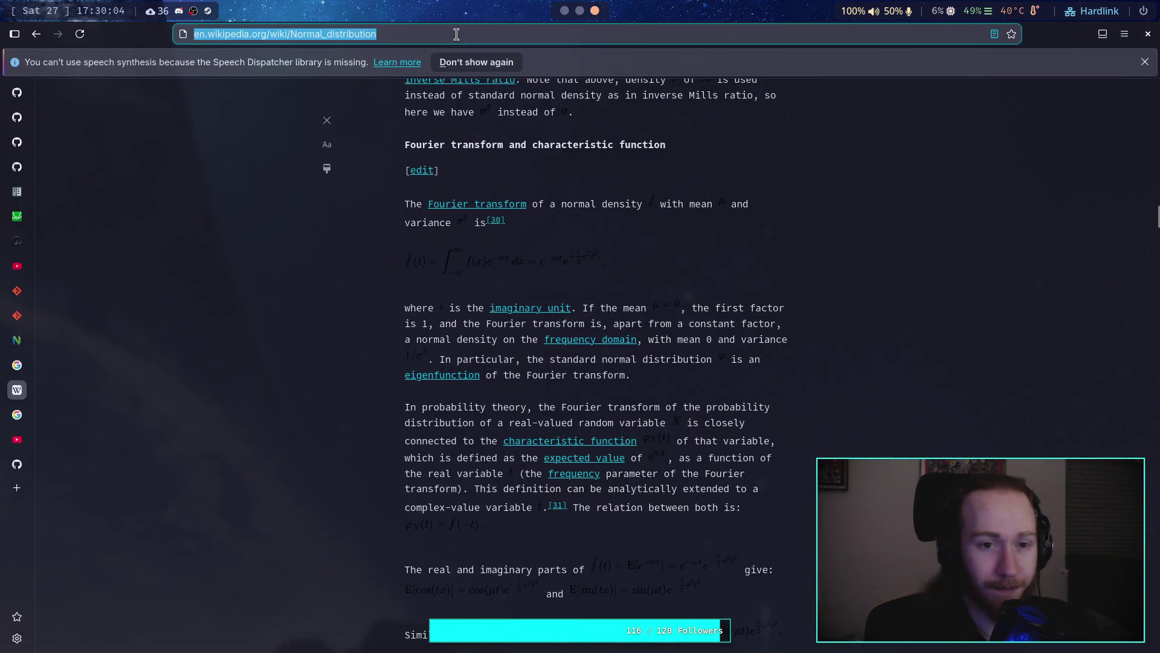
{"action": "type", "text": "blue n"}
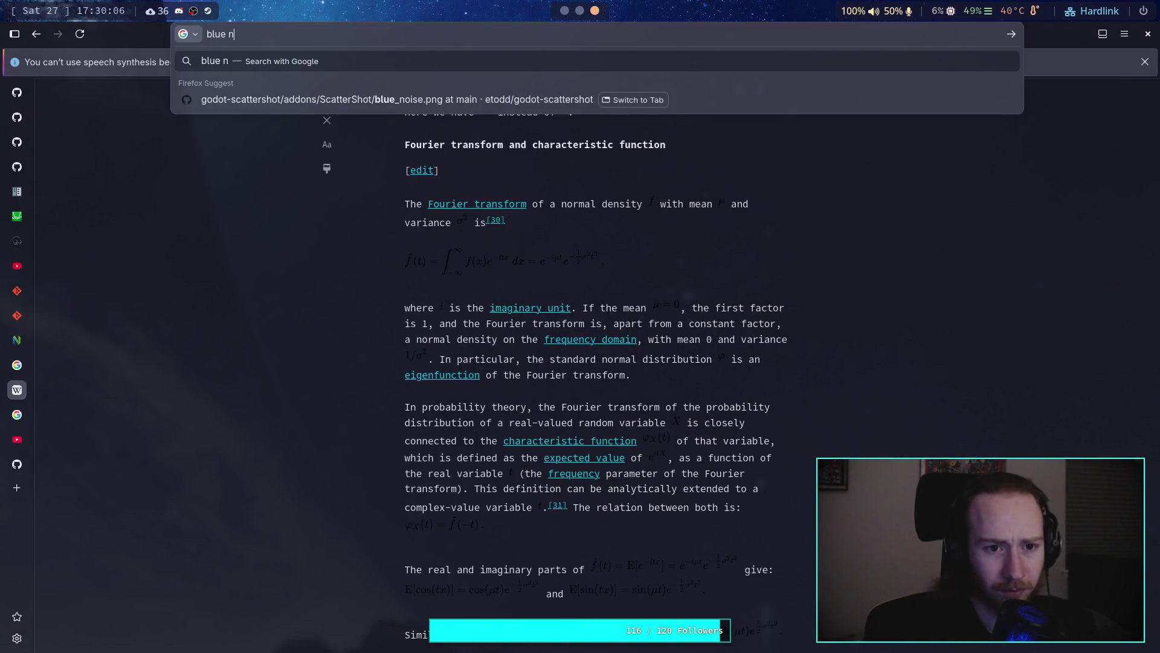
{"action": "type", "text": "oise "}
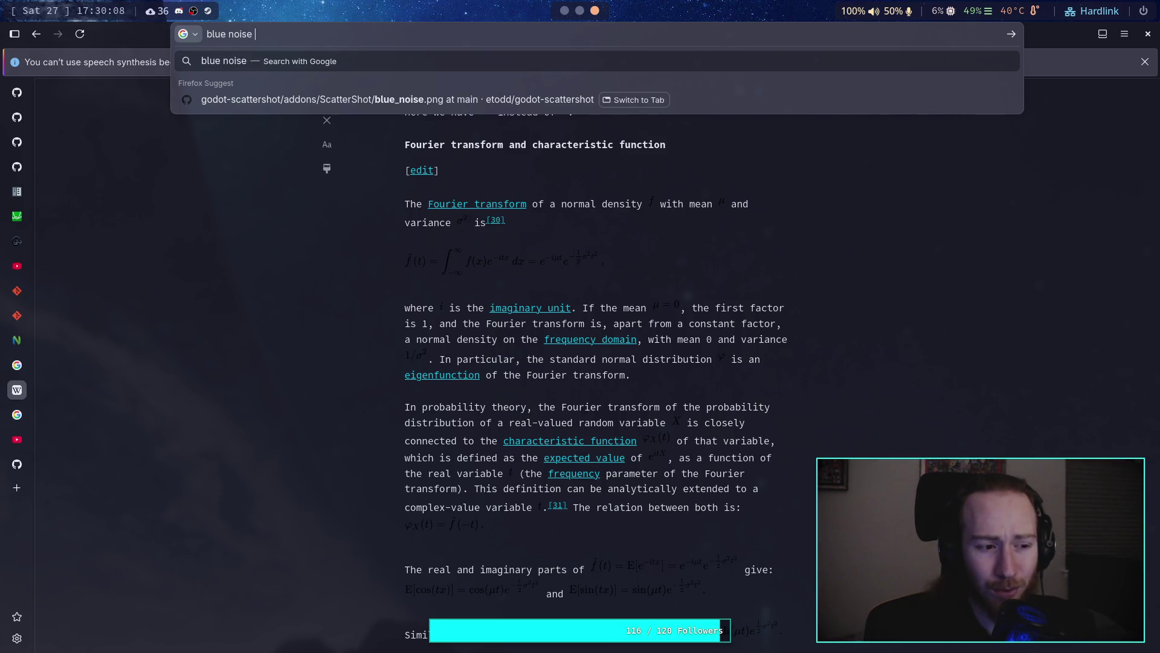
{"action": "type", "text": "alg"}
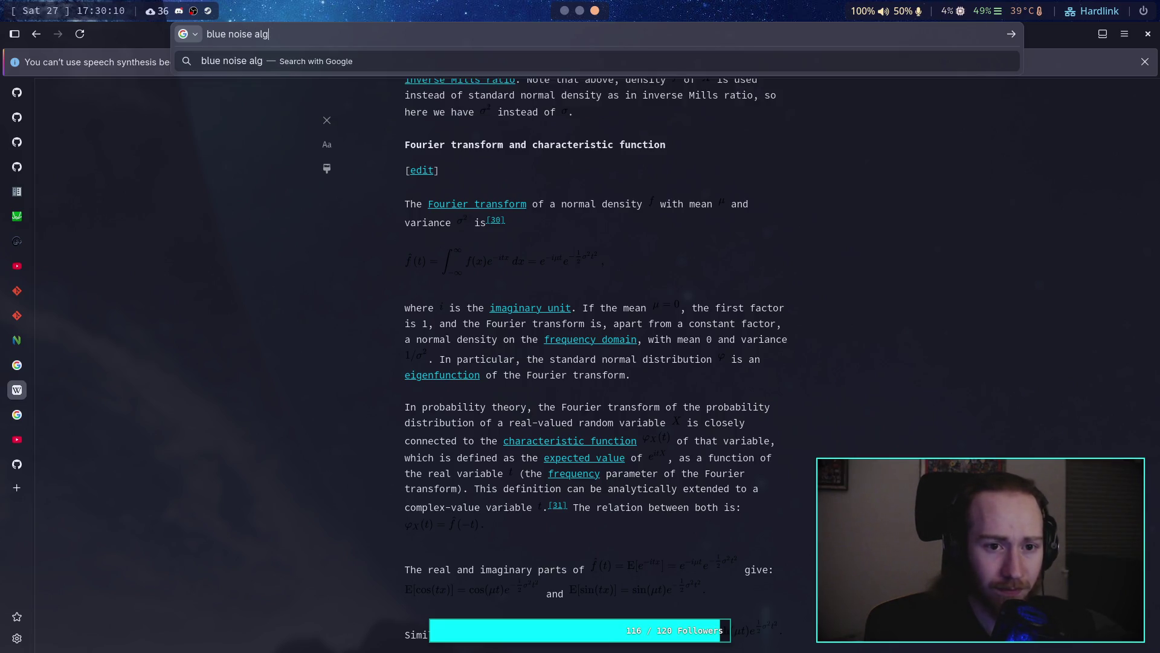
{"action": "type", "text": "orithm"}
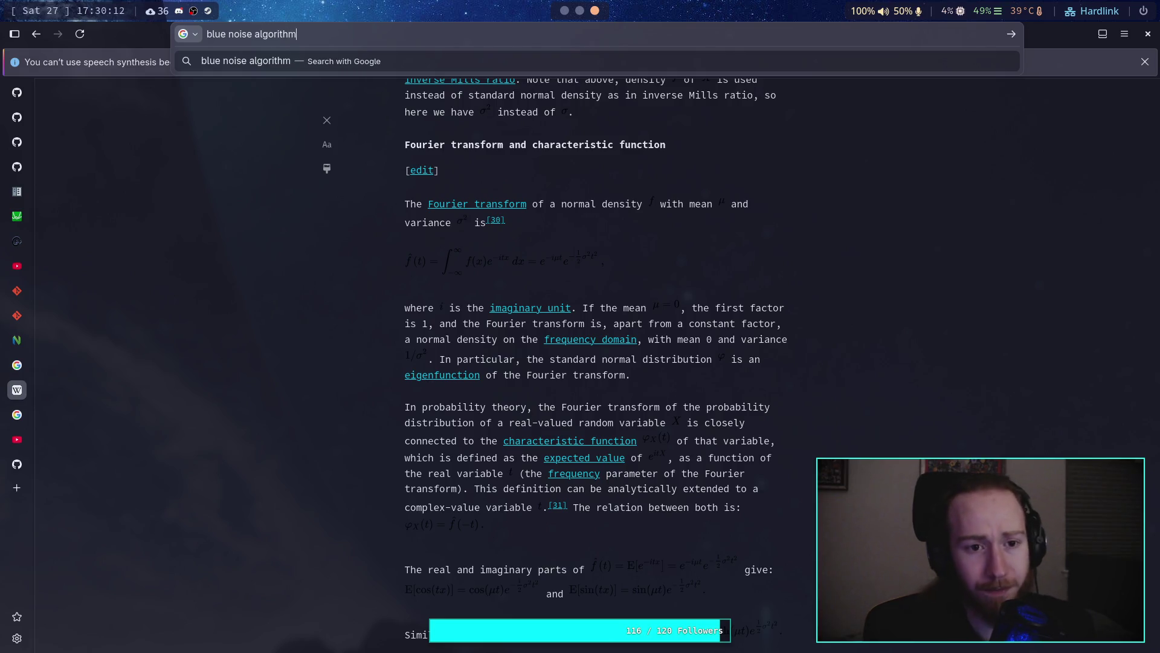
{"action": "key", "text": "Return"}
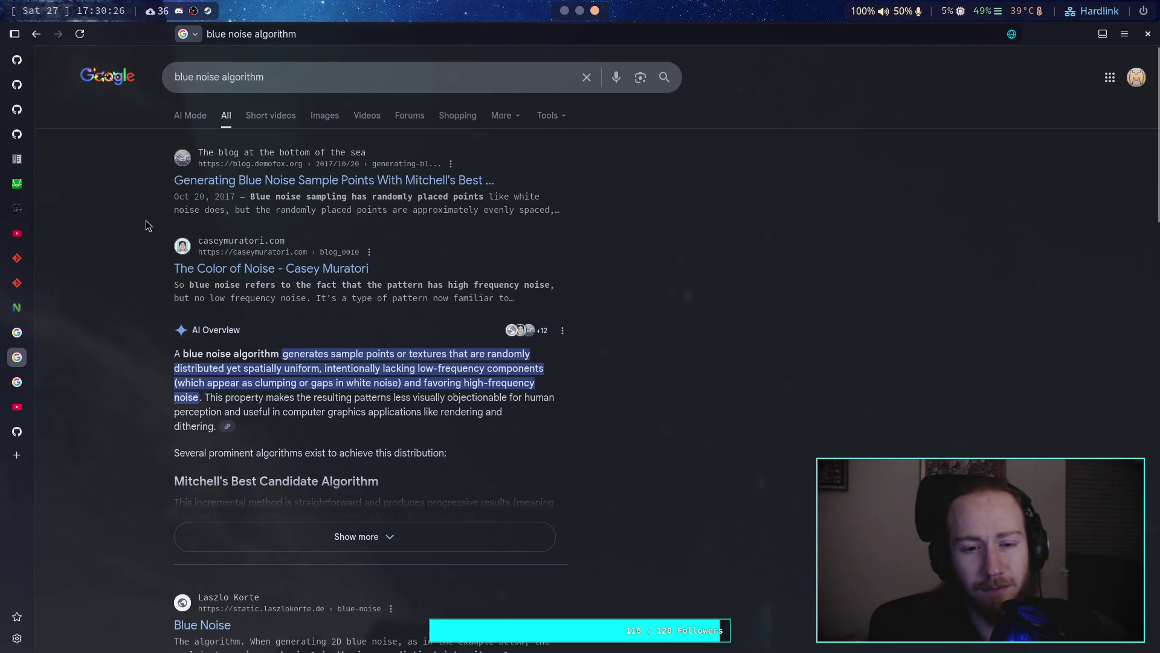
Step: Open The Color of Noise article, look over the page, and browse the blog's contents list
{"action": "left_click", "coordinate": [337, 273]}
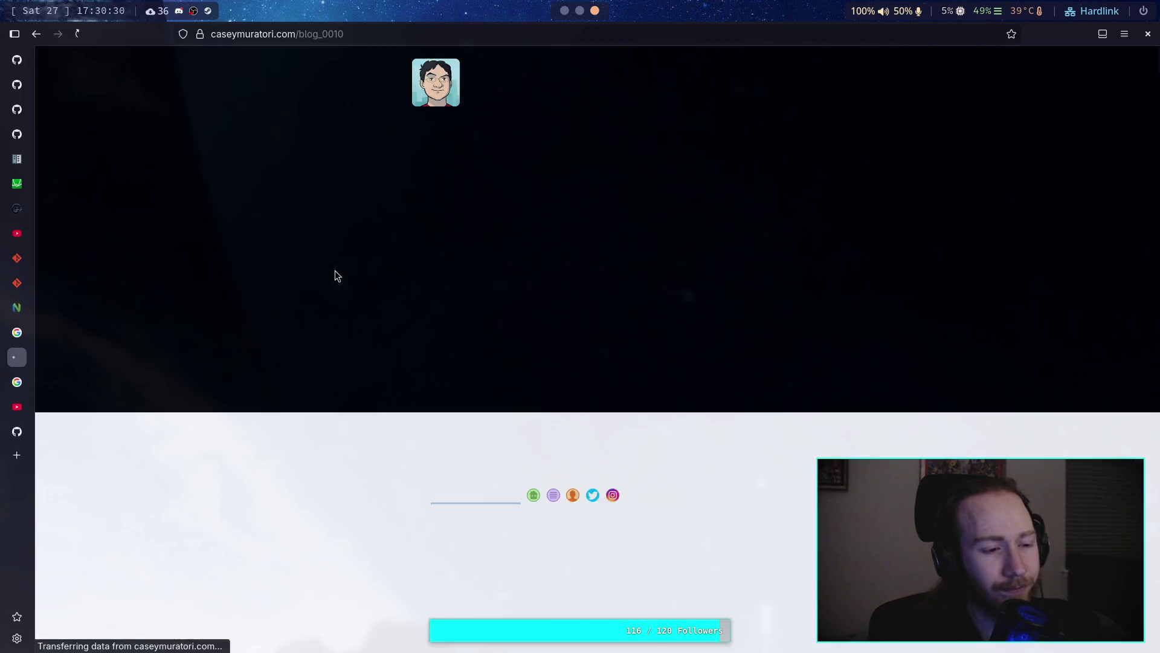
{"action": "scroll", "coordinate": [334, 281], "scroll_direction": "down", "scroll_amount": 7}
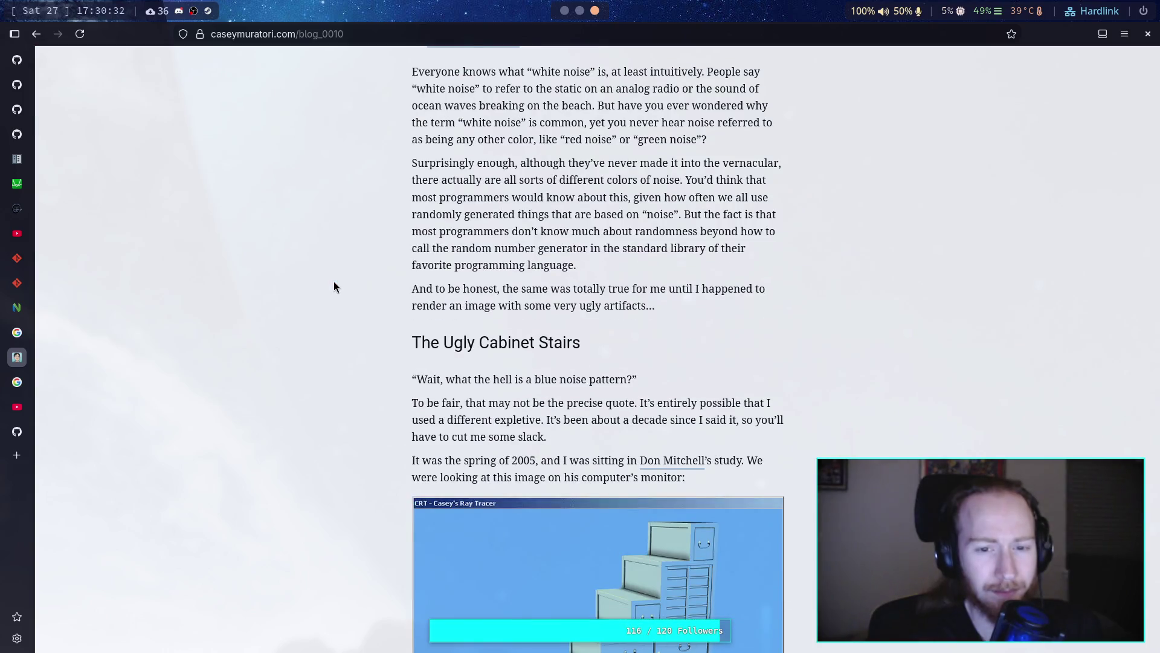
{"action": "scroll", "coordinate": [375, 265], "scroll_direction": "up", "scroll_amount": 5}
{"action": "scroll", "coordinate": [905, 61], "scroll_direction": "up", "scroll_amount": 3}
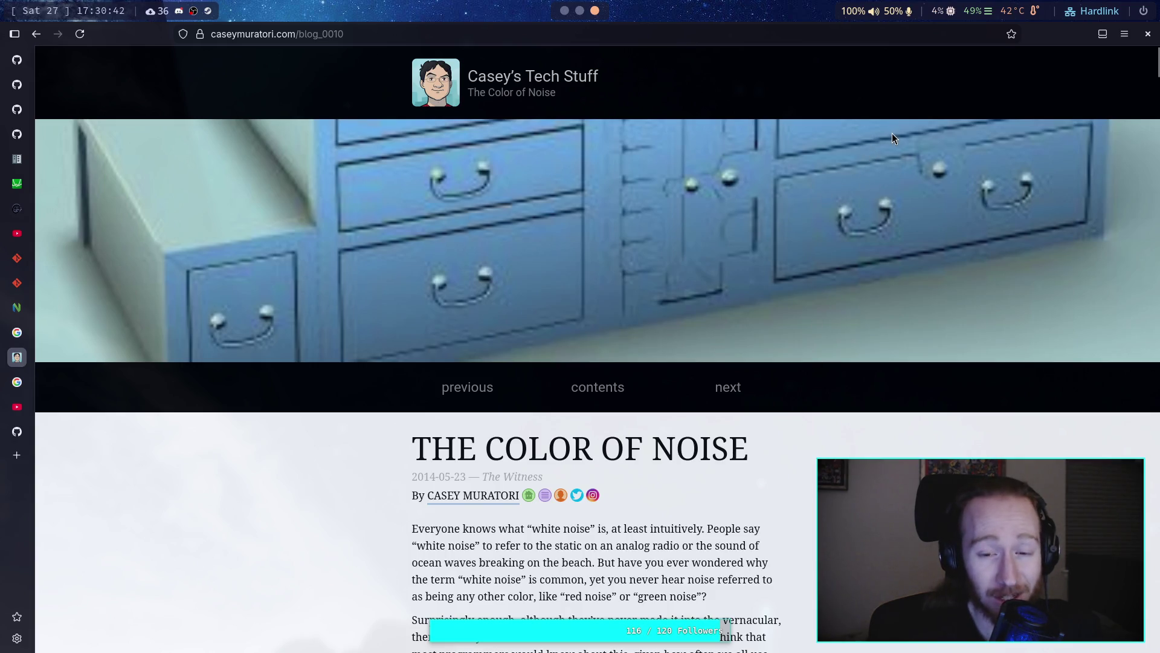
{"action": "left_click", "coordinate": [1068, 37]}
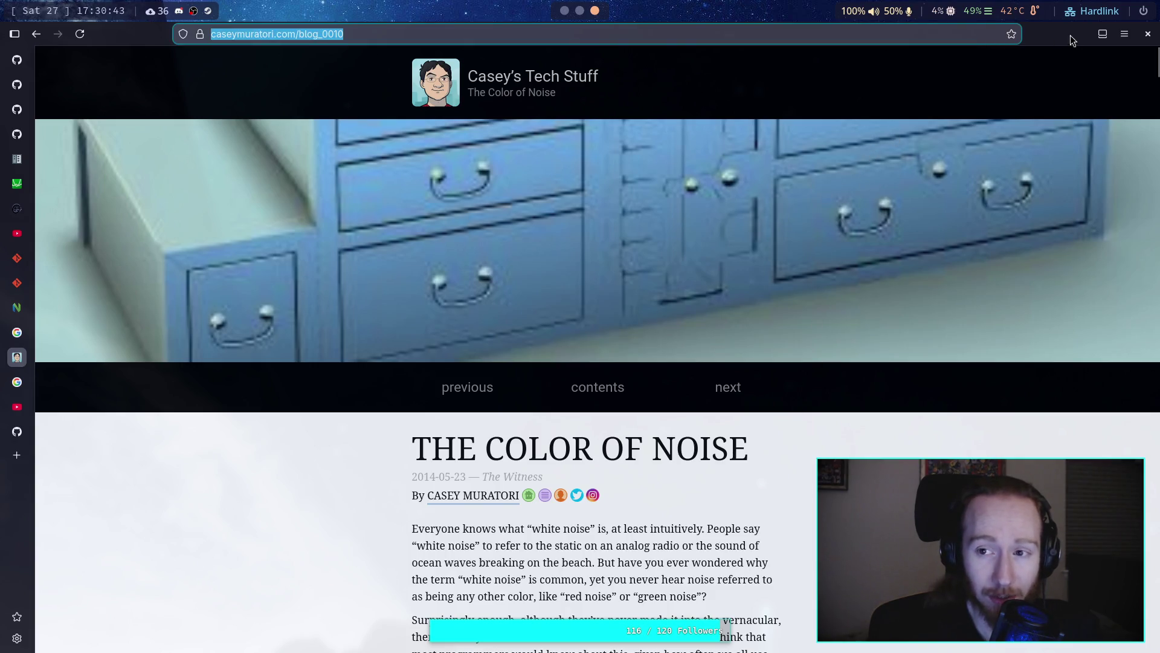
{"action": "left_click", "coordinate": [1008, 88]}
{"action": "right_click", "coordinate": [815, 224]}
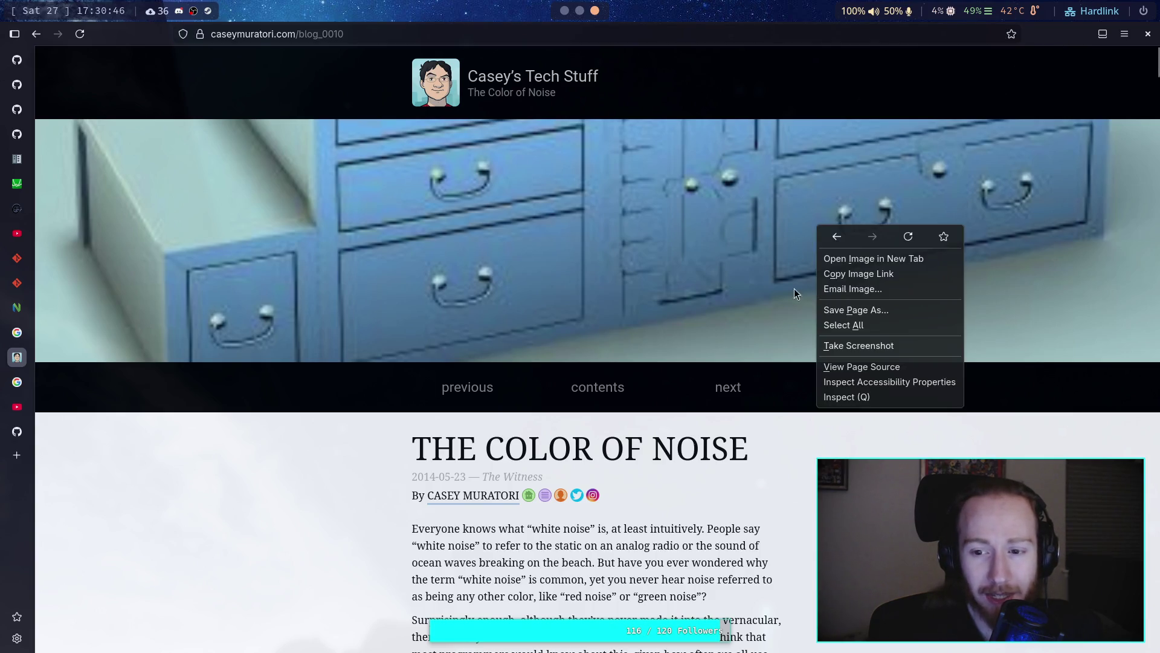
{"action": "left_click", "coordinate": [804, 481]}
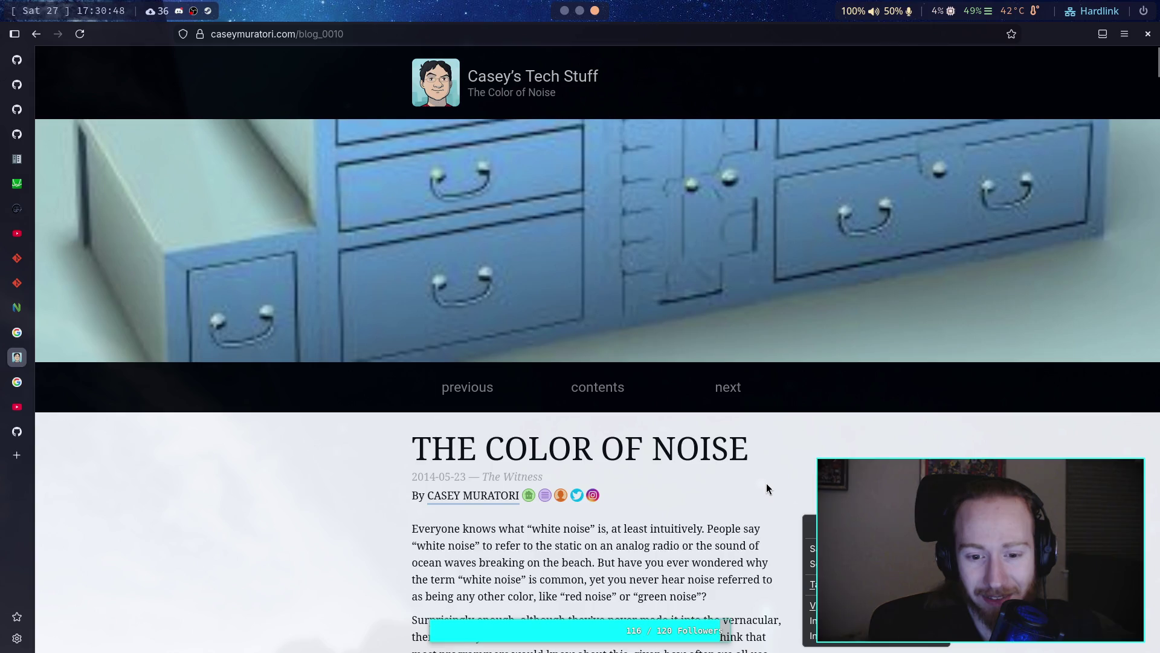
{"action": "left_click", "coordinate": [602, 386]}
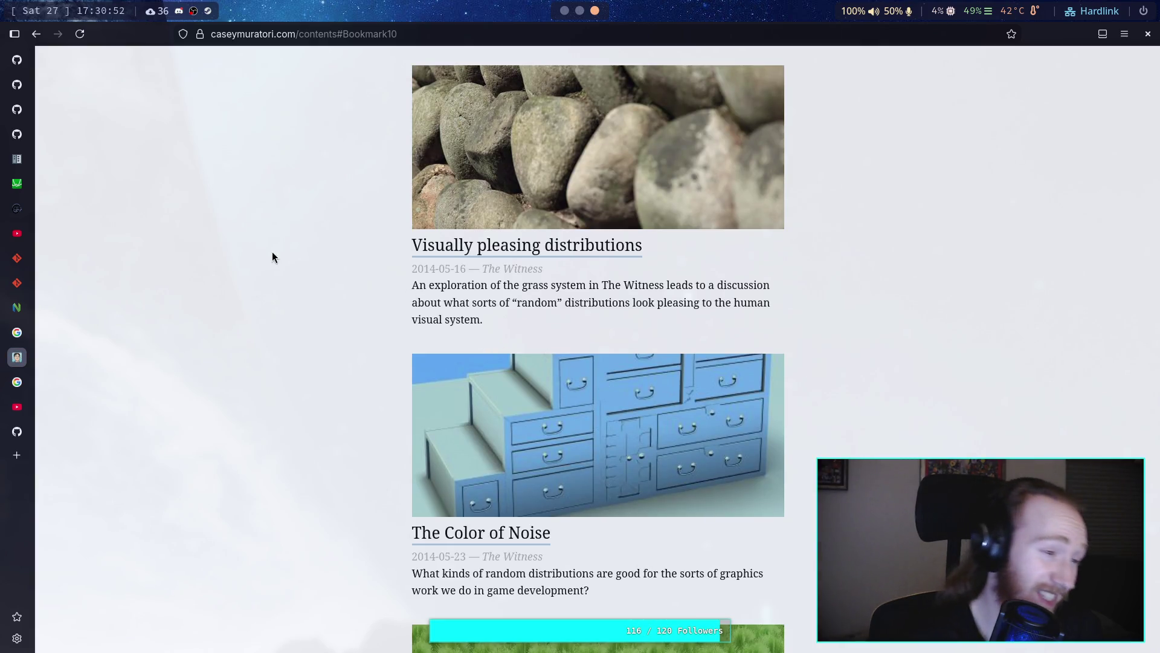
{"action": "scroll", "coordinate": [235, 220], "scroll_direction": "down", "scroll_amount": 10}
{"action": "scroll", "coordinate": [238, 219], "scroll_direction": "up", "scroll_amount": 1}
{"action": "scroll", "coordinate": [71, 61], "scroll_direction": "down", "scroll_amount": 5}
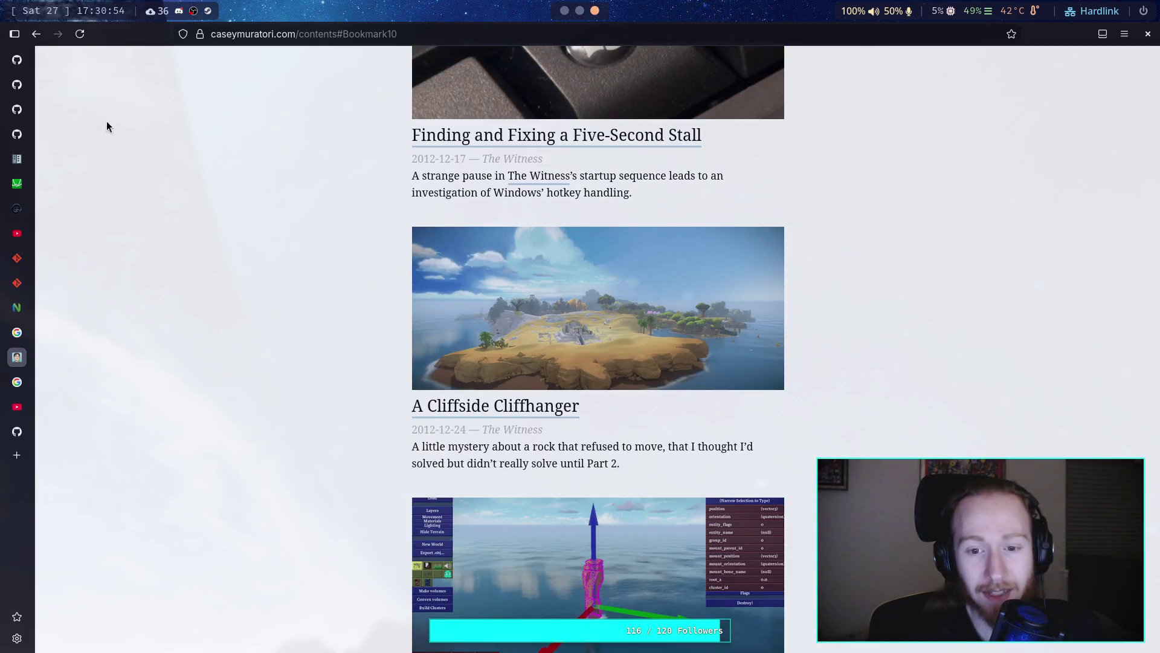
Step: Go back to The Color of Noise and view its HTML page source
{"action": "left_click", "coordinate": [36, 34]}
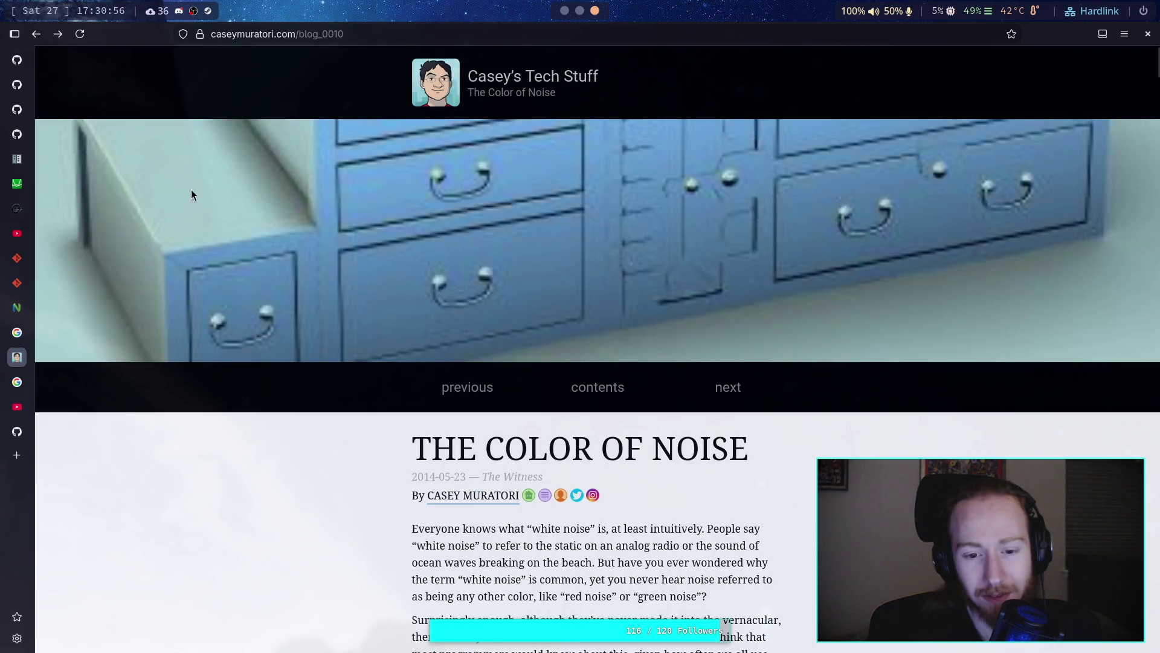
{"action": "scroll", "coordinate": [242, 242], "scroll_direction": "down", "scroll_amount": 5}
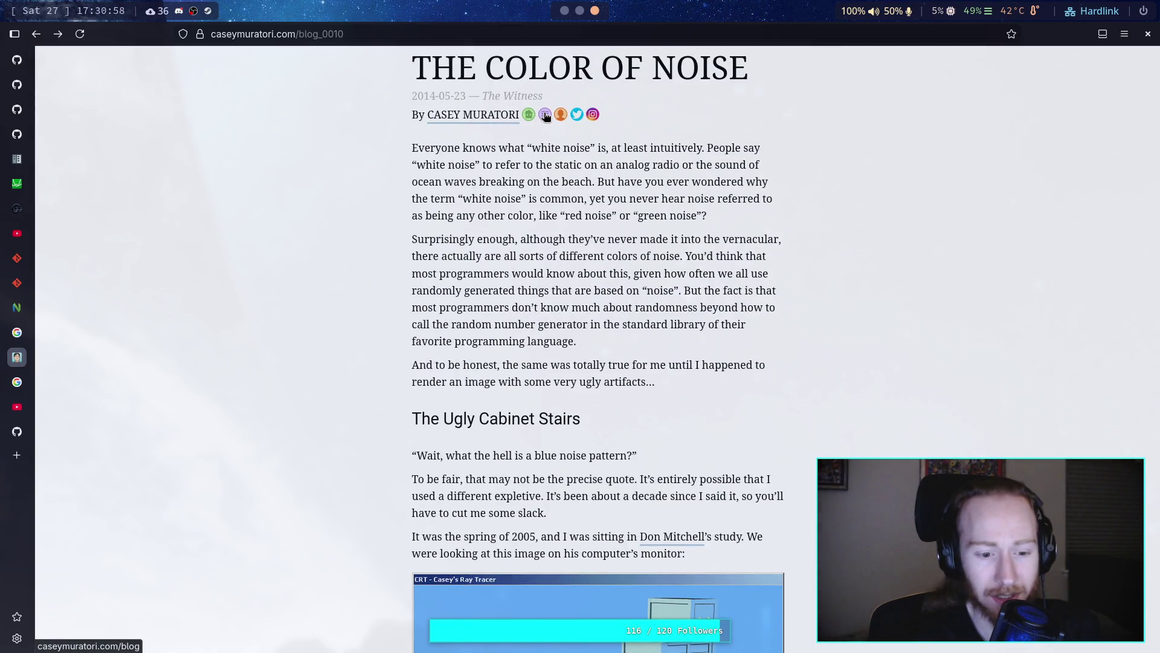
{"action": "scroll", "coordinate": [652, 242], "scroll_direction": "up", "scroll_amount": 5}
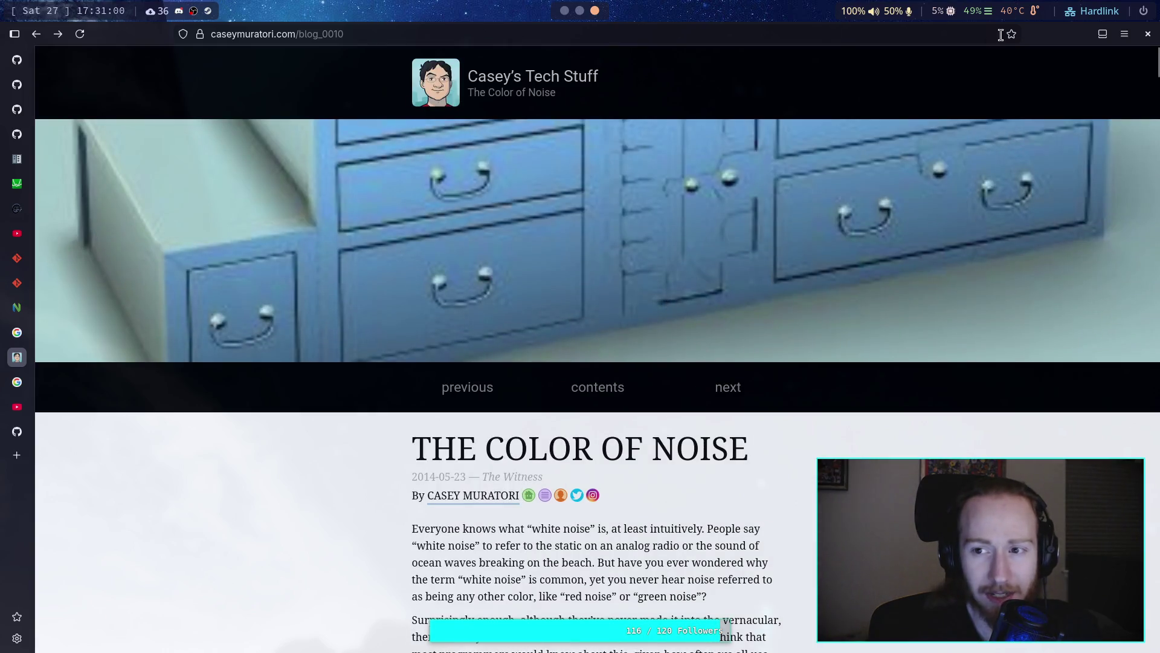
{"action": "right_click", "coordinate": [775, 469]}
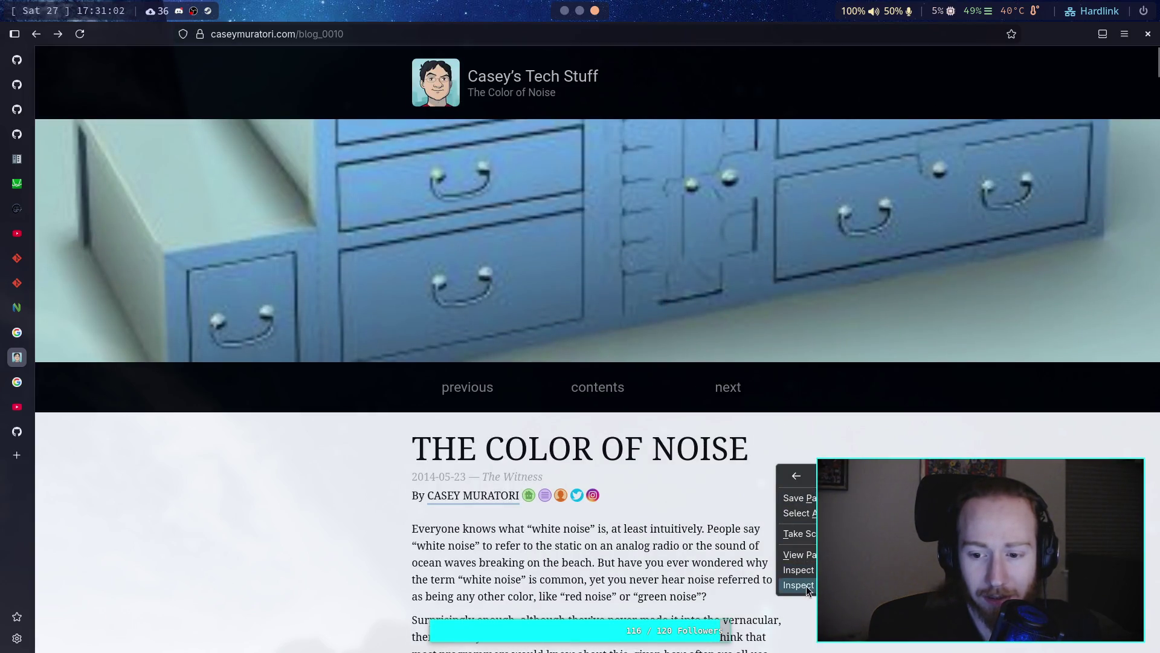
{"action": "left_click", "coordinate": [797, 554]}
Step: Search the page source for 'article' and step through three matches
{"action": "scroll", "coordinate": [207, 346], "scroll_direction": "down", "scroll_amount": 15}
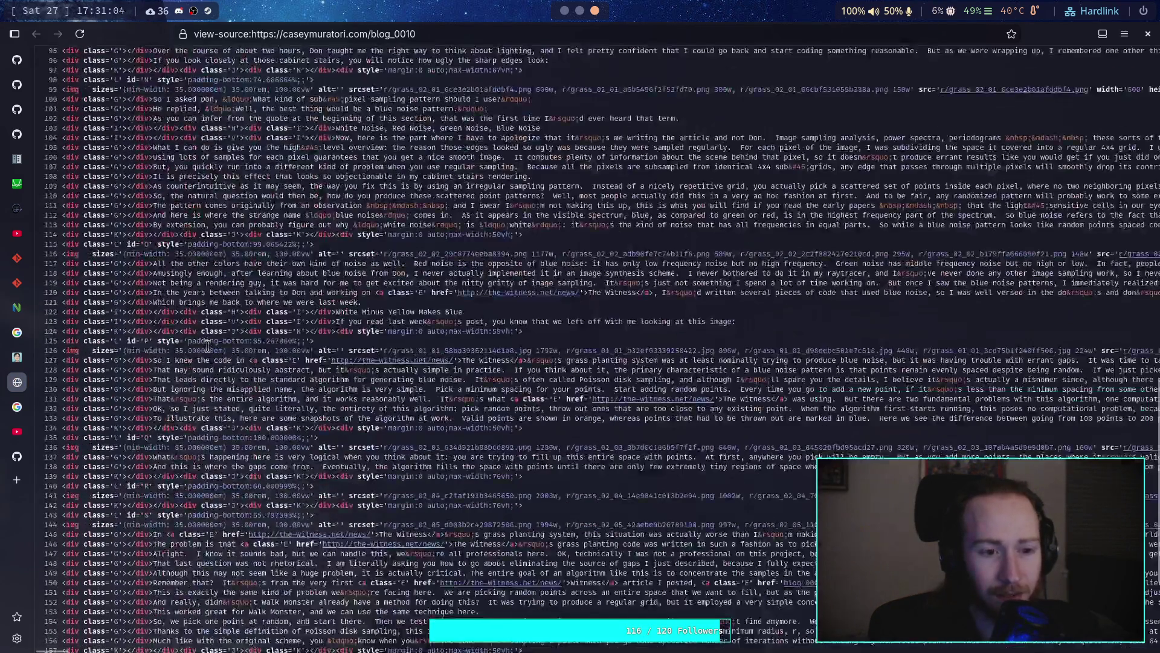
{"action": "scroll", "coordinate": [207, 346], "scroll_direction": "down", "scroll_amount": 7}
{"action": "scroll", "coordinate": [207, 346], "scroll_direction": "up", "scroll_amount": 20}
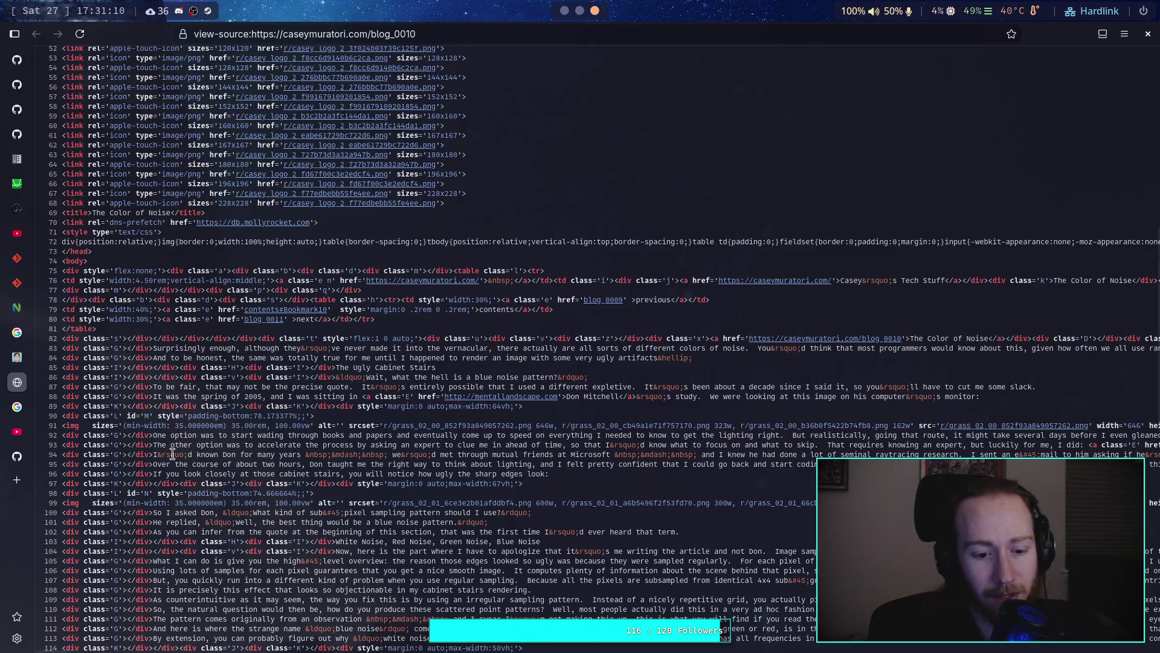
{"action": "mouse_move", "coordinate": [57, 650]}
{"action": "left_mouse_down"}
{"action": "mouse_move", "coordinate": [74, 651]}
{"action": "mouse_move", "coordinate": [43, 651]}
{"action": "left_mouse_up"}
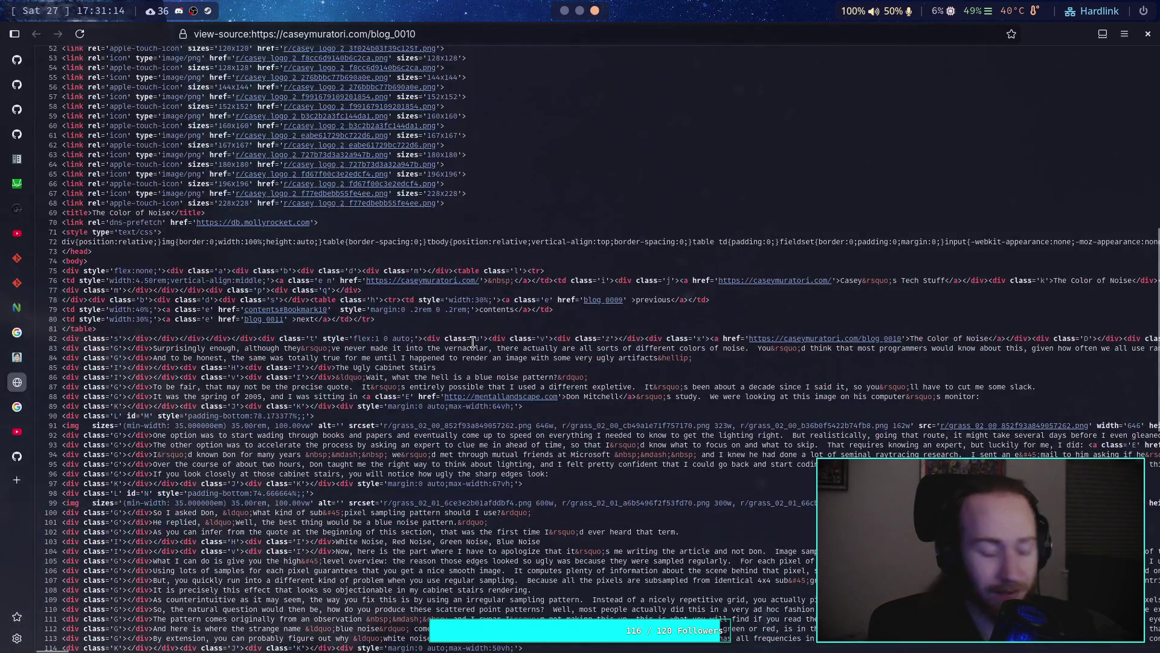
{"action": "key", "text": "ctrl+f"}
{"action": "type", "text": "artile"}
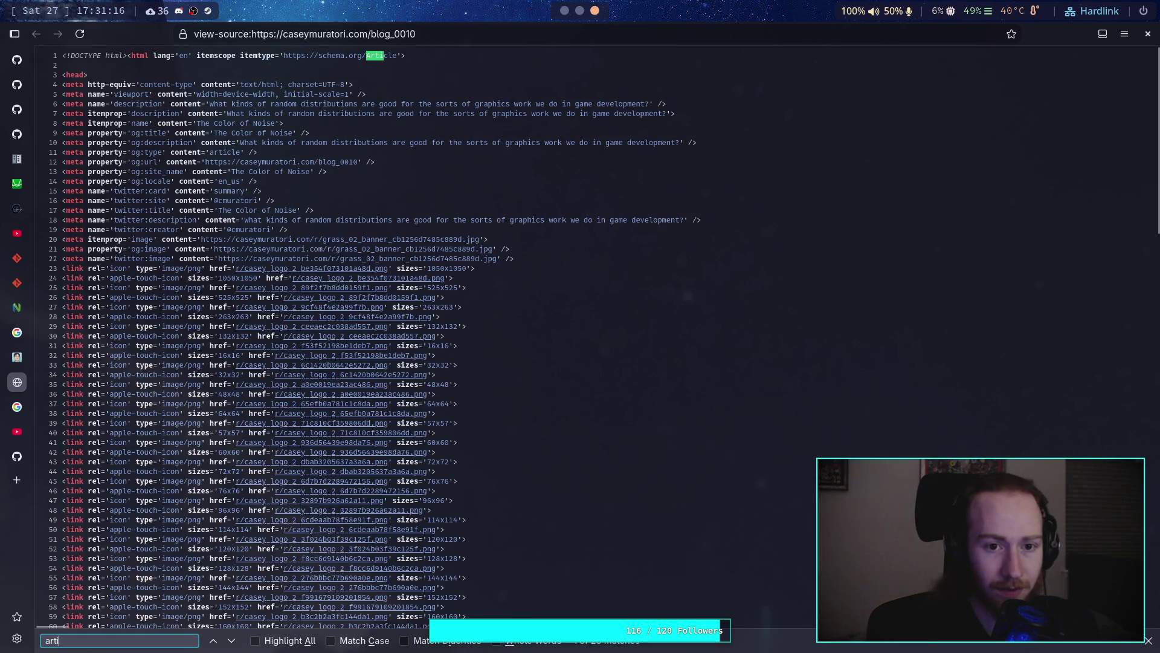
{"action": "key", "text": "BackSpace"}
{"action": "key", "text": "BackSpace"}
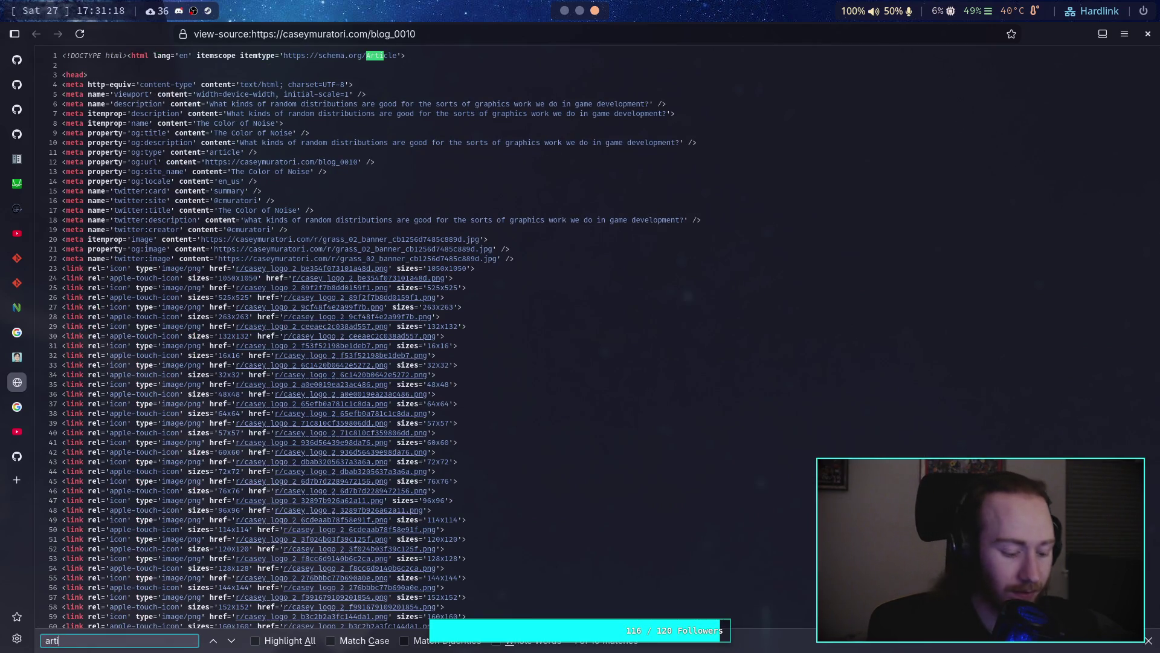
{"action": "type", "text": "cle"}
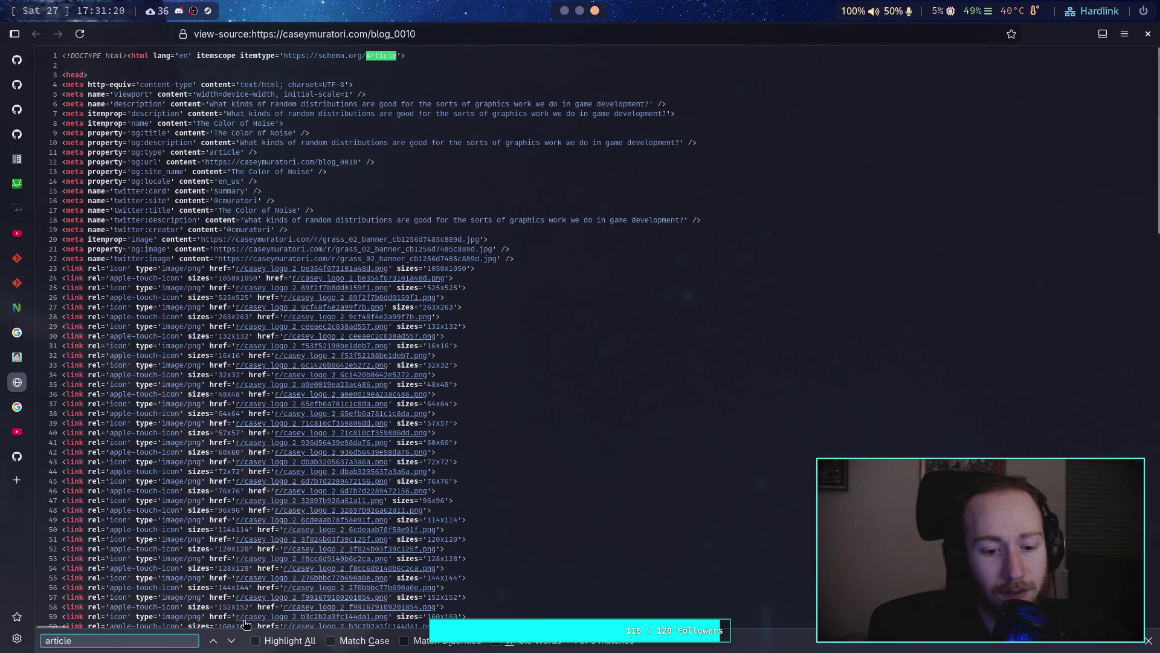
{"action": "left_click", "coordinate": [234, 643]}
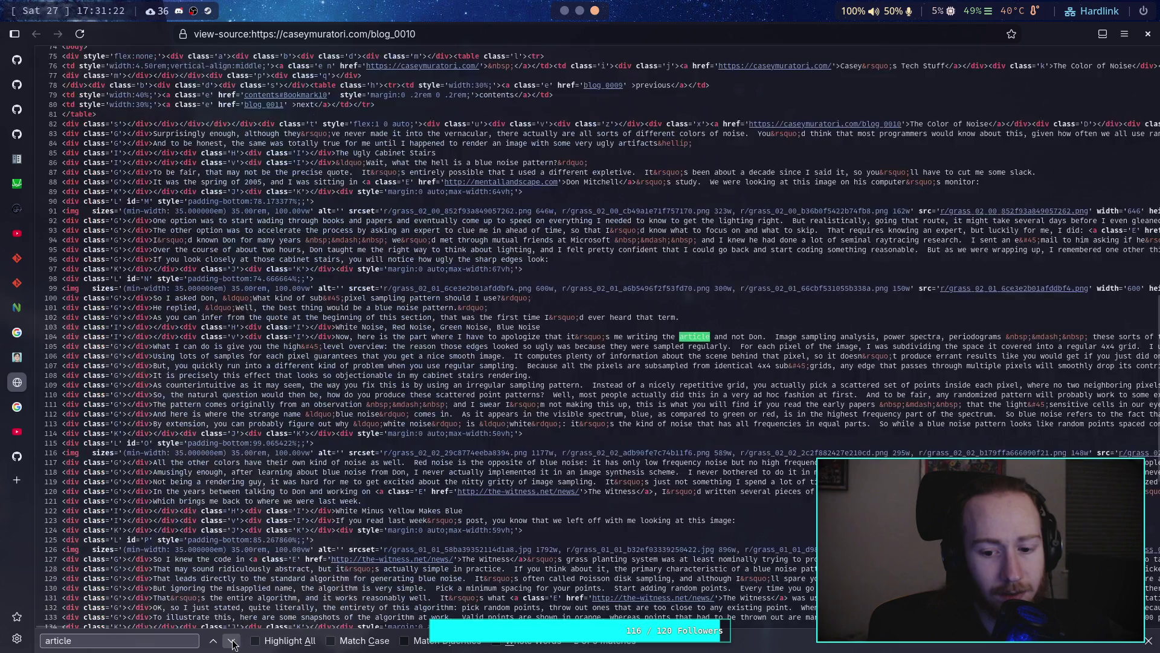
{"action": "left_click", "coordinate": [235, 643]}
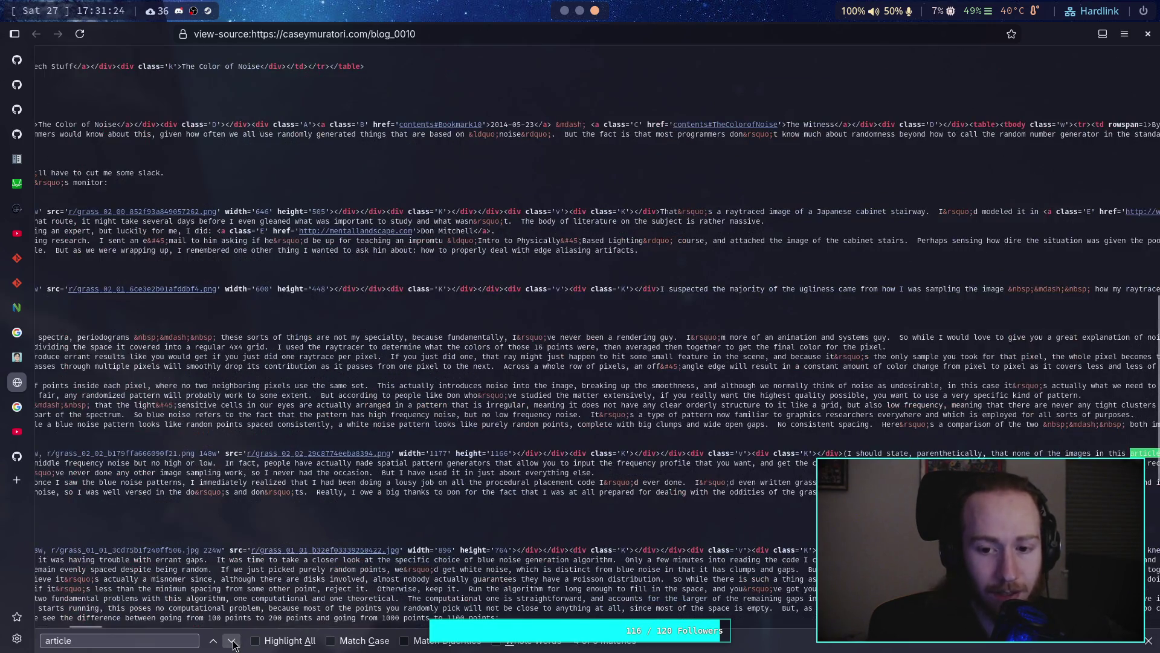
{"action": "left_click", "coordinate": [235, 643]}
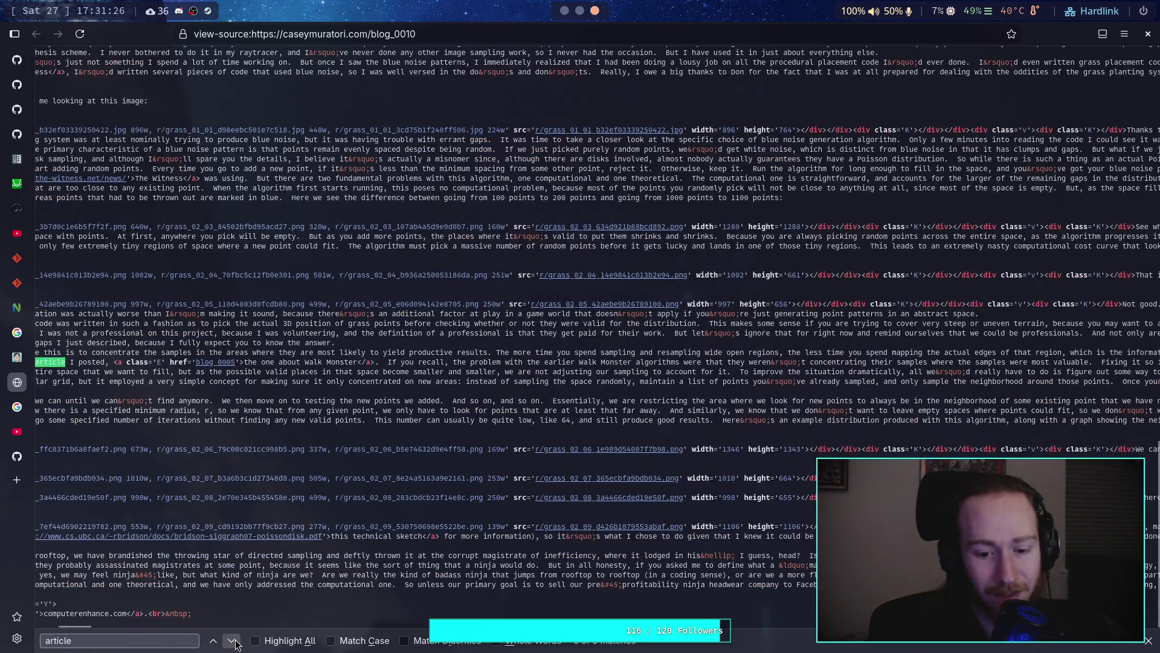
Step: Close the find bar and turn on Wrap Long Lines in the source view
{"action": "scroll", "coordinate": [79, 627], "scroll_direction": "left", "scroll_amount": 1}
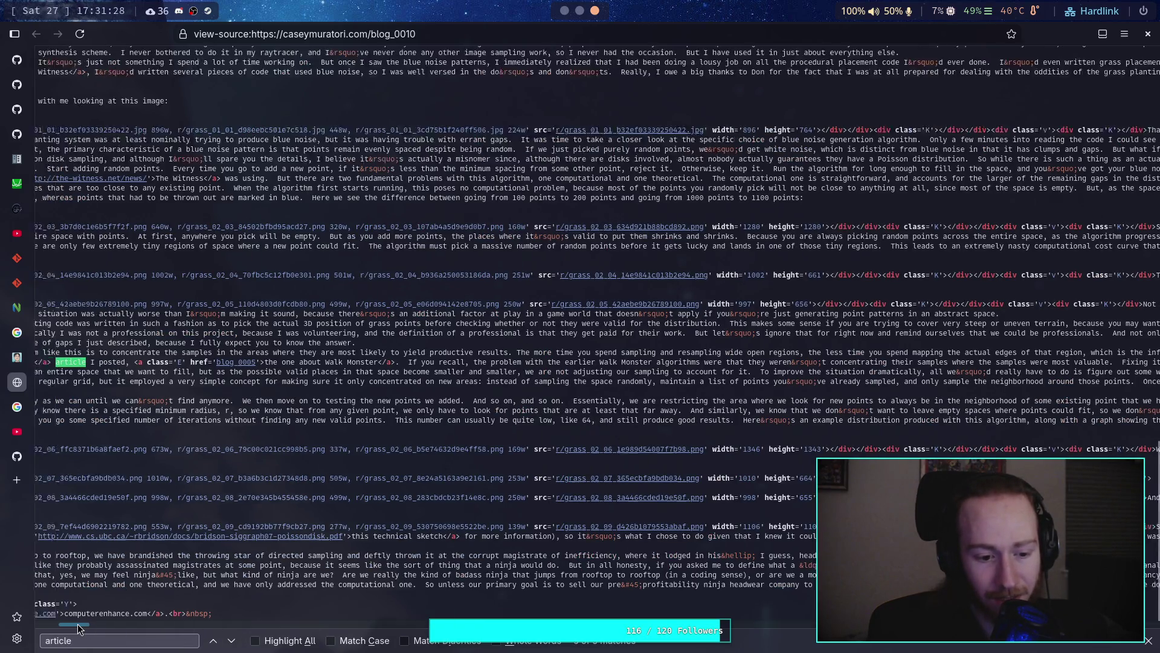
{"action": "left_click_drag", "start_coordinate": [79, 627], "coordinate": [48, 627]}
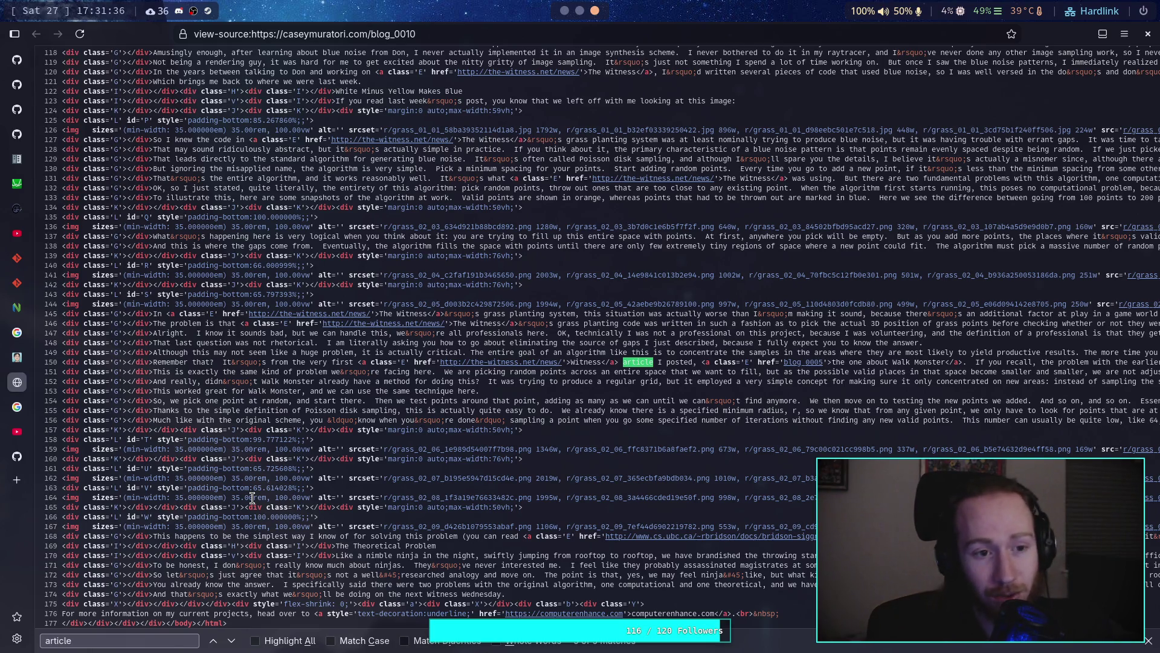
{"action": "scroll", "coordinate": [252, 497], "scroll_direction": "up", "scroll_amount": 15}
{"action": "scroll", "coordinate": [225, 465], "scroll_direction": "down", "scroll_amount": 6}
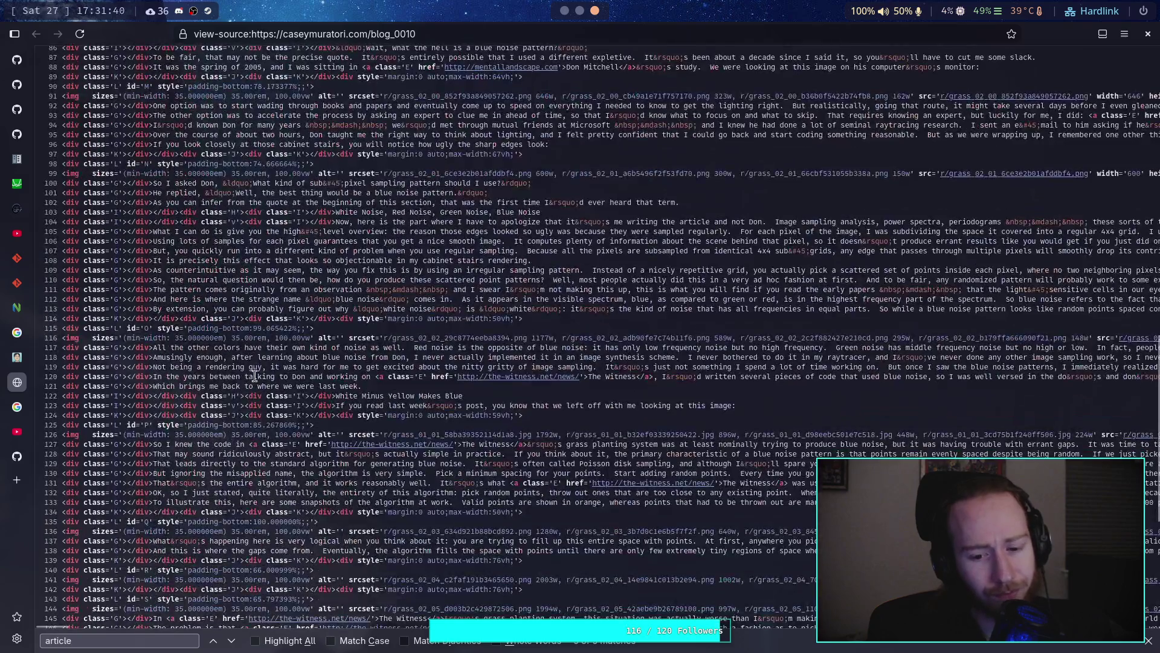
{"action": "left_click", "coordinate": [1148, 640]}
{"action": "right_click", "coordinate": [638, 284]}
{"action": "left_click", "coordinate": [678, 308]}
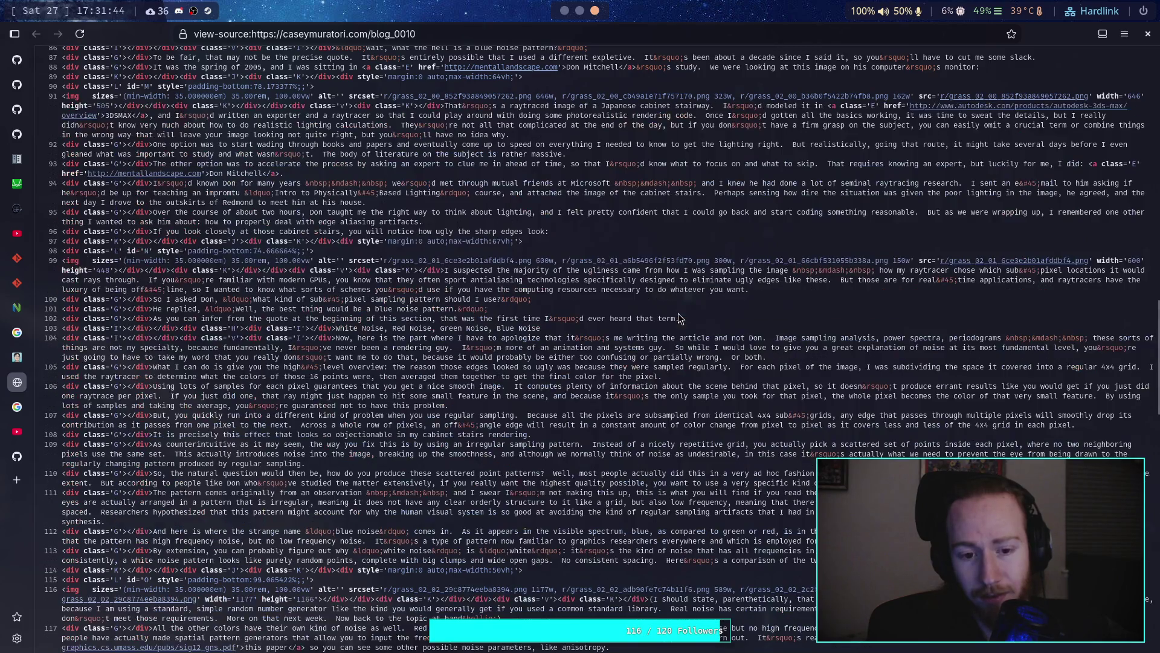
{"action": "scroll", "coordinate": [386, 399], "scroll_direction": "down", "scroll_amount": 2}
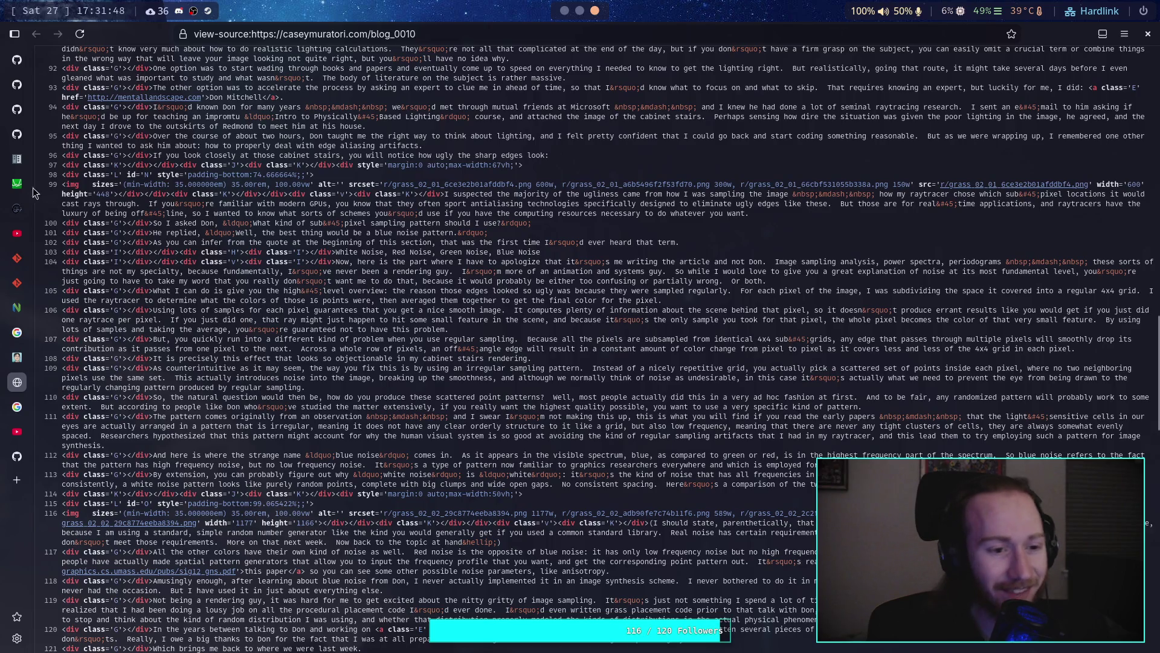
Step: Close the source view, return to the blue noise results, and open the static.laszlokorte.de Blue Noise page
{"action": "left_click", "coordinate": [8, 380]}
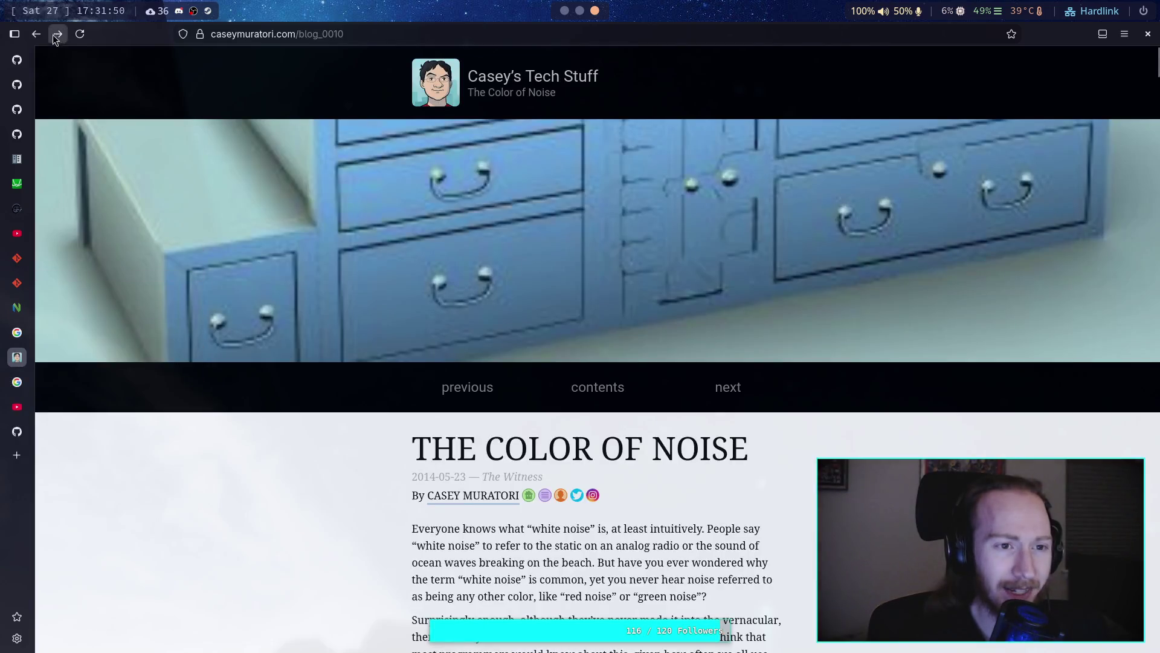
{"action": "left_click", "coordinate": [36, 34]}
{"action": "scroll", "coordinate": [116, 319], "scroll_direction": "down", "scroll_amount": 3}
{"action": "scroll", "coordinate": [109, 314], "scroll_direction": "up", "scroll_amount": 3}
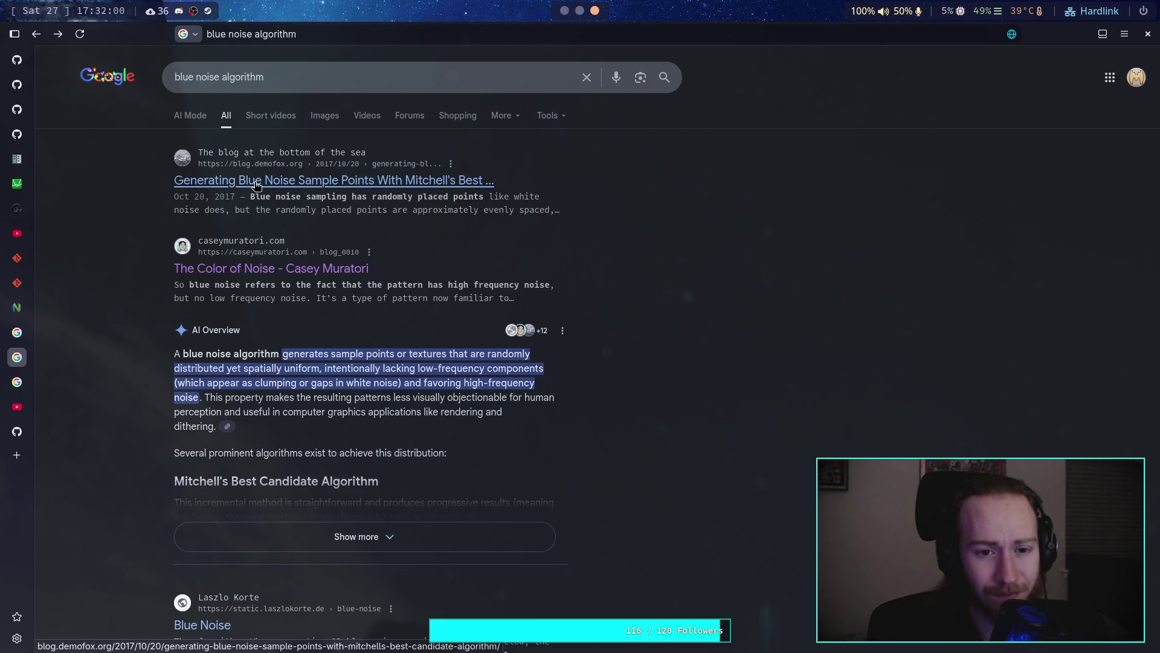
{"action": "scroll", "coordinate": [173, 278], "scroll_direction": "down", "scroll_amount": 5}
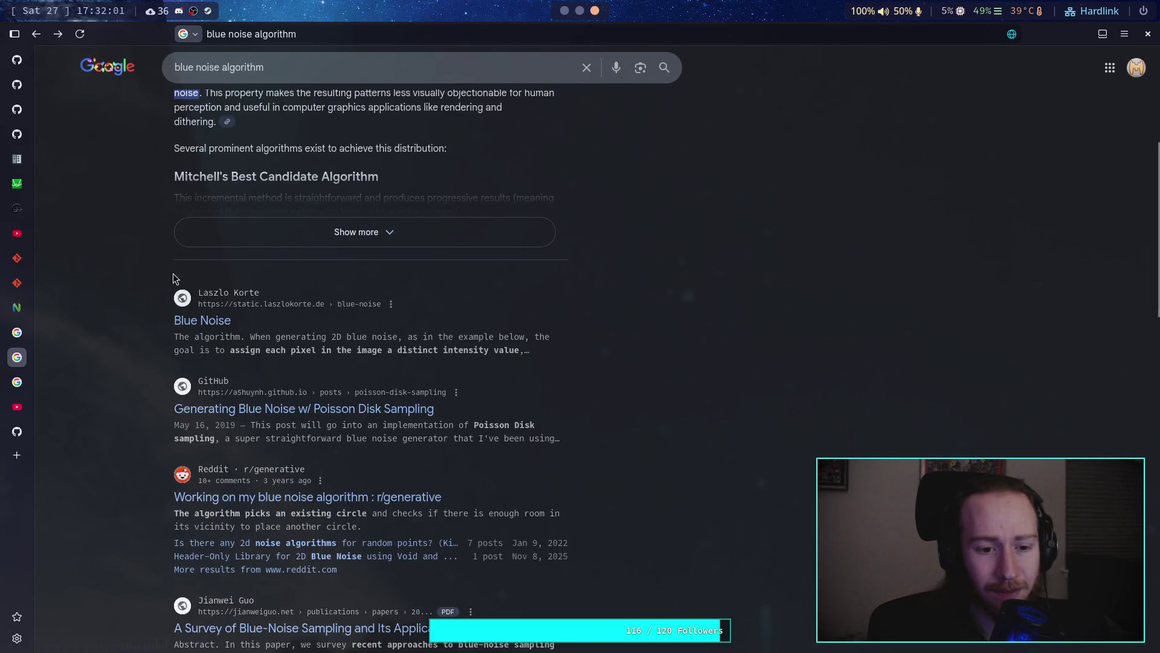
{"action": "left_click", "coordinate": [187, 321]}
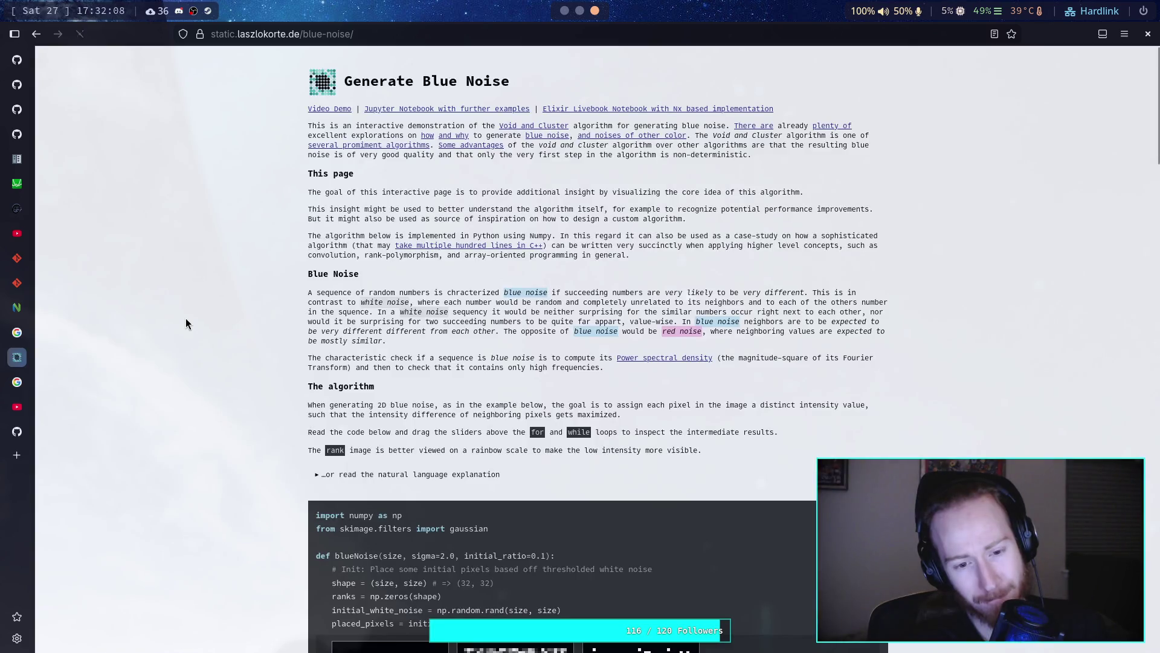
Step: Switch the blue-noise article to reader view and scroll down through its code
{"action": "left_click", "coordinate": [994, 34]}
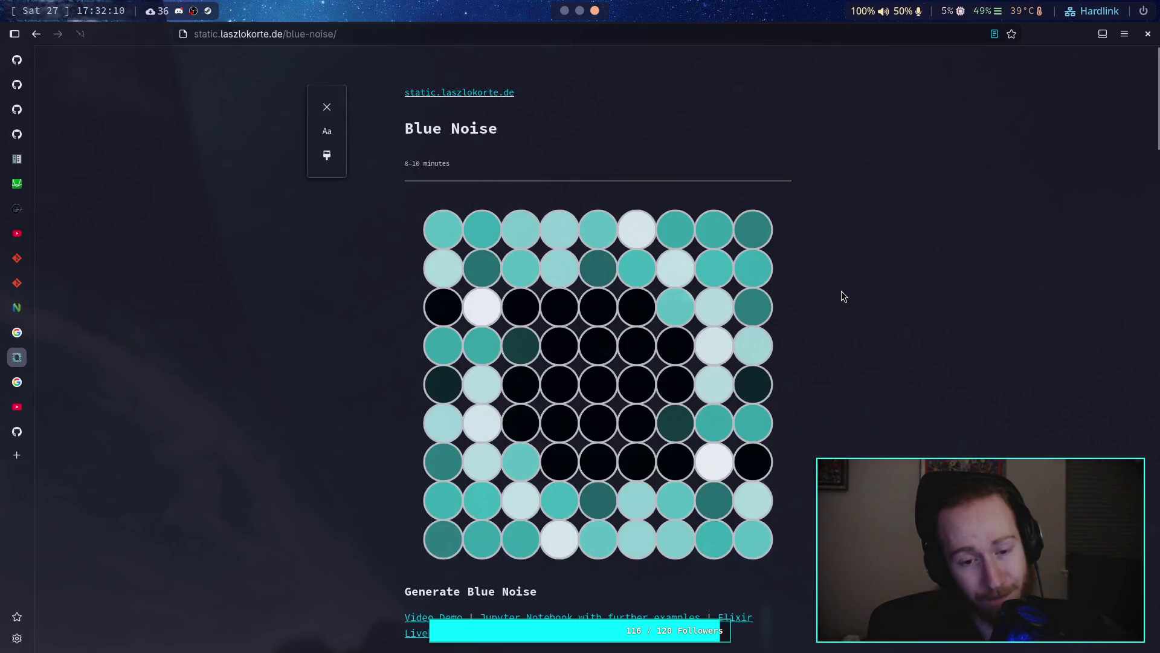
{"action": "scroll", "coordinate": [843, 293], "scroll_direction": "down", "scroll_amount": 8}
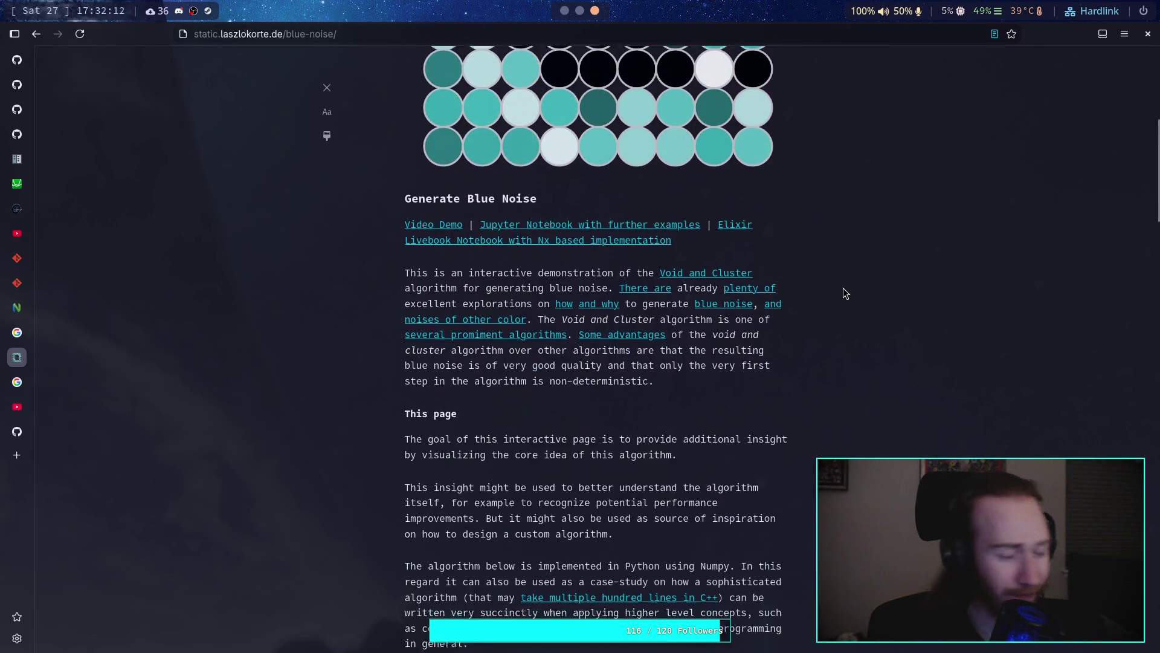
{"action": "scroll", "coordinate": [845, 293], "scroll_direction": "down", "scroll_amount": 3}
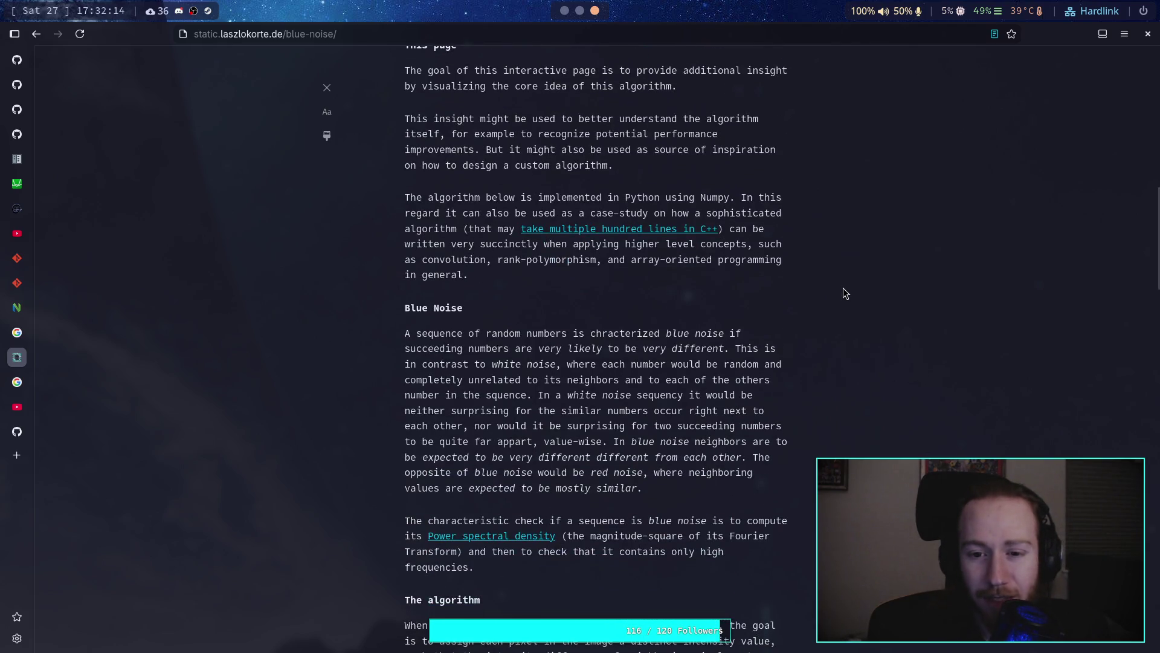
{"action": "scroll", "coordinate": [845, 293], "scroll_direction": "down", "scroll_amount": 8}
{"action": "scroll", "coordinate": [759, 309], "scroll_direction": "down", "scroll_amount": 3}
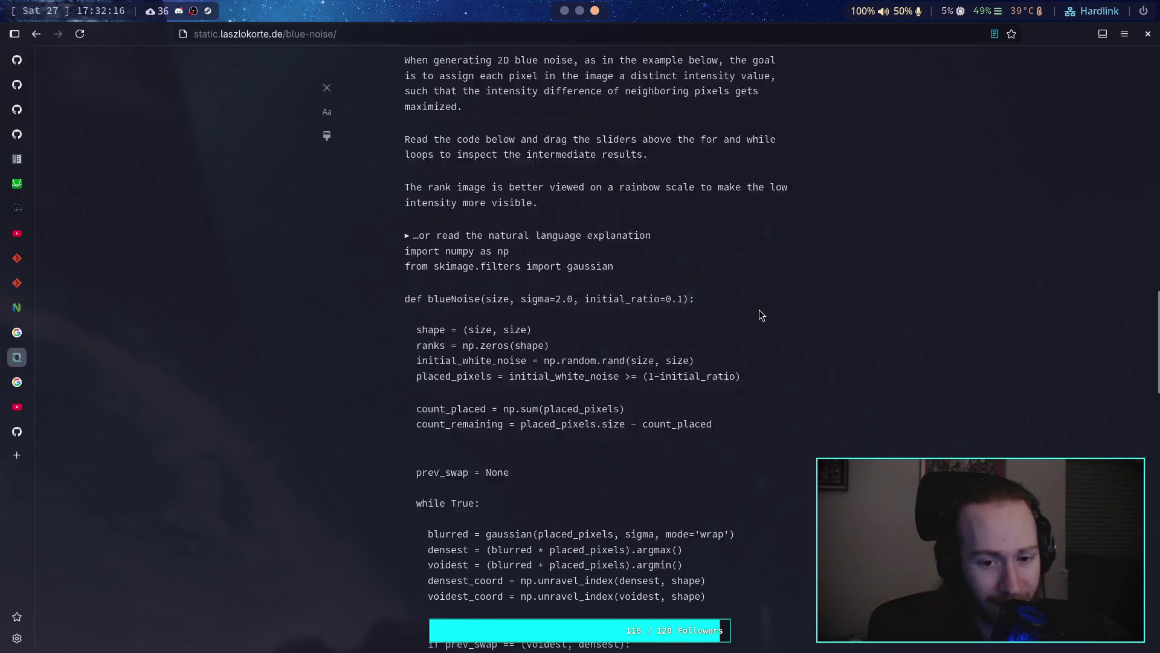
{"action": "scroll", "coordinate": [760, 299], "scroll_direction": "down", "scroll_amount": 1}
{"action": "scroll", "coordinate": [761, 299], "scroll_direction": "down", "scroll_amount": 1}
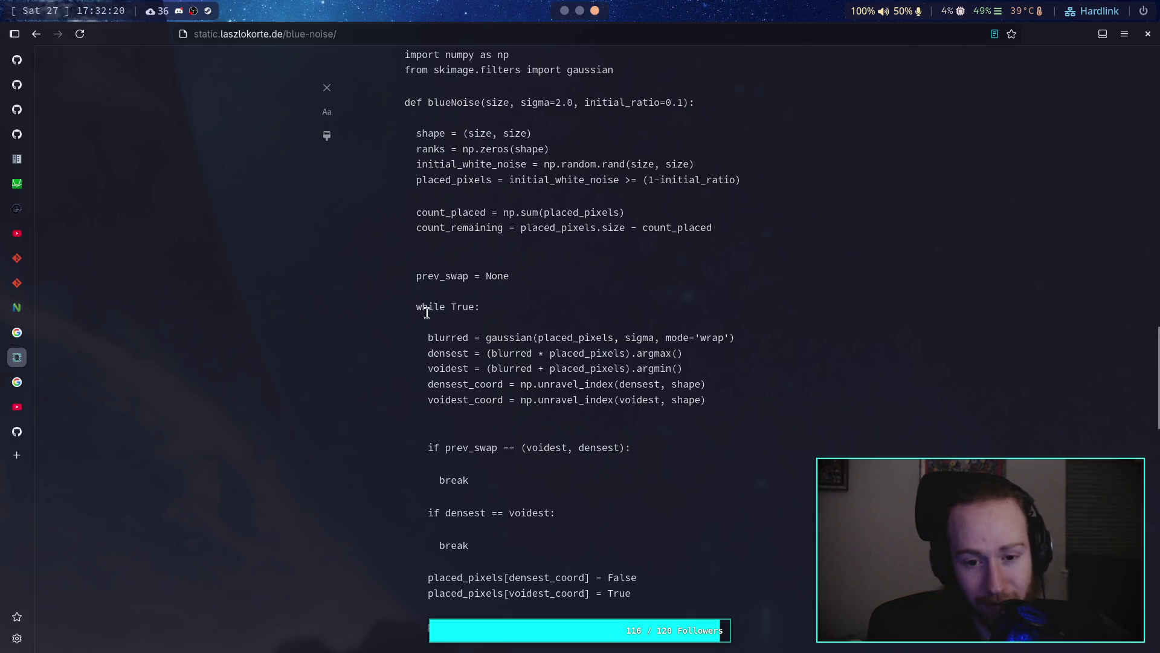
Step: Highlight the while True: loop, read on to the References, then return to Godot
{"action": "left_click_drag", "start_coordinate": [411, 307], "coordinate": [499, 307]}
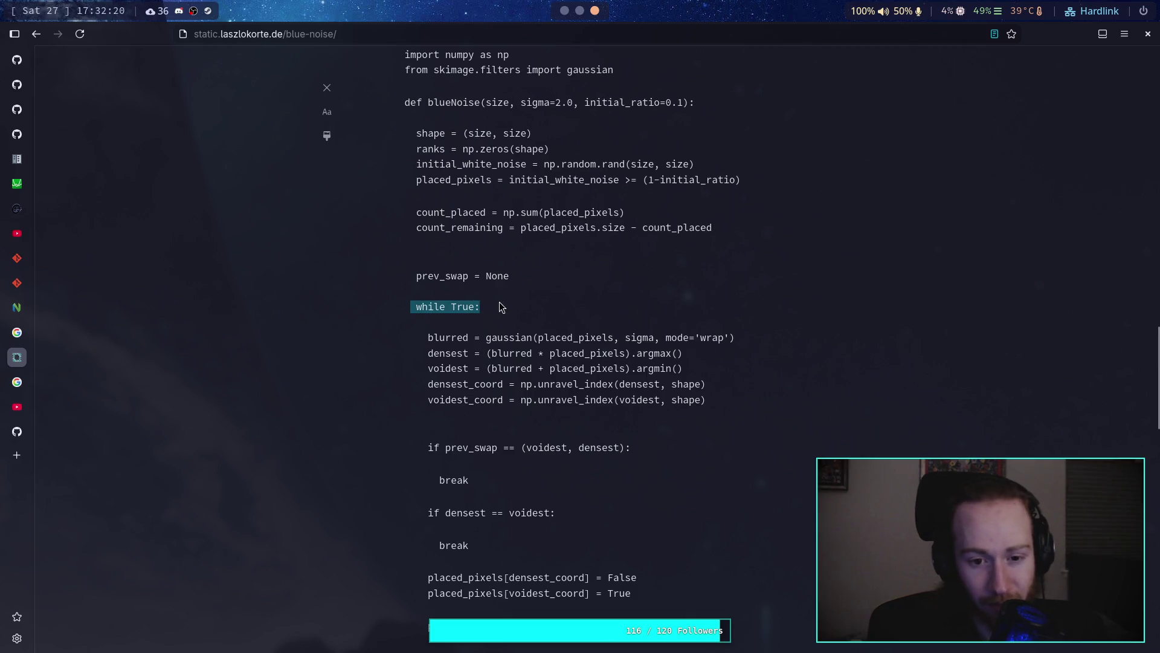
{"action": "left_click", "coordinate": [576, 307]}
{"action": "scroll", "coordinate": [576, 302], "scroll_direction": "up", "scroll_amount": 2}
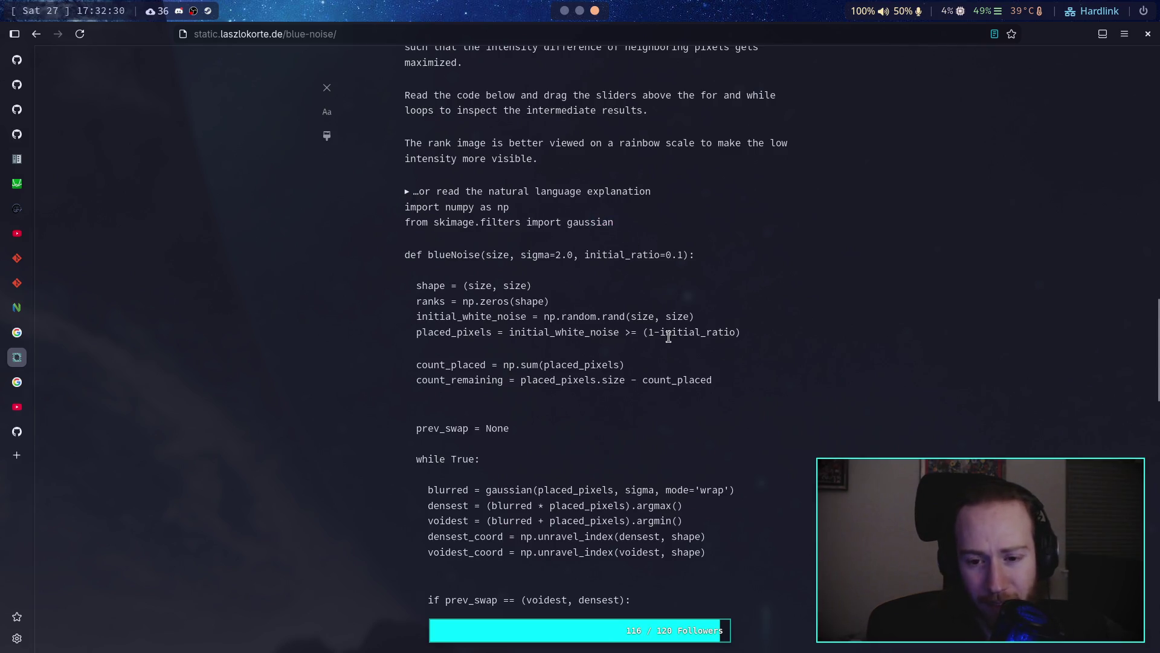
{"action": "scroll", "coordinate": [667, 334], "scroll_direction": "down", "scroll_amount": 7}
{"action": "scroll", "coordinate": [667, 334], "scroll_direction": "down", "scroll_amount": 4}
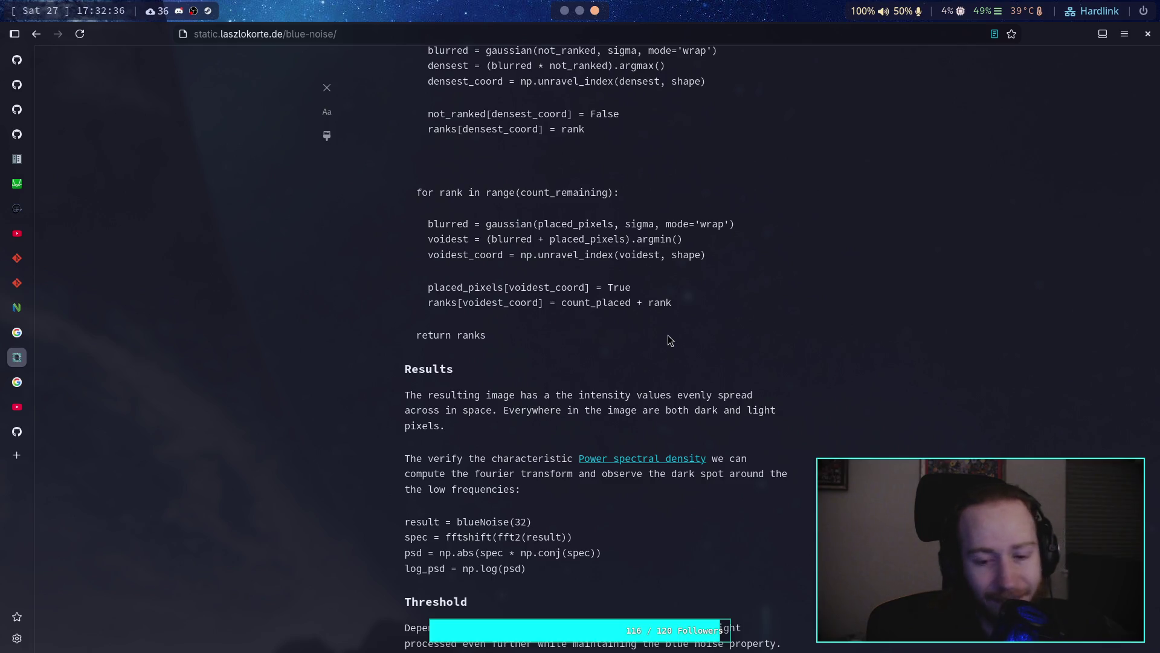
{"action": "scroll", "coordinate": [668, 334], "scroll_direction": "down", "scroll_amount": 7}
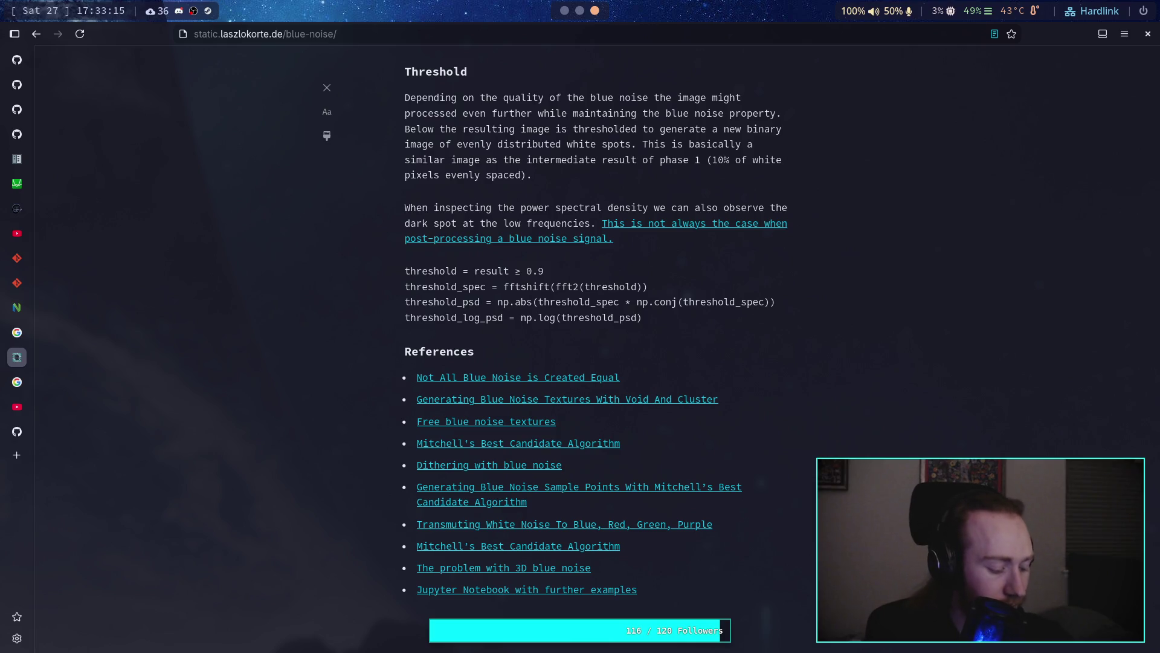
{"action": "key", "text": "super+1"}
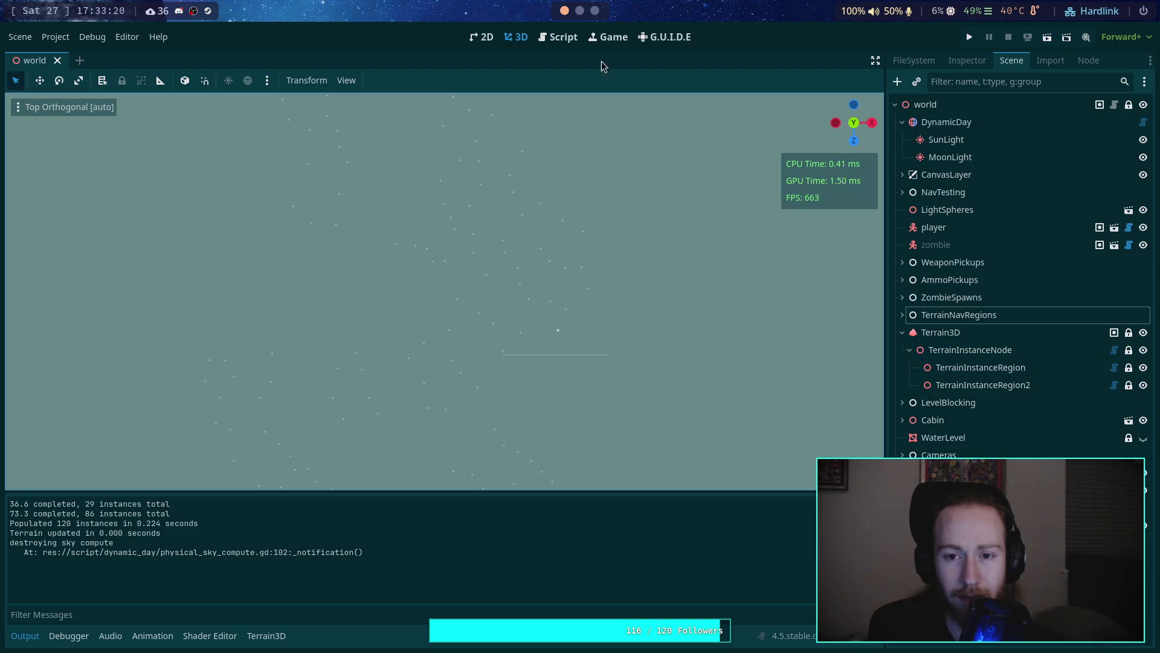
Step: Change line 711's return from 100.0 / density to 10.0 / density and save the script
{"action": "left_click", "coordinate": [556, 33]}
{"action": "left_click", "coordinate": [382, 373]}
{"action": "key", "text": "BackSpace"}
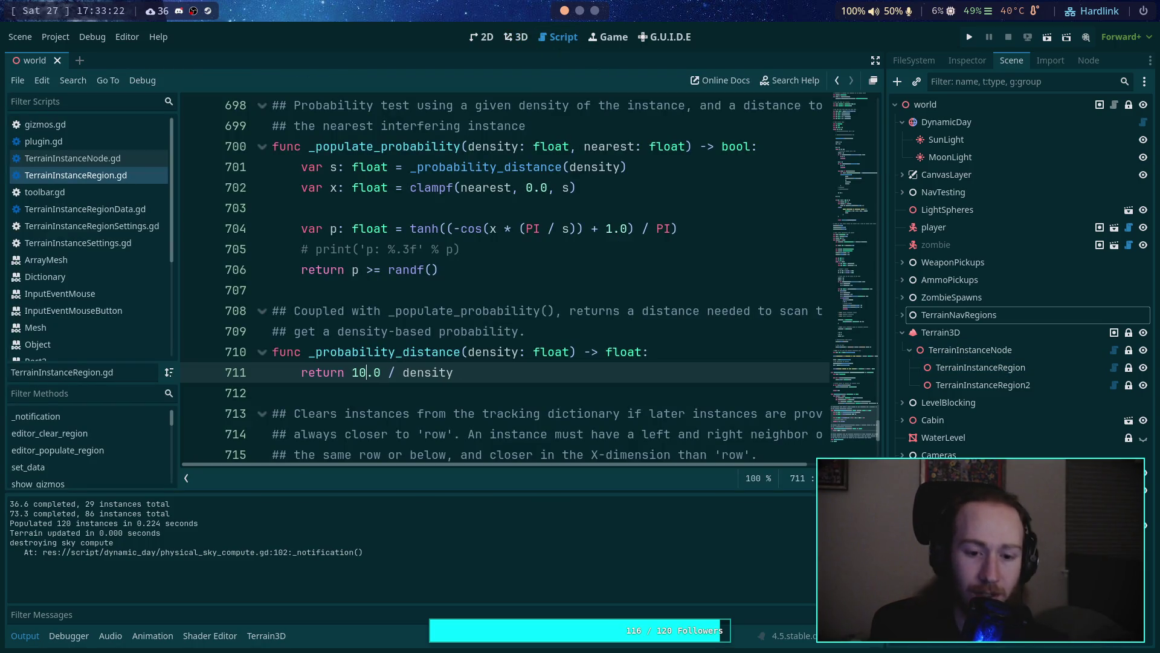
{"action": "key", "text": "ctrl+s"}
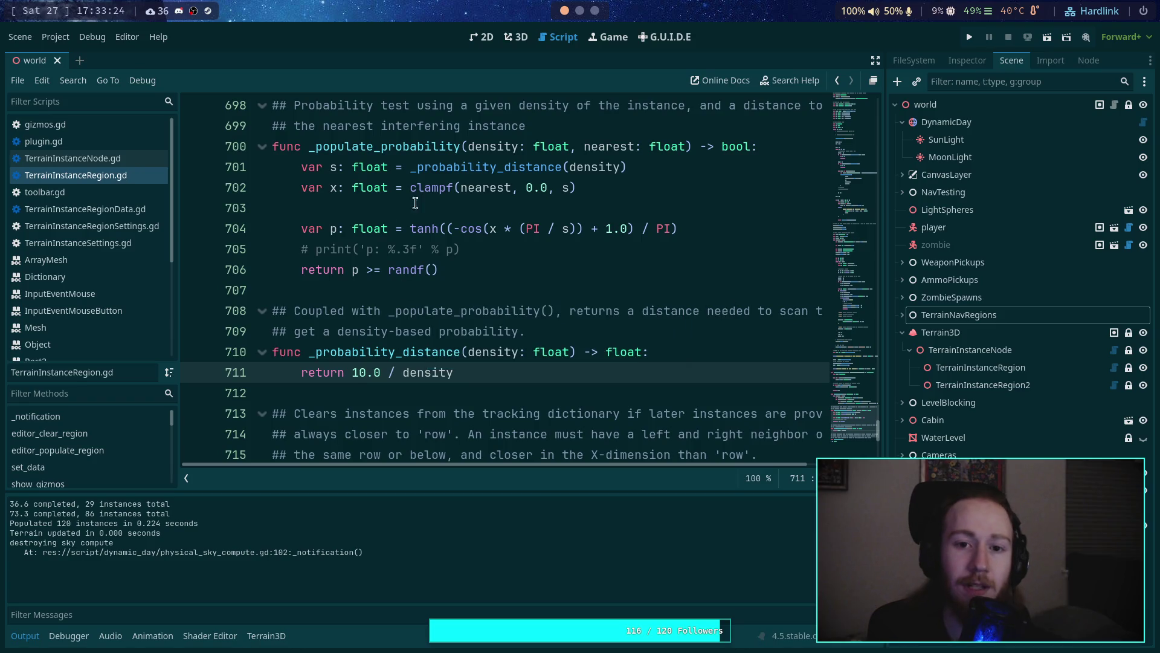
{"action": "left_click", "coordinate": [517, 39]}
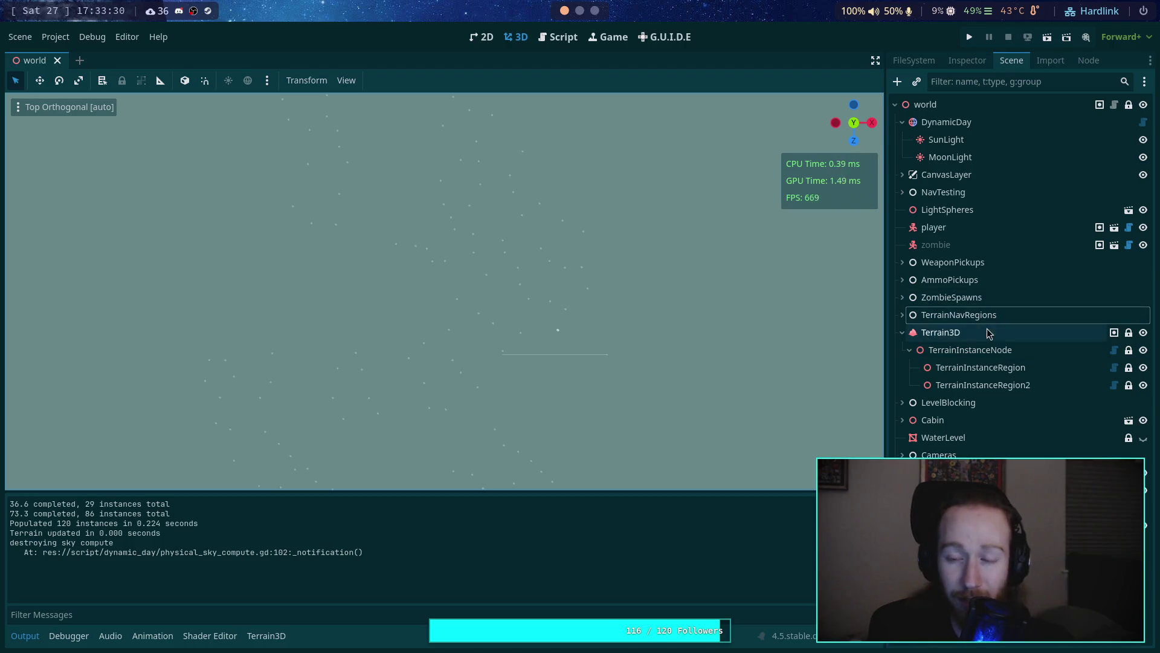
Step: Populate TerrainInstanceRegion again and inspect its 315 tighter-spaced instances in the top view
{"action": "left_click", "coordinate": [973, 367]}
{"action": "left_click", "coordinate": [967, 61]}
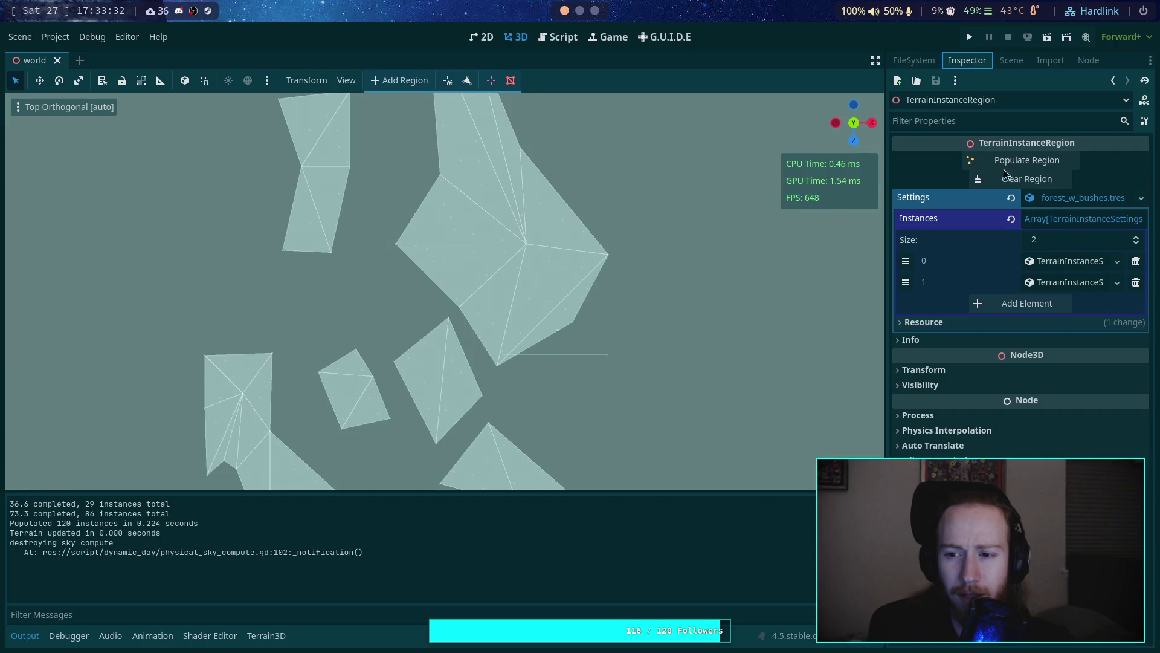
{"action": "left_click", "coordinate": [1050, 163]}
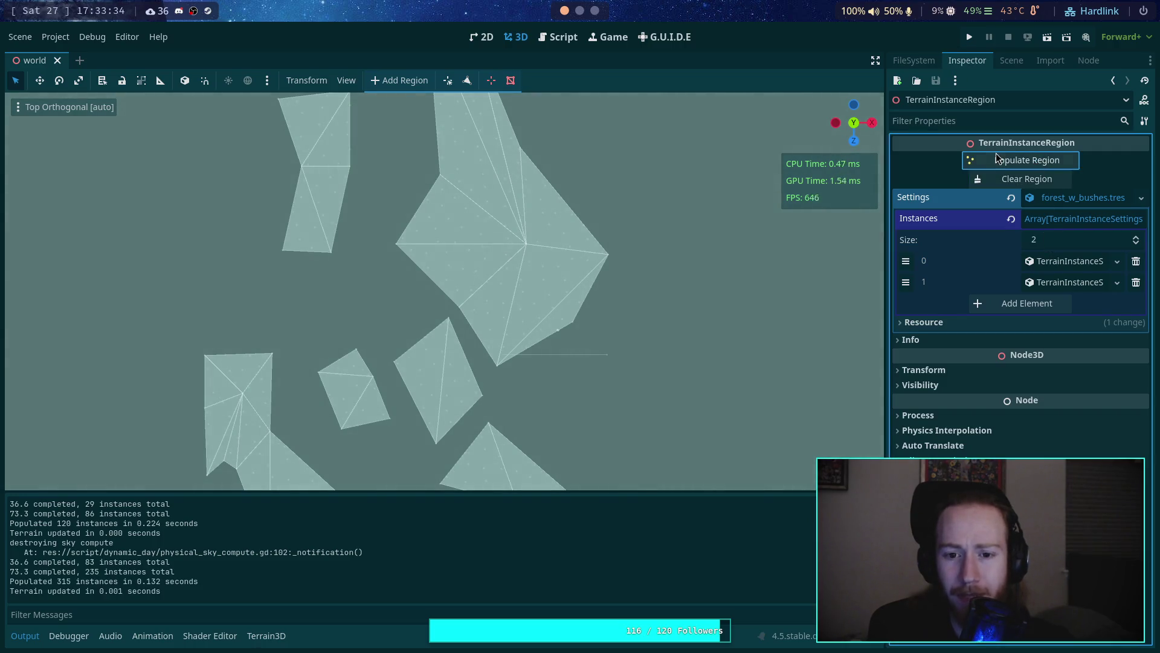
{"action": "left_click", "coordinate": [1011, 61]}
{"action": "left_click", "coordinate": [983, 315]}
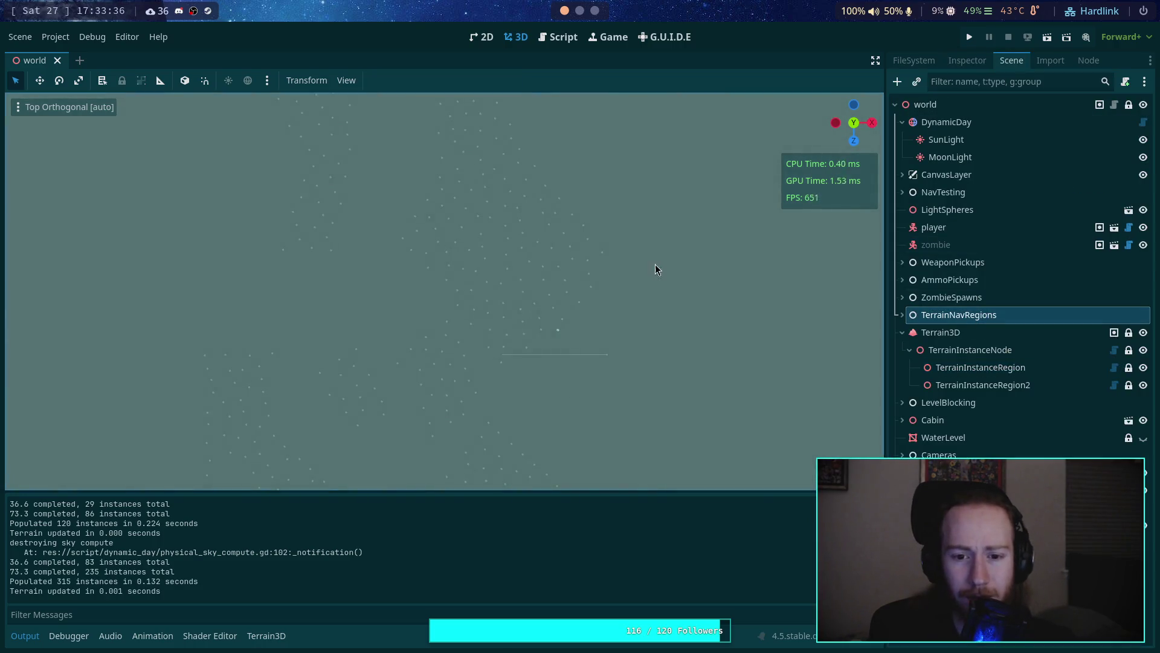
{"action": "left_click_drag", "start_coordinate": [655, 269], "coordinate": [626, 378]}
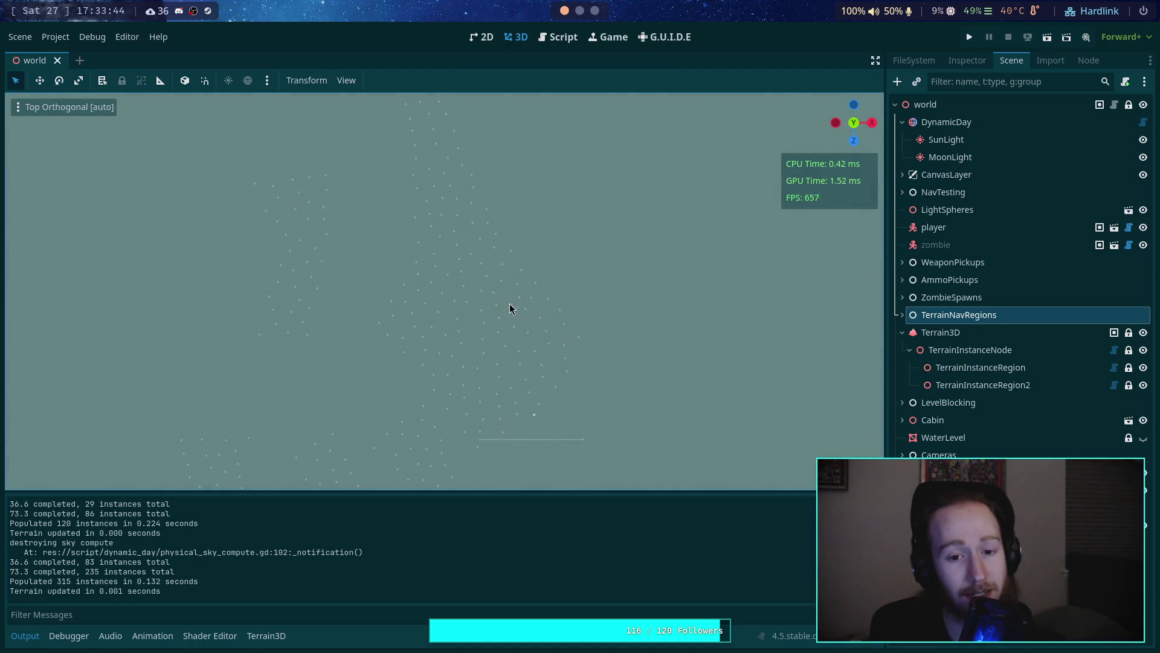
{"action": "scroll", "coordinate": [468, 257], "scroll_direction": "up", "scroll_amount": 3}
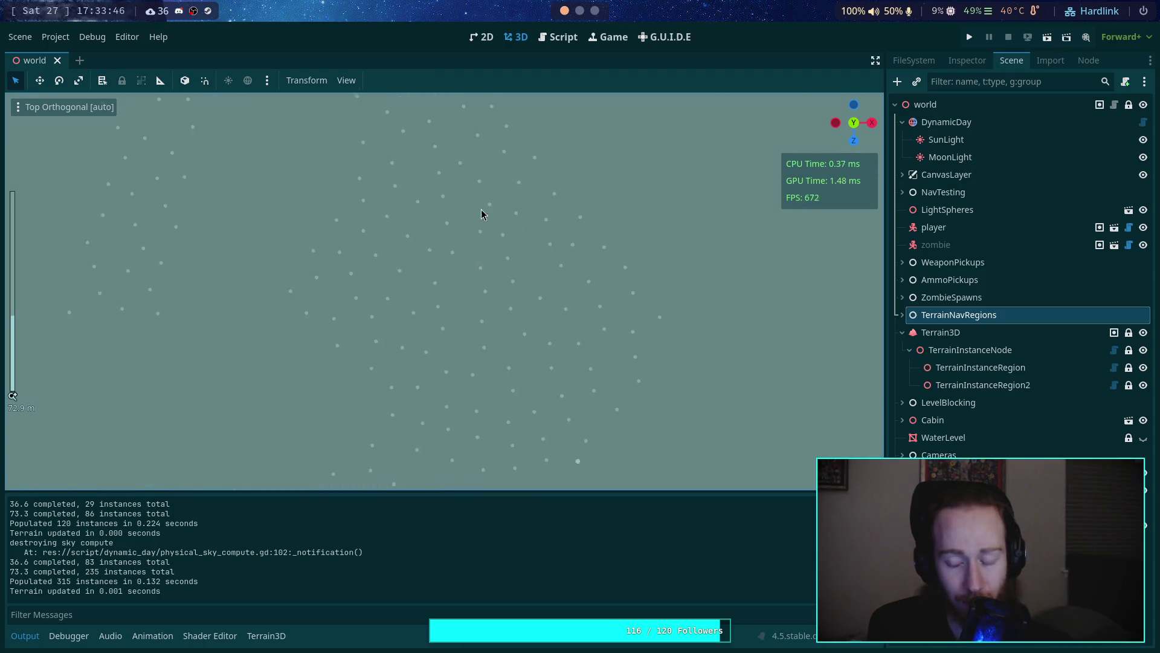
{"action": "left_click", "coordinate": [595, 11]}
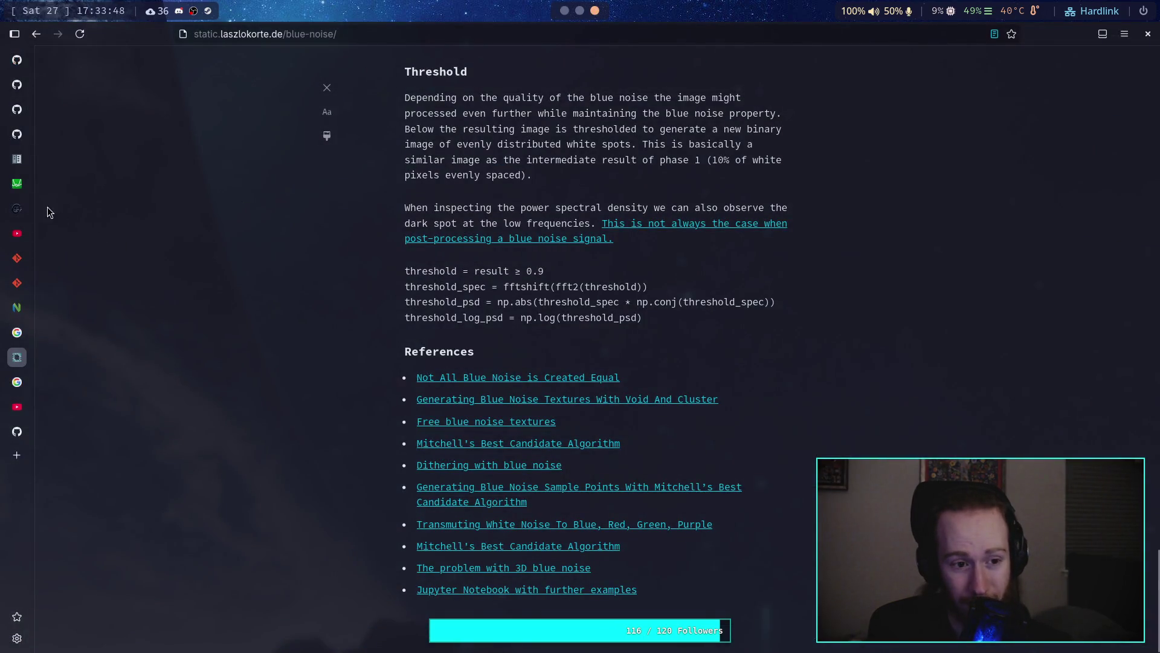
Step: Set s = 10/d in Desmos and frame the tanh curve, now topping out near 0.56
{"action": "left_click", "coordinate": [17, 183]}
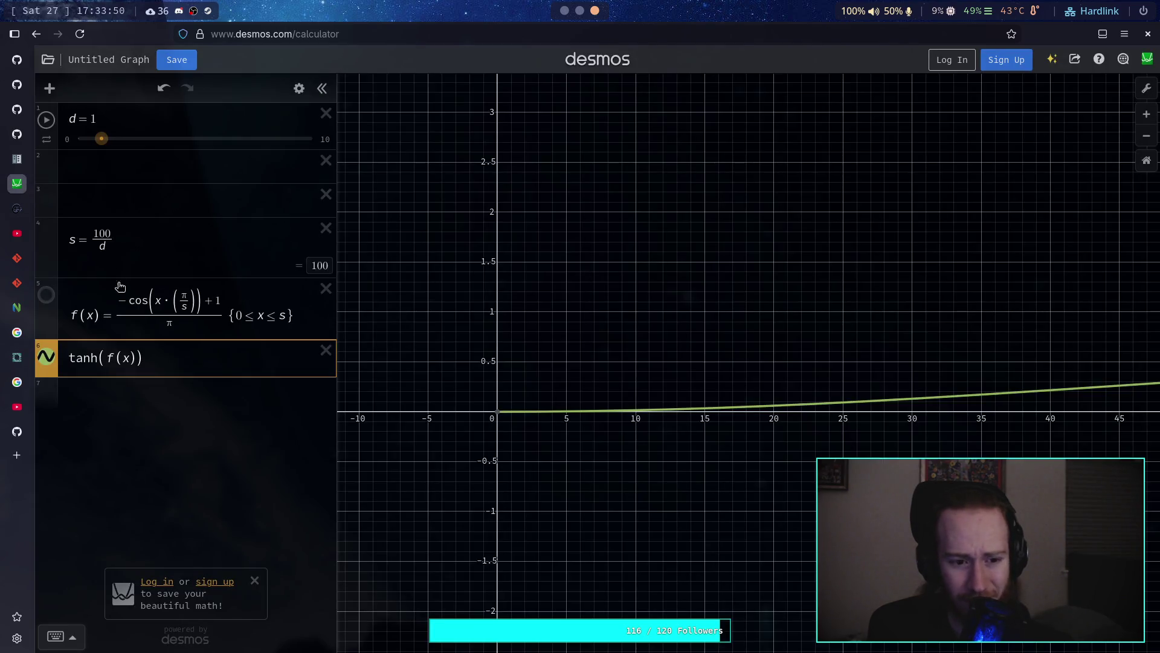
{"action": "left_click", "coordinate": [109, 237]}
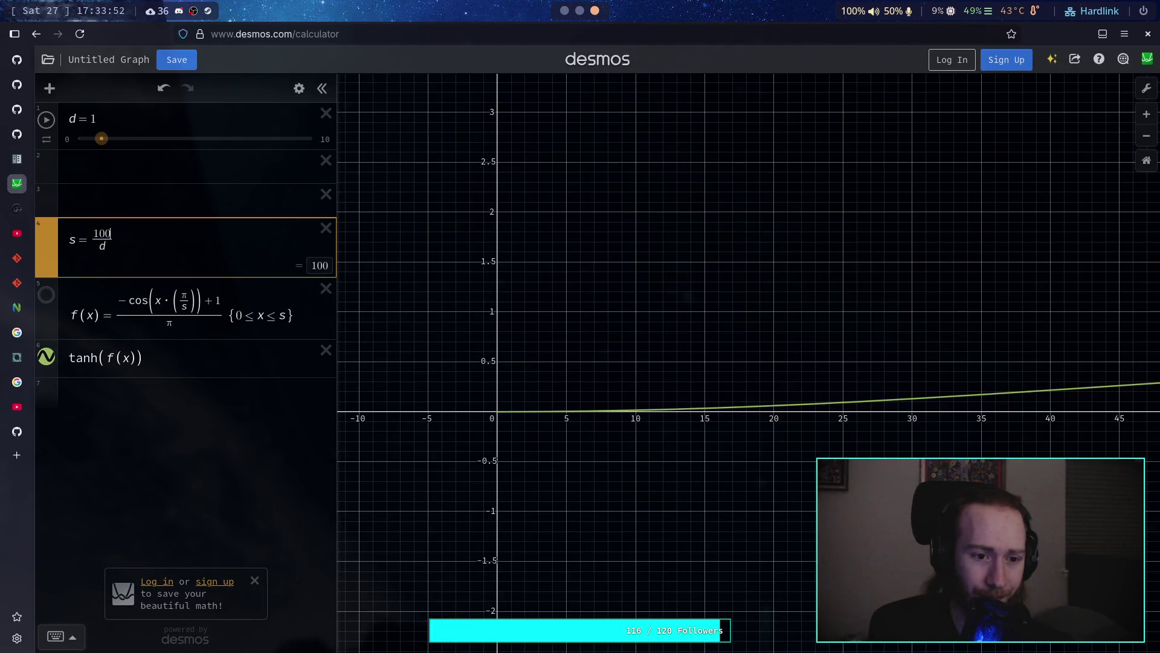
{"action": "key", "text": "BackSpace"}
{"action": "scroll", "coordinate": [588, 328], "scroll_direction": "up", "scroll_amount": 5}
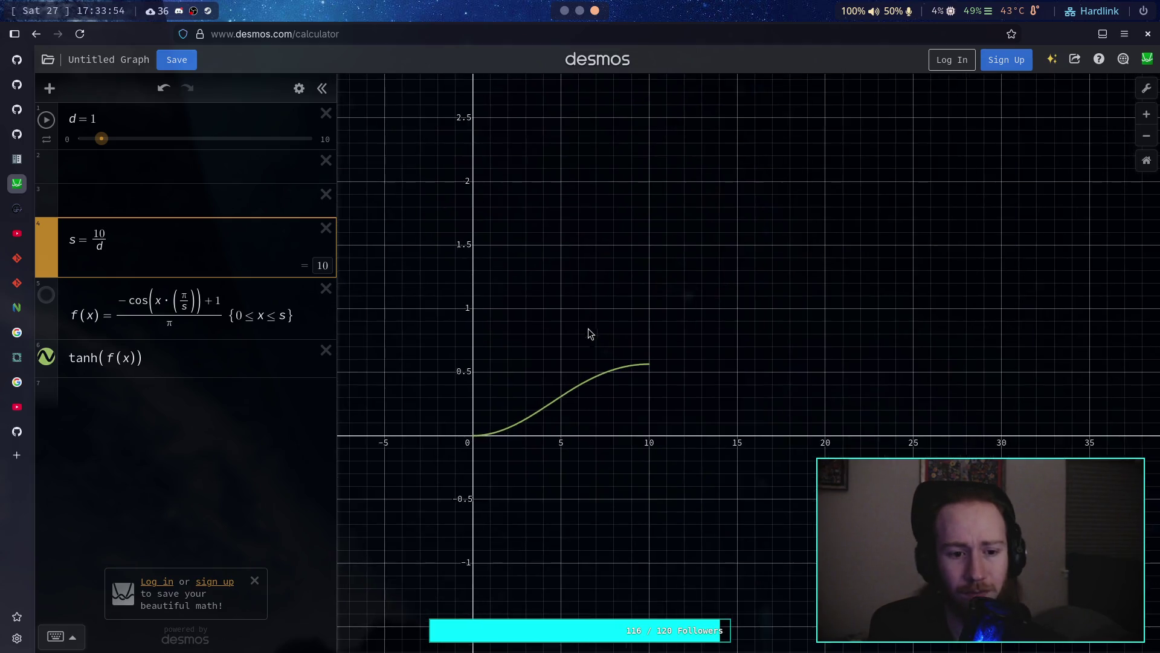
{"action": "right_click", "coordinate": [511, 417]}
{"action": "left_click", "coordinate": [529, 342]}
{"action": "scroll", "coordinate": [622, 304], "scroll_direction": "up", "scroll_amount": 3}
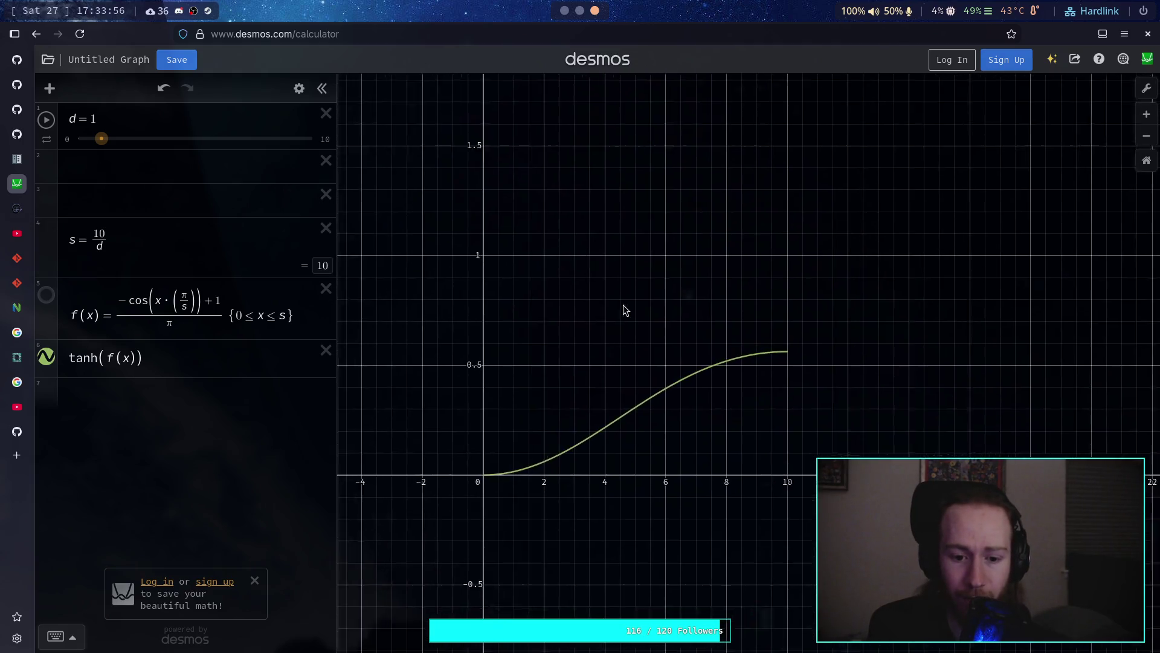
{"action": "mouse_move", "coordinate": [602, 414]}
{"action": "left_mouse_down"}
{"action": "mouse_move", "coordinate": [654, 383]}
{"action": "mouse_move", "coordinate": [629, 414]}
{"action": "mouse_move", "coordinate": [634, 390]}
{"action": "left_mouse_up"}
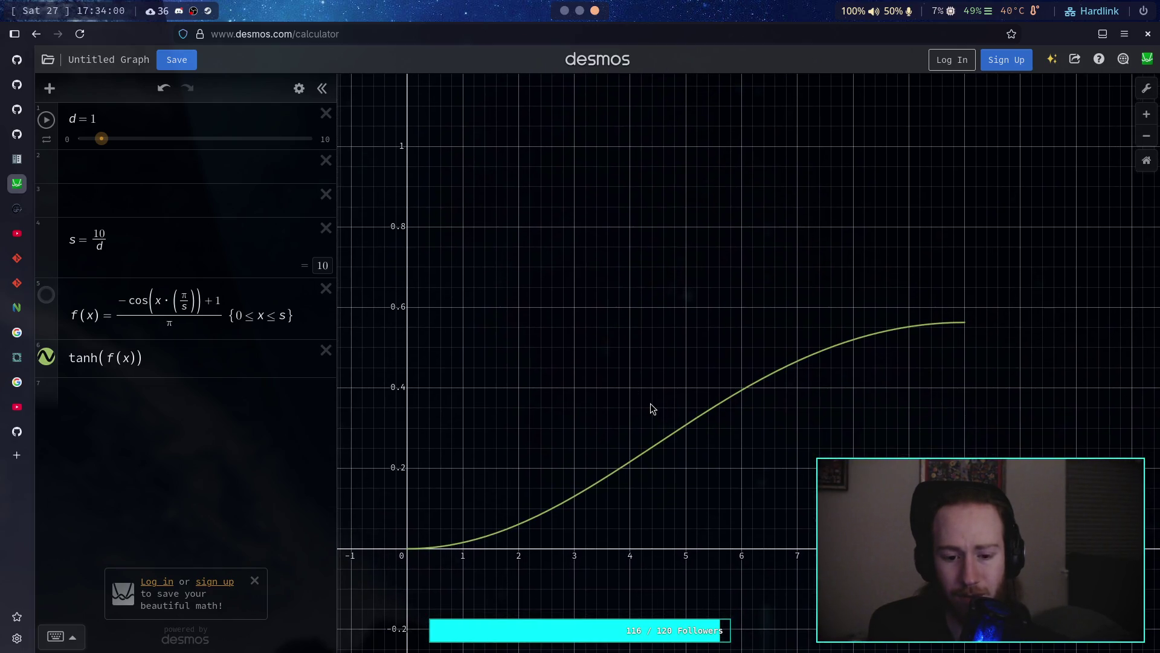
{"action": "left_click", "coordinate": [687, 424]}
{"action": "mouse_move", "coordinate": [687, 424]}
{"action": "left_mouse_down"}
{"action": "mouse_move", "coordinate": [767, 378]}
{"action": "mouse_move", "coordinate": [466, 526]}
{"action": "mouse_move", "coordinate": [588, 505]}
{"action": "mouse_move", "coordinate": [575, 502]}
{"action": "mouse_move", "coordinate": [641, 471]}
{"action": "mouse_move", "coordinate": [696, 423]}
{"action": "mouse_move", "coordinate": [642, 462]}
{"action": "mouse_move", "coordinate": [693, 421]}
{"action": "mouse_move", "coordinate": [647, 447]}
{"action": "mouse_move", "coordinate": [696, 431]}
{"action": "mouse_move", "coordinate": [629, 466]}
{"action": "mouse_move", "coordinate": [744, 395]}
{"action": "mouse_move", "coordinate": [595, 482]}
{"action": "mouse_move", "coordinate": [799, 363]}
{"action": "mouse_move", "coordinate": [626, 465]}
{"action": "mouse_move", "coordinate": [784, 369]}
{"action": "left_mouse_up"}
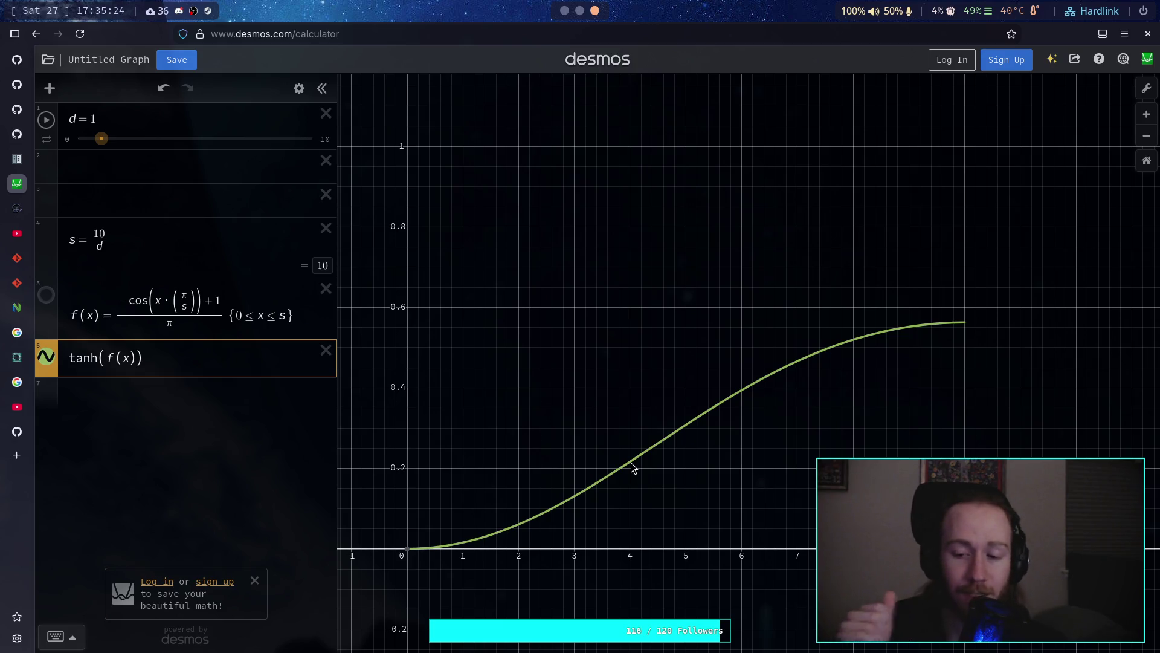
{"action": "left_click_drag", "start_coordinate": [588, 480], "coordinate": [460, 542]}
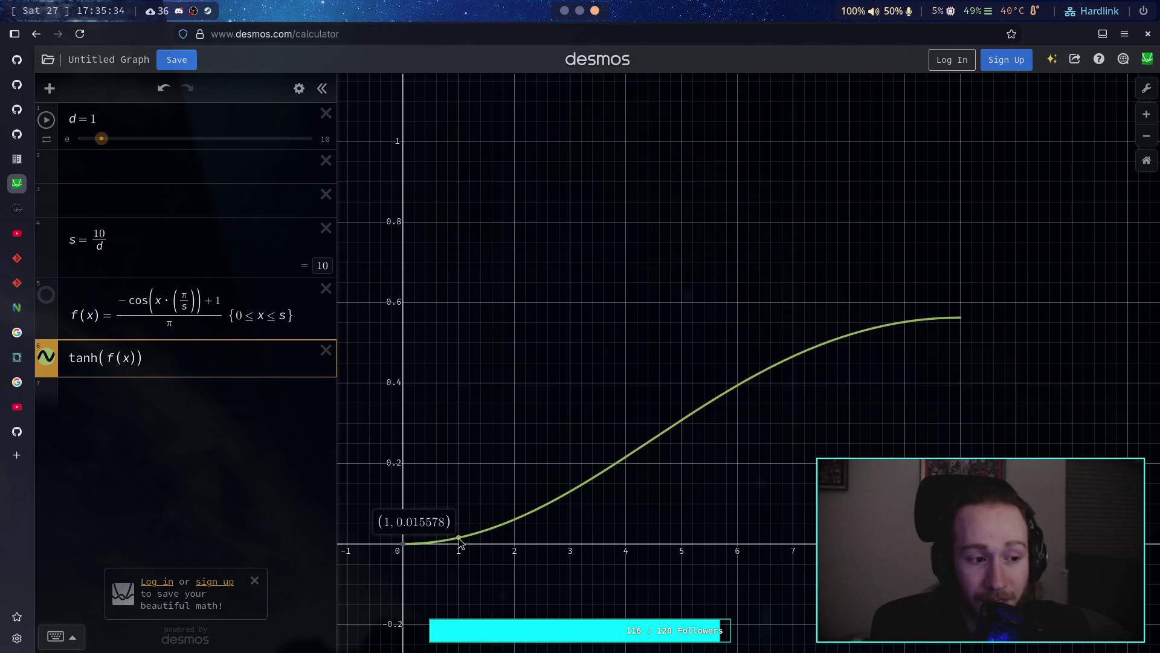
{"action": "left_click", "coordinate": [460, 542]}
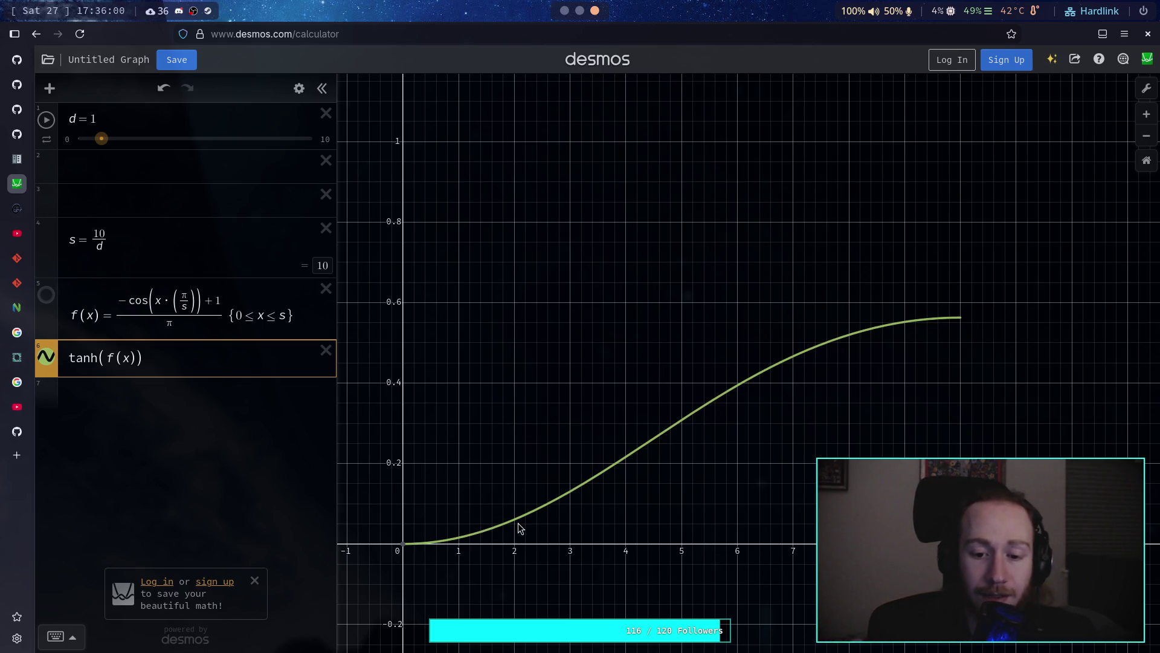
{"action": "mouse_move", "coordinate": [473, 536]}
{"action": "left_mouse_down"}
{"action": "mouse_move", "coordinate": [460, 537]}
{"action": "mouse_move", "coordinate": [578, 497]}
{"action": "mouse_move", "coordinate": [739, 388]}
{"action": "left_mouse_up"}
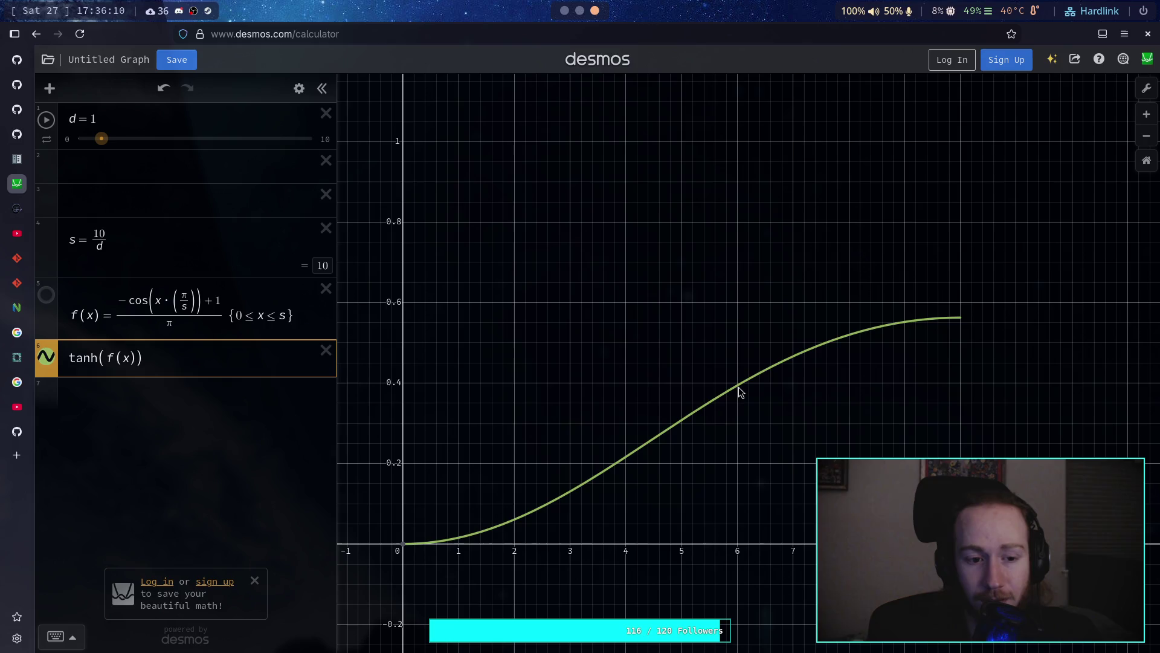
{"action": "left_click", "coordinate": [739, 387]}
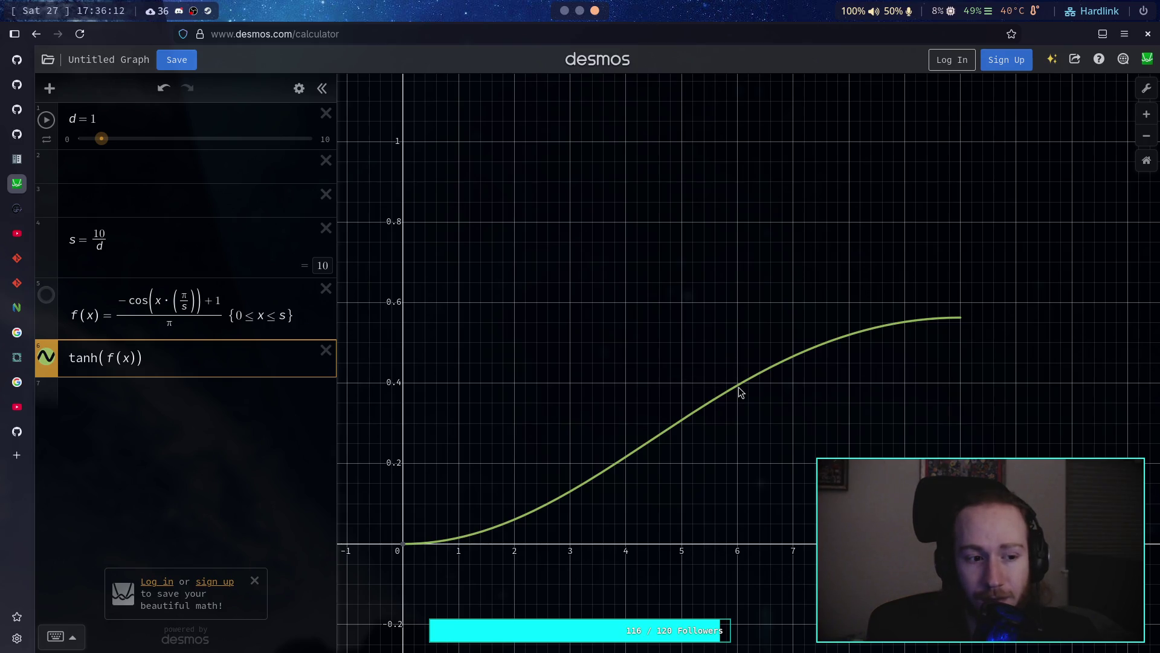